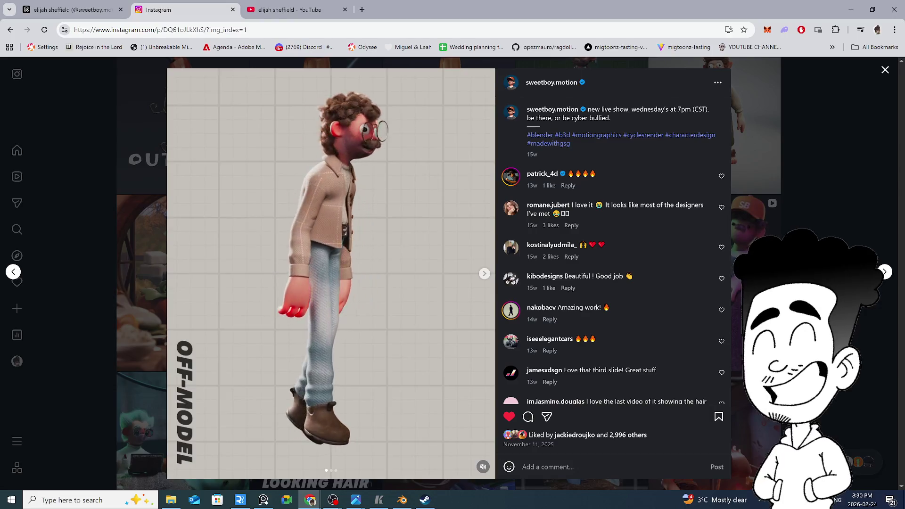
Close the Instagram post viewer to return to the sweetboy.motion profile grid
key("Escape")
scroll(531, 202, "up", 3)
scroll(532, 203, "up", 3)
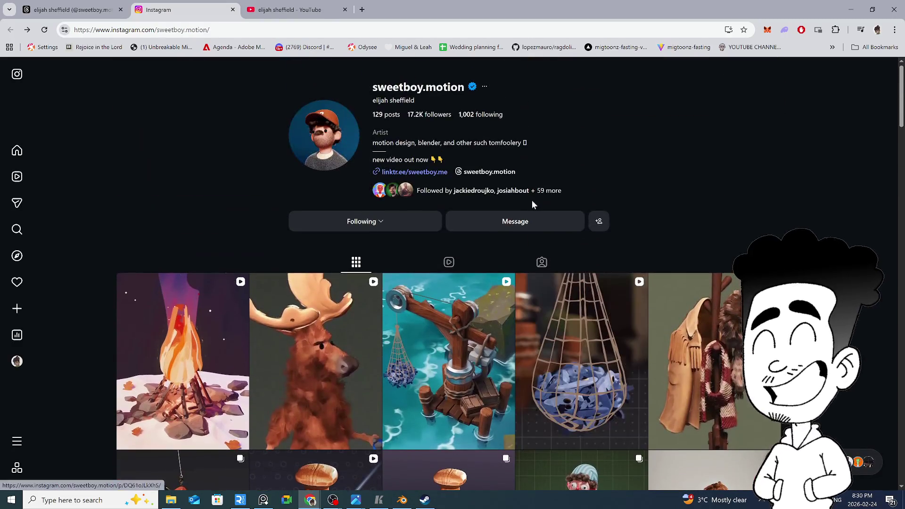
scroll(455, 236, "down", 2)
scroll(449, 253, "down", 1)
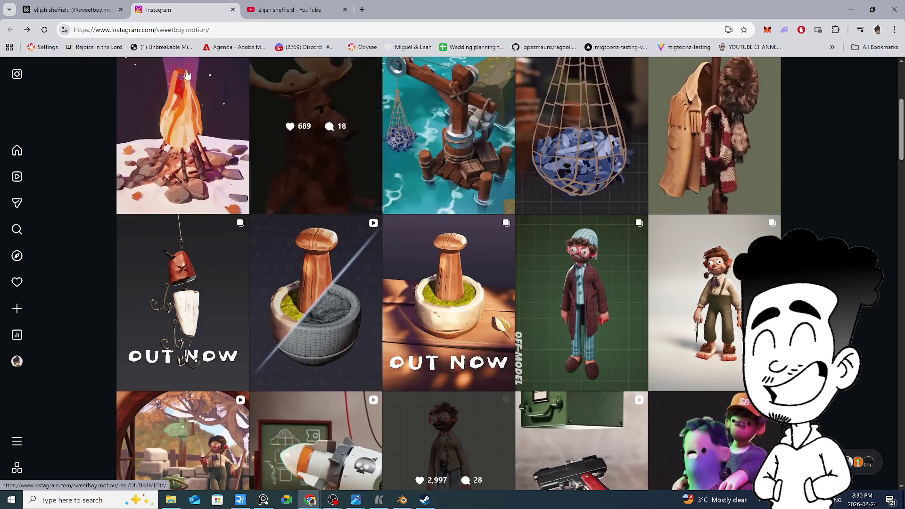
Switch to the Threads profile, then go back to the blender search results
left_click(68, 10)
scroll(247, 280, "down", 3)
scroll(247, 280, "down", 3)
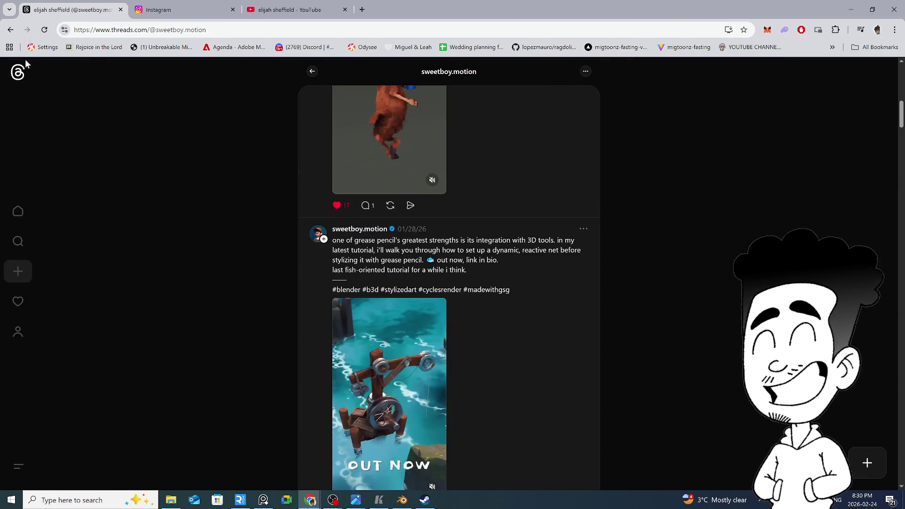
scroll(187, 294, "down", 3)
scroll(188, 293, "down", 3)
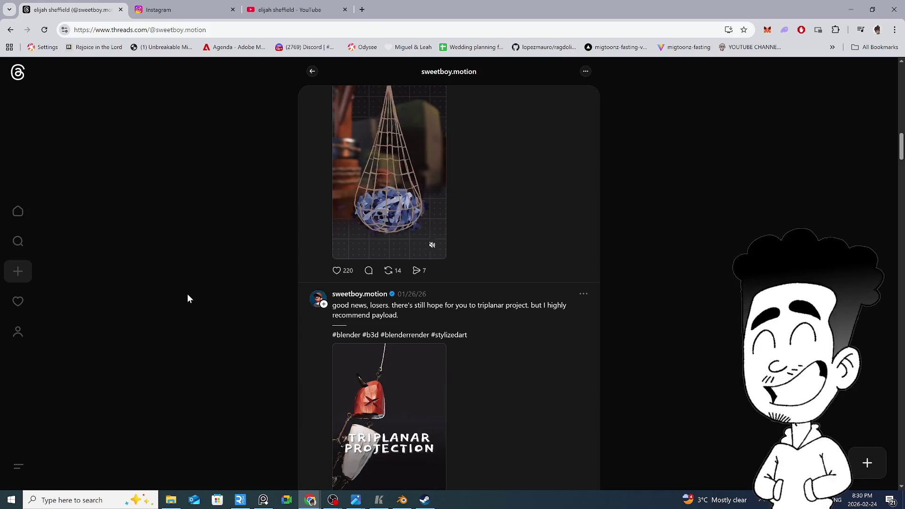
scroll(187, 293, "down", 2)
left_click(12, 32)
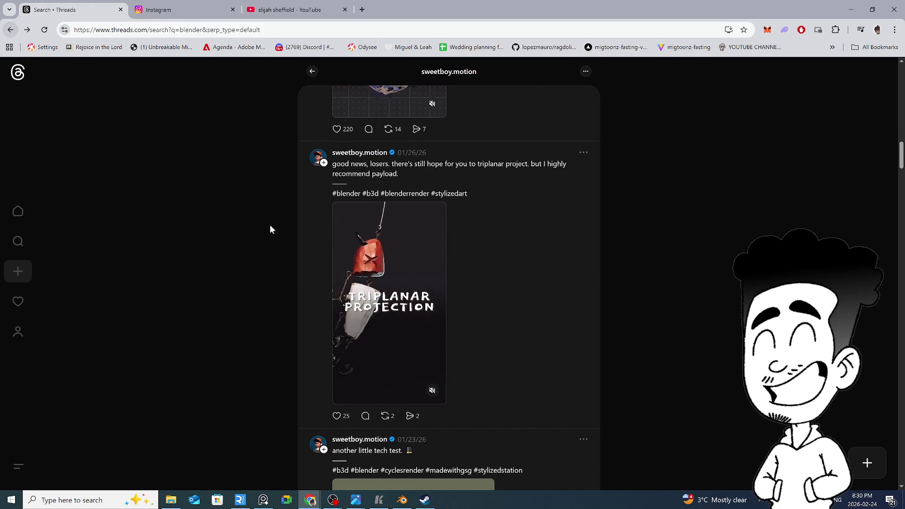
scroll(263, 263, "down", 3)
scroll(262, 262, "down", 3)
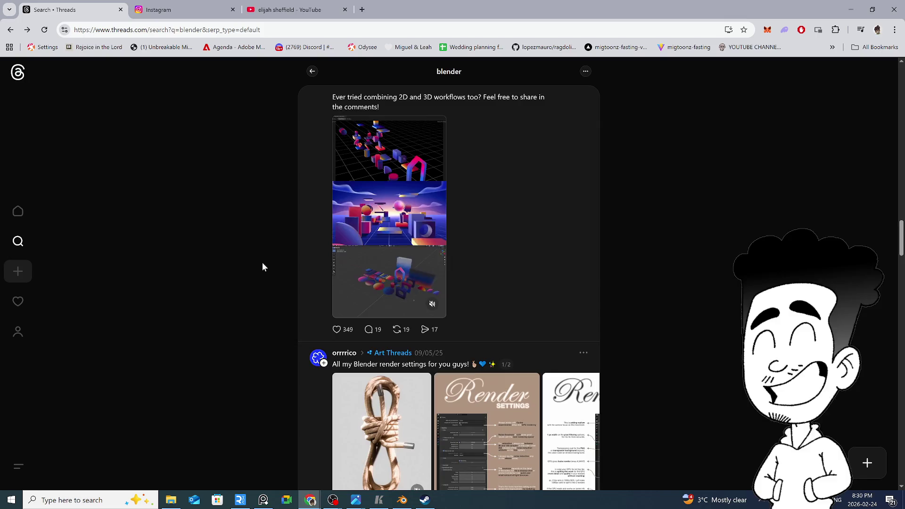
scroll(263, 266, "up", 2)
scroll(262, 267, "down", 4)
scroll(262, 267, "down", 3)
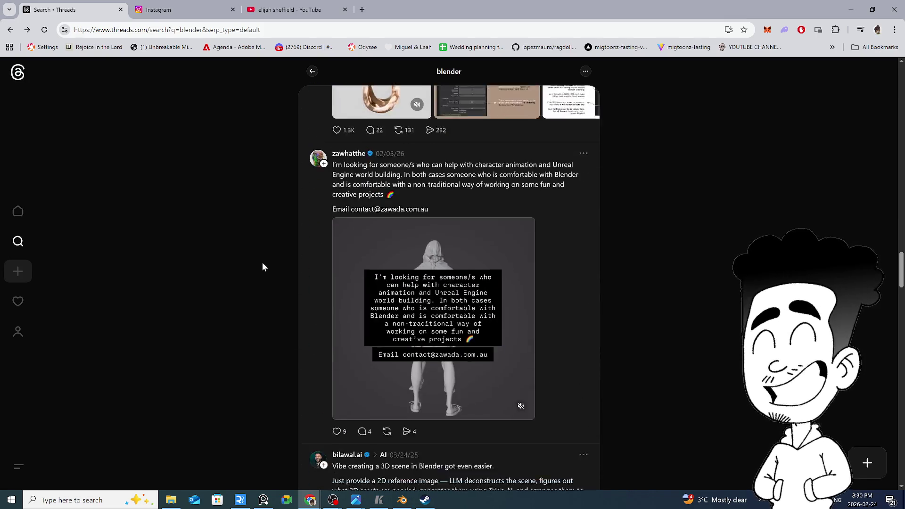
scroll(263, 266, "down", 4)
scroll(262, 267, "down", 2)
scroll(262, 267, "up", 2)
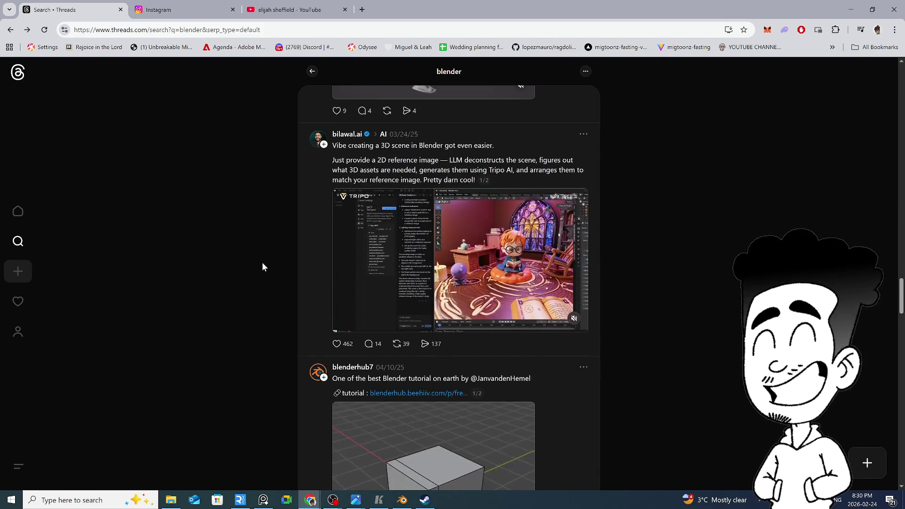
scroll(262, 266, "down", 3)
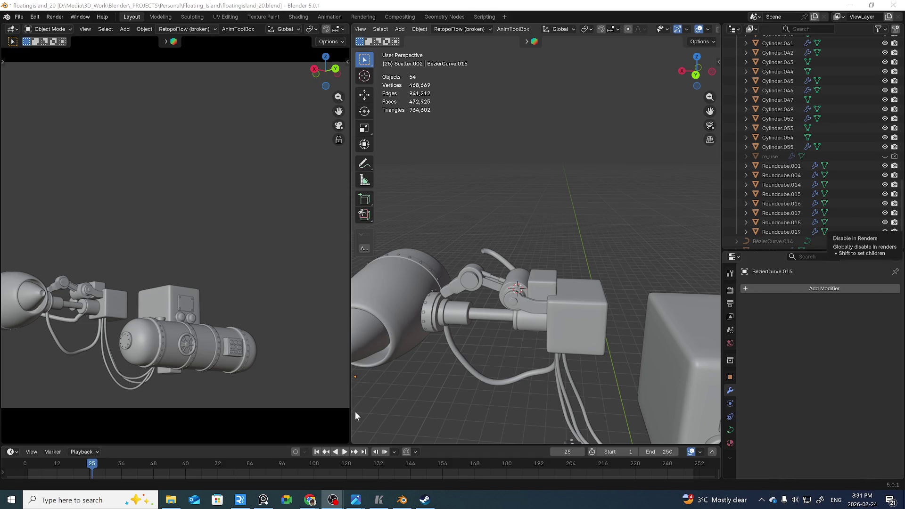
Select Cylinder.052 and Cylinder.055 and scale them apart along the Z axis
left_click(486, 286)
mouse_move(486, 287)
middle_mouse_down()
mouse_move(511, 279)
mouse_move(661, 339)
mouse_move(535, 338)
middle_mouse_up()
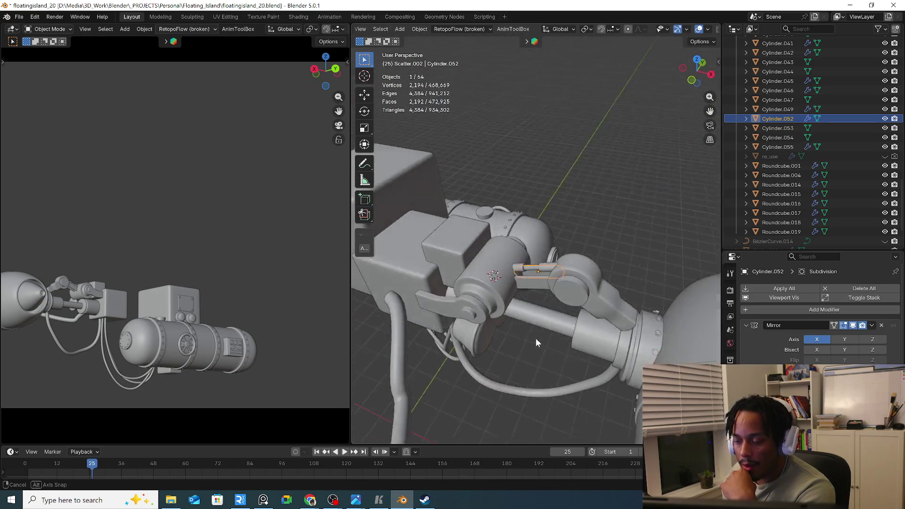
scroll(536, 338, "up", 3)
scroll(533, 323, "up", 3)
scroll(520, 298, "up", 2)
left_click(528, 265, "shift")
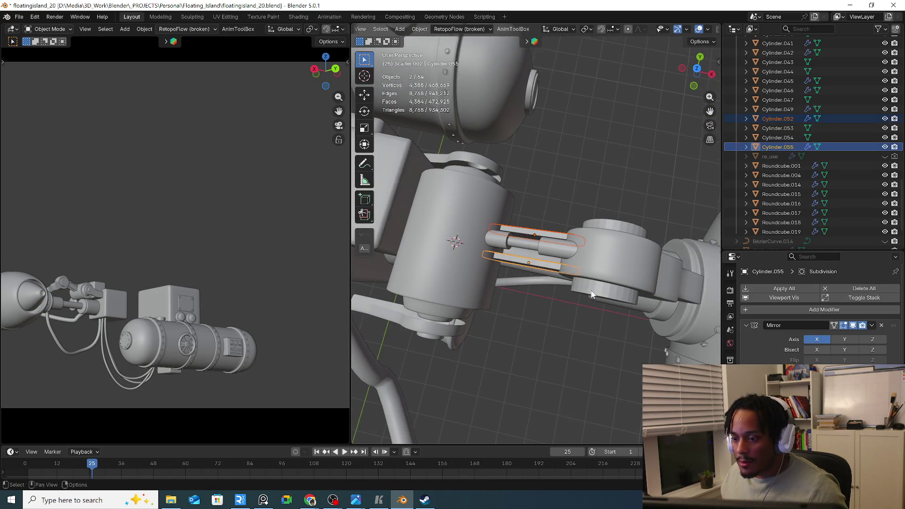
key("s")
key("z")
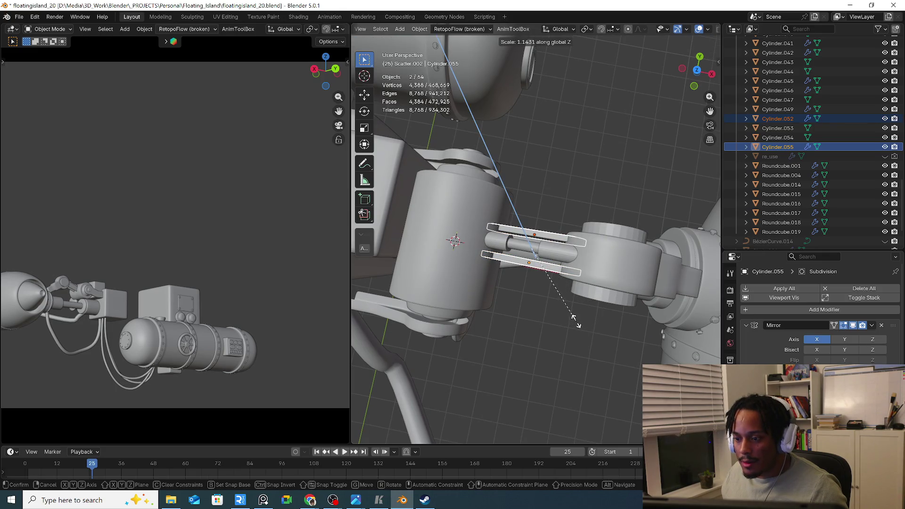
left_click(554, 394)
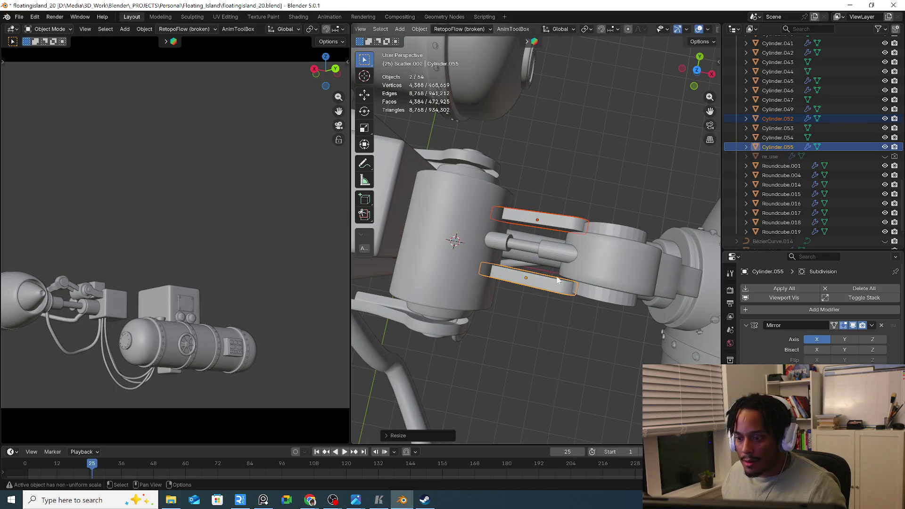
Shift the lower plate and then Cylinder.052 along Y into place, then deselect
left_click(558, 280)
key("g")
key("y")
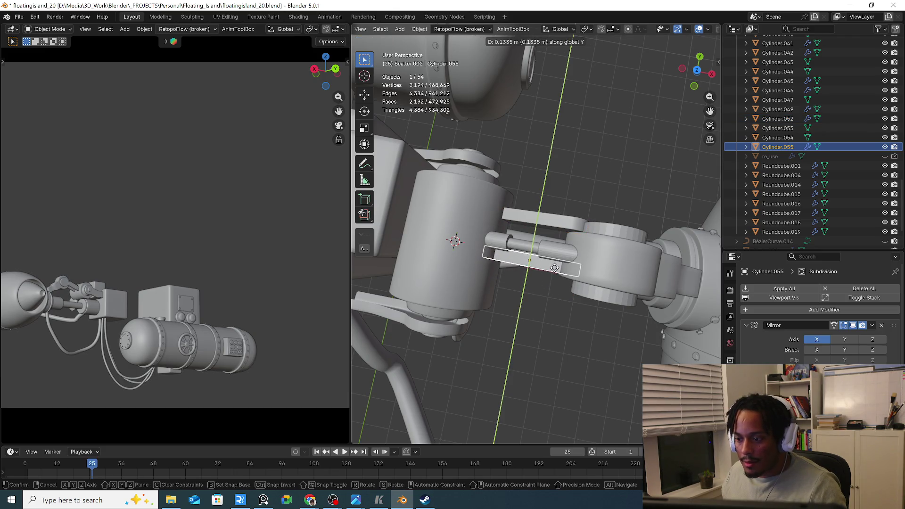
left_click(555, 268)
left_click(557, 237)
key("g")
key("y")
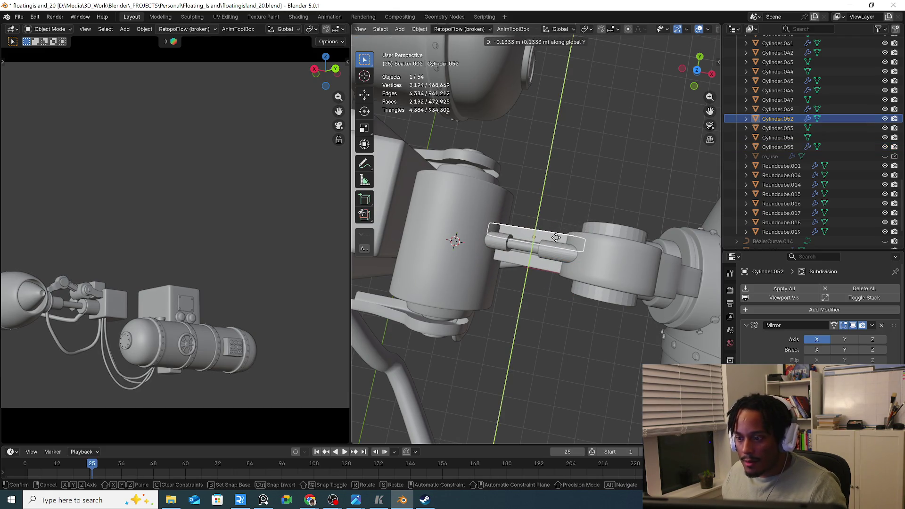
left_click(557, 237)
mouse_move(557, 237)
middle_mouse_down()
mouse_move(482, 220)
mouse_move(521, 121)
mouse_move(464, 167)
mouse_move(555, 227)
middle_mouse_up()
key("alt+a")
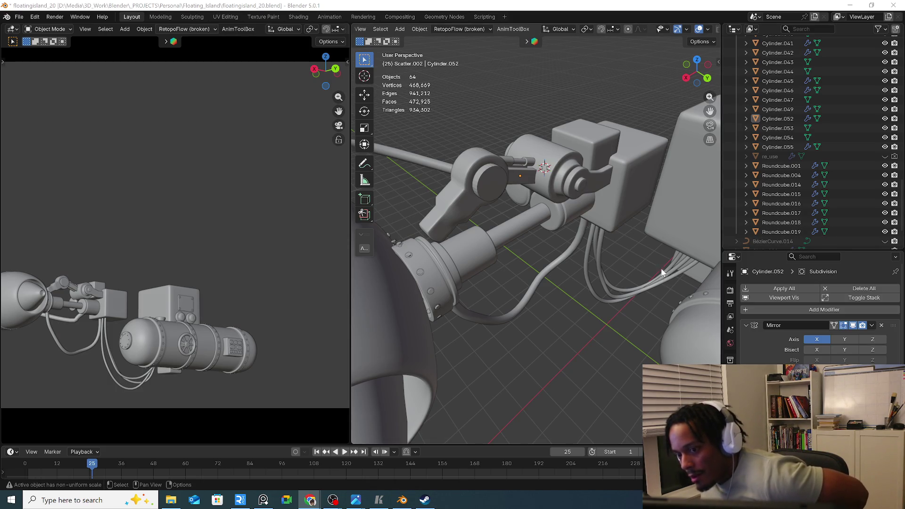
Duplicate the hanging cable in back view, place the copy above the arm, and enter Edit Mode
middle_click_drag(582, 253, 545, 313)
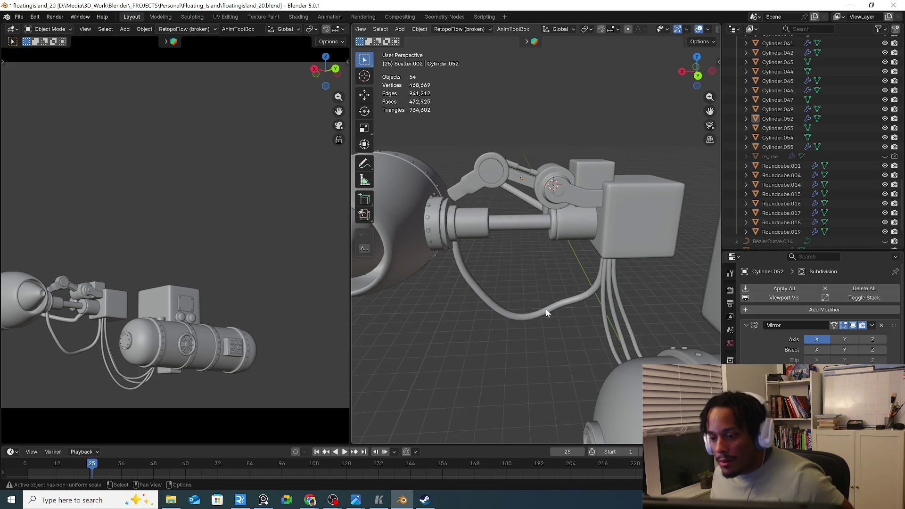
left_click(545, 313)
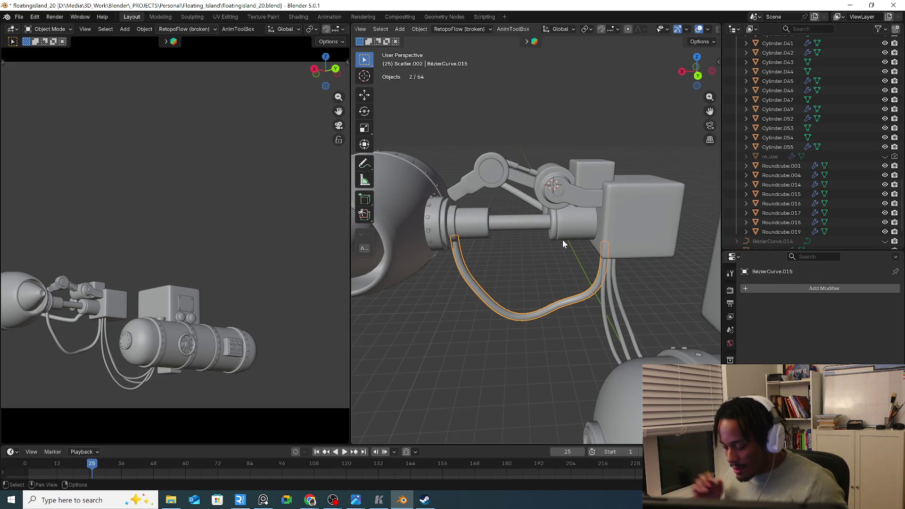
key("ctrl+KP_1")
key("shift+d")
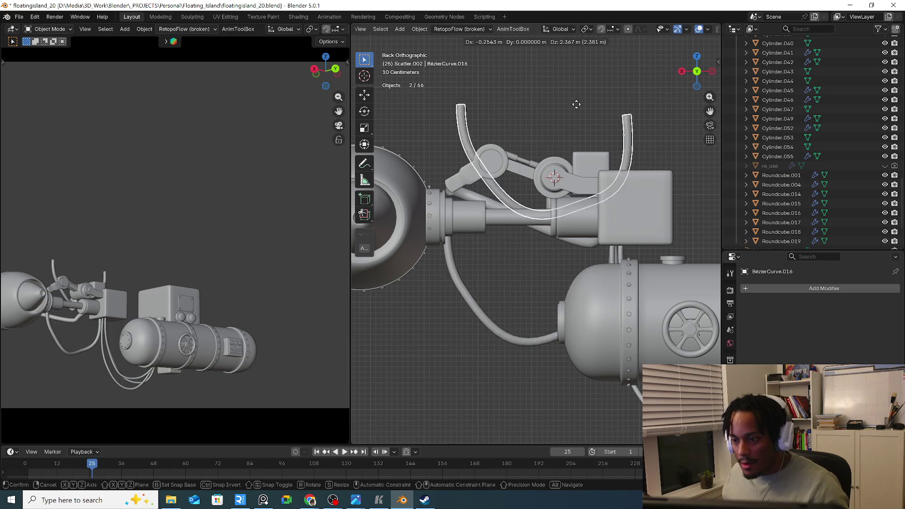
left_click(574, 90)
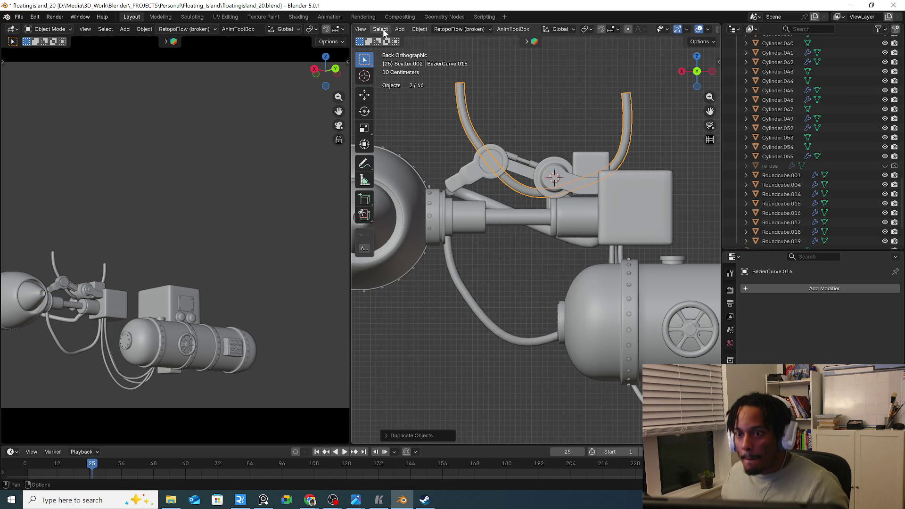
left_click(419, 29)
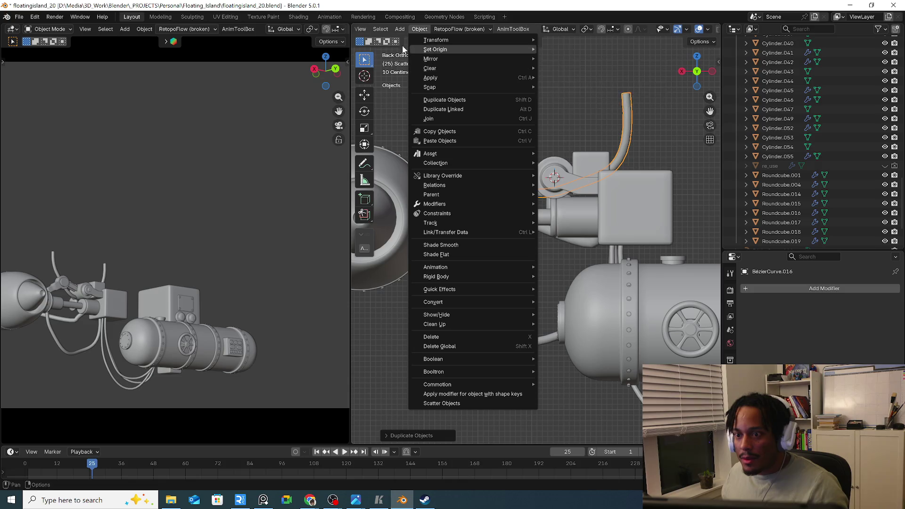
scroll(445, 30, "up", 2)
scroll(445, 30, "up", 2)
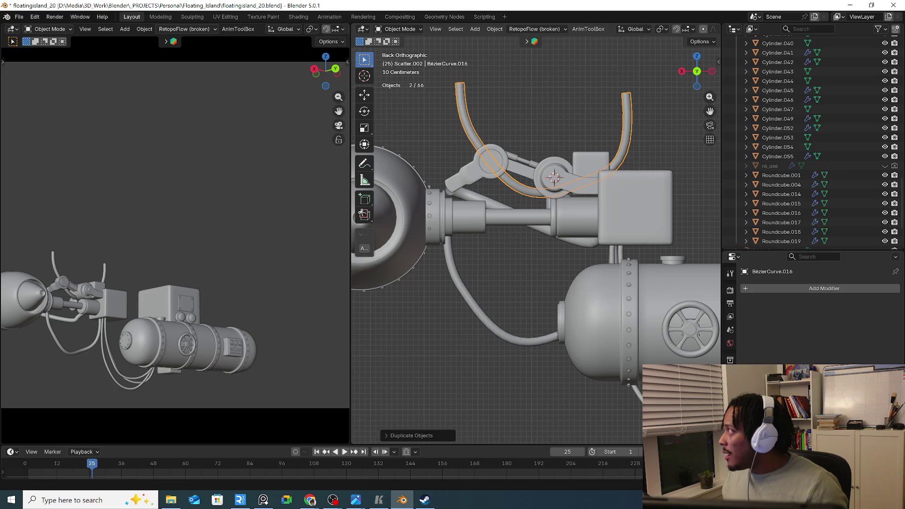
key("alt+Tab")
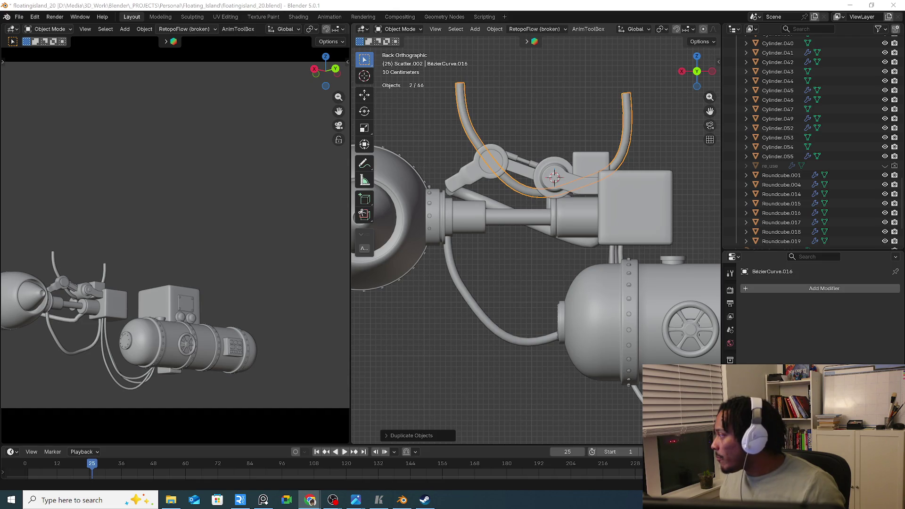
Edit the cable copy's points: lower the curve tip, rotate it to point straight up and reposition it
left_click(460, 86)
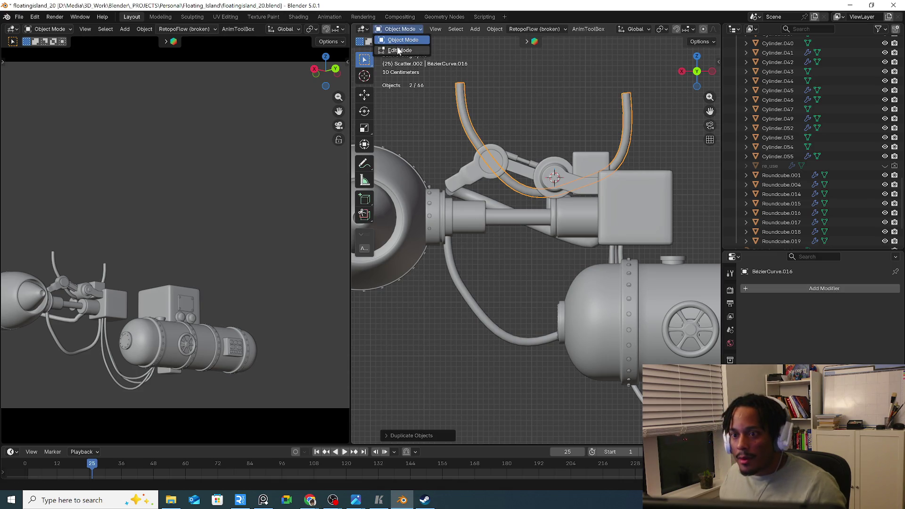
key("Tab")
scroll(476, 89, "up", 2)
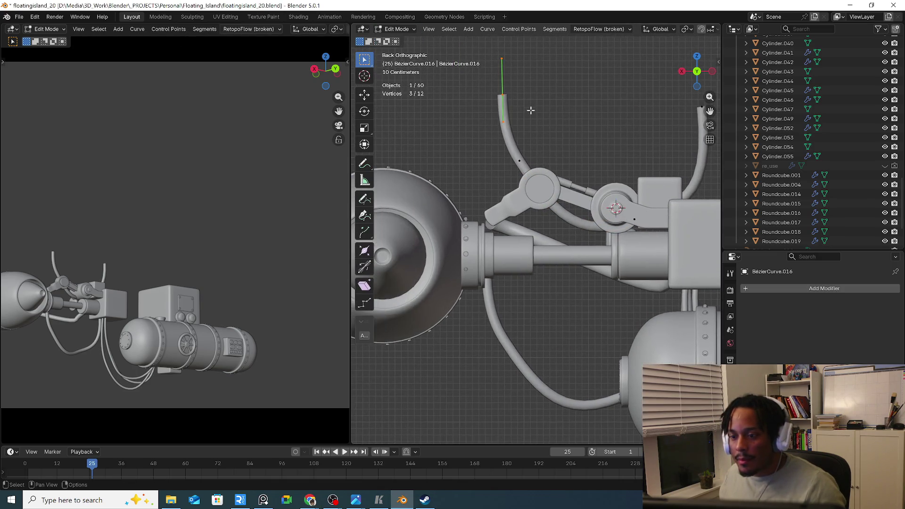
key("g")
left_click(566, 202)
key("r")
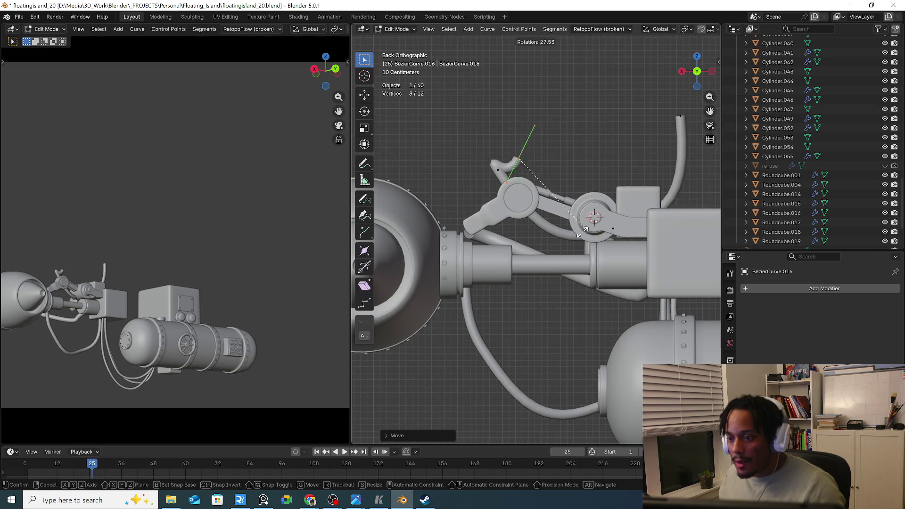
left_click(465, 142)
key("g")
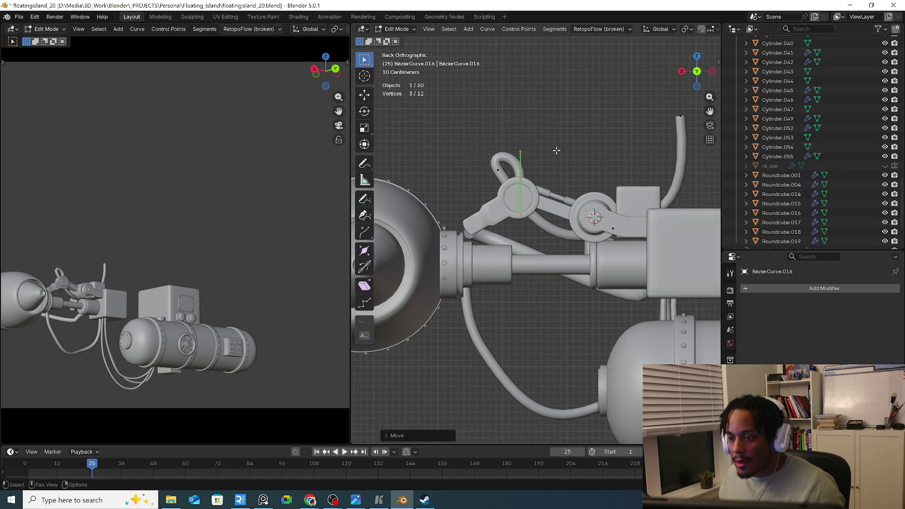
left_click(570, 156)
left_click(531, 171)
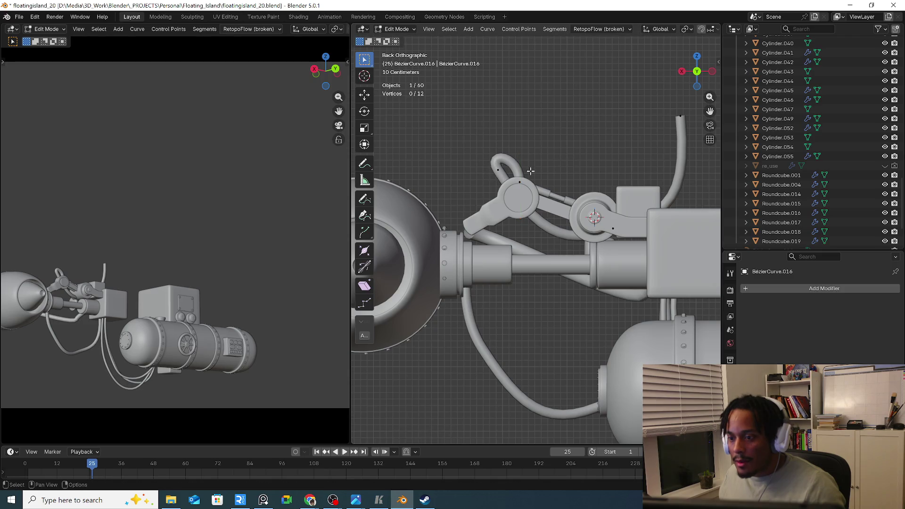
Move a control point and its handle along the wire and rotate the handle toward horizontal
left_click(493, 167)
key("g")
left_click(595, 171)
key("g")
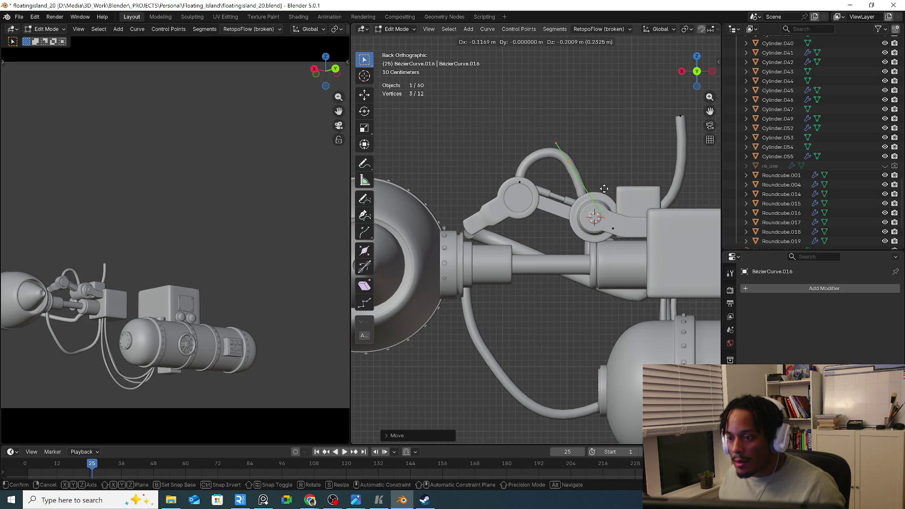
left_click(641, 156)
key("g")
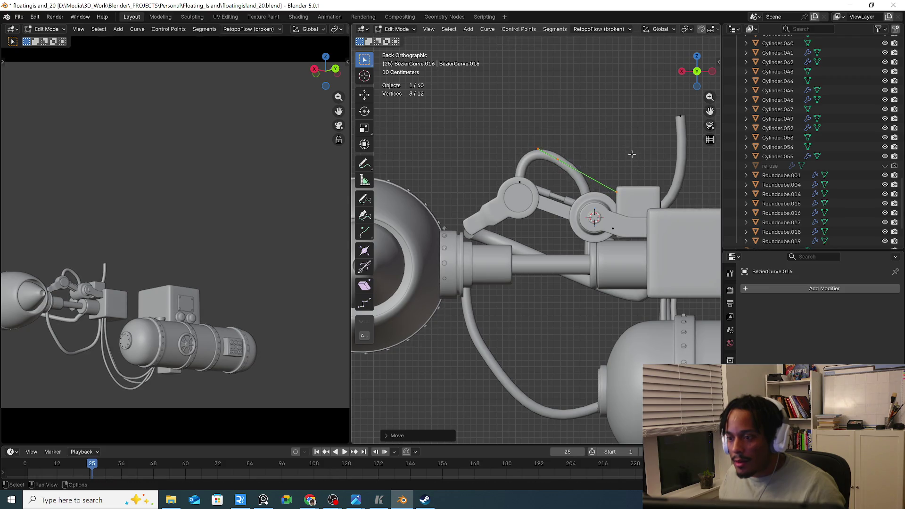
middle_click_drag(632, 153, 539, 149, "shift")
middle_click_drag(595, 133, 536, 137, "shift")
key("r")
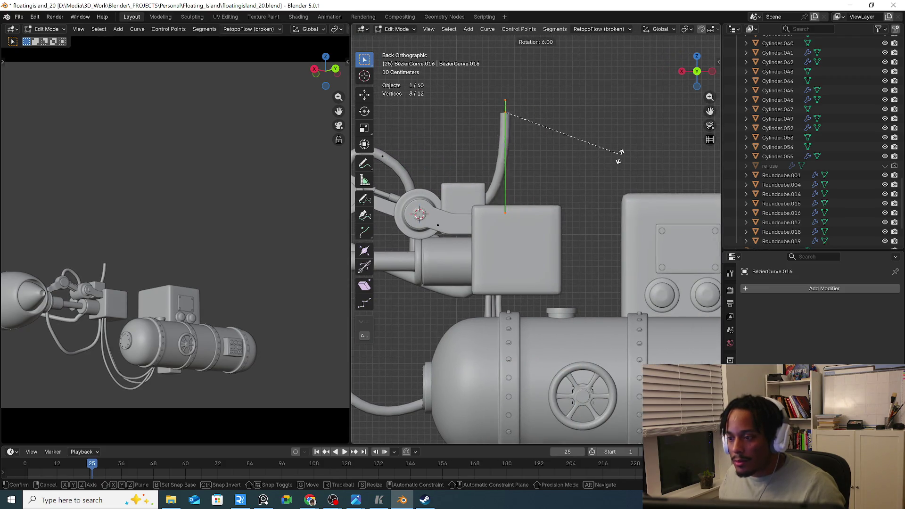
left_click(494, 229)
middle_click_drag(493, 230, 536, 239, "shift")
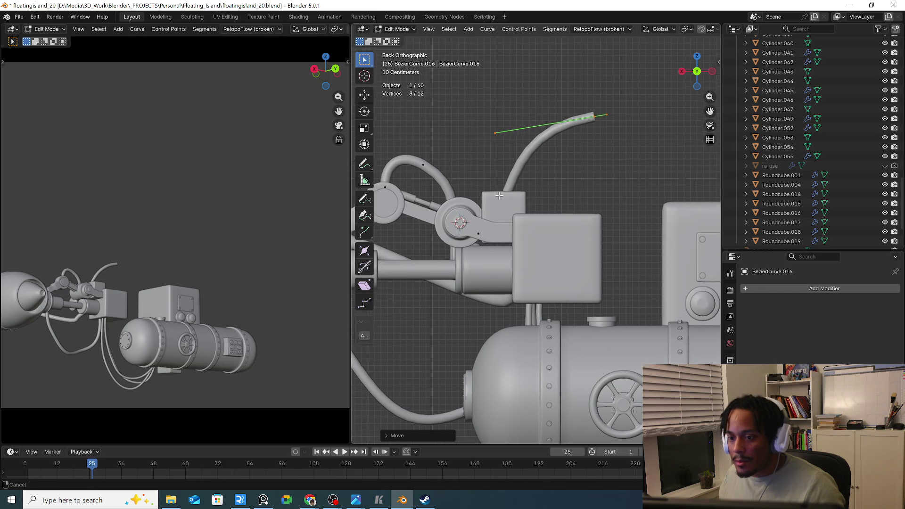
left_click(480, 248)
key("g")
left_click(475, 174)
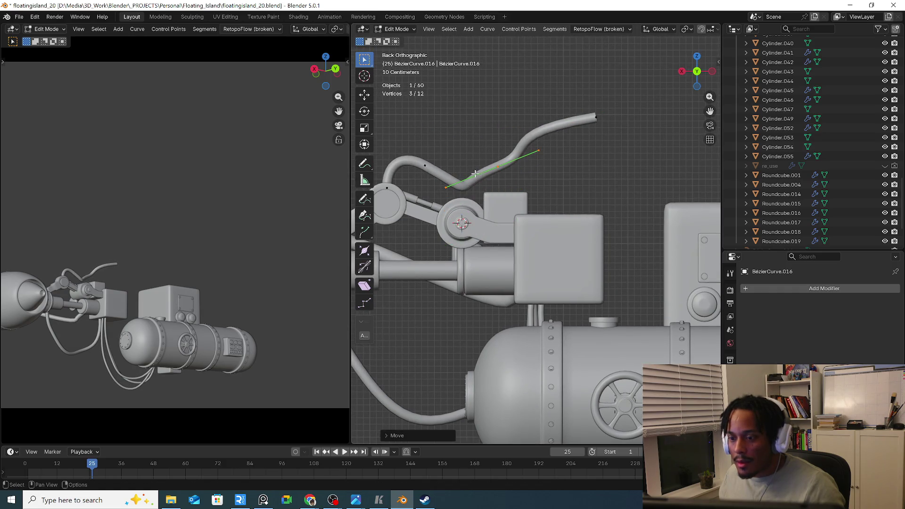
Delete the middle control point, then move and rotate the remaining point into a smooth bend
left_click(424, 168)
left_click(498, 167)
key("x")
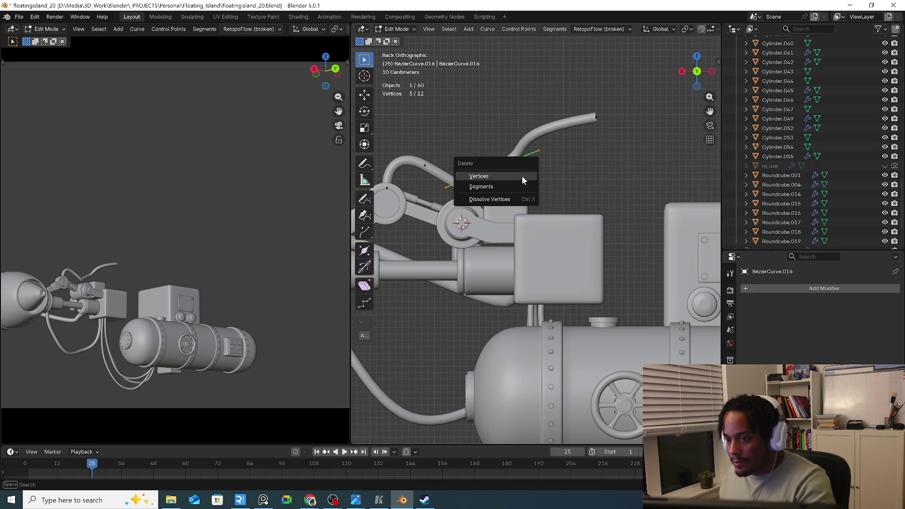
left_click(523, 177)
left_click(426, 165)
key("g")
left_click(542, 192)
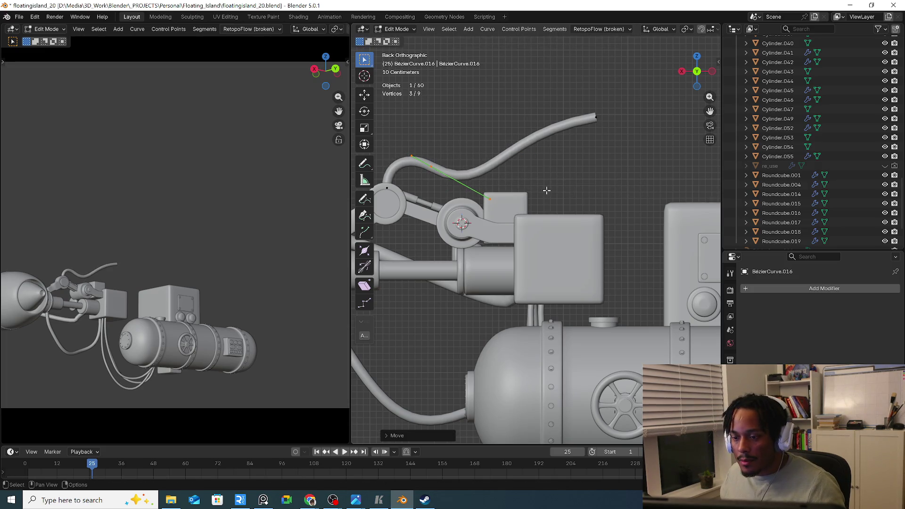
key("r")
left_click(544, 174)
Adjust the upper-right endpoint's handle, check the curve, and return to Object Mode
left_click(552, 111)
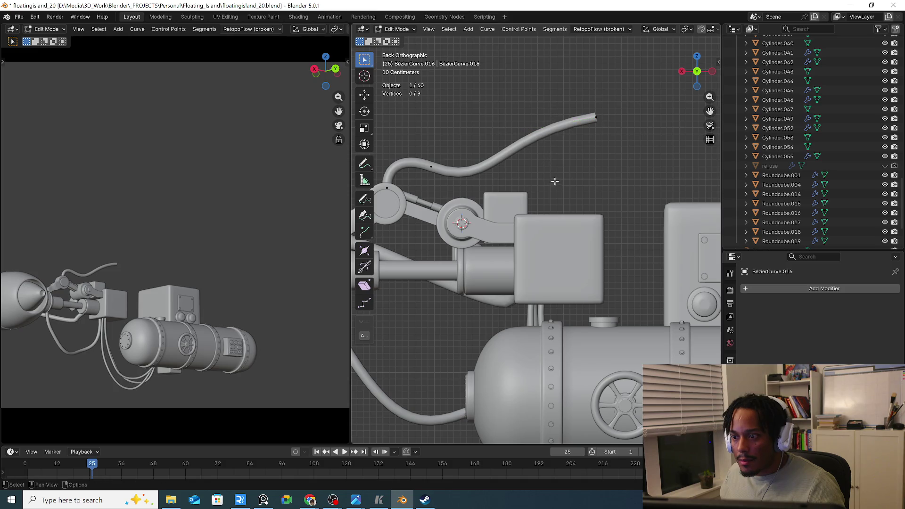
left_click_drag(564, 109, 613, 142)
left_click_drag(479, 108, 524, 153)
key("g")
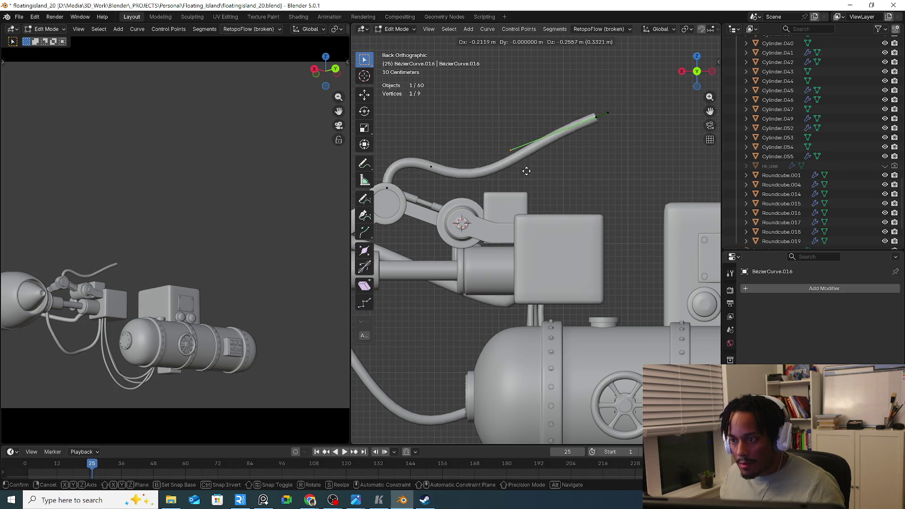
left_click(526, 170)
mouse_move(542, 172)
middle_mouse_down()
mouse_move(599, 169)
mouse_move(580, 162)
middle_mouse_up()
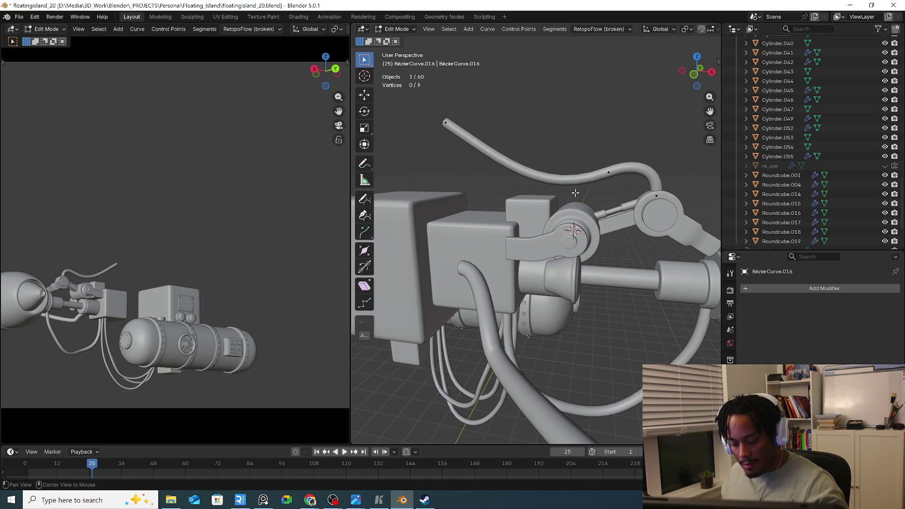
key("Tab")
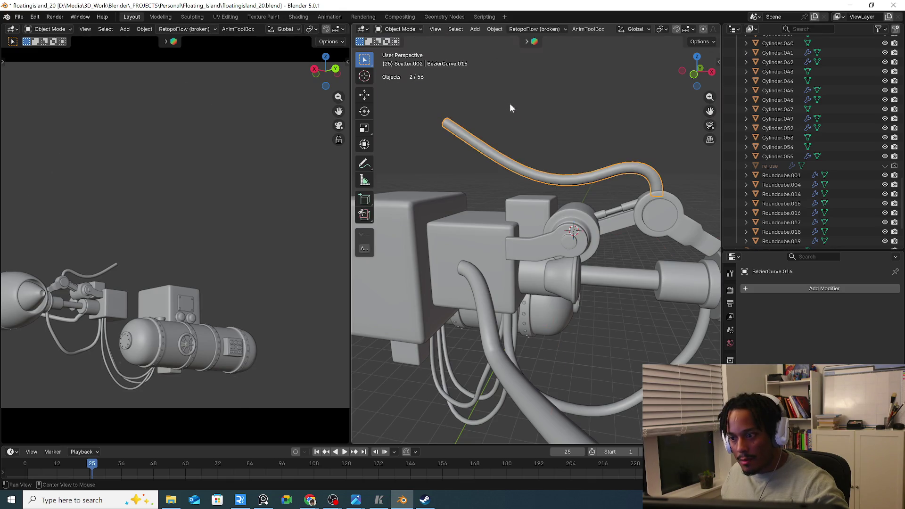
Reveal all hidden objects, then hide the stray rock below the island again
key("alt+h")
mouse_move(530, 142)
middle_mouse_down()
mouse_move(440, 166)
mouse_move(520, 143)
middle_mouse_up()
left_click_drag(568, 332, 403, 416)
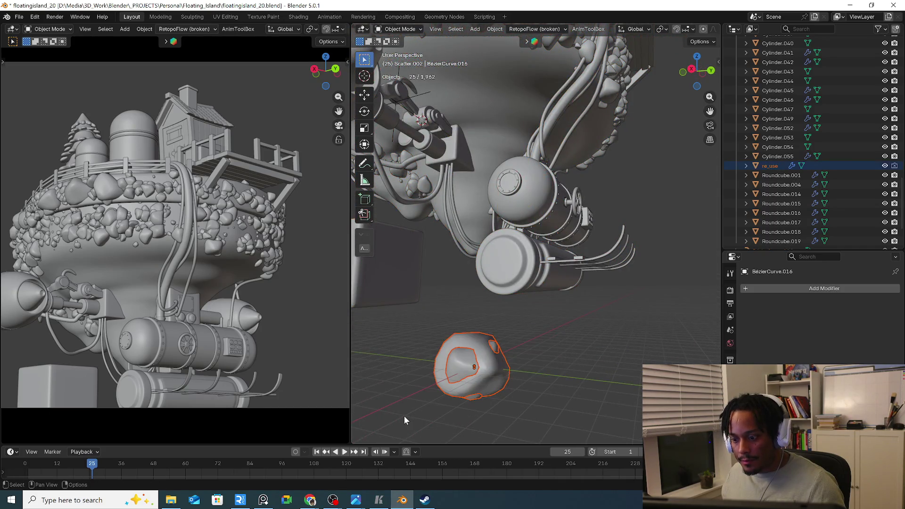
key("h")
middle_click_drag(404, 421, 508, 296)
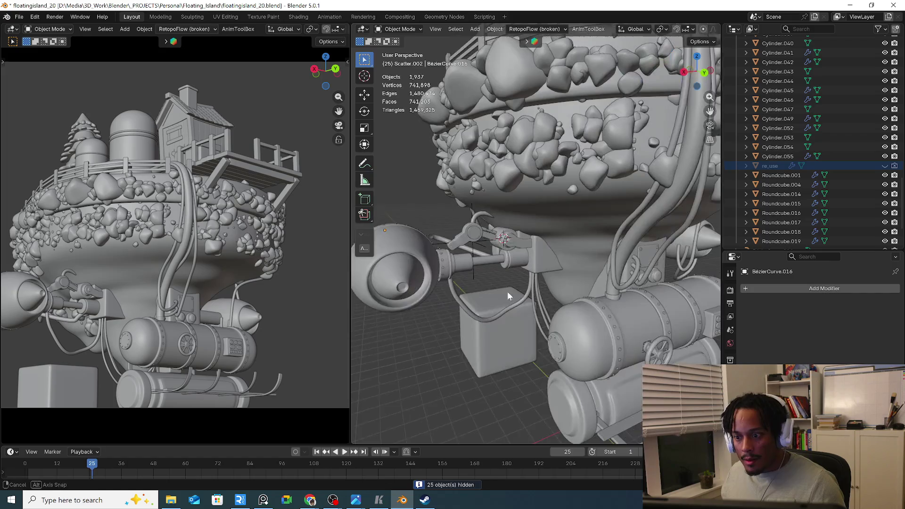
scroll(508, 297, "up", 3)
scroll(464, 224, "up", 2)
mouse_move(472, 200)
middle_mouse_down("shift")
mouse_move(516, 214)
mouse_move(593, 206)
middle_mouse_up("shift")
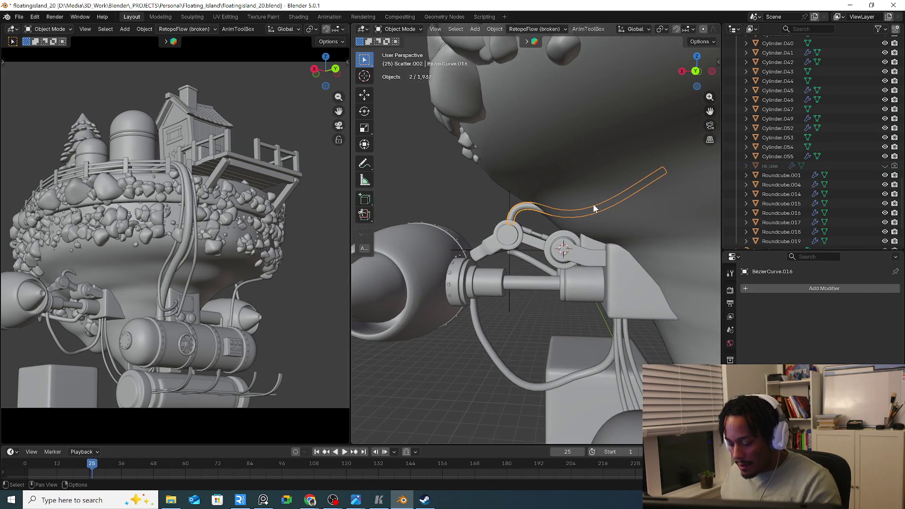
In back view, lower the curve's Bevel Depth to thin the wire tube, then select Retopo_Cylinder.008
key("ctrl+KP_1")
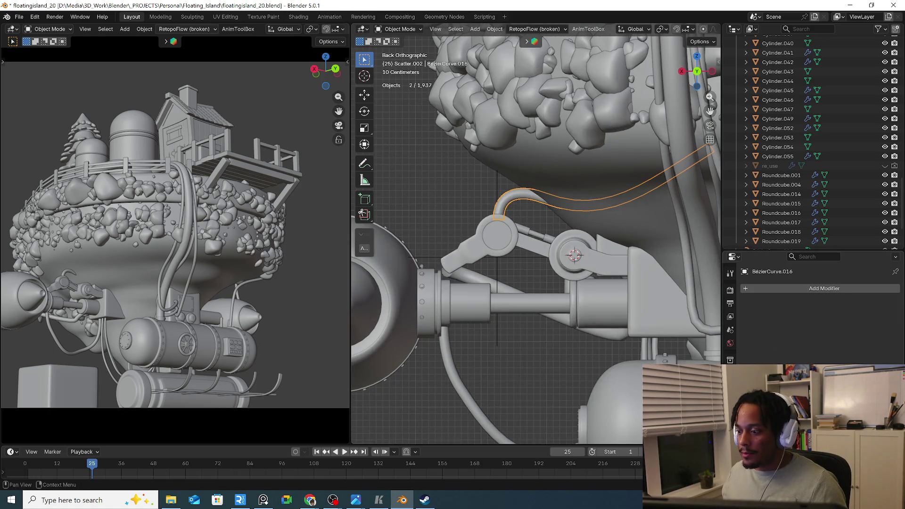
left_click(730, 428)
scroll(814, 312, "down", 6)
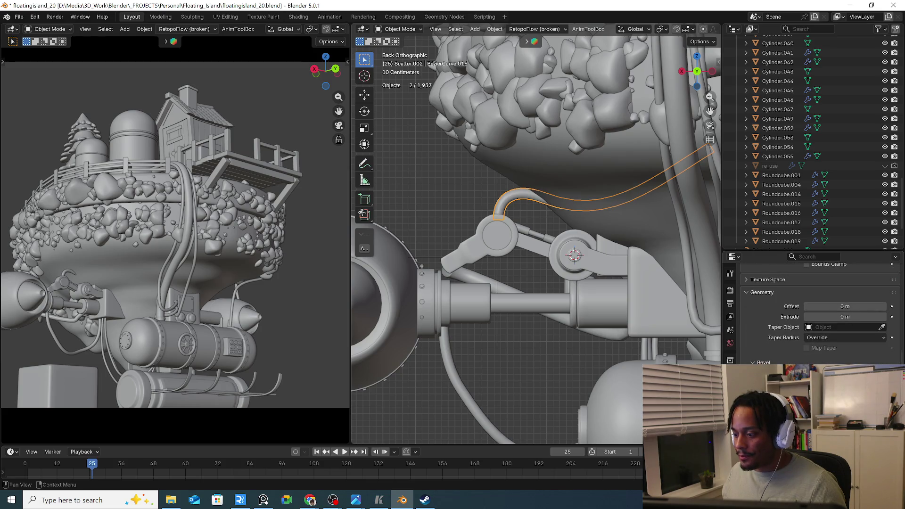
mouse_move(845, 396)
left_mouse_down()
mouse_move(824, 396)
mouse_move(838, 396)
left_mouse_up()
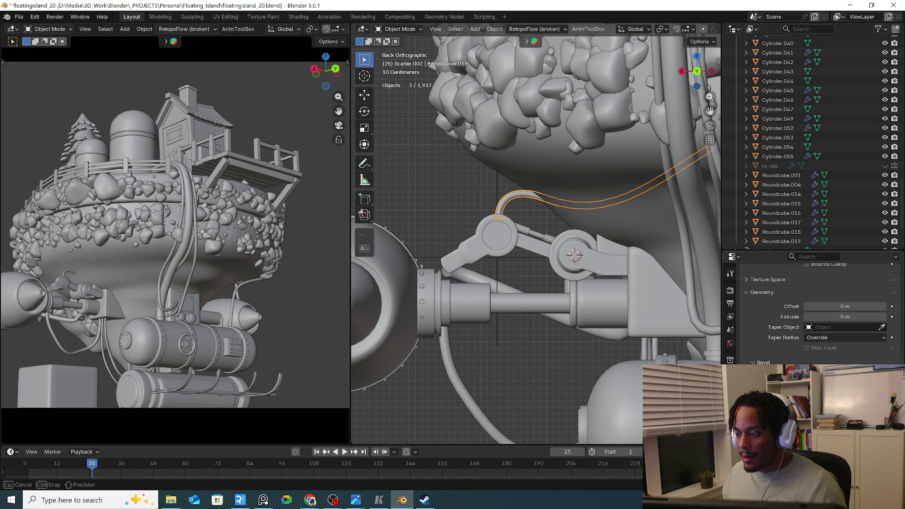
left_click(588, 206)
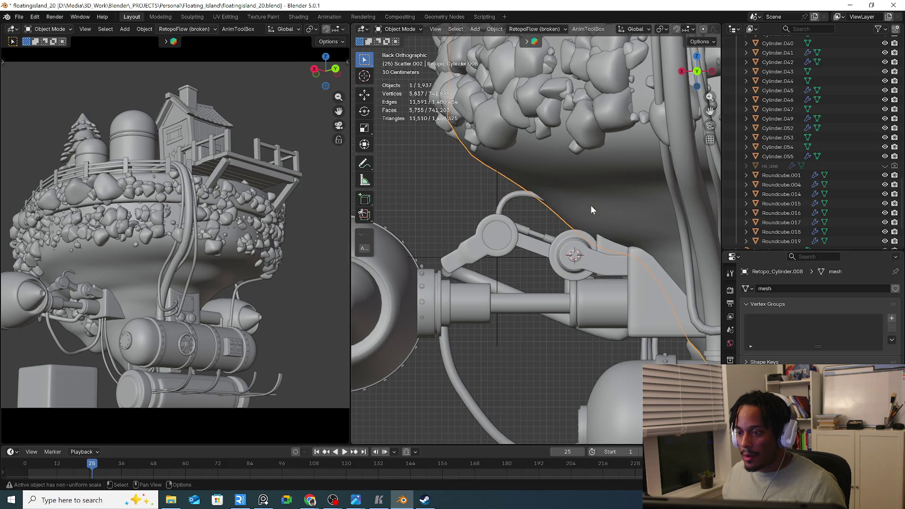
Edit the wire curve: box-select its end points, move and scale them
left_click(520, 197)
key("Tab")
key("b")
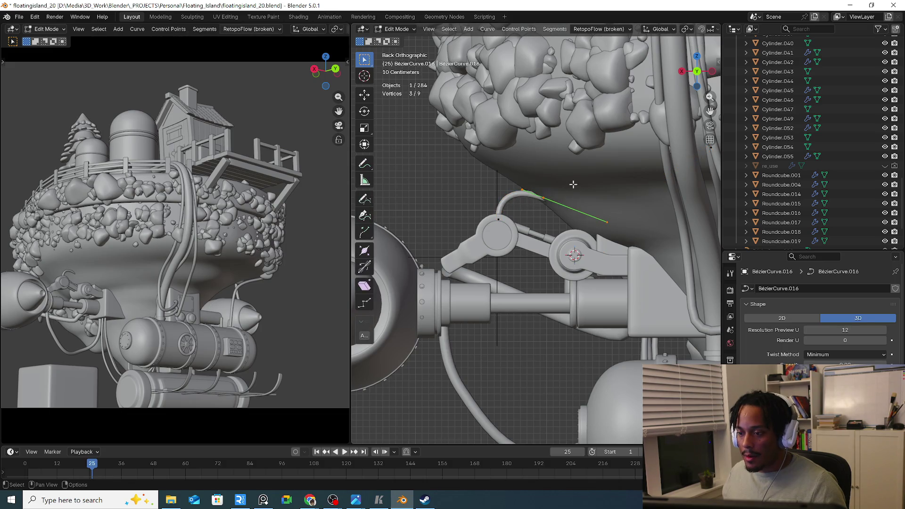
key("g")
key("s")
left_click(560, 196)
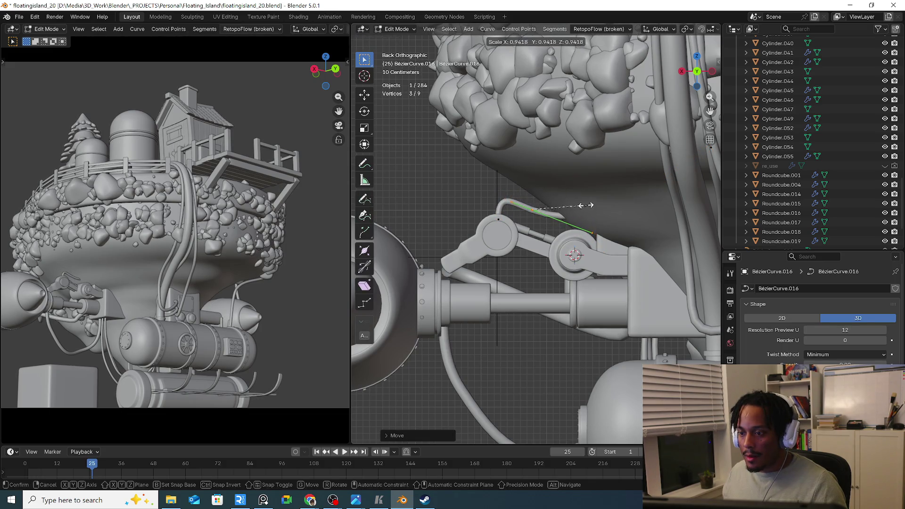
Move the wire's end points down, shorten the segment and nudge it into place
middle_click_drag(560, 196, 565, 162, "shift")
left_click_drag(666, 153, 665, 156)
key("g")
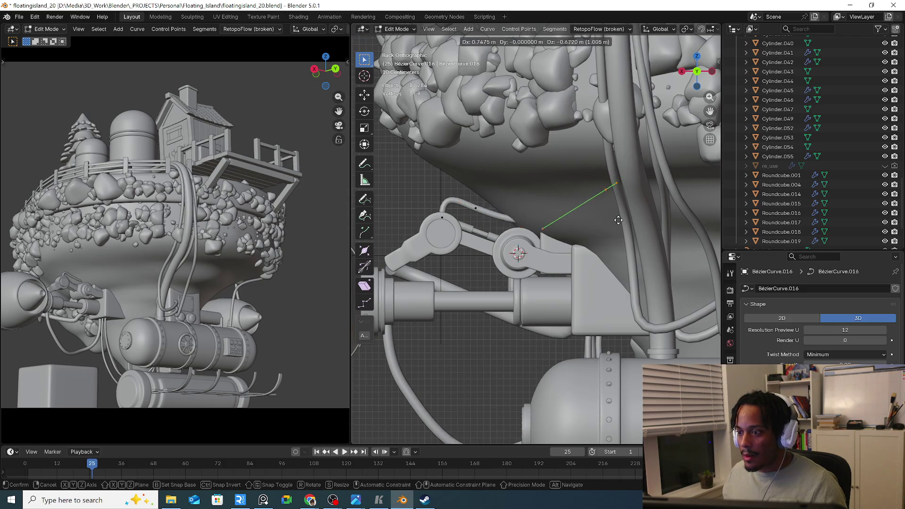
left_click(557, 223)
key("s")
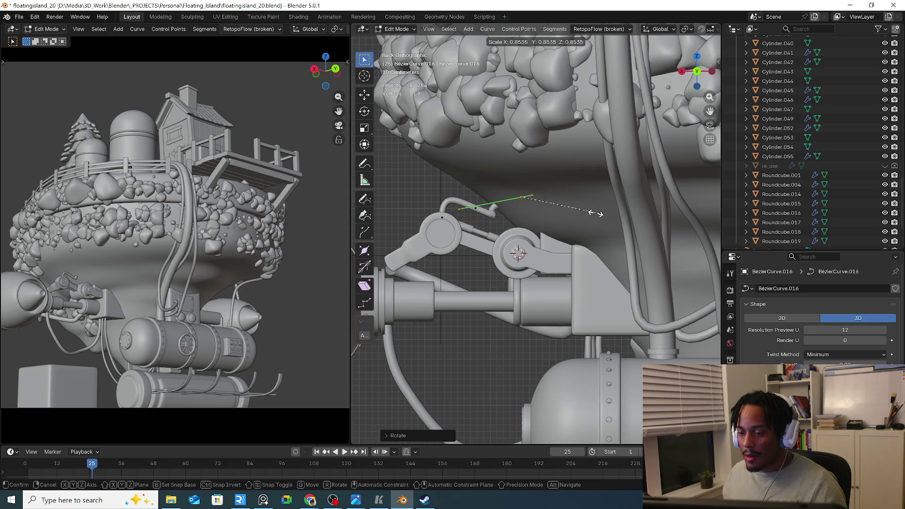
left_click(558, 211)
key("g")
left_click(557, 229)
Inspect the wire end in perspective, then rotate a selected segment to bend it around the joint
mouse_move(556, 228)
middle_mouse_down()
mouse_move(602, 245)
mouse_move(618, 232)
middle_mouse_up()
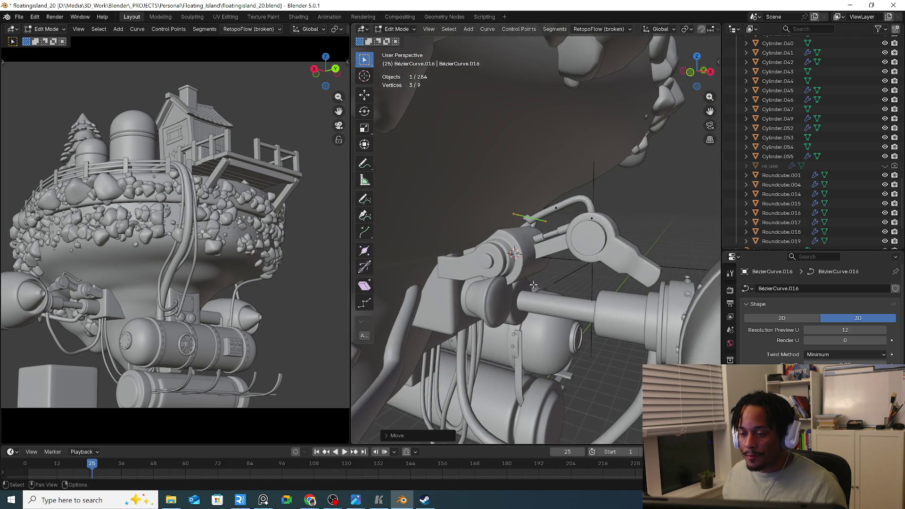
middle_click_drag(533, 285, 428, 275)
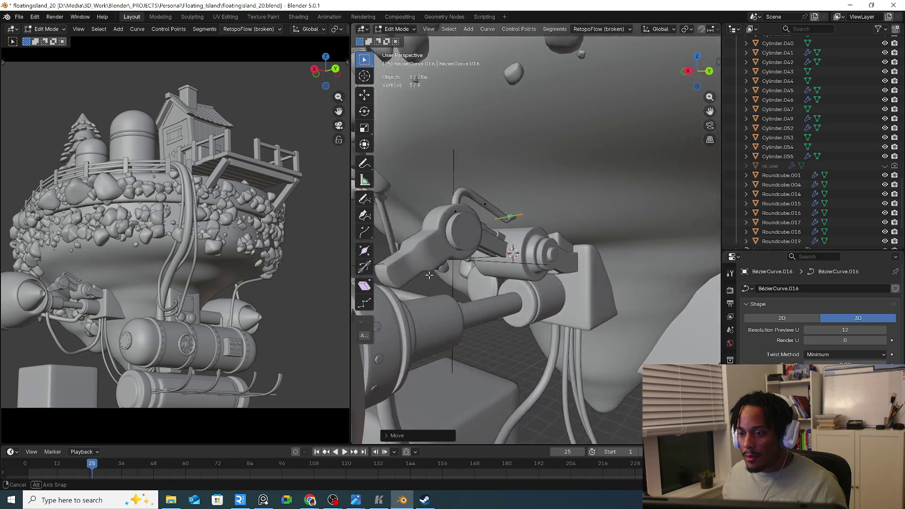
middle_click_drag(428, 275, 453, 402)
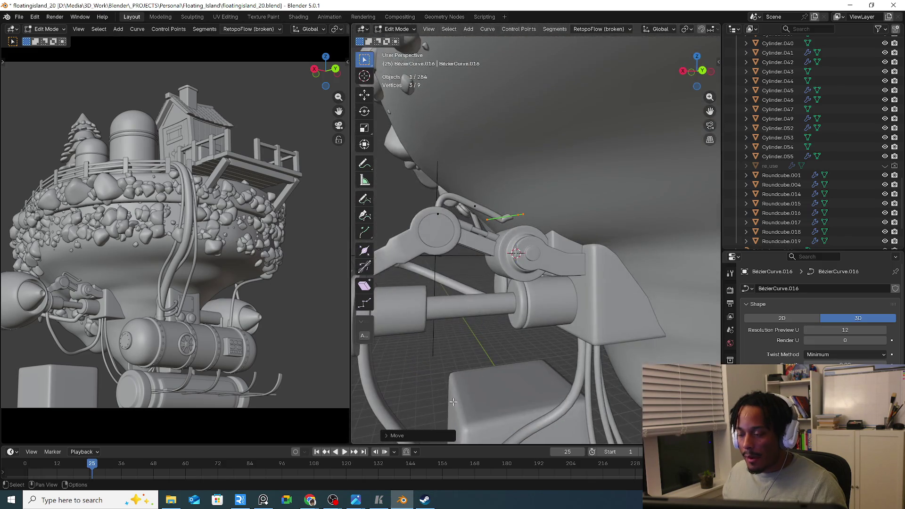
mouse_move(536, 292)
middle_mouse_down()
mouse_move(555, 314)
mouse_move(515, 196)
middle_mouse_up()
key("g")
key("Escape")
middle_click_drag(516, 250, 505, 239)
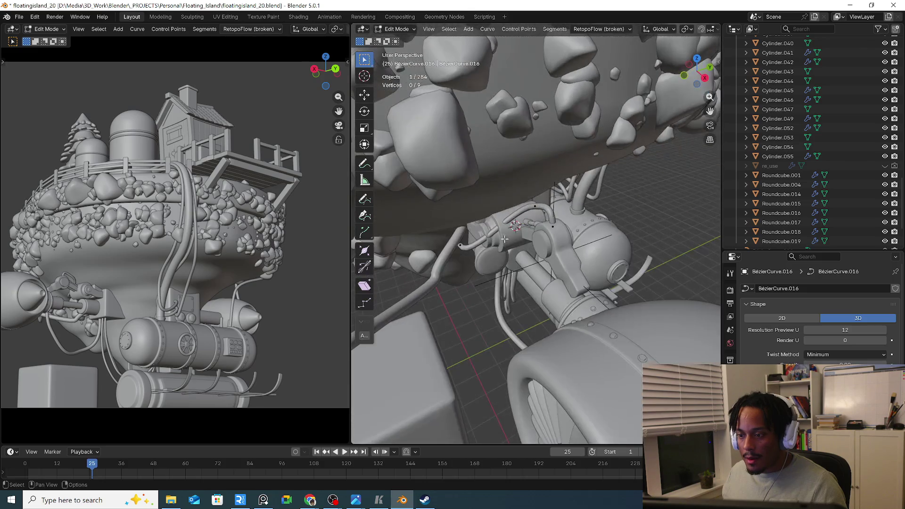
left_click_drag(539, 205, 538, 206)
mouse_move(538, 206)
middle_mouse_down()
mouse_move(544, 244)
mouse_move(630, 241)
mouse_move(548, 207)
middle_mouse_up()
key("r")
left_click(629, 240)
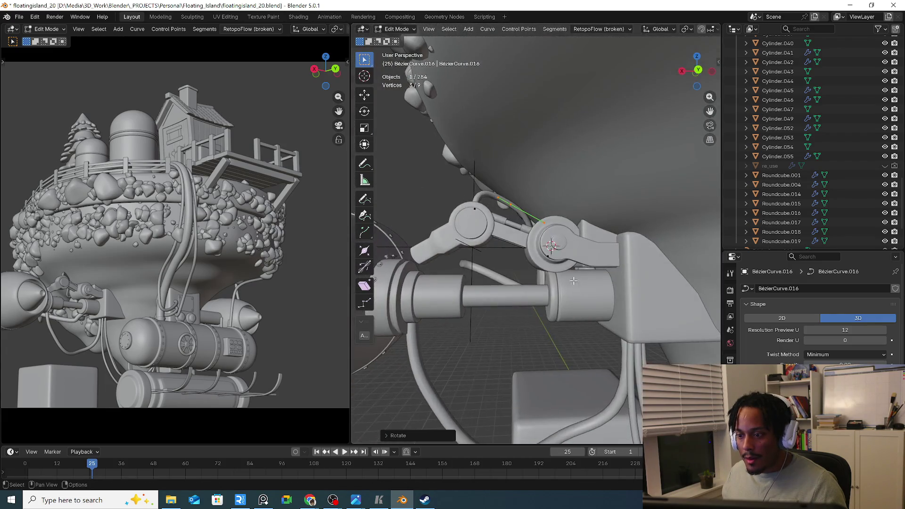
Move the wire's end points so the curve wraps around the arm mechanism to the hub
mouse_move(547, 207)
middle_mouse_down()
mouse_move(627, 241)
mouse_move(593, 163)
mouse_move(546, 213)
middle_mouse_up()
left_click_drag(546, 255, 512, 278)
key("g")
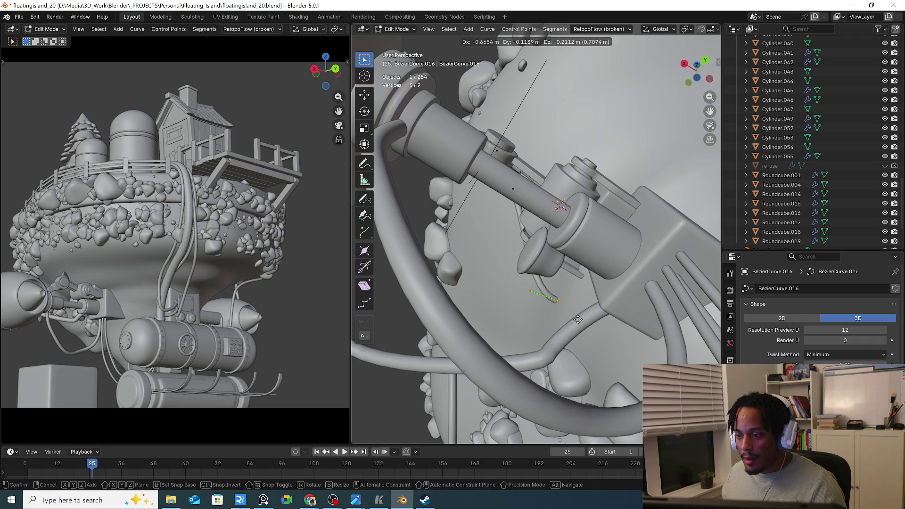
mouse_move(617, 321)
middle_mouse_down()
mouse_move(588, 299)
mouse_move(616, 297)
mouse_move(543, 243)
mouse_move(545, 226)
mouse_move(581, 280)
mouse_move(562, 182)
mouse_move(572, 231)
mouse_move(538, 287)
middle_mouse_up()
left_click(588, 299)
key("g")
Lower the cube block under the mechanism straight down along Z
right_click(572, 230)
key("Tab")
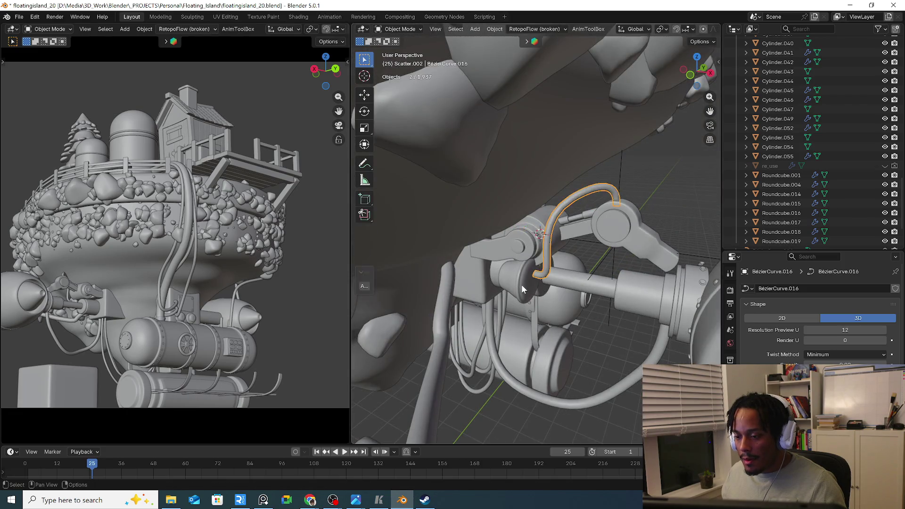
left_click(538, 292)
key("g")
key("z")
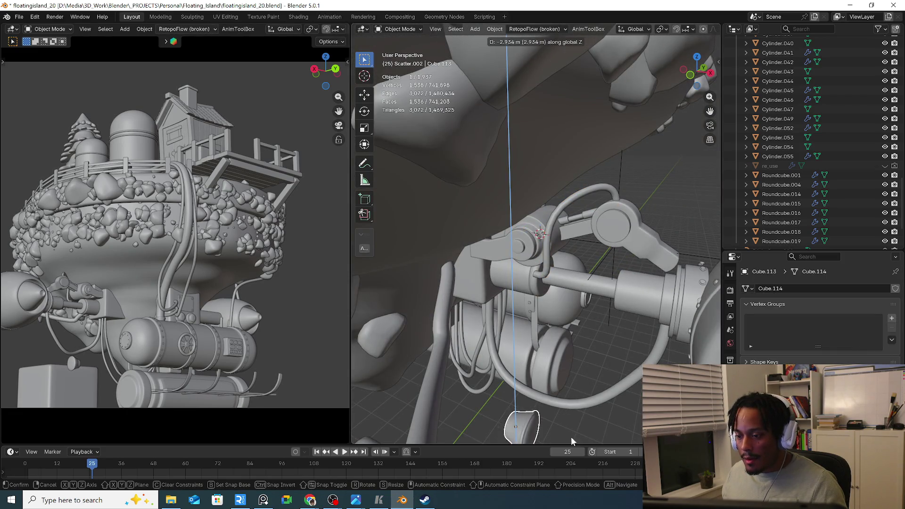
left_click(571, 437)
Edit the wire curve, shifting its points toward the arm and rotating the handle to follow
left_click(545, 269)
key("Tab")
key("g")
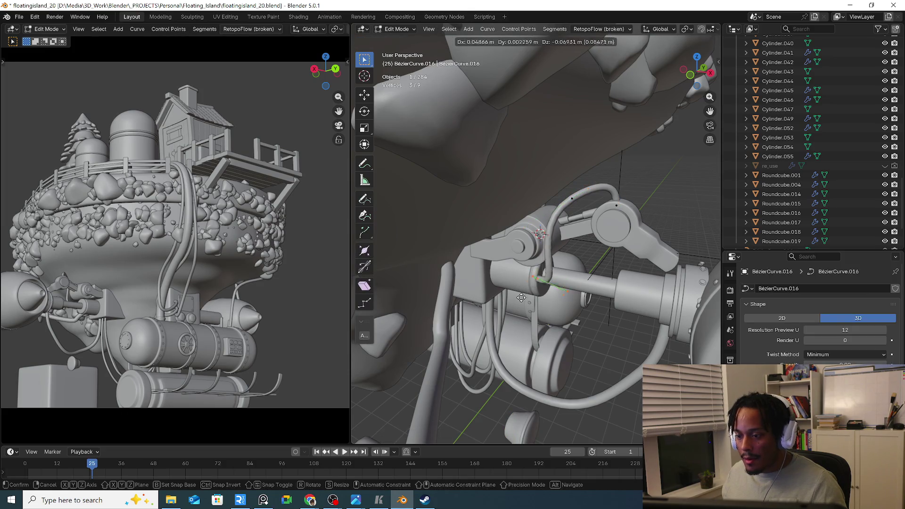
left_click(521, 298)
mouse_move(521, 298)
middle_mouse_down()
mouse_move(495, 298)
mouse_move(541, 282)
mouse_move(553, 297)
mouse_move(530, 268)
mouse_move(581, 228)
middle_mouse_up()
key("g")
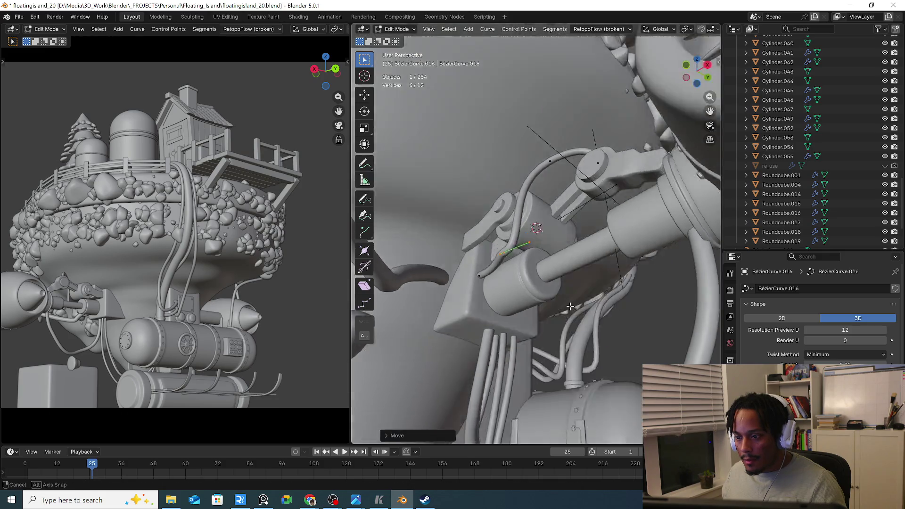
left_click(581, 228)
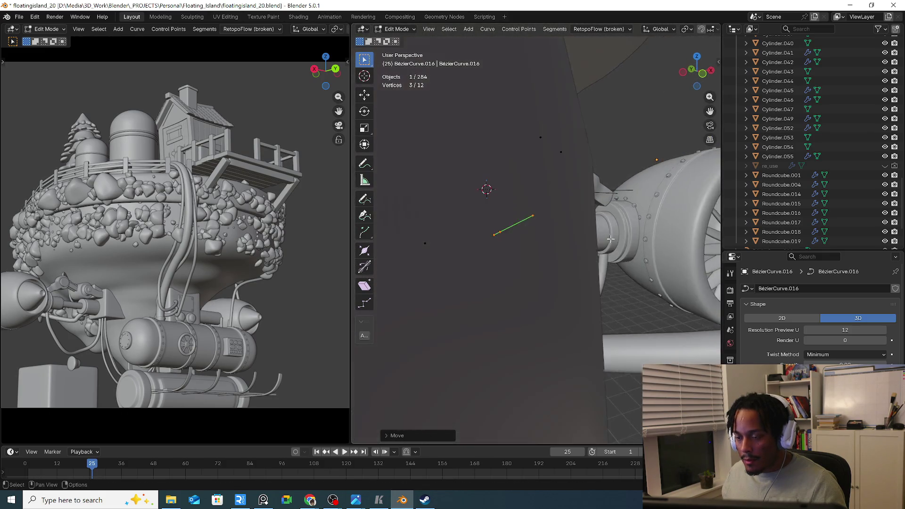
mouse_move(485, 189)
middle_mouse_down()
mouse_move(492, 260)
mouse_move(550, 139)
mouse_move(605, 202)
middle_mouse_up()
key("r")
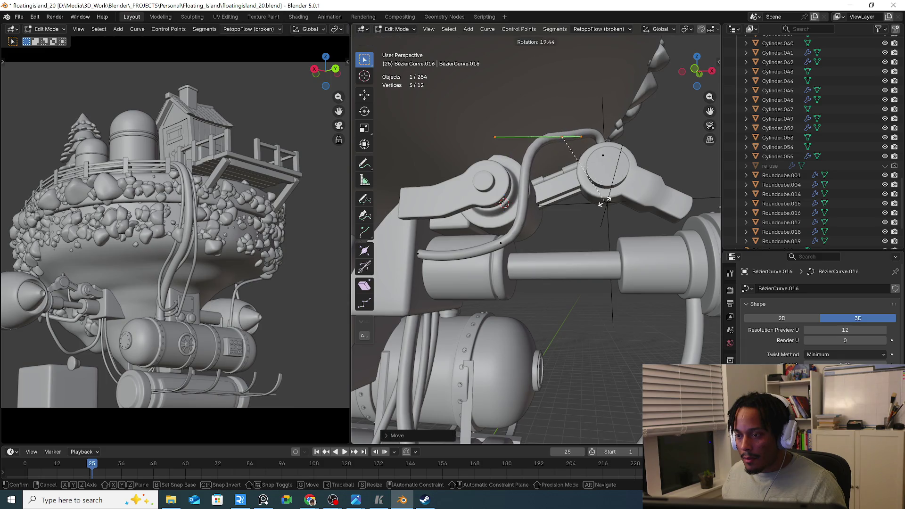
left_click(612, 169)
Pull individual cable points and the group near the joint in so the cable wraps the pivot
left_click_drag(505, 144, 532, 186)
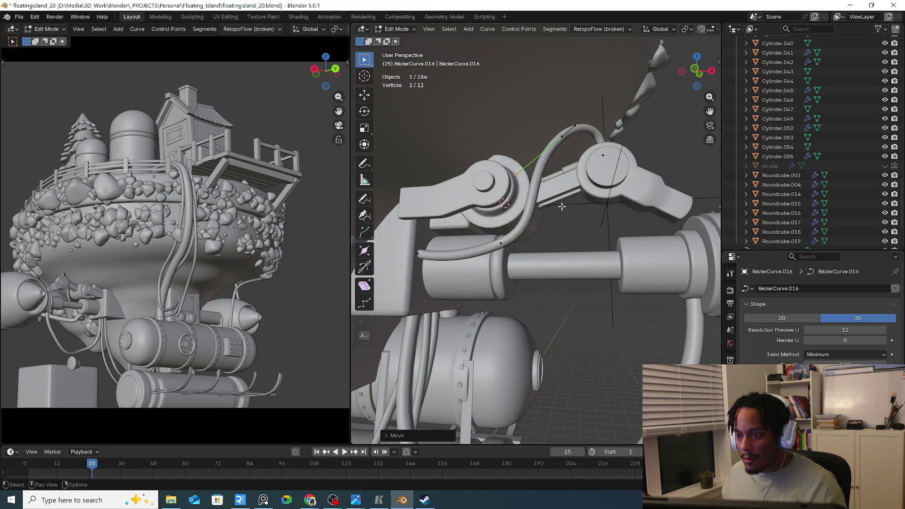
mouse_move(532, 185)
middle_mouse_down()
mouse_move(554, 138)
mouse_move(581, 140)
middle_mouse_up()
key("g")
left_click(541, 146)
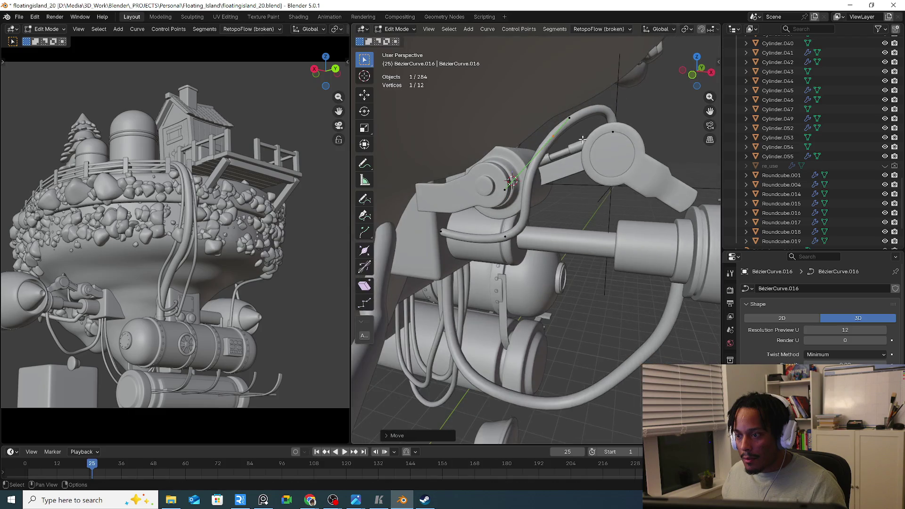
key("r")
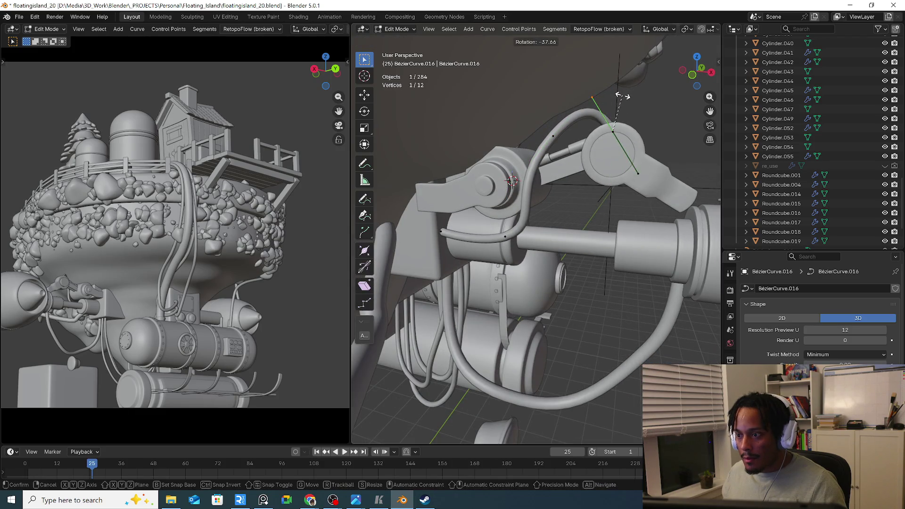
left_click(627, 95)
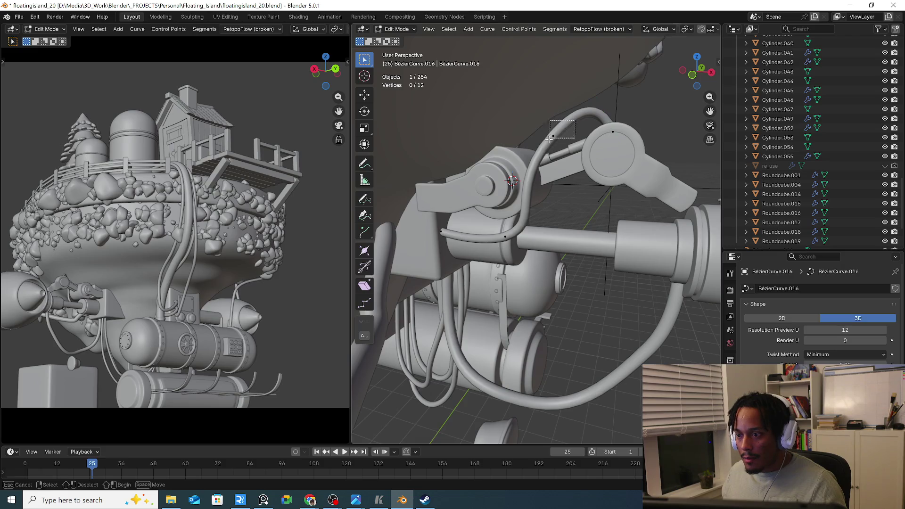
left_click_drag(549, 139, 550, 140)
mouse_move(550, 141)
middle_mouse_down()
mouse_move(526, 168)
mouse_move(577, 175)
mouse_move(552, 213)
mouse_move(603, 228)
mouse_move(566, 213)
mouse_move(559, 184)
mouse_move(585, 121)
mouse_move(559, 166)
middle_mouse_up()
key("g")
key("Escape")
key("g")
left_click(560, 212)
Tuck the last cable point against the joint, angle its handle, and leave curve editing
left_click(559, 166)
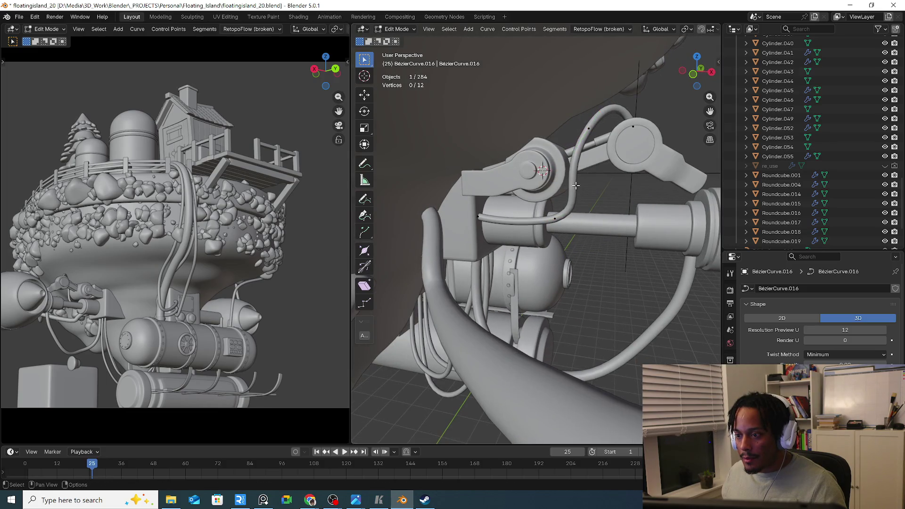
left_click(539, 168)
key("g")
left_click(576, 170)
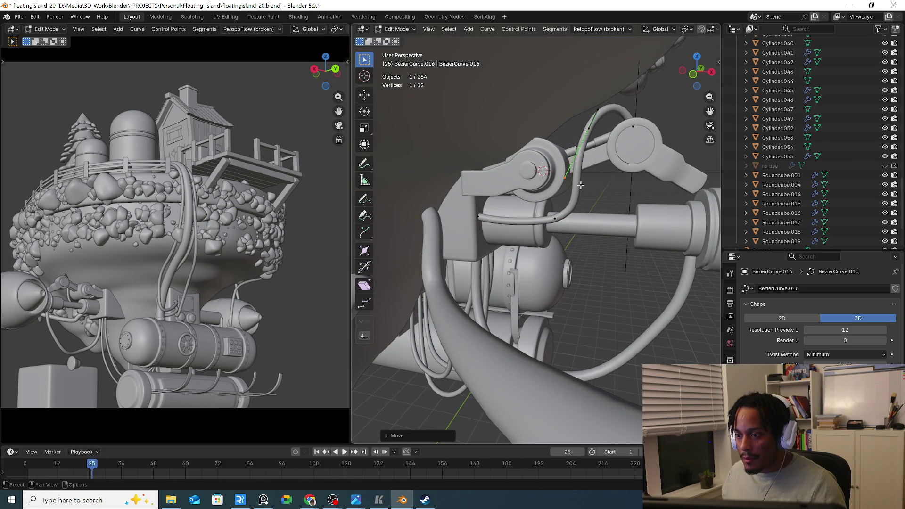
middle_click_drag(577, 170, 586, 161)
key("g")
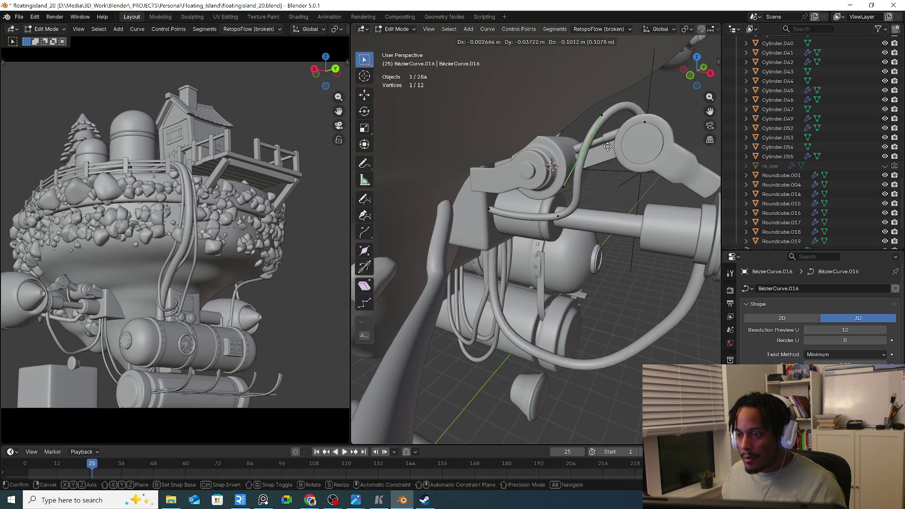
key("r")
left_click(609, 135)
mouse_move(608, 135)
middle_mouse_down()
mouse_move(633, 144)
mouse_move(491, 158)
middle_mouse_up()
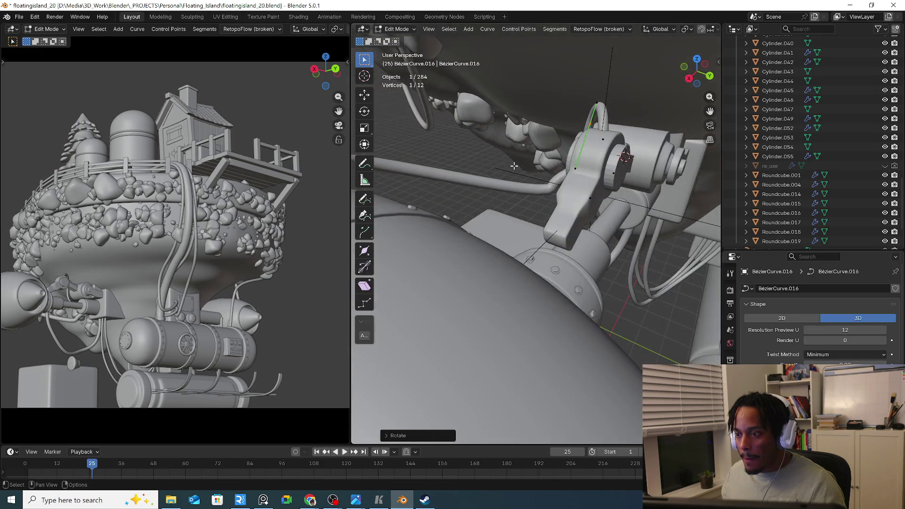
key("Tab")
scroll(529, 178, "down", 3)
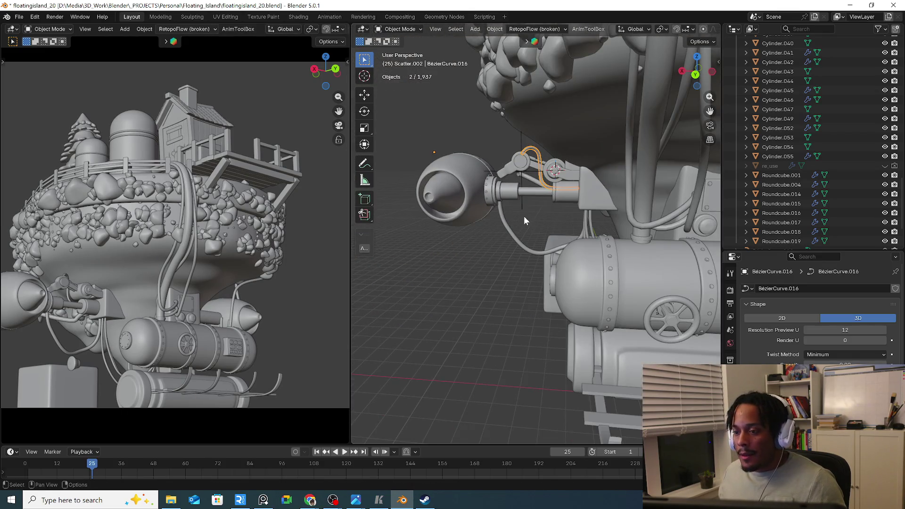
Deselect the cable, orbit in on the arm mechanism and select the bracket Cylinder.043
left_click(524, 216)
mouse_move(524, 216)
middle_mouse_down()
mouse_move(623, 232)
mouse_move(548, 196)
mouse_move(512, 166)
middle_mouse_up()
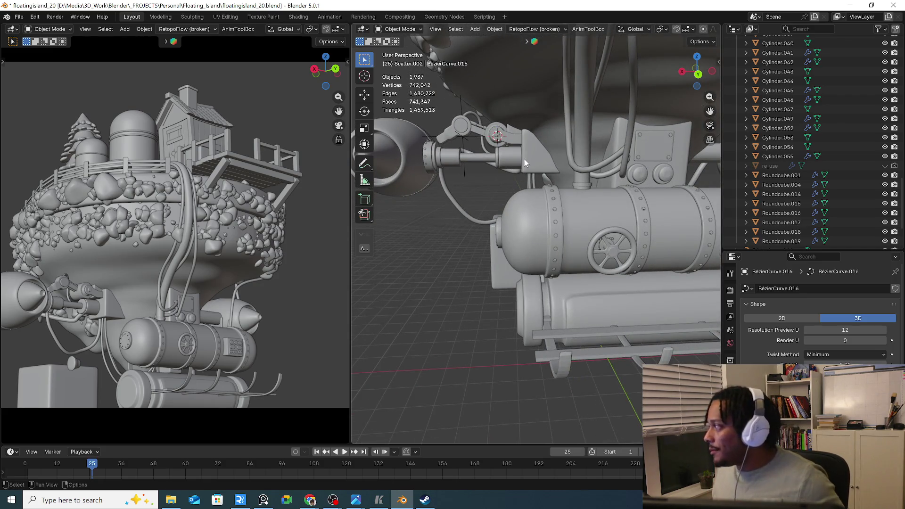
mouse_move(524, 159)
middle_mouse_down()
mouse_move(500, 169)
mouse_move(539, 199)
mouse_move(520, 173)
mouse_move(480, 228)
mouse_move(529, 253)
mouse_move(422, 210)
mouse_move(425, 195)
mouse_move(485, 182)
mouse_move(522, 219)
mouse_move(632, 224)
middle_mouse_up()
left_click(483, 231)
left_click(485, 183)
Isolate Cylinder.043 in Local view, select the tube's end cap faces and delete them as Faces
key("Tab")
key("KP_Divide")
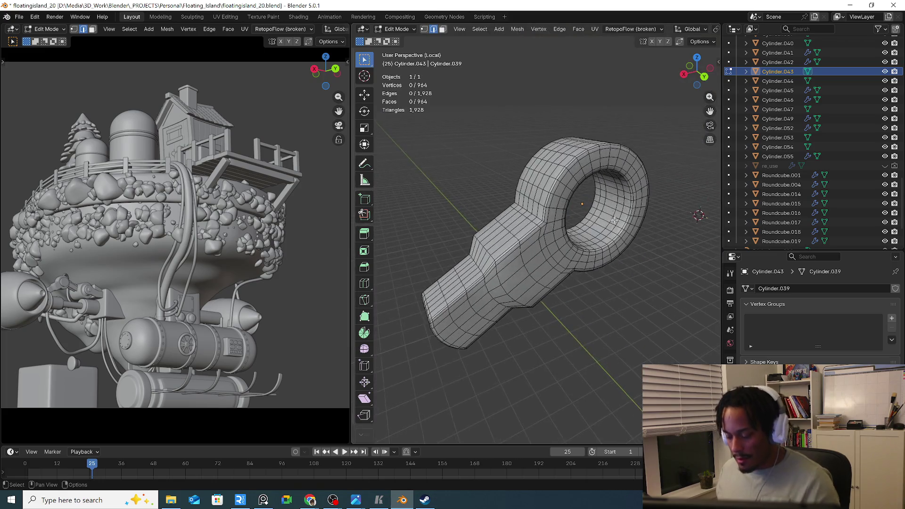
key("KP_1")
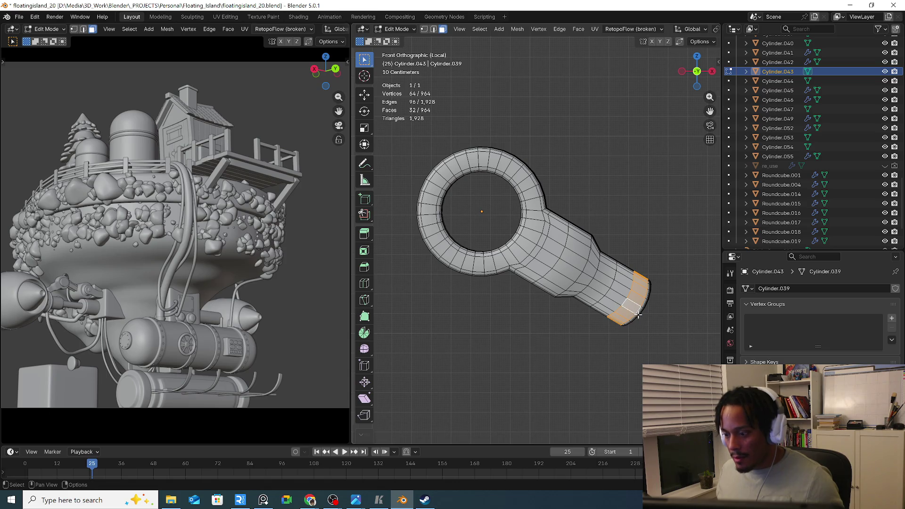
middle_click_drag(639, 314, 619, 306)
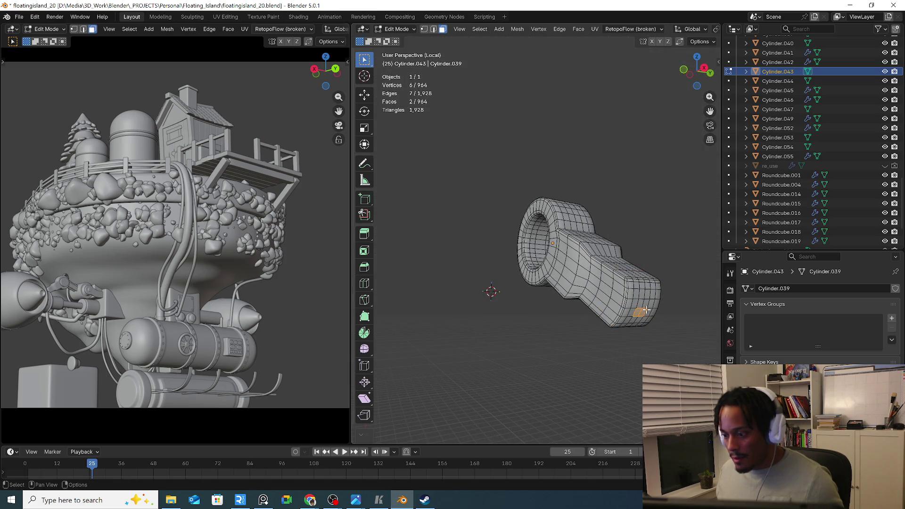
key("ctrl+KP_Add")
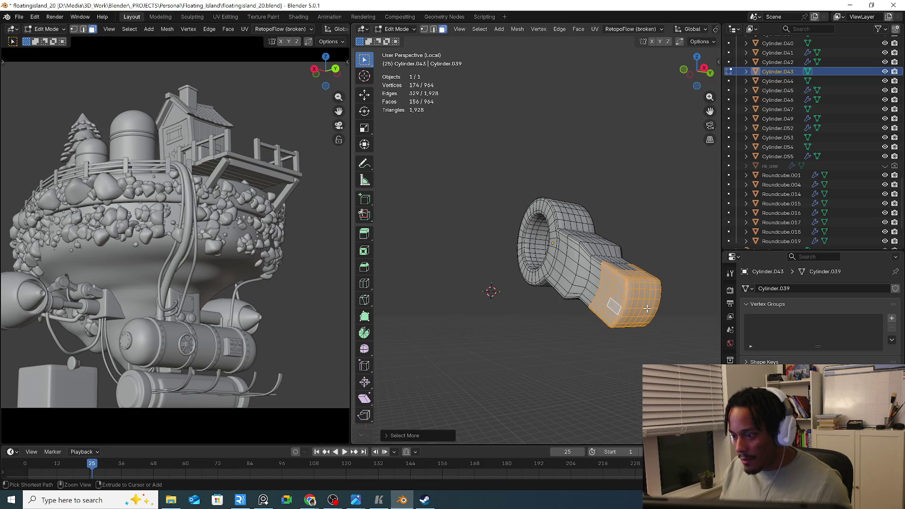
key("ctrl+KP_Subtract")
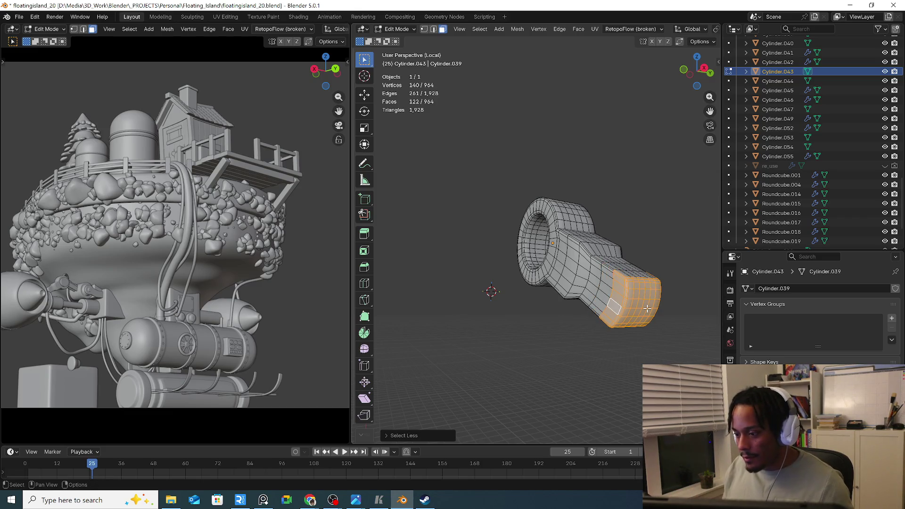
scroll(648, 309, "up", 3)
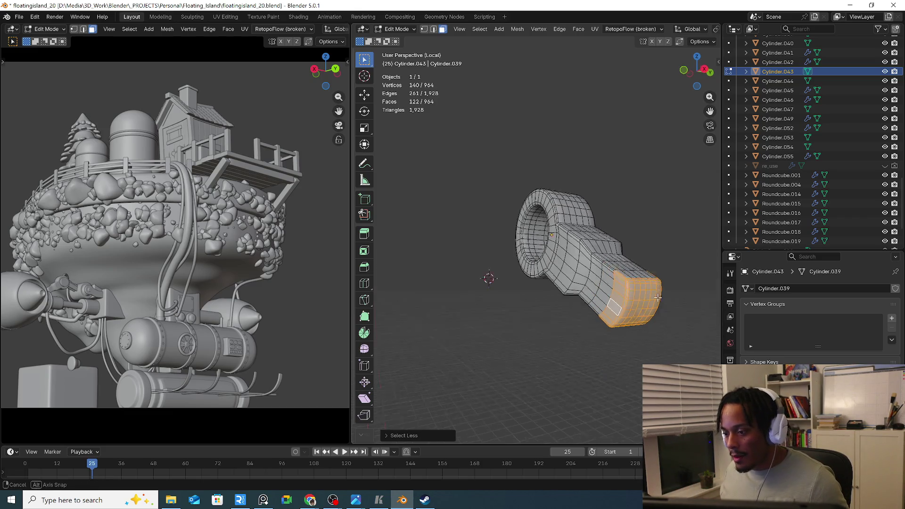
left_click(645, 271, "shift")
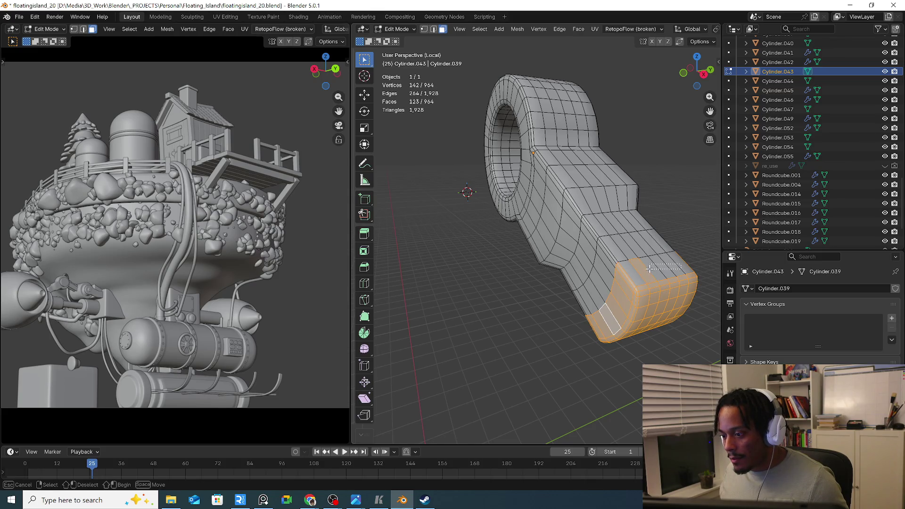
middle_click_drag(633, 279, 633, 337)
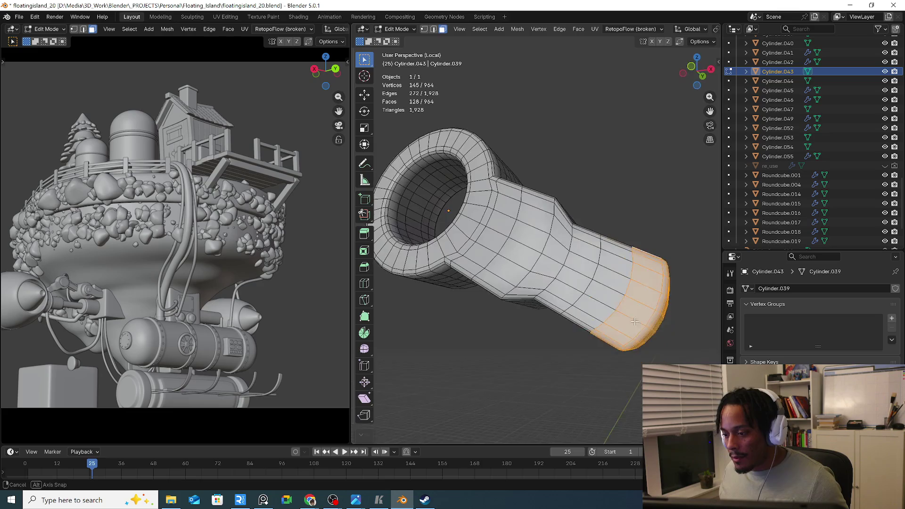
key("x")
left_click(618, 352)
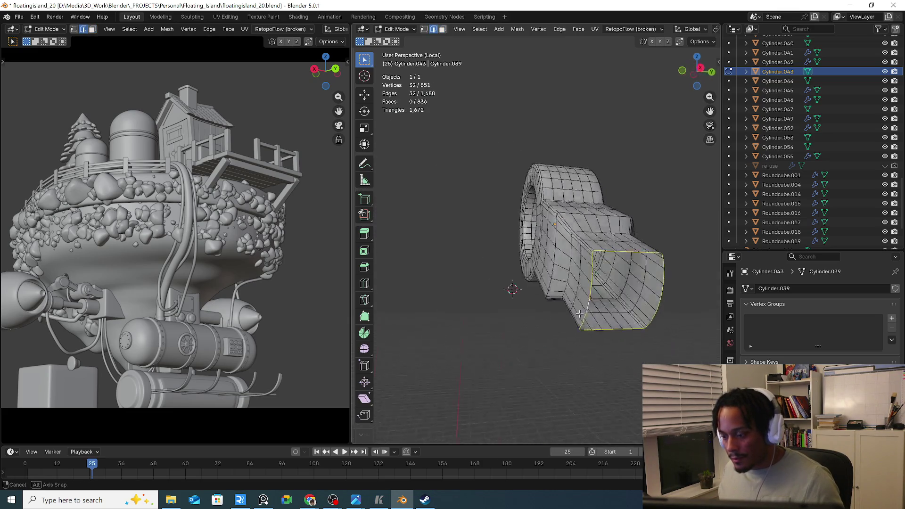
Scale the open end loop along X, then flatten it completely with S X 0
mouse_move(619, 312)
middle_mouse_down()
mouse_move(572, 327)
mouse_move(570, 321)
middle_mouse_up()
scroll(543, 327, "down", 3)
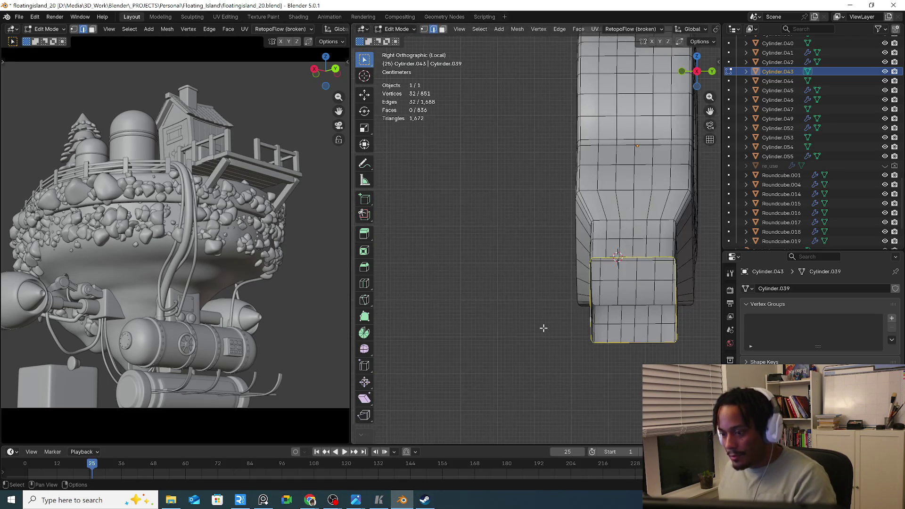
key("s")
key("z")
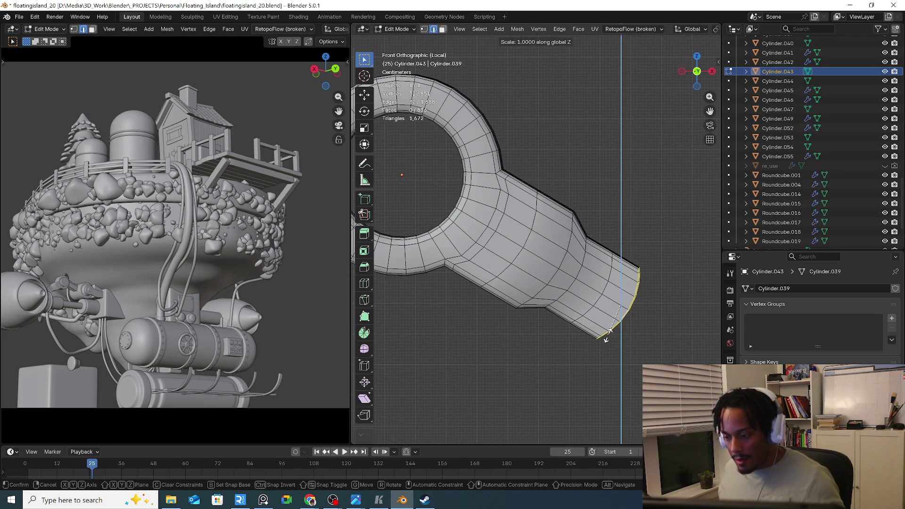
key("x")
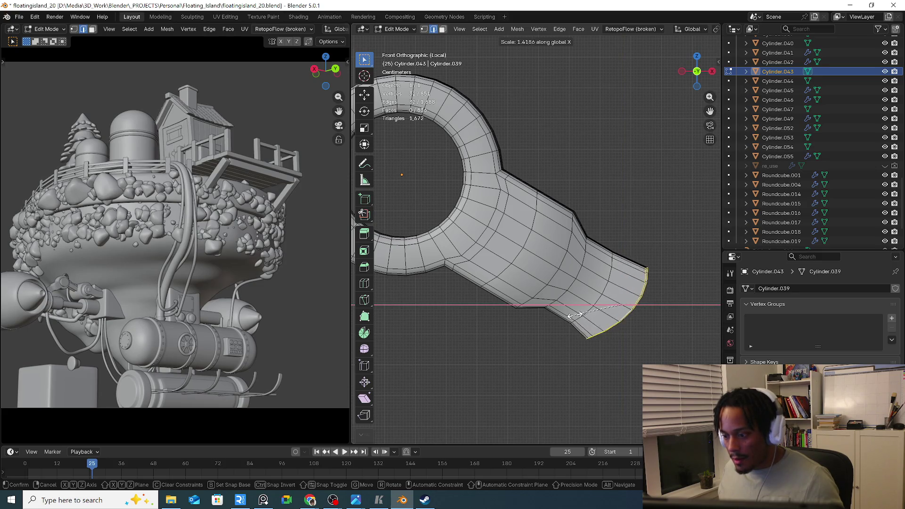
left_click(641, 329)
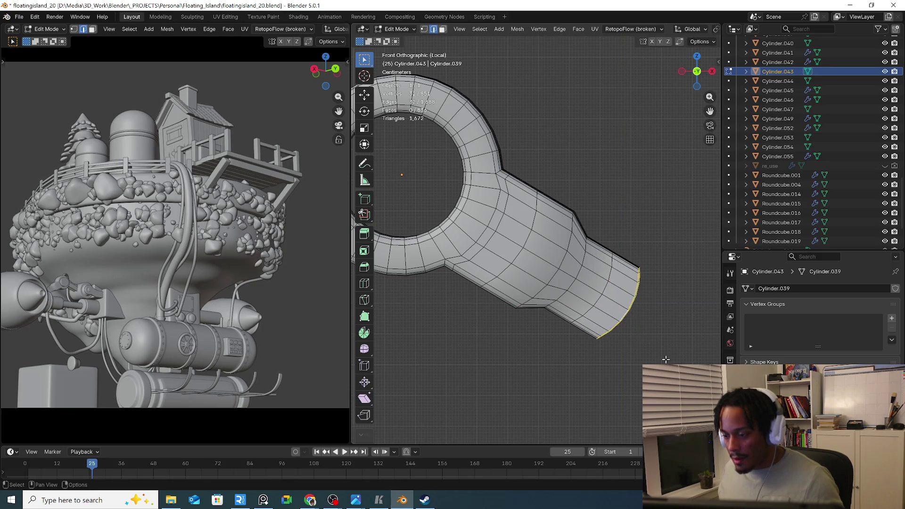
key("s")
key("x")
key("0")
key("Return")
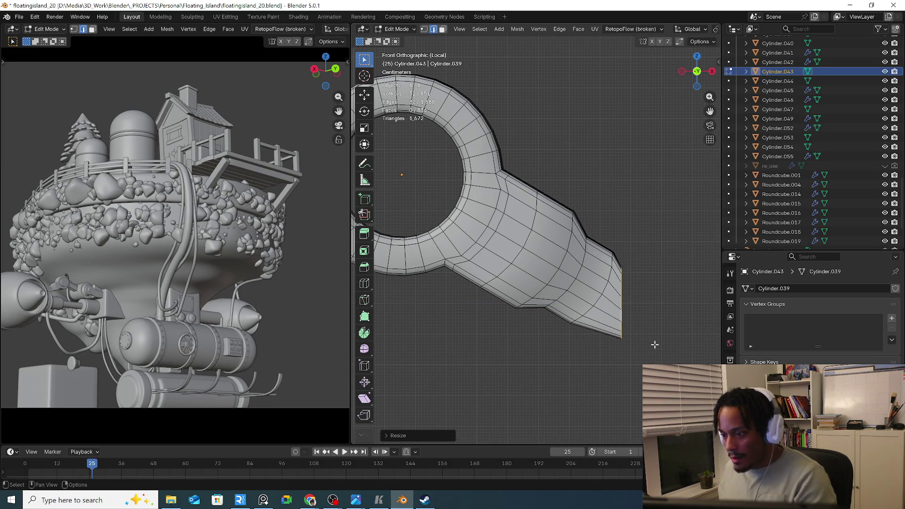
Slide the flattened loop out along X, rotate it square and resize it into a flat strap end
key("g")
key("x")
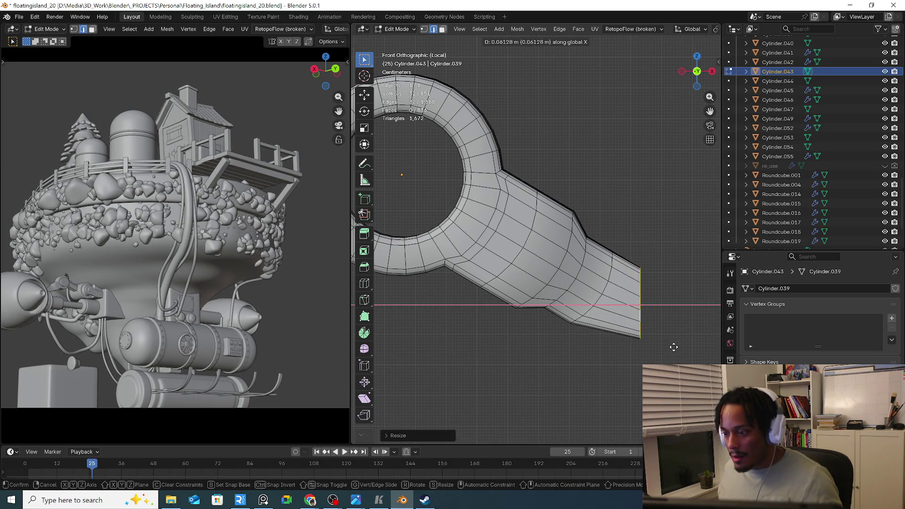
left_click(674, 347)
key("r")
left_click(693, 359)
key("s")
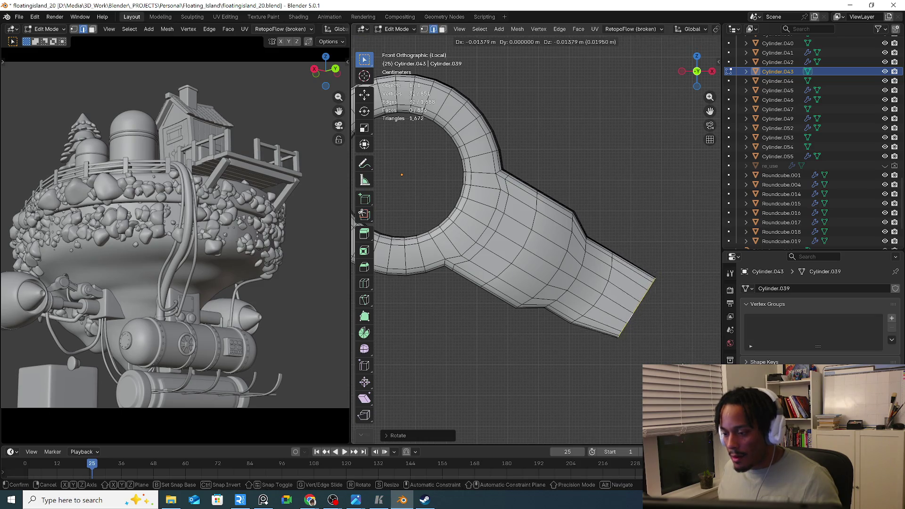
left_click(680, 360)
key("s")
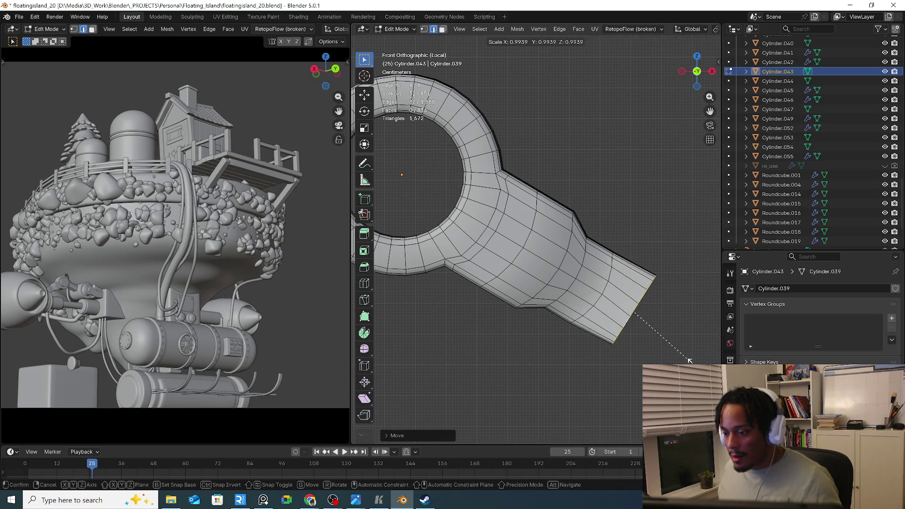
left_click(695, 359)
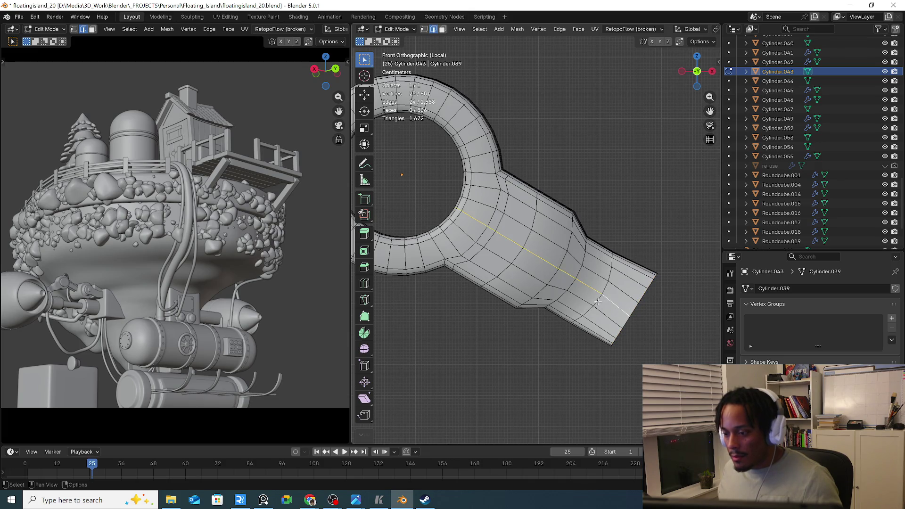
Abandon a further scale of the loop and return the arm piece to Object Mode
key("s")
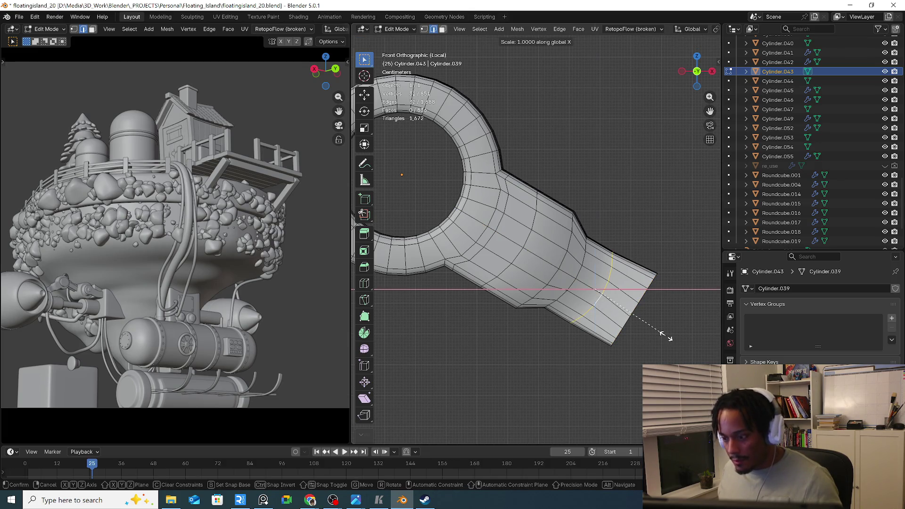
key("z")
key("z")
key("Escape")
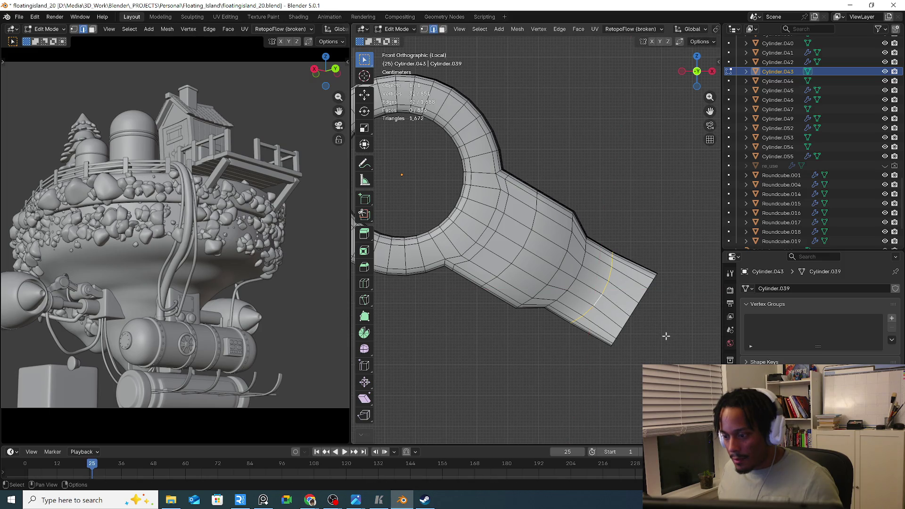
key("Tab")
middle_click_drag(666, 336, 482, 317)
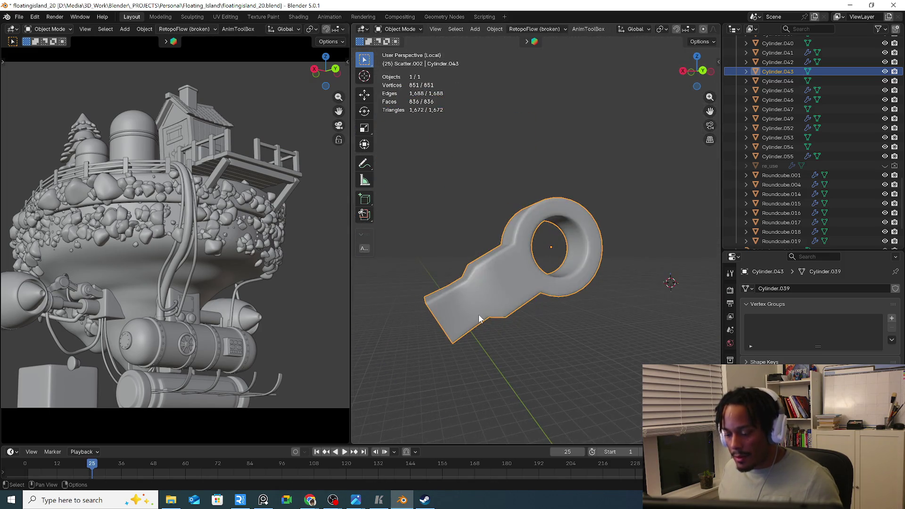
In front view, rotate Cylinder.043 so its strap lies horizontally level
key("KP_3")
key("KP_1")
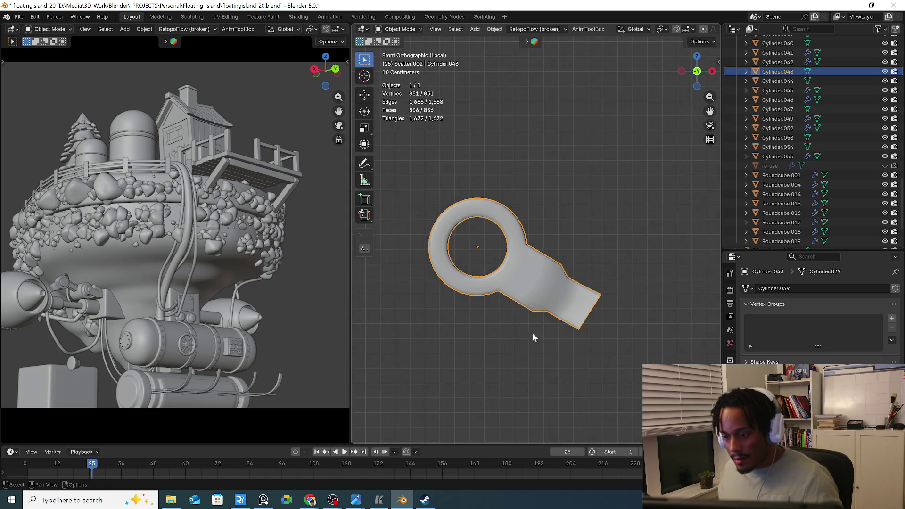
key("r")
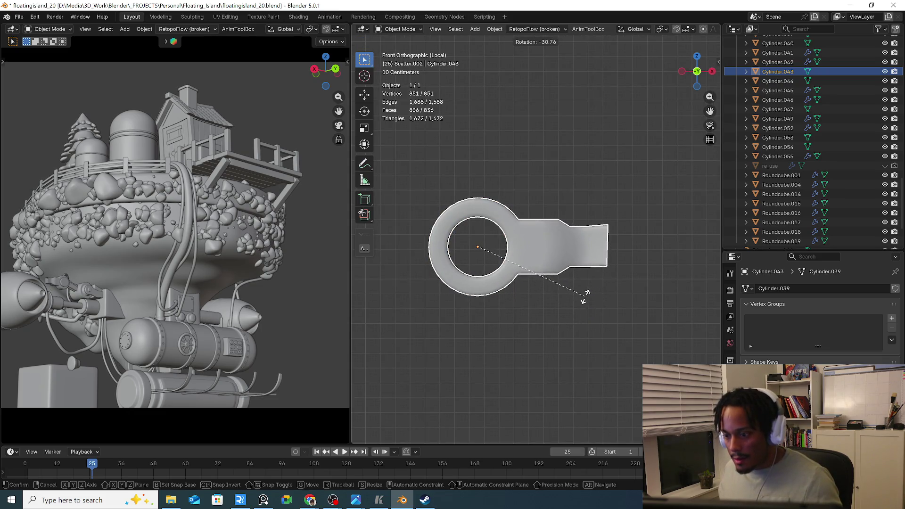
left_click(585, 297)
key("Tab")
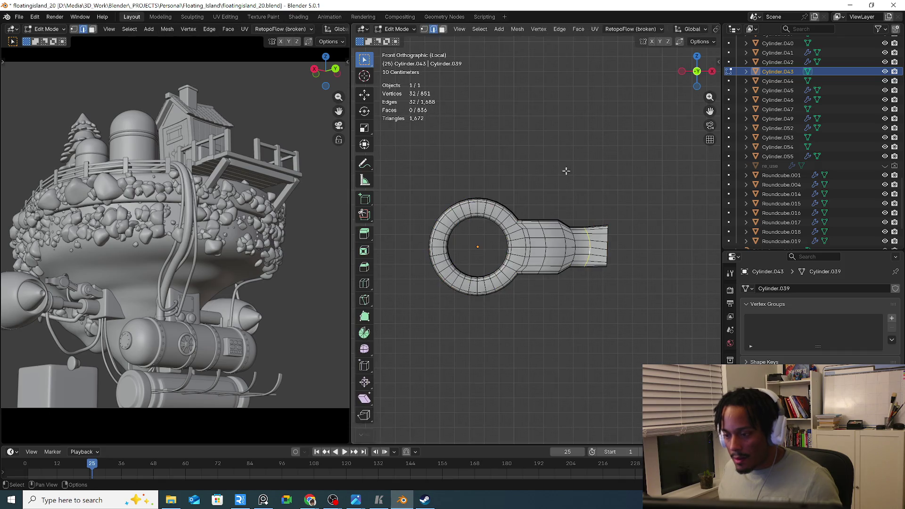
Apply the arm piece's rotation via Object > Apply > Rotation and reopen its mesh
left_click(410, 30)
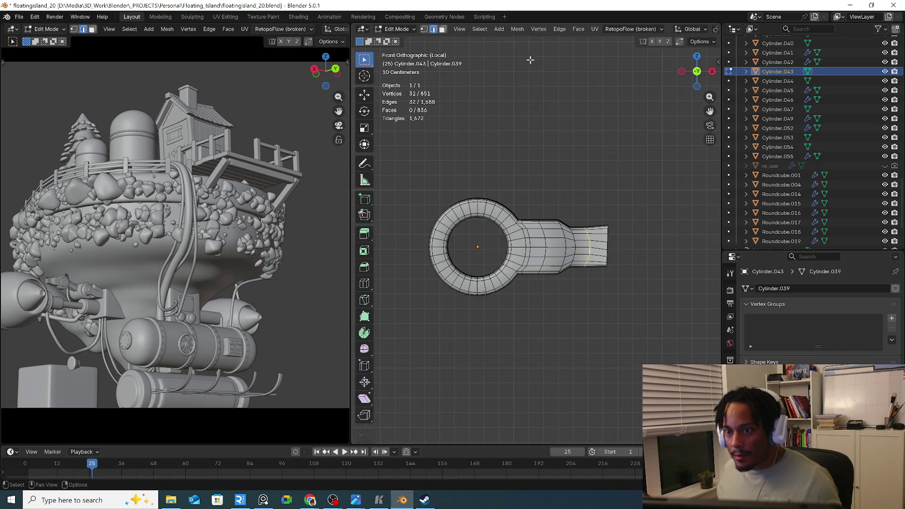
key("Tab")
left_click(498, 28)
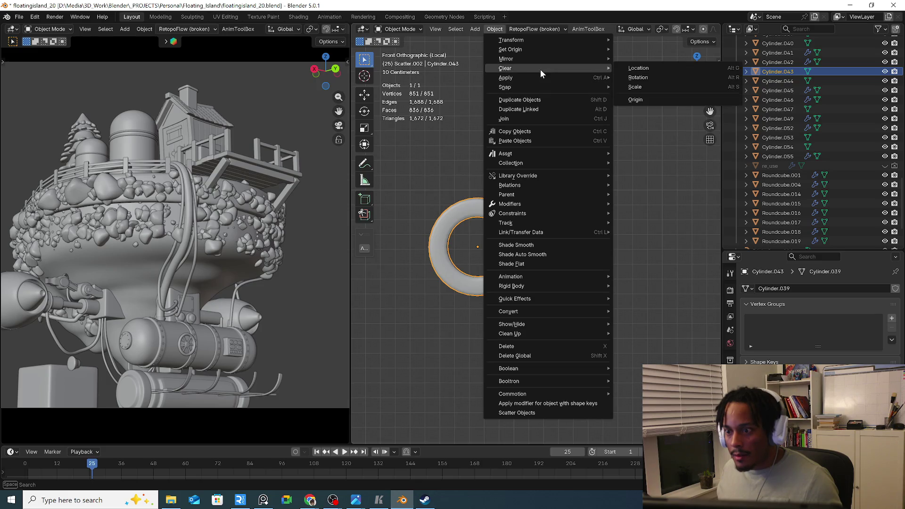
mouse_move(506, 78)
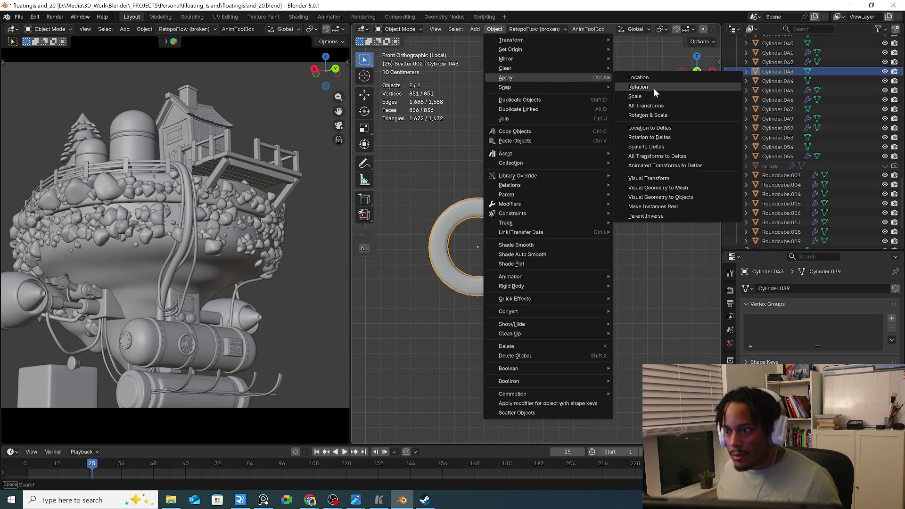
left_click(654, 106)
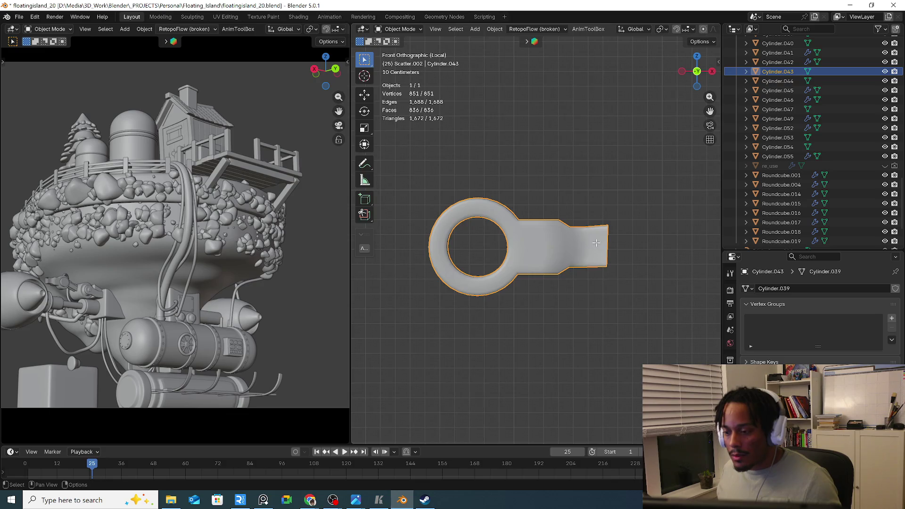
key("Tab")
scroll(596, 243, "up", 4)
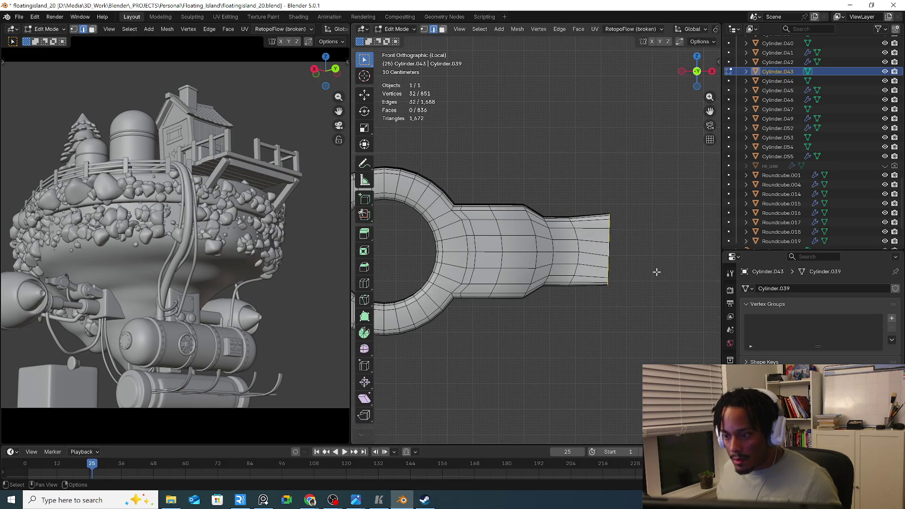
Delete the tapered end ring of faces and flatten the remaining loop with S X 0
key("ctrl+KP_Add")
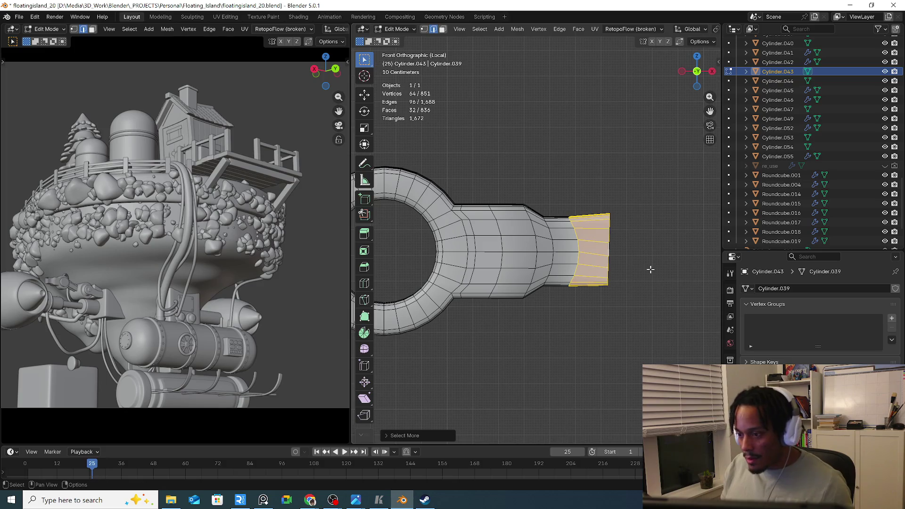
key("x")
left_click(651, 269)
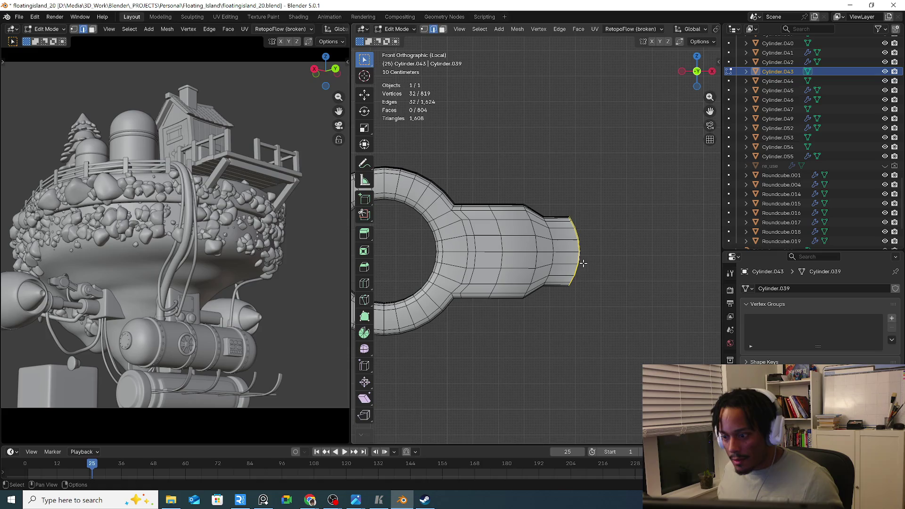
key("s")
key("x")
key("0")
key("Return")
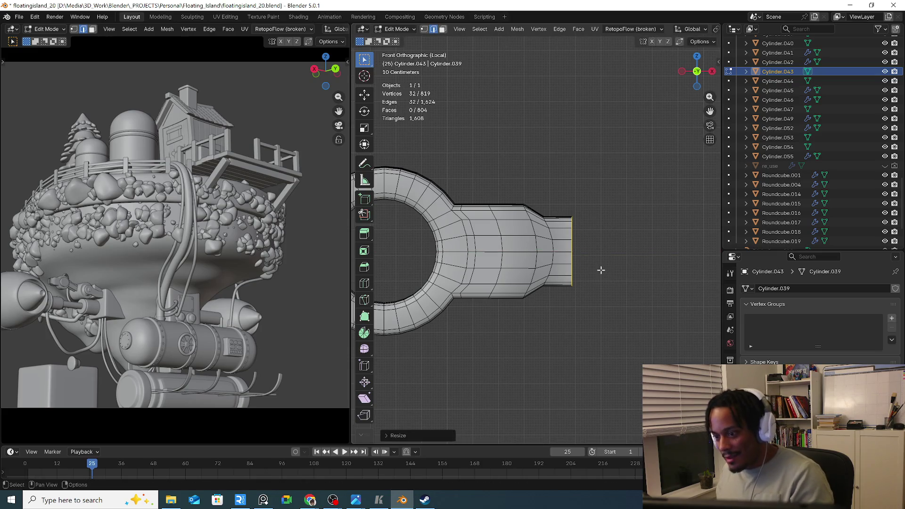
Extrude the end loop out along X and narrow the new end in Y
key("e")
key("x")
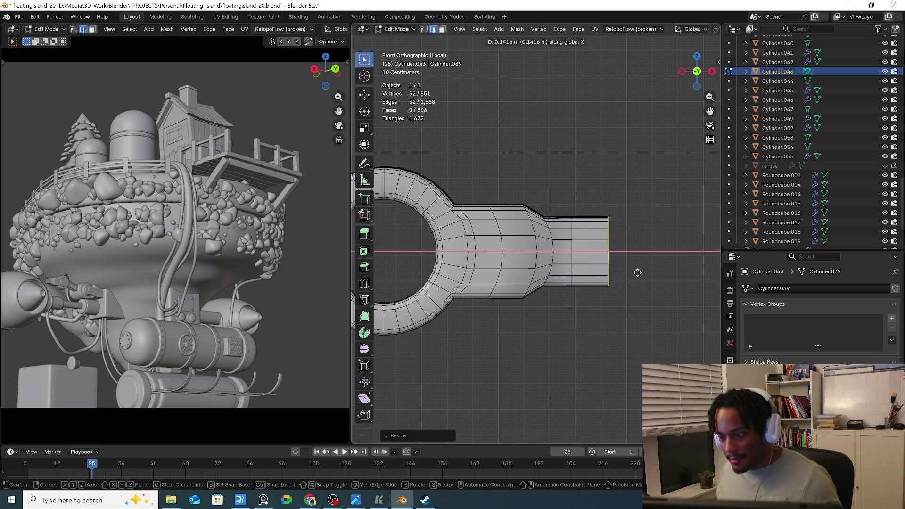
left_click(638, 273)
middle_click_drag(637, 273, 635, 285)
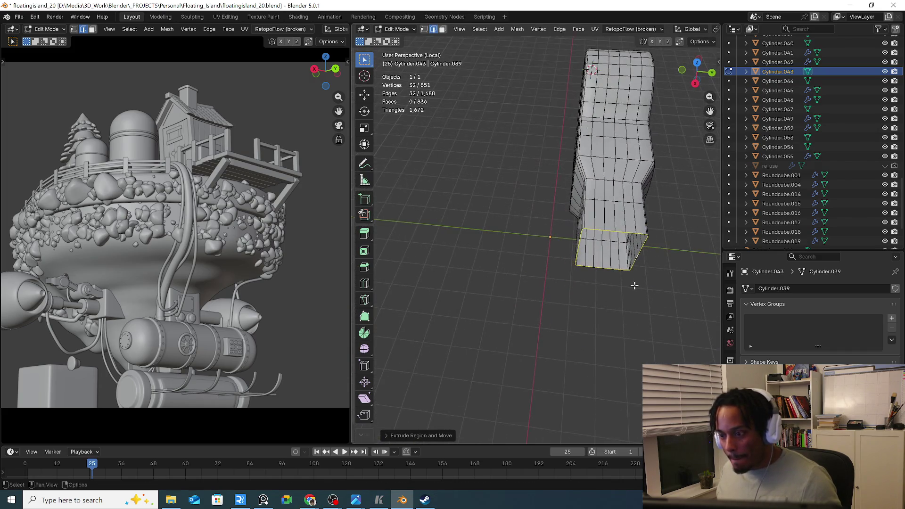
key("s")
key("y")
mouse_move(630, 267)
middle_mouse_down()
mouse_move(648, 262)
mouse_move(566, 237)
mouse_move(585, 229)
mouse_move(623, 182)
middle_mouse_up()
left_click(647, 262)
key("s")
key("y")
left_click(574, 236)
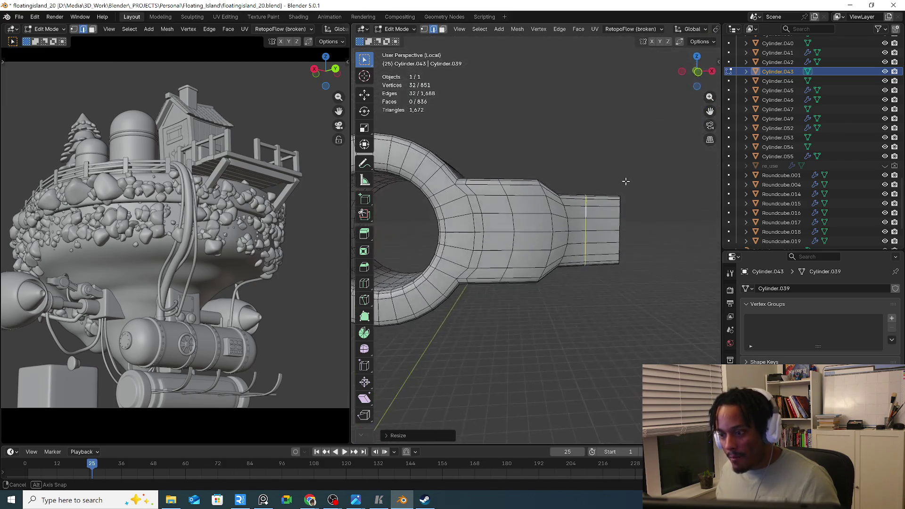
Bevel the strap's neck edge loop with Ctrl+B and return to Object Mode
middle_click_drag(639, 229, 548, 233)
key("ctrl+b")
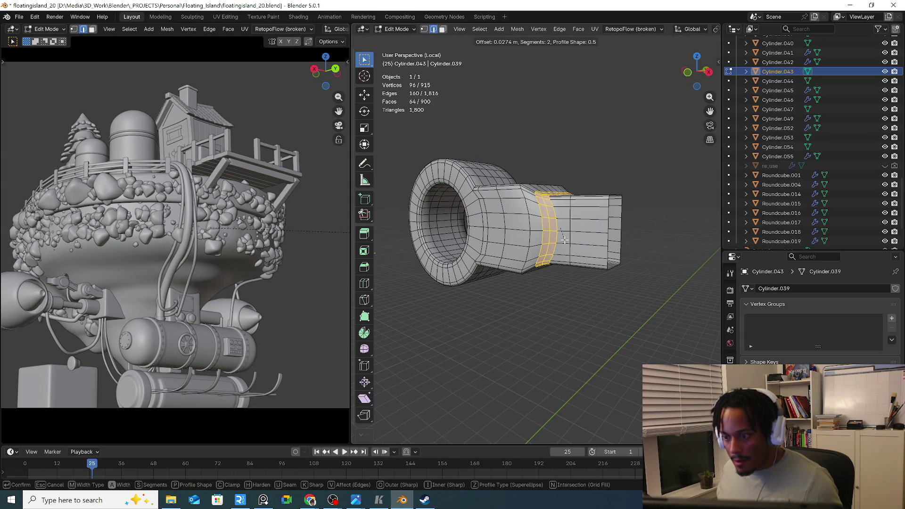
key("Escape")
key("ctrl+b")
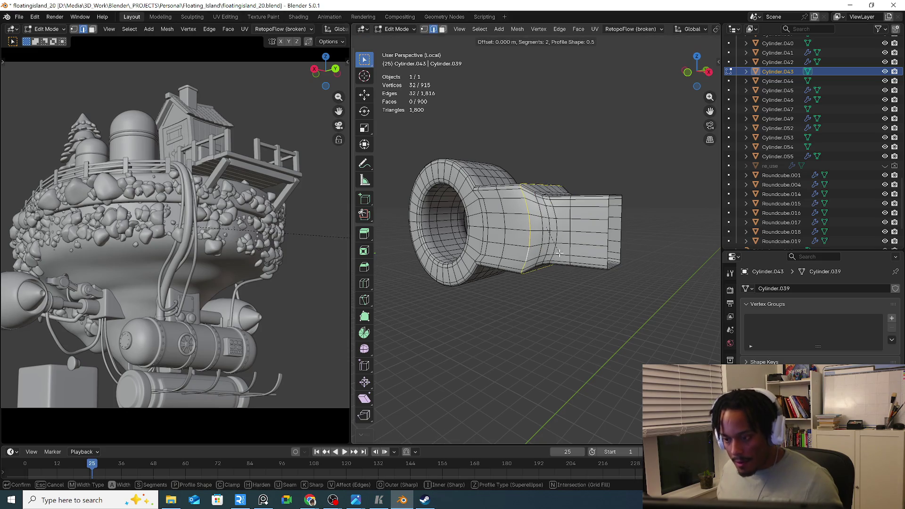
left_click(564, 255)
mouse_move(563, 255)
middle_mouse_down()
mouse_move(628, 288)
mouse_move(554, 319)
mouse_move(539, 256)
middle_mouse_up()
key("Tab")
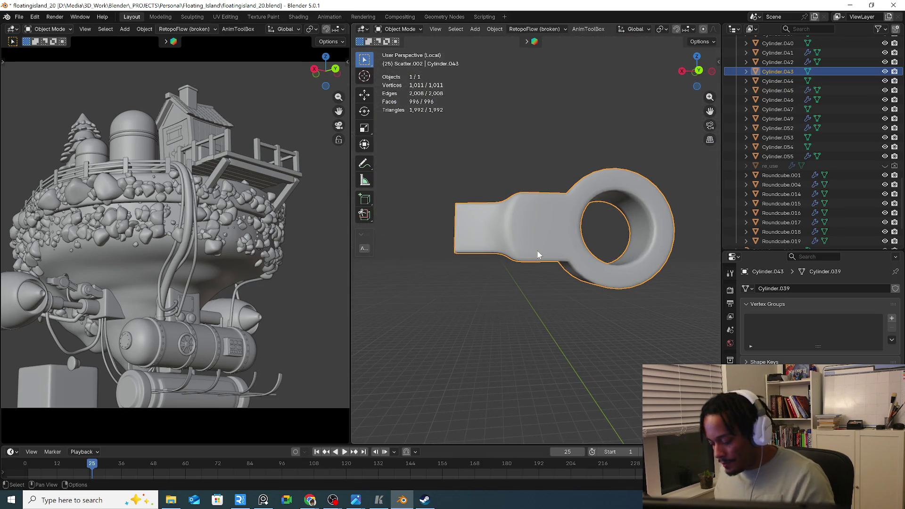
From the back view, select the round joint Cylinder.044 and snap the 3D cursor to it
key("KP_3")
key("Tab")
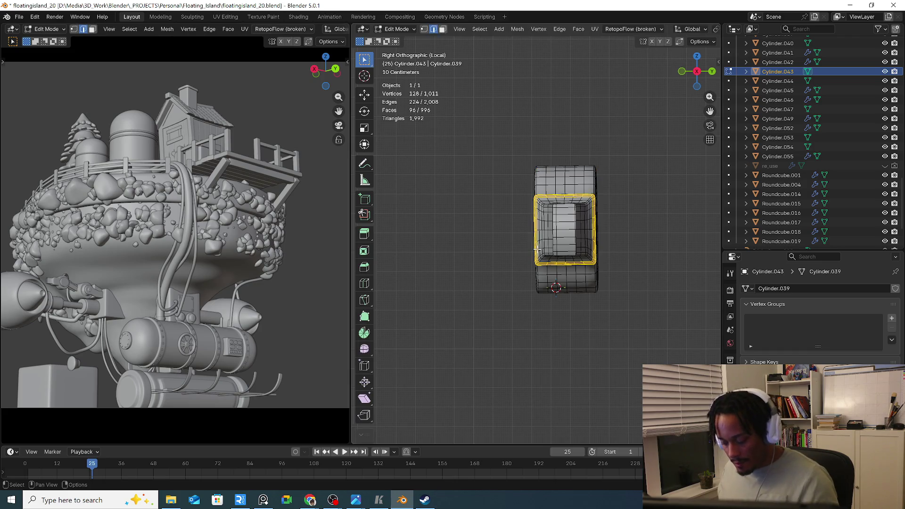
scroll(538, 250, "down", 5)
mouse_move(537, 249)
middle_mouse_down()
mouse_move(626, 249)
mouse_move(610, 241)
middle_mouse_up()
key("Tab")
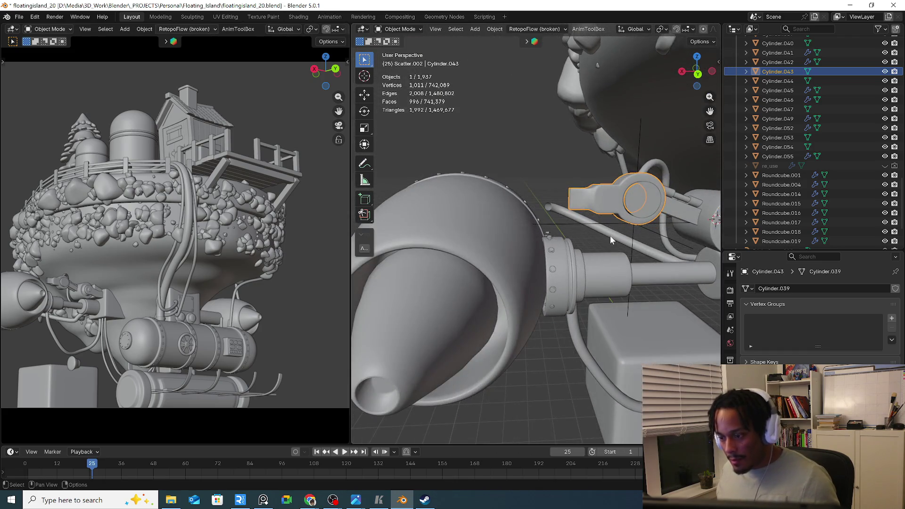
key("ctrl+KP_1")
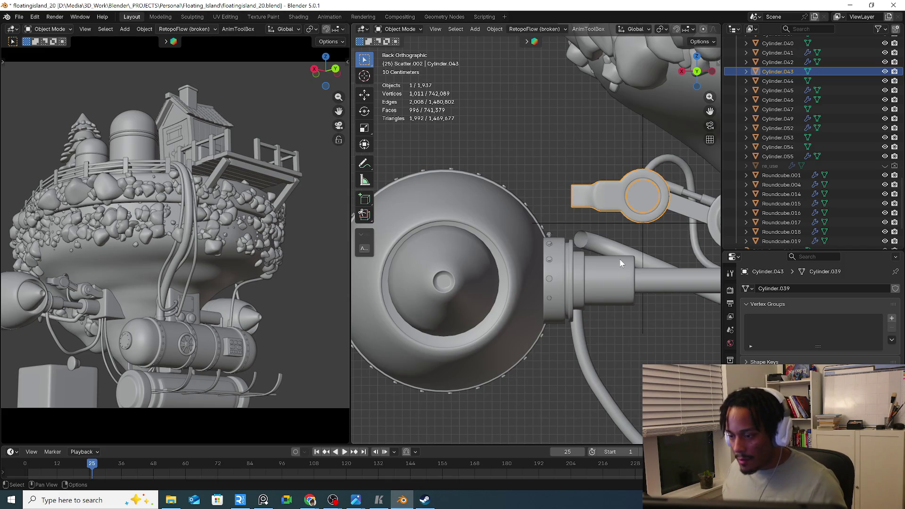
middle_click_drag(650, 227, 600, 226, "shift")
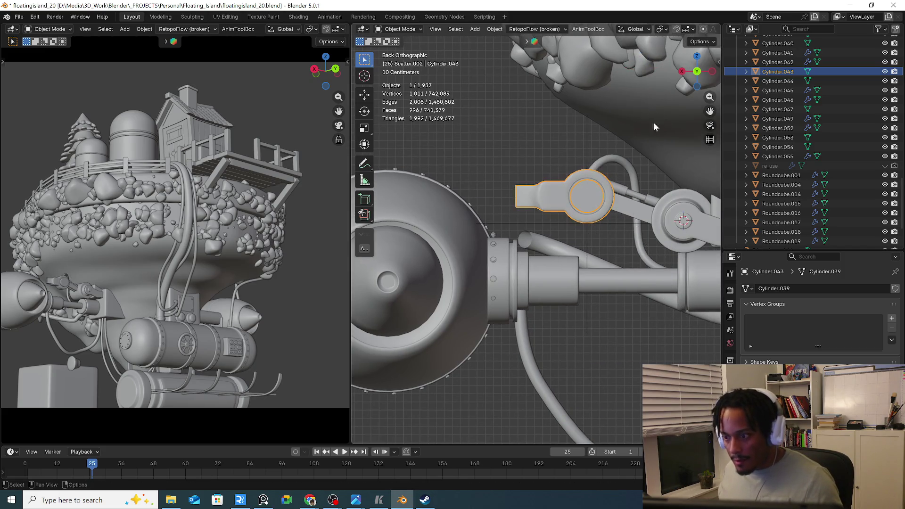
left_click(661, 28)
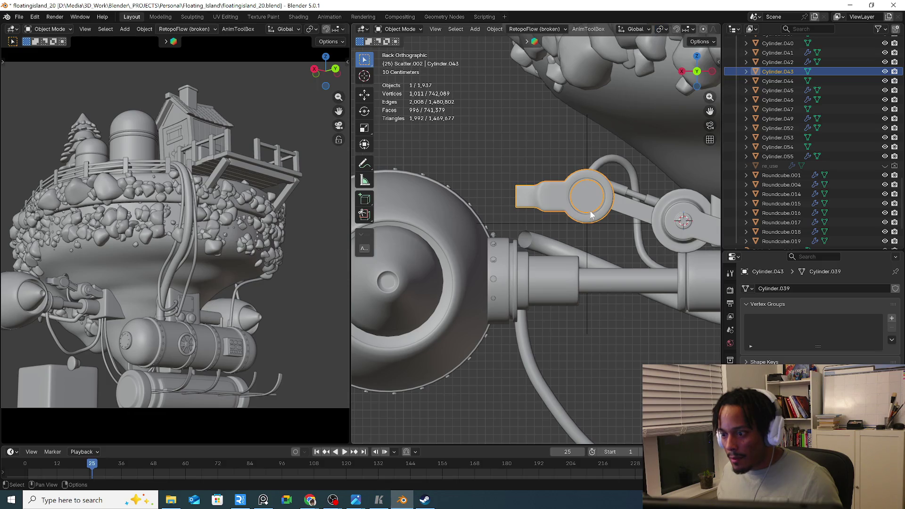
left_click(590, 212)
key("shift+s")
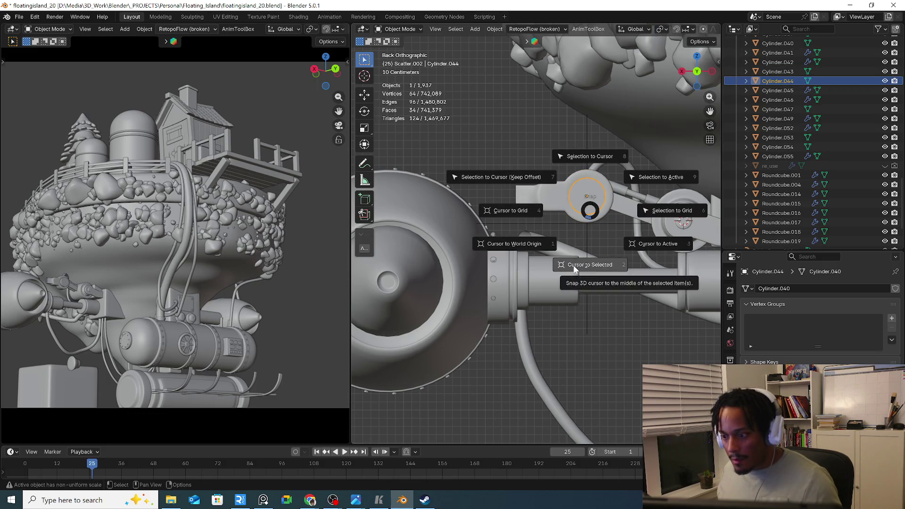
left_click(587, 264)
Set the transform pivot point to 3D Cursor and reselect the Cylinder.043 arm piece
left_click(637, 29)
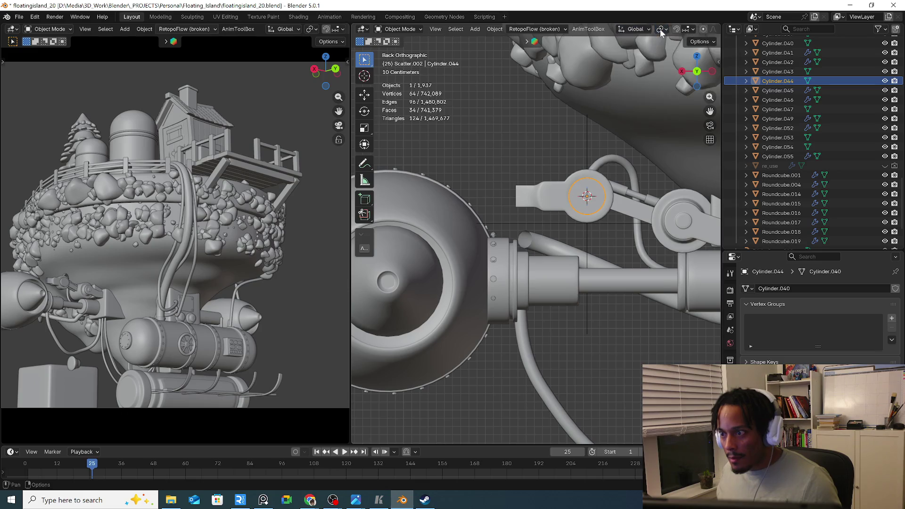
left_click(660, 28)
left_click(665, 30)
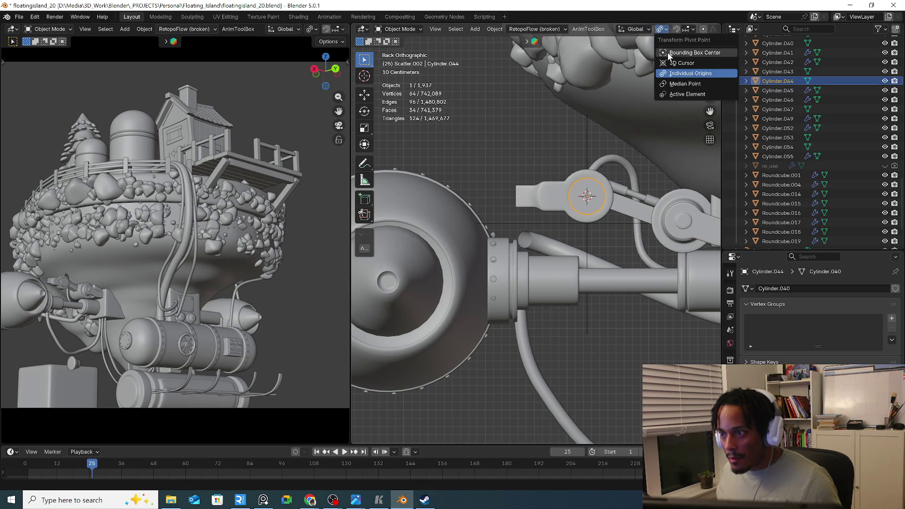
left_click(683, 63)
key("Tab")
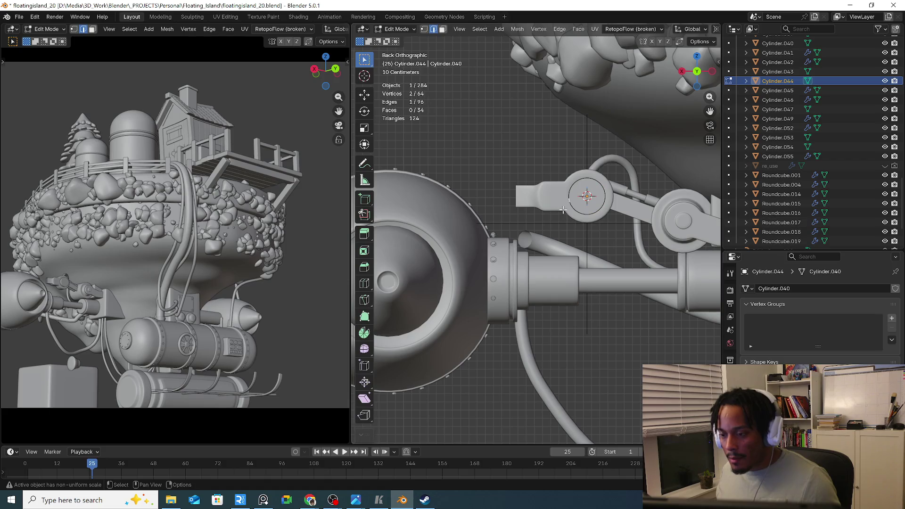
key("Tab")
left_click(557, 207)
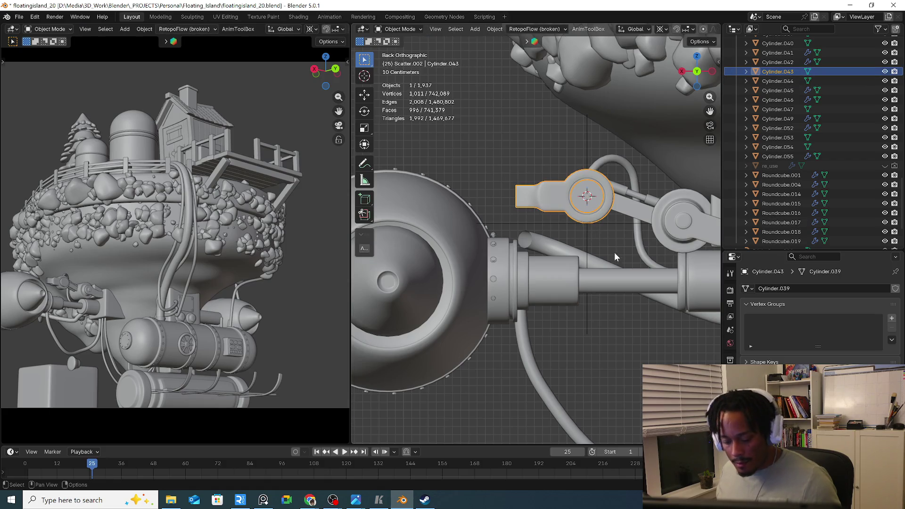
Trial-rotate the Cylinder.043 arm about the joint, then undo it back to horizontal
key("r")
left_click(562, 243)
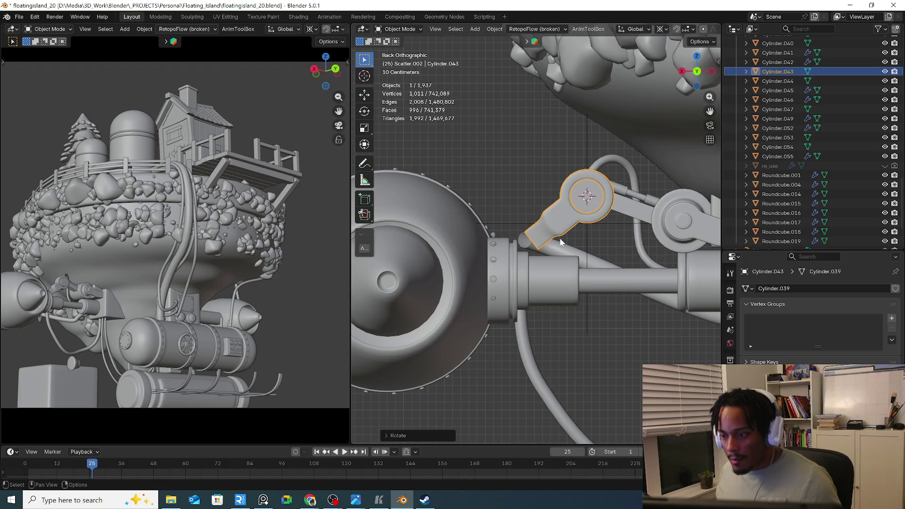
key("ctrl+z")
Extrude the arm's end loop to lengthen it and add two loop cuts to the extension
key("Tab")
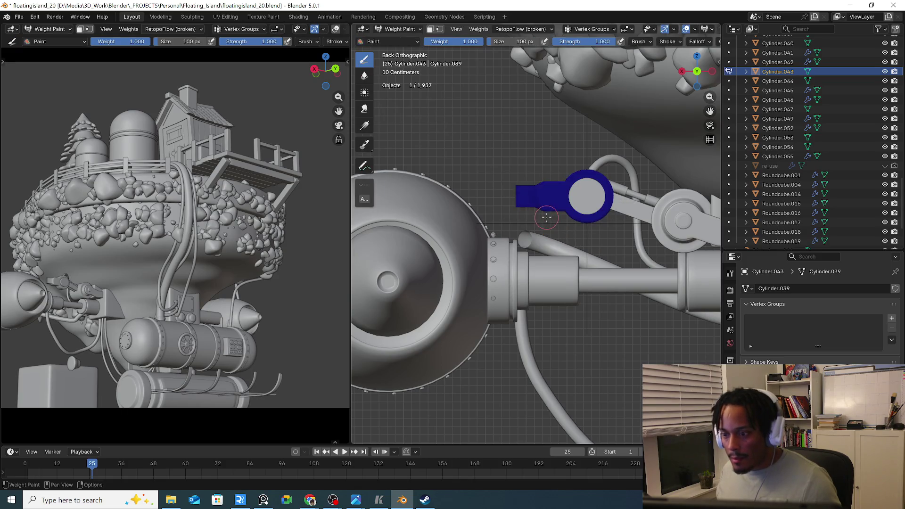
scroll(522, 201, "up", 2)
scroll(517, 198, "up", 2)
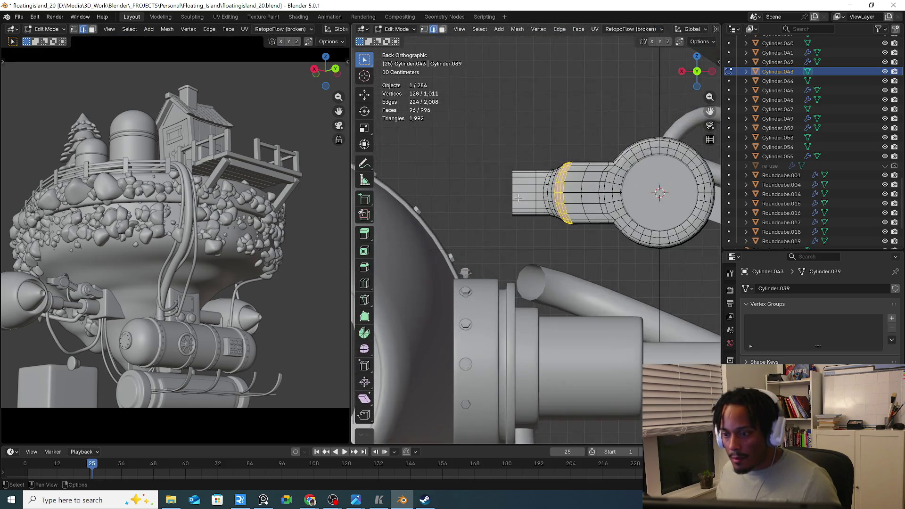
left_click(514, 200, "alt")
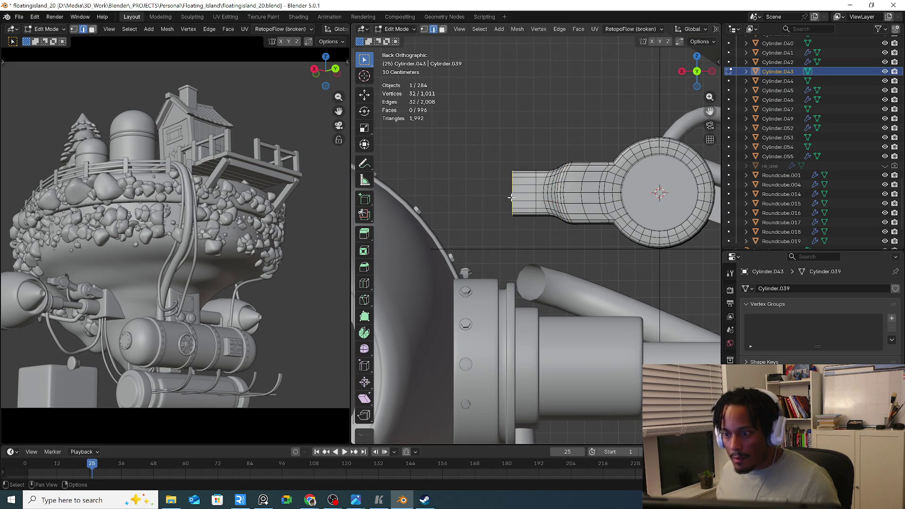
key("e")
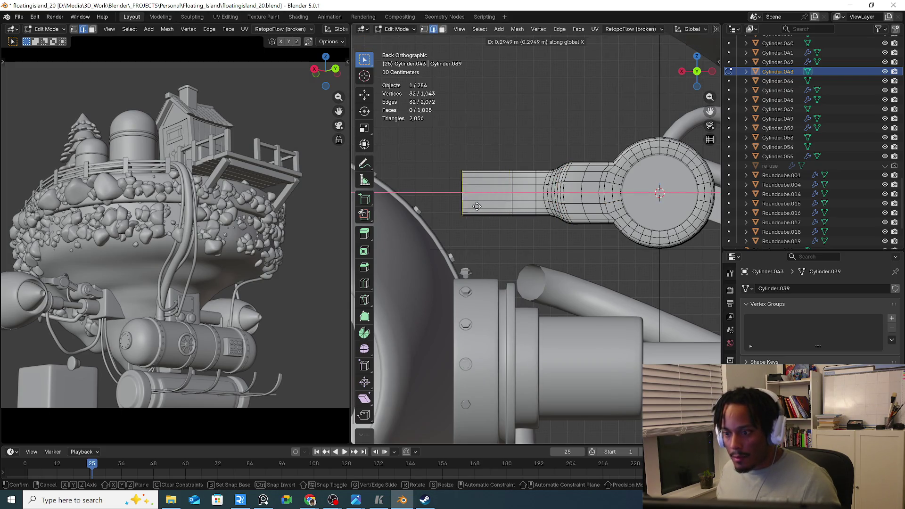
left_click(476, 207)
key("ctrl+r")
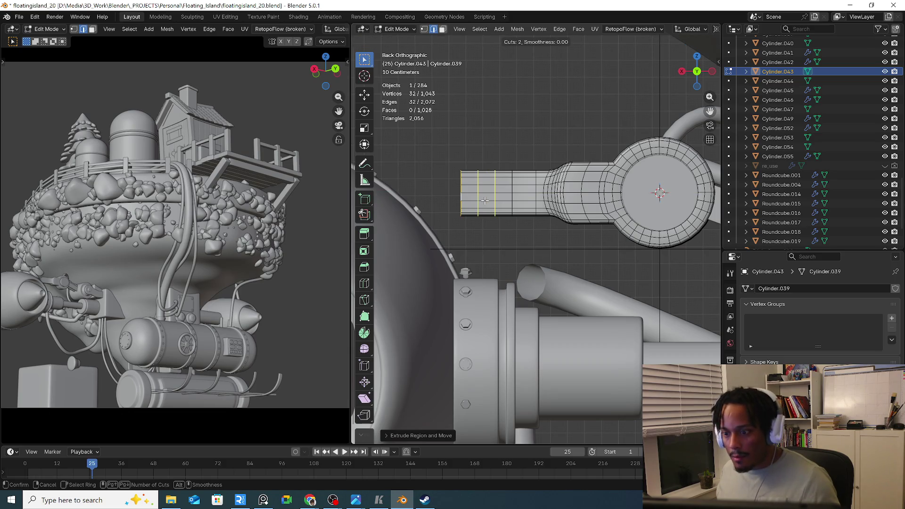
scroll(481, 204, "up", 1)
left_click(485, 200)
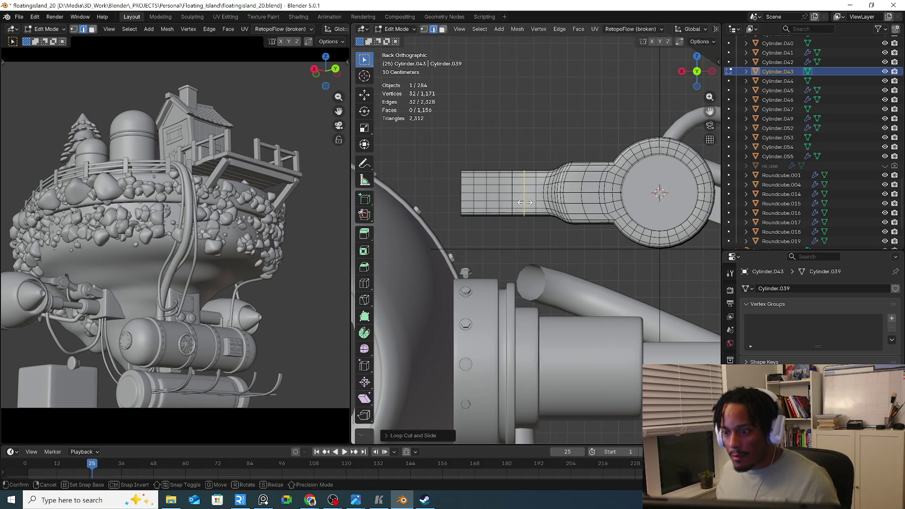
Leave mesh editing, reselect the arm piece and begin rotating it upward
key("ctrl+Tab")
key("Tab")
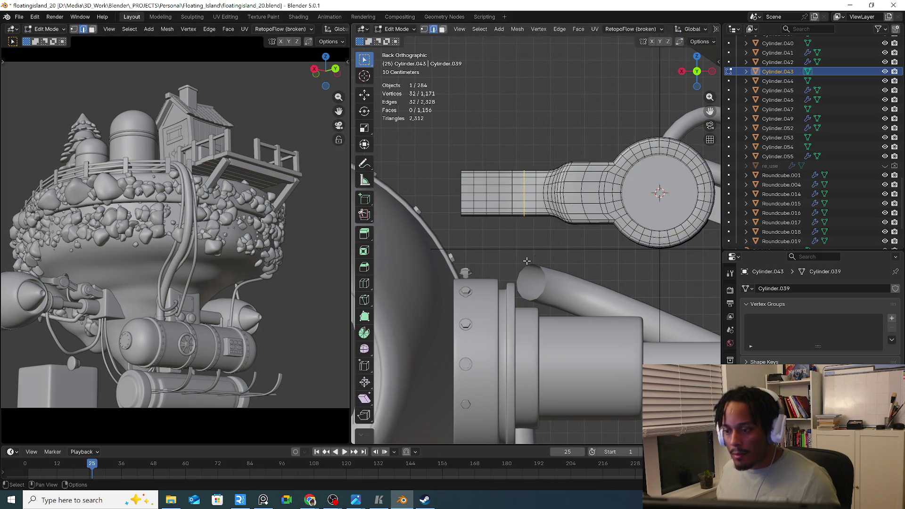
left_click(452, 238)
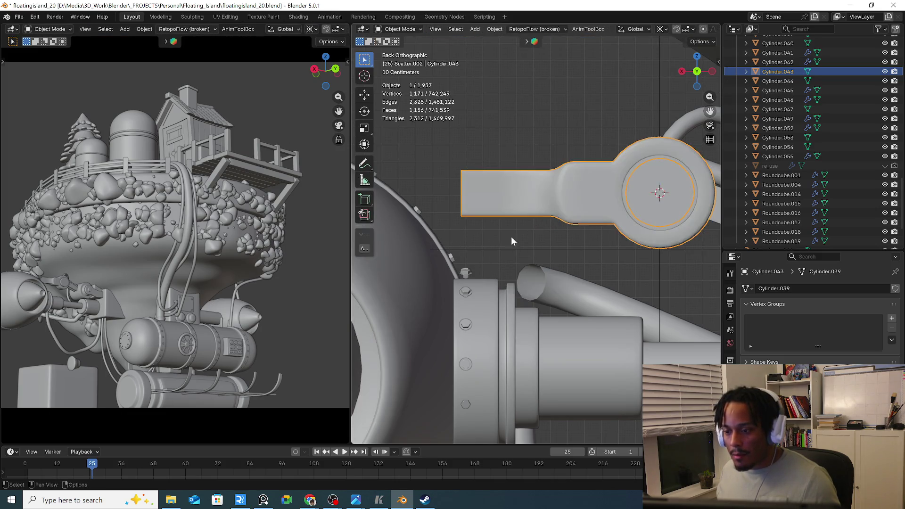
scroll(511, 236, "down", 2)
key("r")
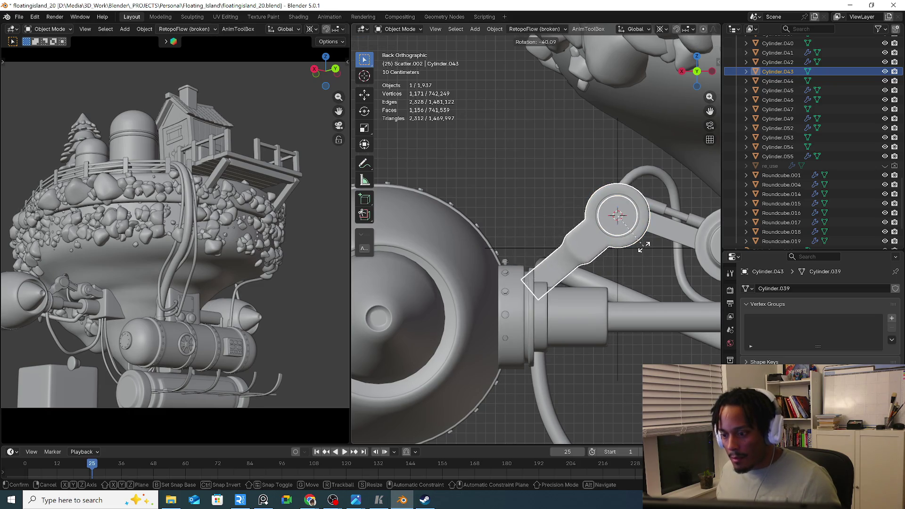
Confirm the arm's angled rotation, inspect the whole island and select a rock scatter object
left_click(642, 248)
mouse_move(553, 212)
middle_mouse_down()
mouse_move(561, 263)
mouse_move(512, 246)
middle_mouse_up()
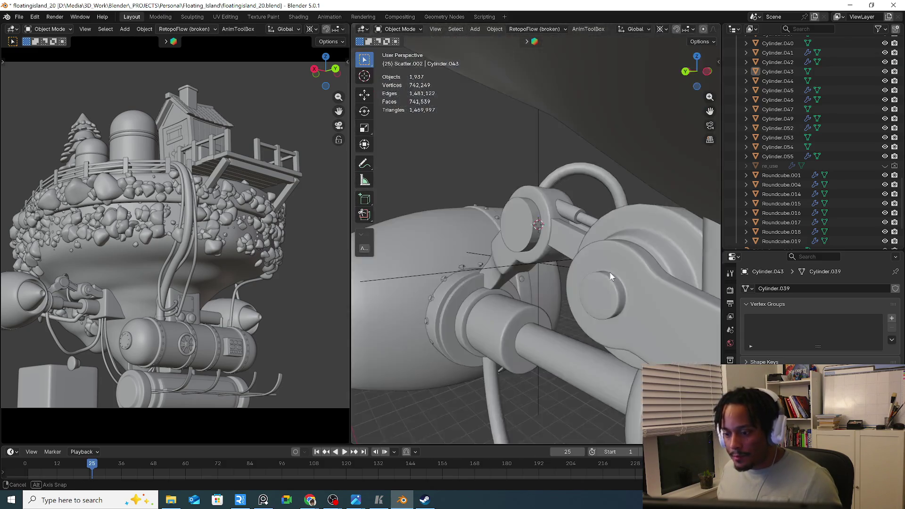
middle_click_drag(512, 247, 542, 297)
scroll(542, 297, "down", 4)
scroll(495, 268, "down", 4)
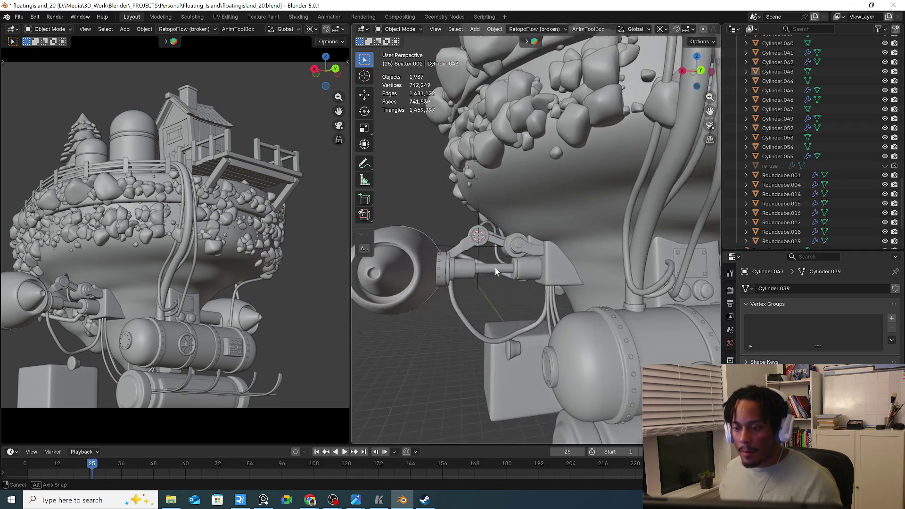
mouse_move(496, 268)
middle_mouse_down()
mouse_move(625, 308)
mouse_move(529, 301)
mouse_move(518, 291)
mouse_move(556, 279)
mouse_move(622, 285)
mouse_move(558, 296)
middle_mouse_up()
left_click(518, 291)
Delete the first rock scatter duplicators on this side, including Cube.104 Duplicator
key("Delete")
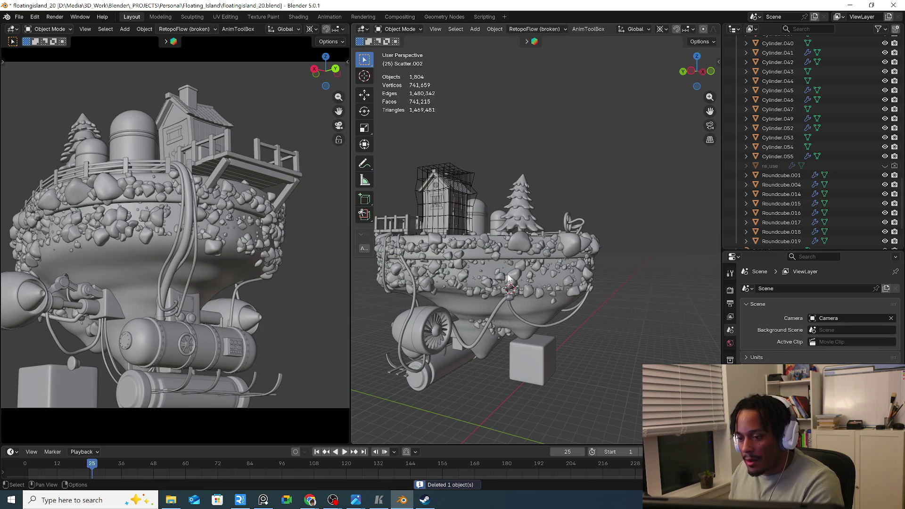
key("ctrl+z")
key("Delete")
left_click(507, 290)
middle_click_drag(507, 290, 488, 279)
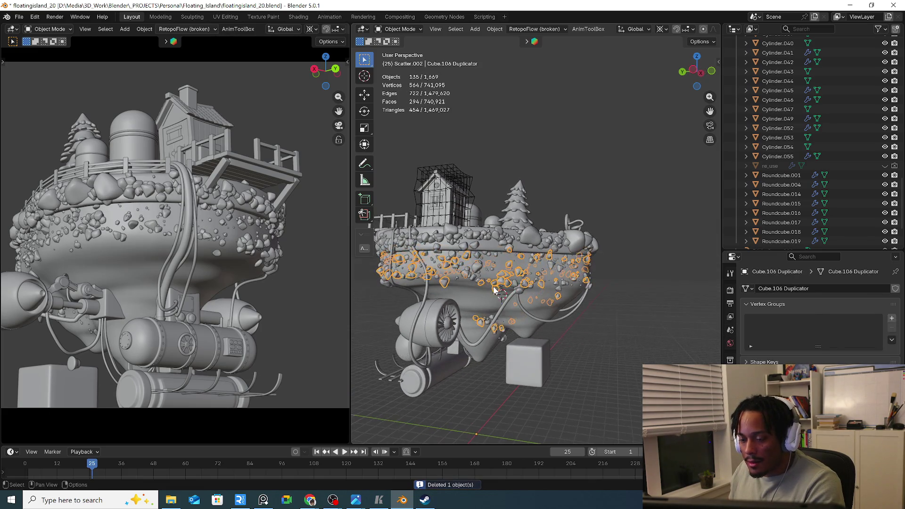
key("Delete")
left_click(476, 270)
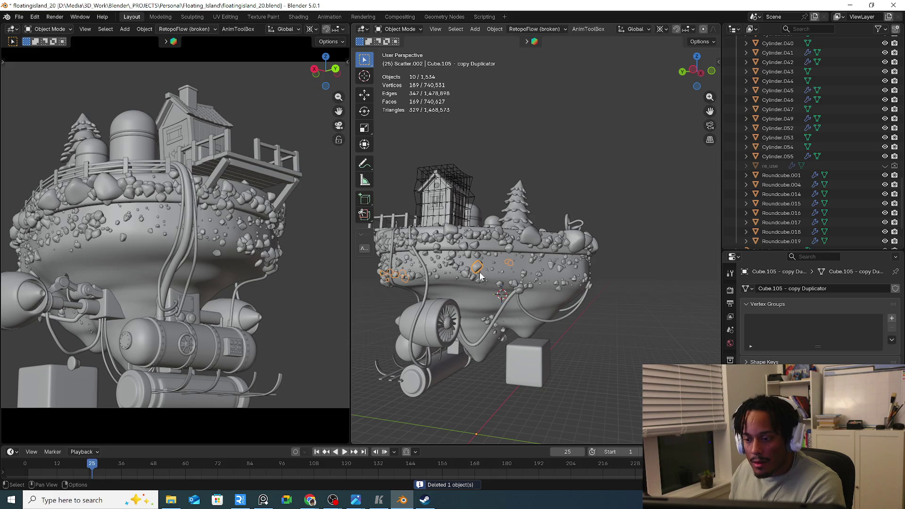
left_click(467, 259)
key("Delete")
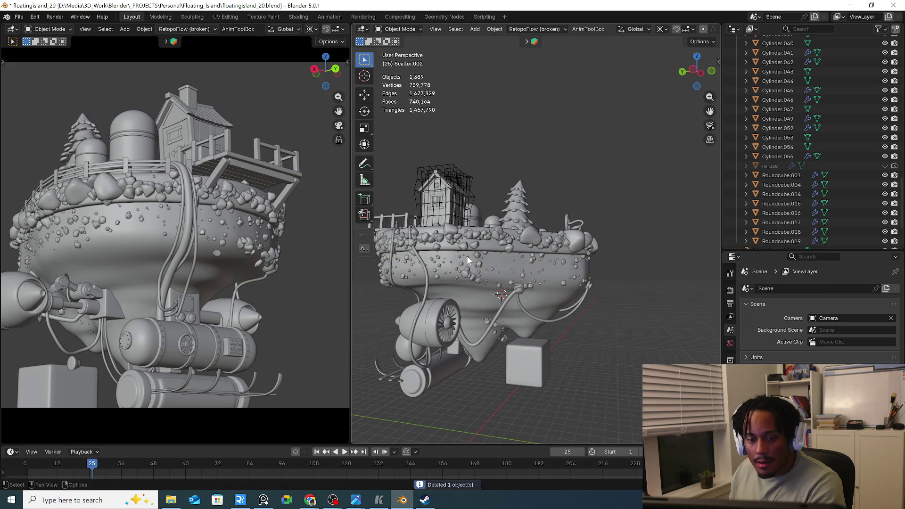
Delete more duplicators around the rim: Cube.110 Duplicator.002, Cube.107 and Cube.105 Duplicator.001
mouse_move(554, 286)
middle_mouse_down()
mouse_move(491, 273)
mouse_move(560, 274)
mouse_move(468, 275)
mouse_move(457, 264)
mouse_move(532, 274)
middle_mouse_up()
left_click(579, 247)
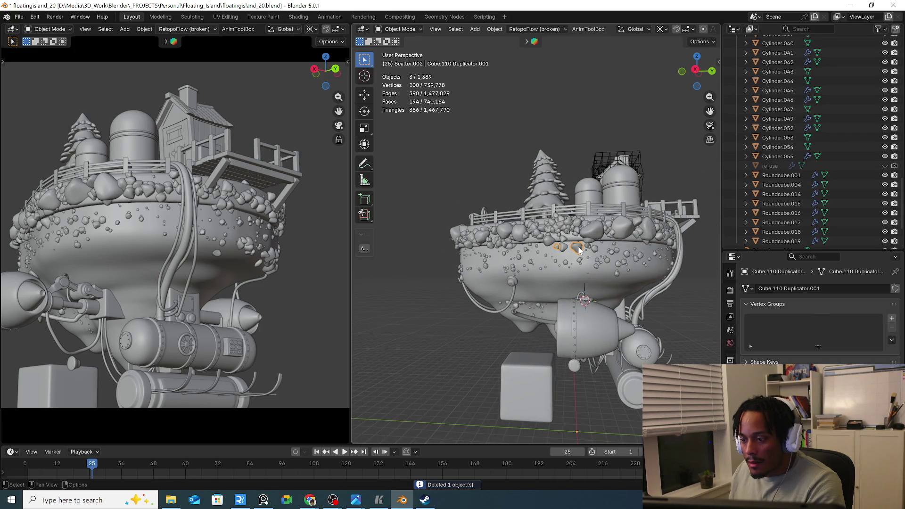
key("Delete")
mouse_move(580, 248)
middle_mouse_down()
mouse_move(495, 273)
mouse_move(515, 247)
middle_mouse_up()
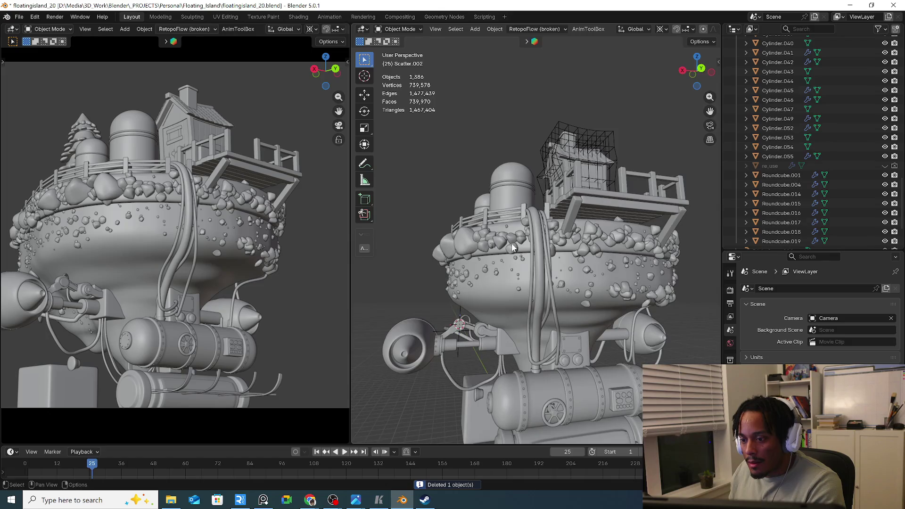
left_click(518, 244)
key("Delete")
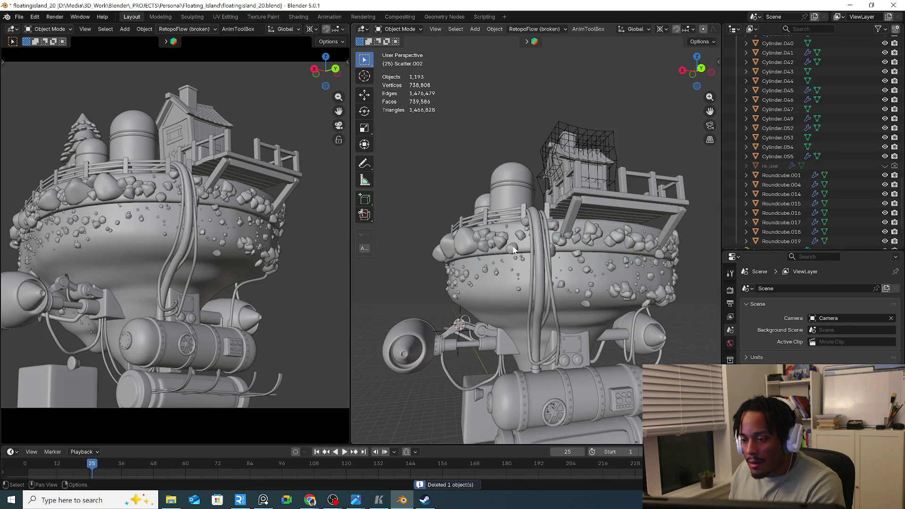
left_click(517, 260)
middle_click_drag(516, 263, 326, 249)
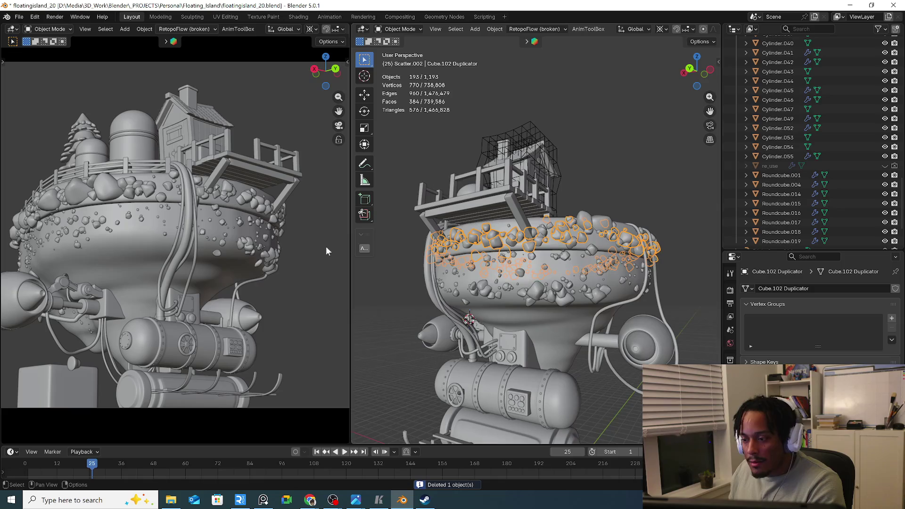
left_click(274, 257)
left_click(274, 254)
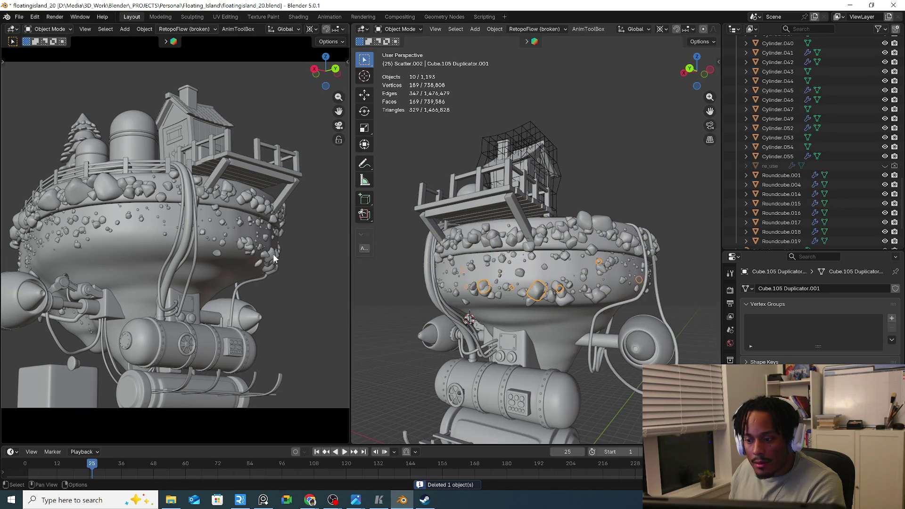
left_click(273, 259)
key("Delete")
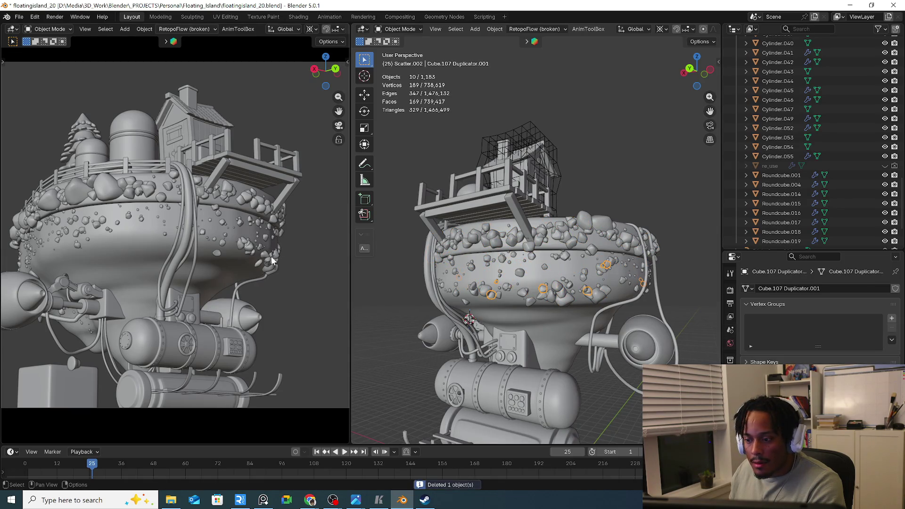
key("Delete")
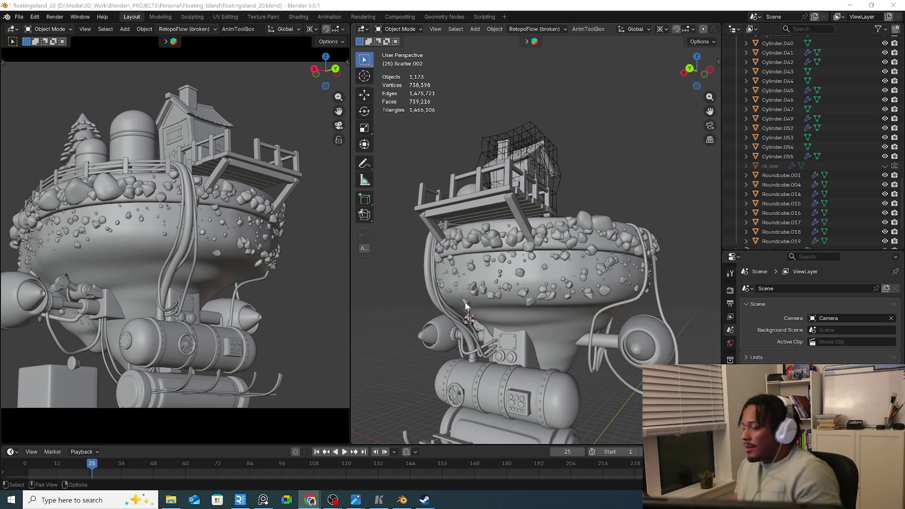
middle_click_drag(423, 282, 531, 249)
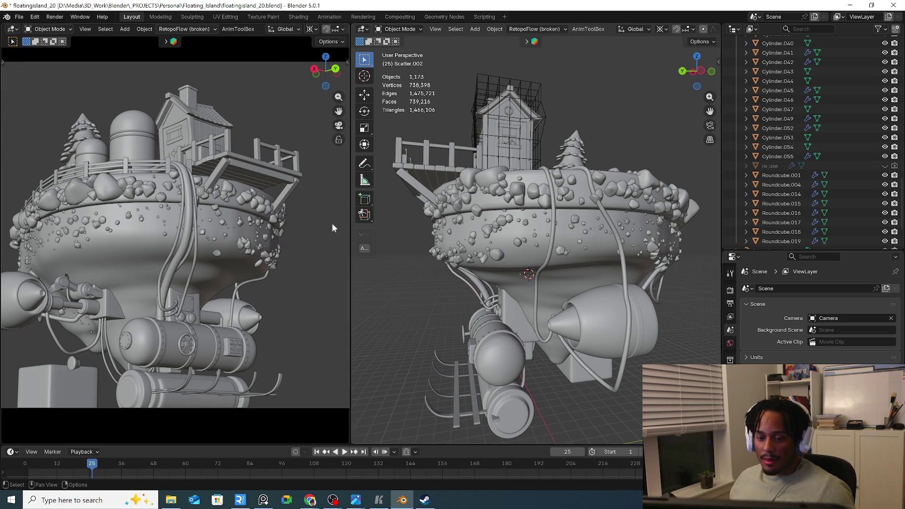
mouse_move(531, 250)
middle_mouse_down()
mouse_move(490, 241)
mouse_move(506, 284)
mouse_move(600, 291)
mouse_move(519, 309)
middle_mouse_up()
Hide the cube beneath the island and the small cylinder part
left_click(440, 323)
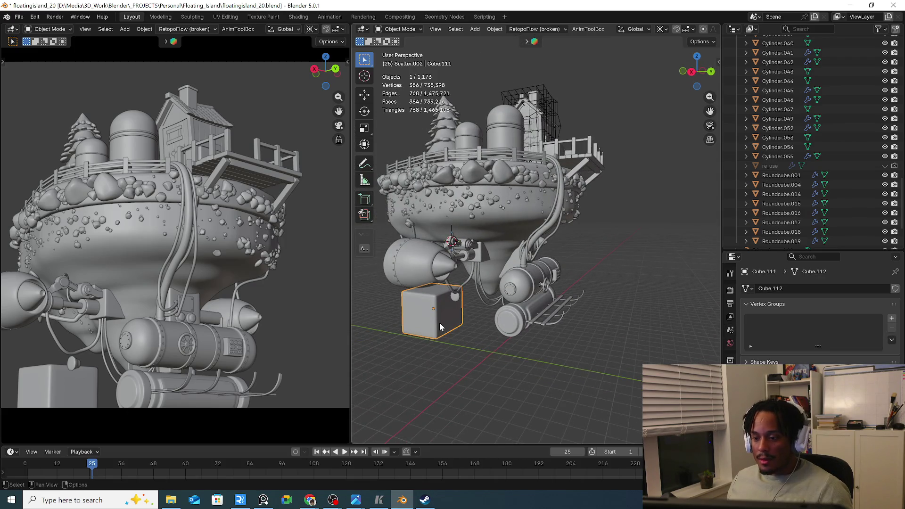
middle_click_drag(439, 323, 454, 305)
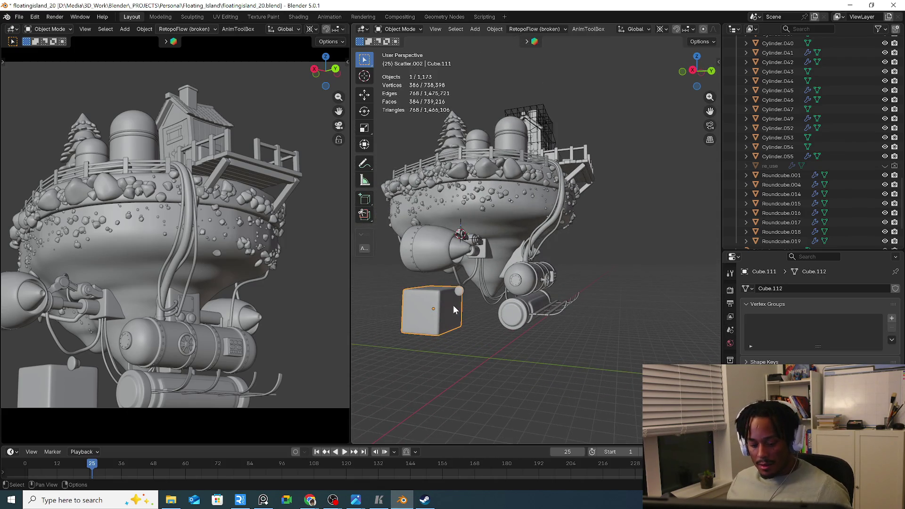
key("h")
left_click(507, 321)
key("h")
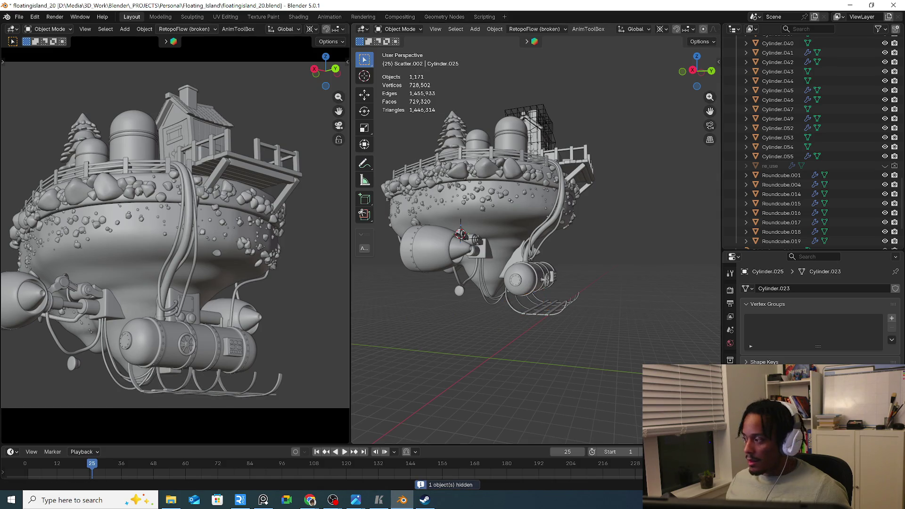
Inspect the tank from several angles and box-select the skis and hooks together
left_click(309, 500)
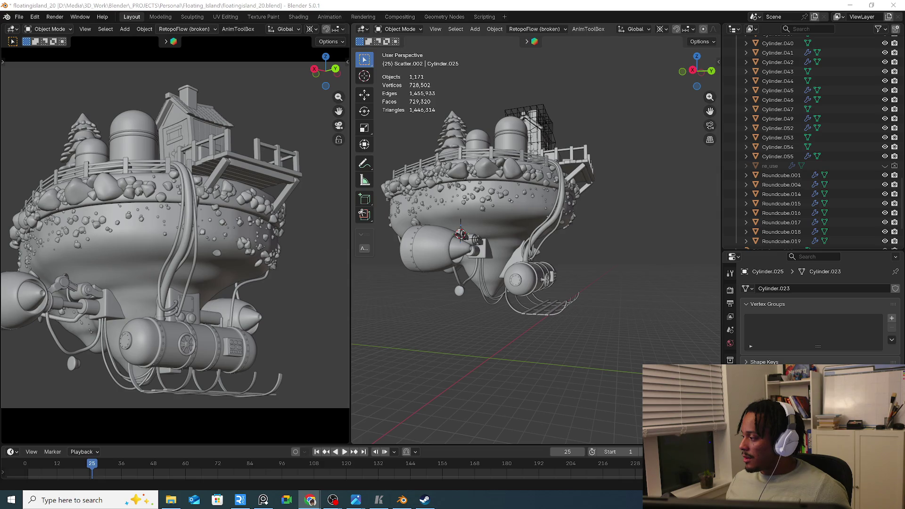
scroll(557, 300, "up", 5)
mouse_move(557, 300)
middle_mouse_down()
mouse_move(508, 289)
mouse_move(550, 315)
mouse_move(545, 306)
mouse_move(485, 311)
mouse_move(539, 295)
mouse_move(494, 303)
middle_mouse_up()
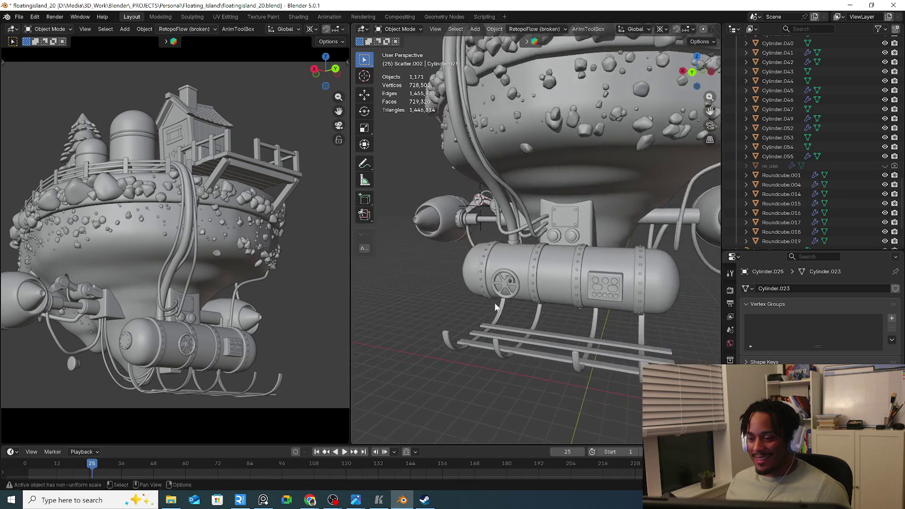
scroll(495, 302, "down", 3)
mouse_move(518, 88)
middle_mouse_down()
mouse_move(527, 111)
mouse_move(459, 188)
middle_mouse_up()
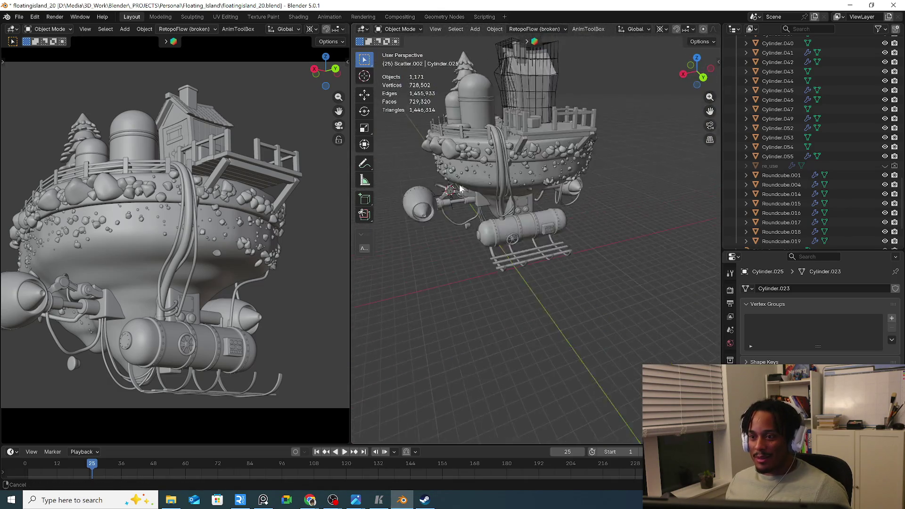
scroll(460, 188, "up", 2)
scroll(461, 181, "up", 2)
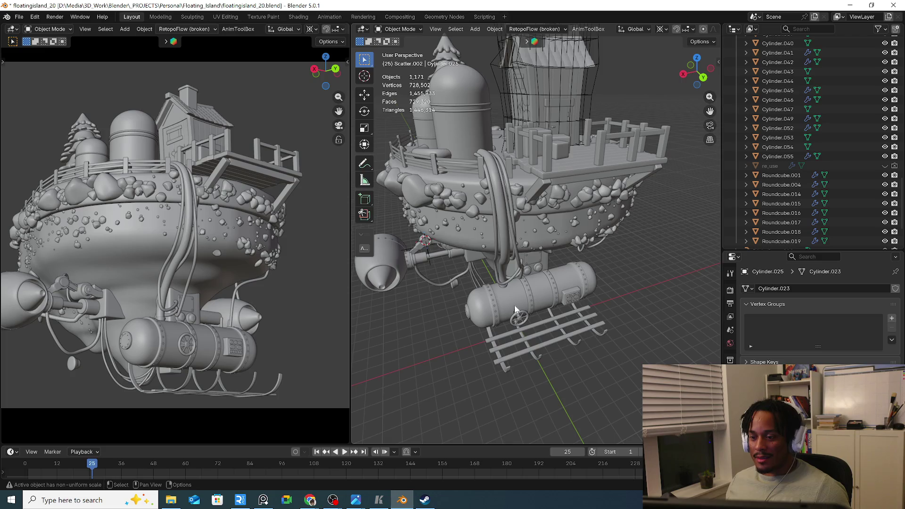
mouse_move(514, 305)
middle_mouse_down()
mouse_move(526, 257)
mouse_move(601, 245)
mouse_move(548, 296)
middle_mouse_up()
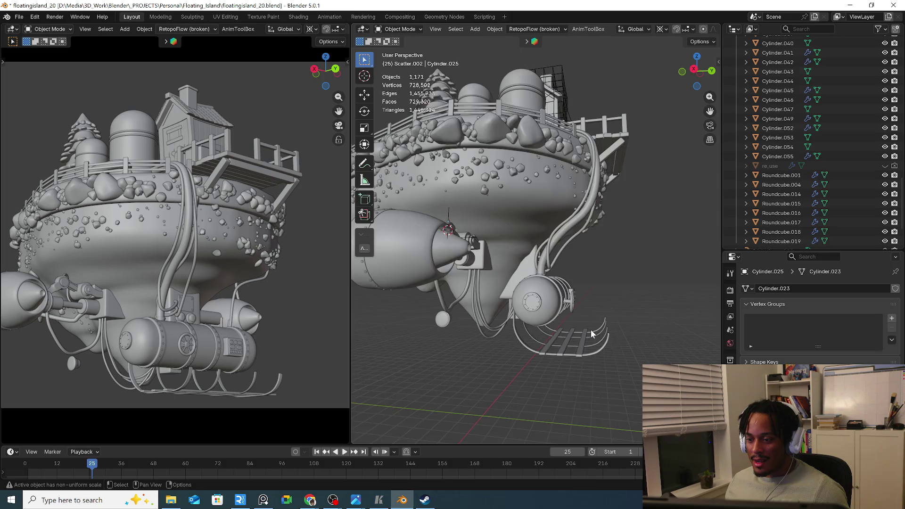
middle_click_drag(591, 330, 543, 341)
scroll(542, 340, "up", 4)
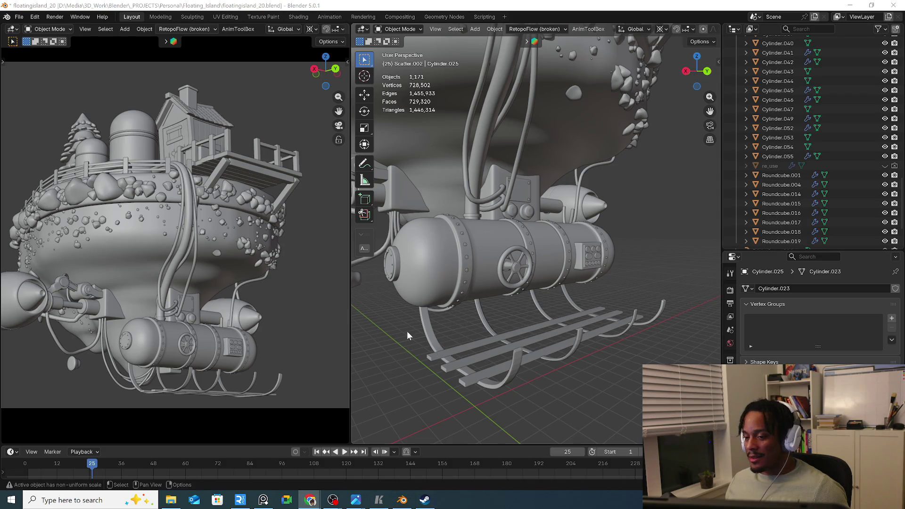
left_click_drag(407, 331, 671, 363)
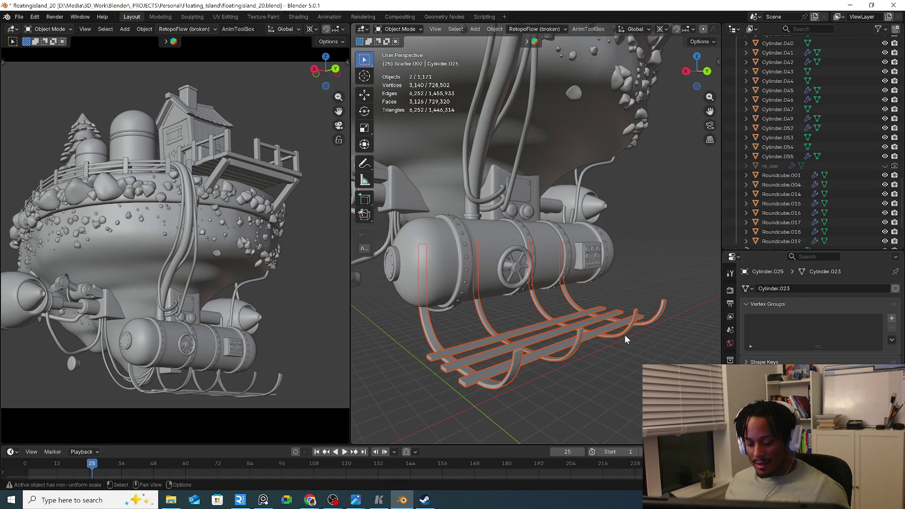
Hide the skis with hooks, then hide three rock scatter objects one by one
key("h")
mouse_move(573, 299)
middle_mouse_down()
mouse_move(429, 267)
mouse_move(517, 198)
middle_mouse_up()
scroll(517, 198, "up", 2)
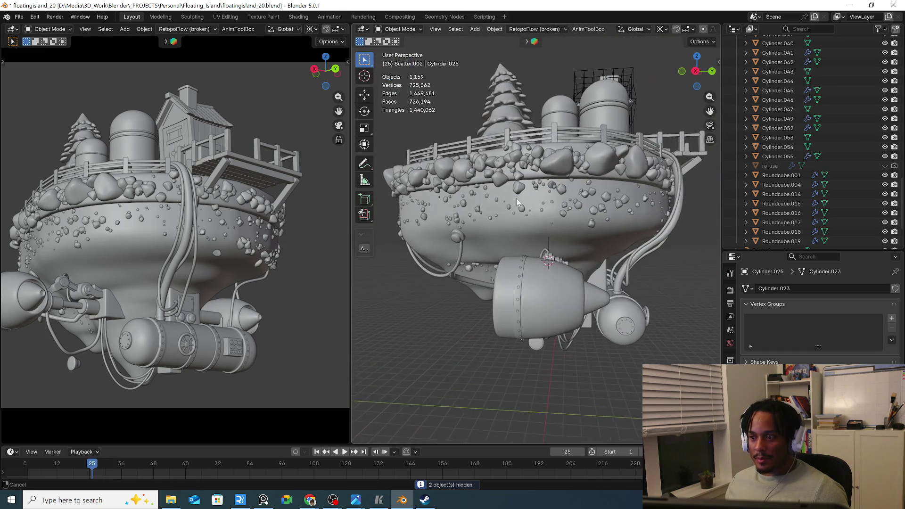
scroll(532, 224, "up", 2)
left_click(537, 168)
key("h")
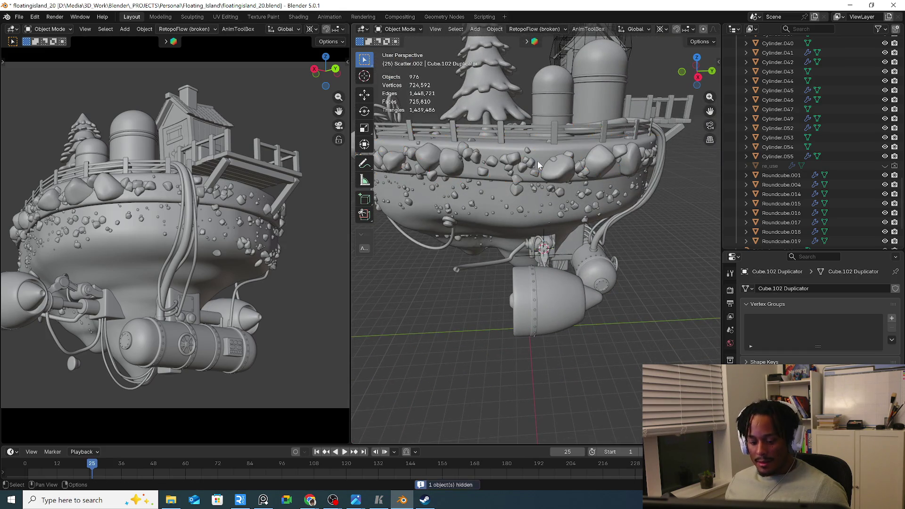
left_click(475, 170)
key("h")
left_click(503, 182)
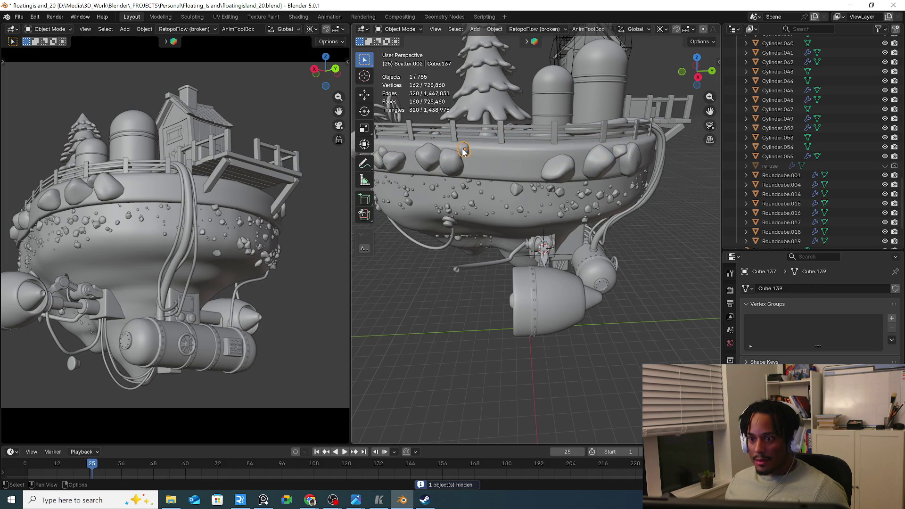
key("h")
Hide the Cube.104 copy, Cube.107 and Cube.106 copy Duplicator rock scatters
left_click(514, 189)
middle_click_drag(518, 192, 527, 192)
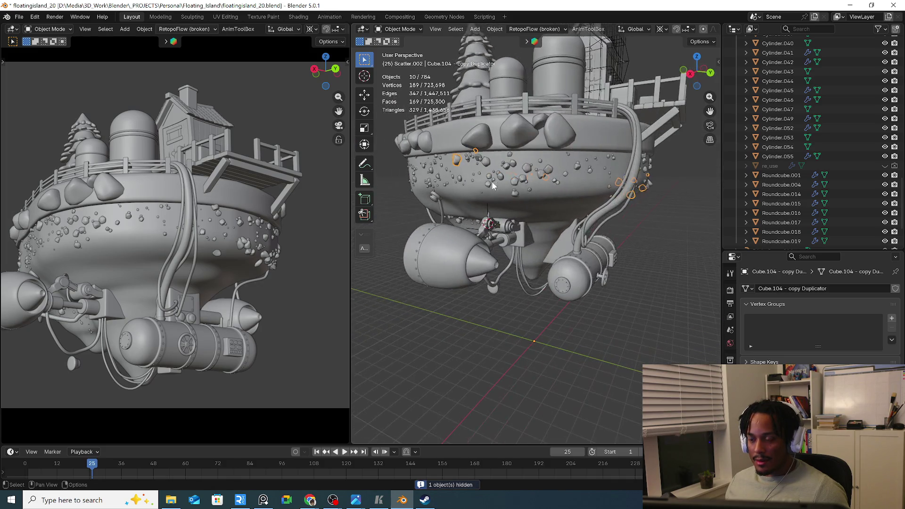
key("h")
left_click(522, 184)
key("h")
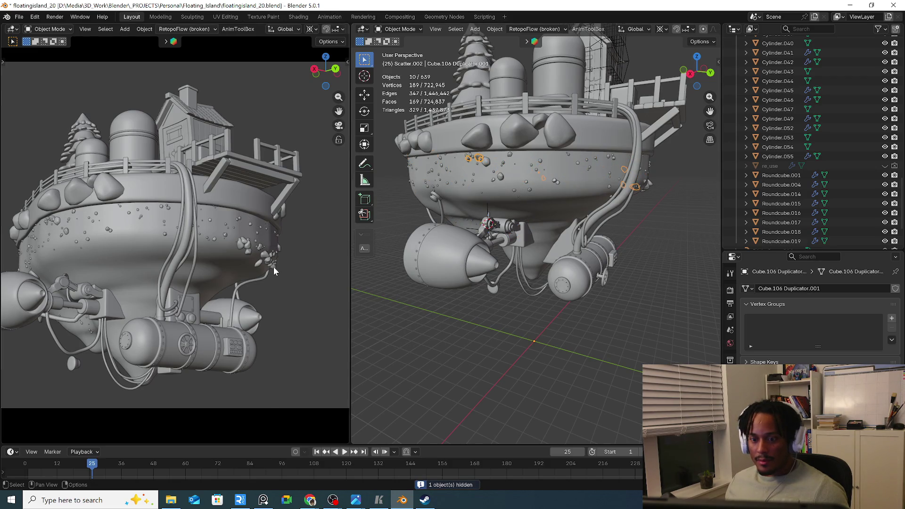
left_click(266, 253)
key("h")
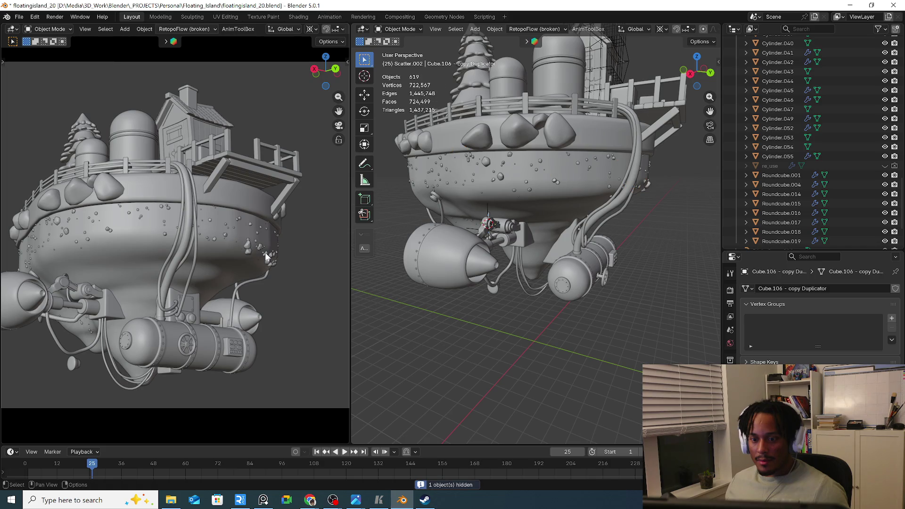
scroll(506, 250, "down", 3)
mouse_move(505, 250)
middle_mouse_down()
mouse_move(642, 254)
mouse_move(559, 252)
mouse_move(580, 247)
middle_mouse_up()
scroll(560, 252, "up", 3)
scroll(806, 88, "up", 5)
scroll(805, 88, "up", 10)
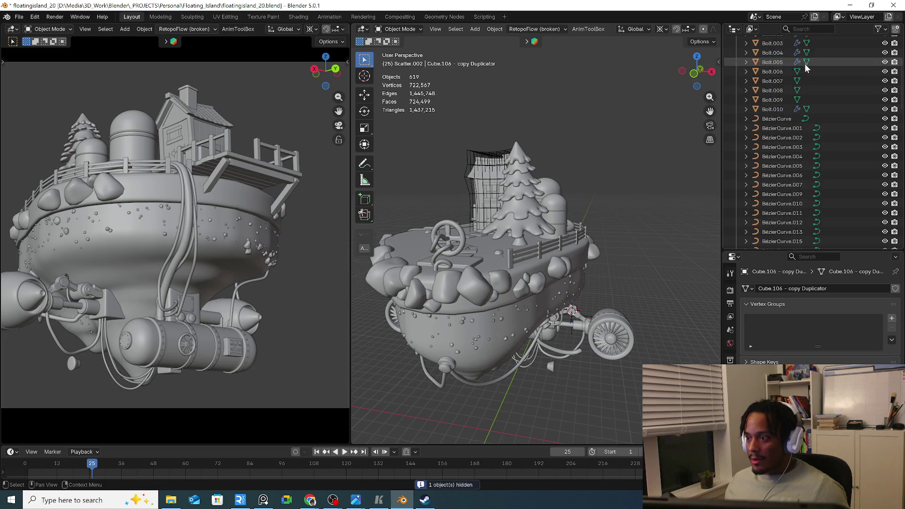
Collapse the Mechanical parts collection and hide Lattice.001 in the viewport
left_click(737, 97)
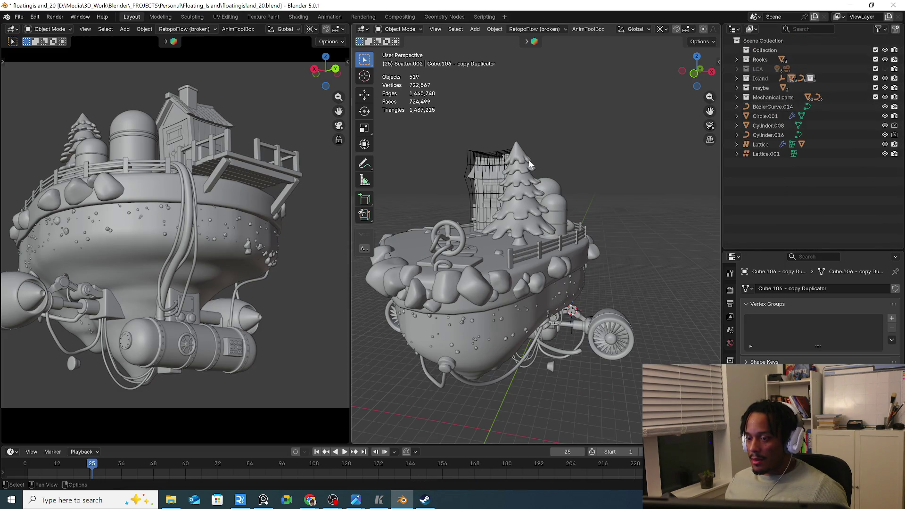
left_click(487, 164)
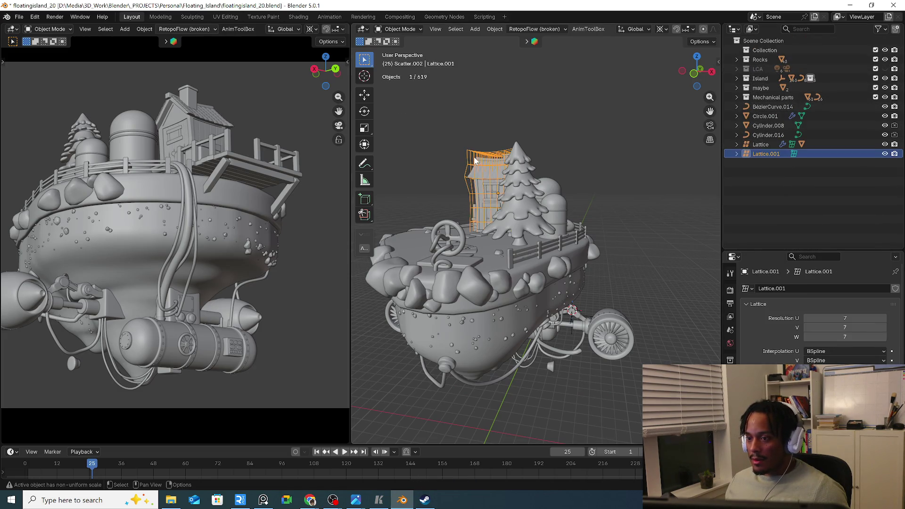
left_click(885, 153)
Navigate under the island to the arm and select the joint cylinder Cylinder.044
mouse_move(526, 212)
middle_mouse_down()
mouse_move(588, 233)
mouse_move(622, 214)
middle_mouse_up()
mouse_move(557, 203)
middle_mouse_down()
mouse_move(552, 223)
mouse_move(541, 223)
mouse_move(567, 217)
mouse_move(529, 216)
middle_mouse_up()
scroll(530, 217, "up", 3)
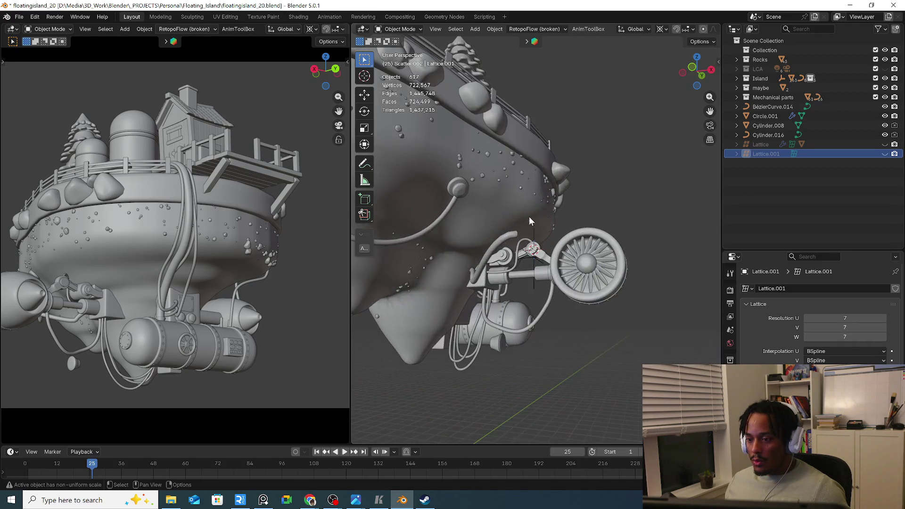
scroll(538, 245, "up", 2)
mouse_move(543, 259)
middle_mouse_down()
mouse_move(426, 255)
mouse_move(553, 264)
middle_mouse_up()
scroll(553, 264, "up", 2)
left_click(554, 264)
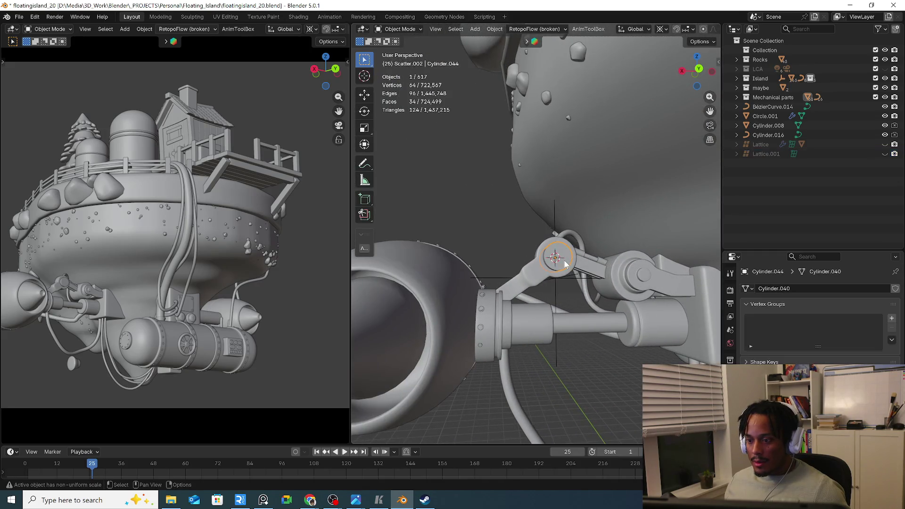
scroll(561, 269, "up", 3)
mouse_move(628, 282)
middle_mouse_down()
mouse_move(533, 257)
mouse_move(568, 263)
middle_mouse_up()
Isolate the cylinder in local view and add a loop cut through its middle
key("Tab")
key("KP_Divide")
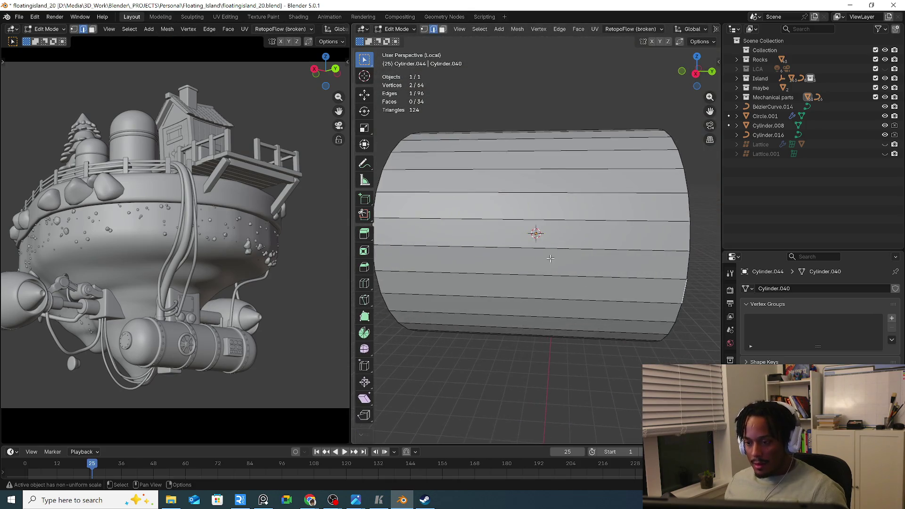
scroll(535, 234, "down", 3)
scroll(542, 247, "down", 3)
key("ctrl+r")
left_click(532, 251)
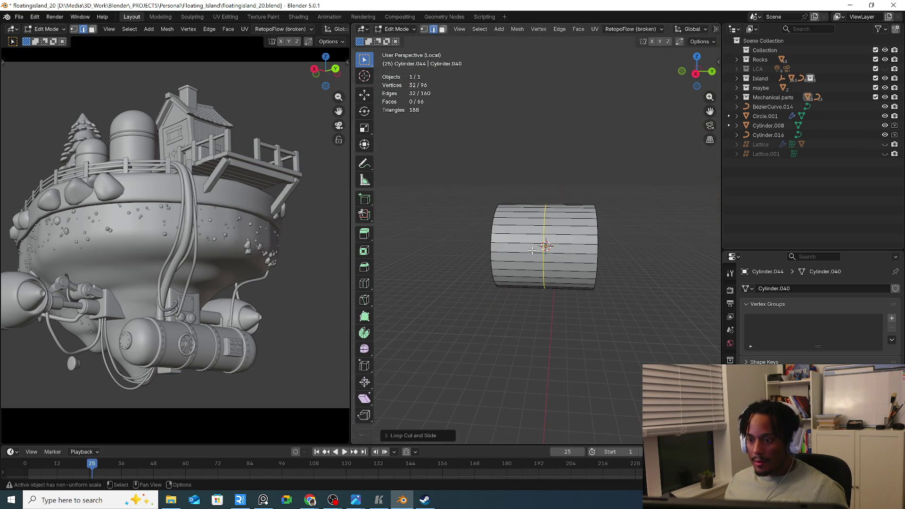
key("Tab")
key("Tab")
In see-through face mode, box-select and delete the cylinder's left half
key("3")
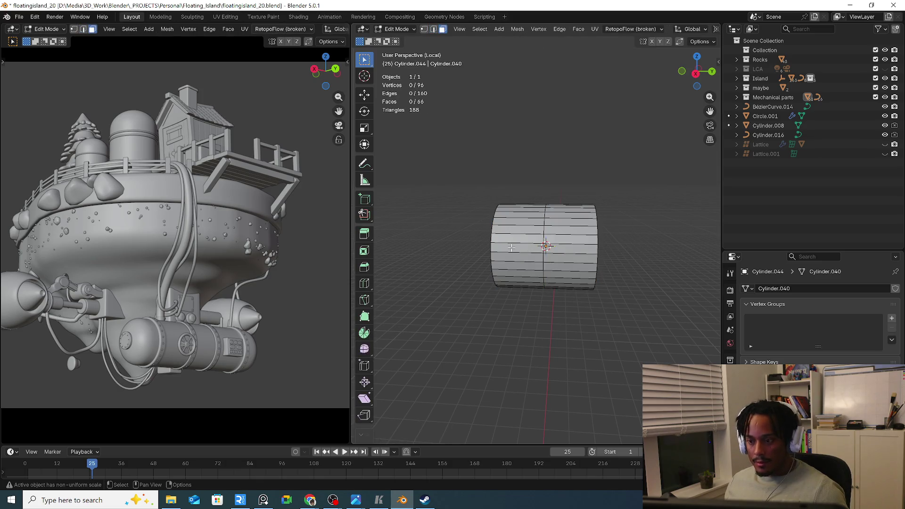
key("alt+z")
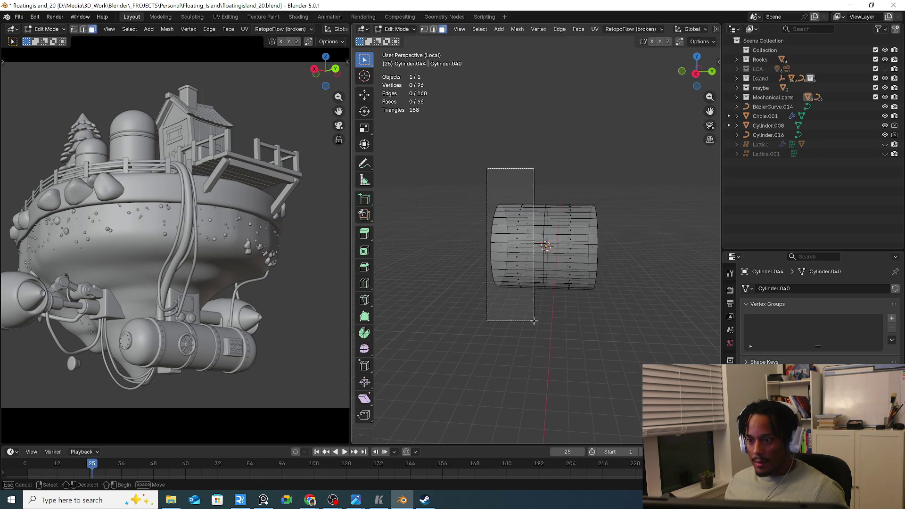
left_click_drag(487, 169, 535, 321)
key("x")
left_click(530, 305)
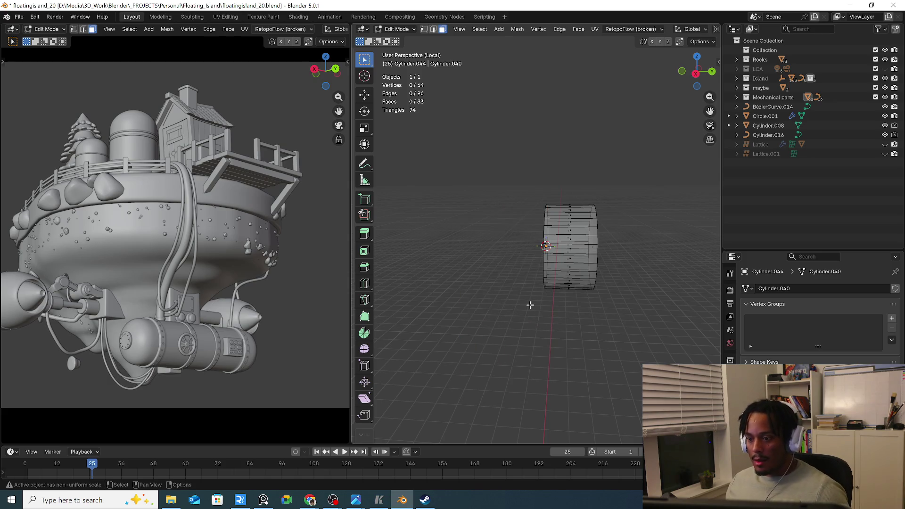
key("alt+z")
key("Tab")
Add a Mirror modifier from favourites mirroring along Z instead of X
key("q")
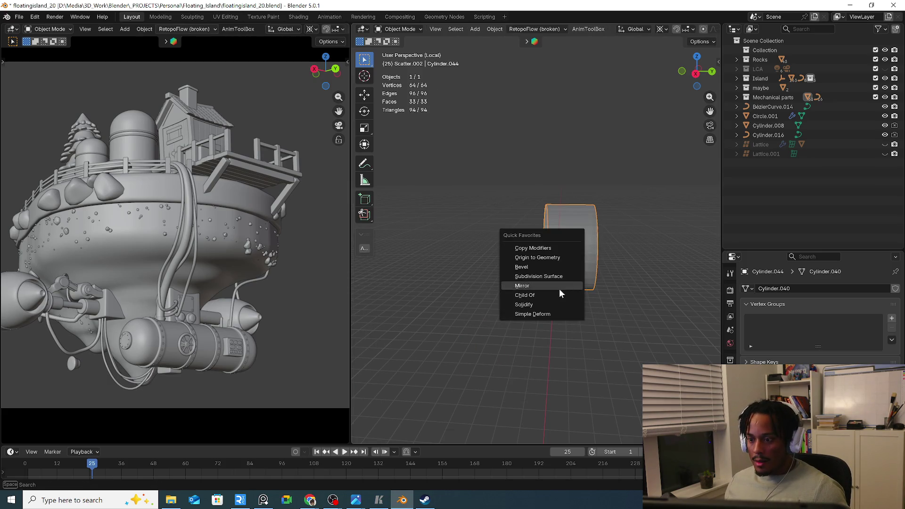
left_click(559, 289)
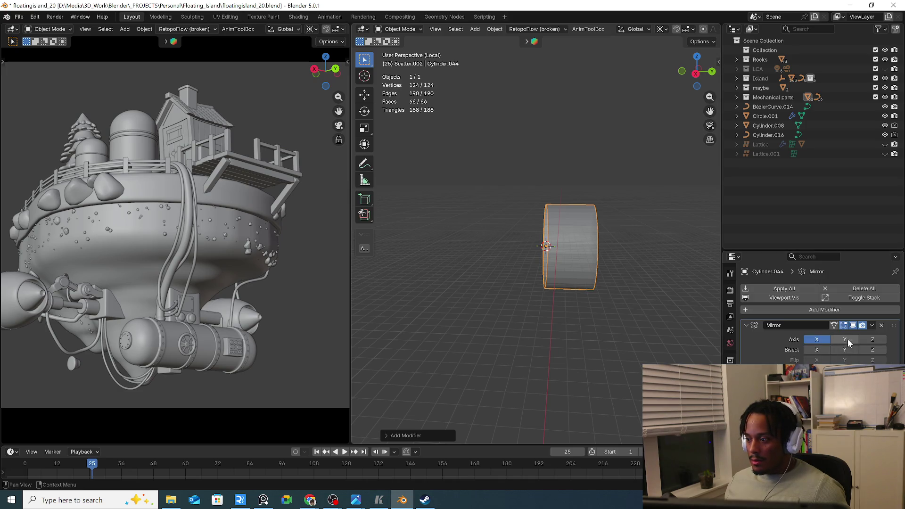
left_click(817, 340)
left_click(872, 339)
Select the cylinder's end-cap face and try an inset, cancelling and undoing it
key("Tab")
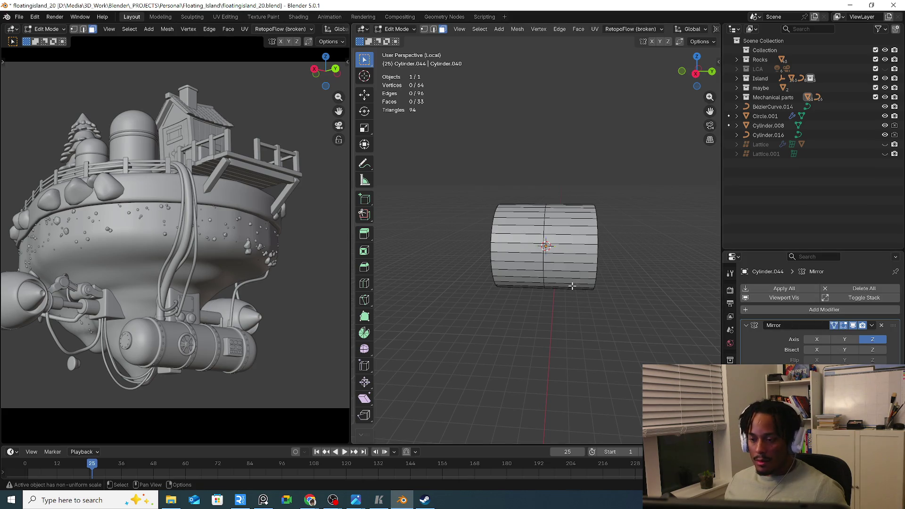
middle_click_drag(572, 283, 546, 276)
scroll(592, 277, "up", 3)
left_click(594, 274)
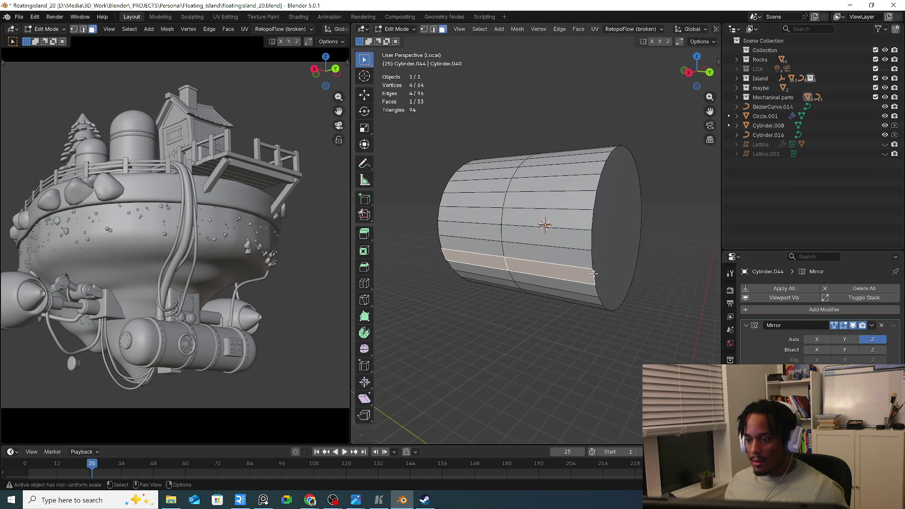
left_click(603, 272)
middle_click_drag(602, 272, 652, 281)
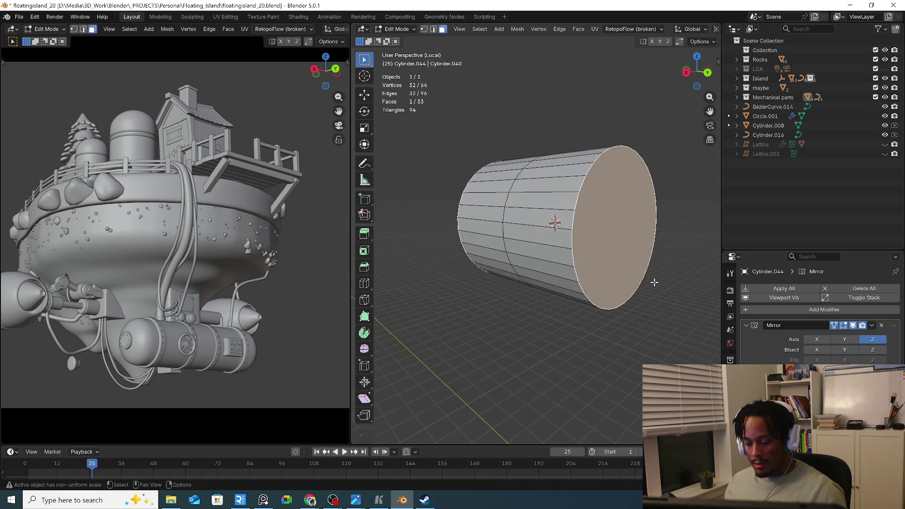
key("i")
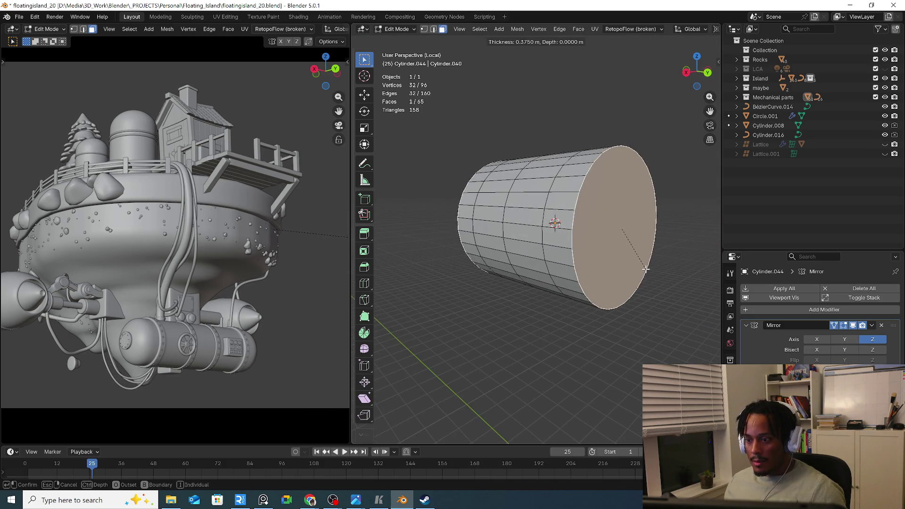
key("Escape")
key("ctrl+z")
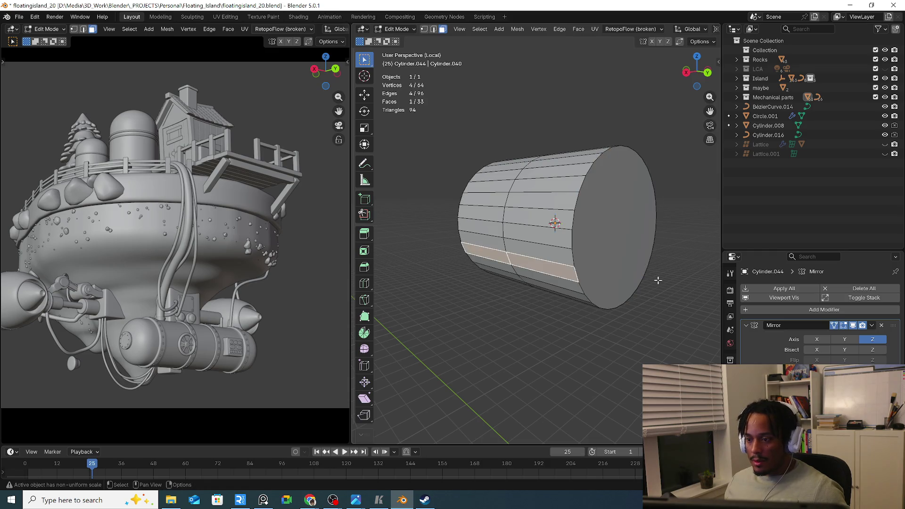
Try scaling the cap's rim loop, cancel, and reselect the cap face in face mode
left_click(582, 290)
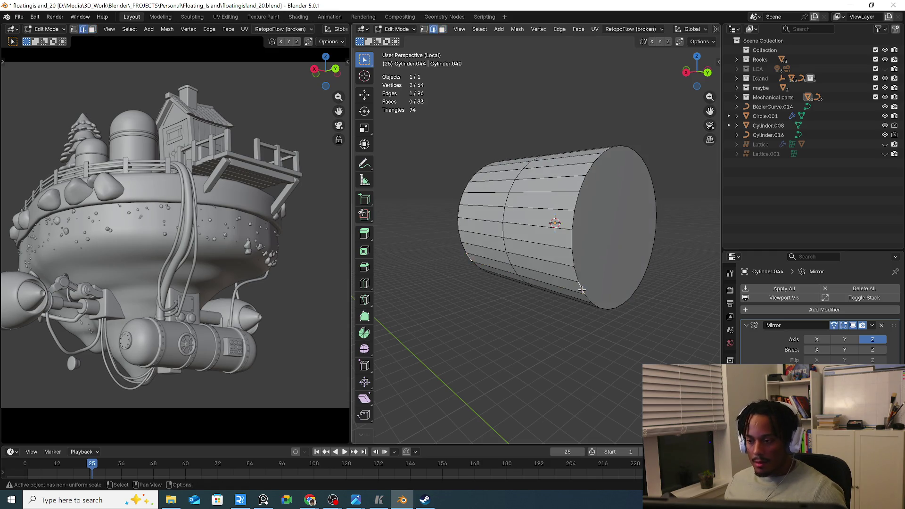
left_click(581, 290, "alt")
key("s")
key("Escape")
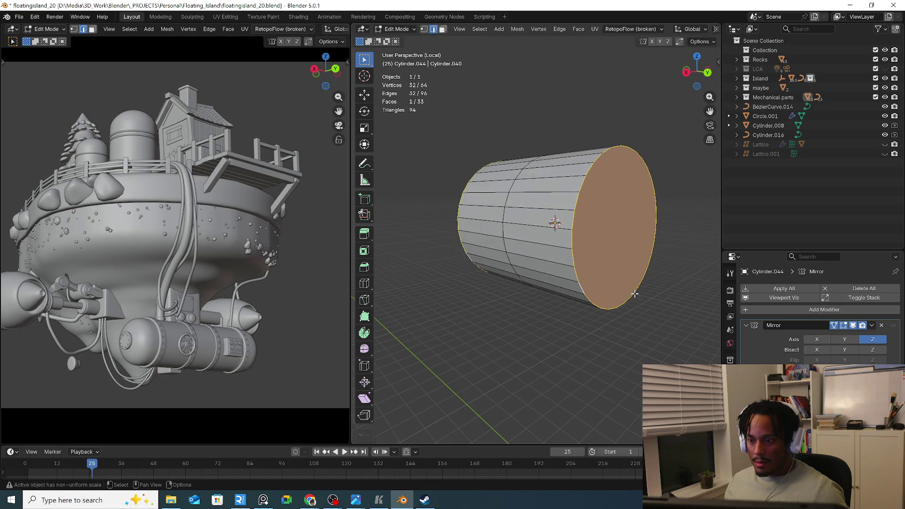
left_click(625, 277)
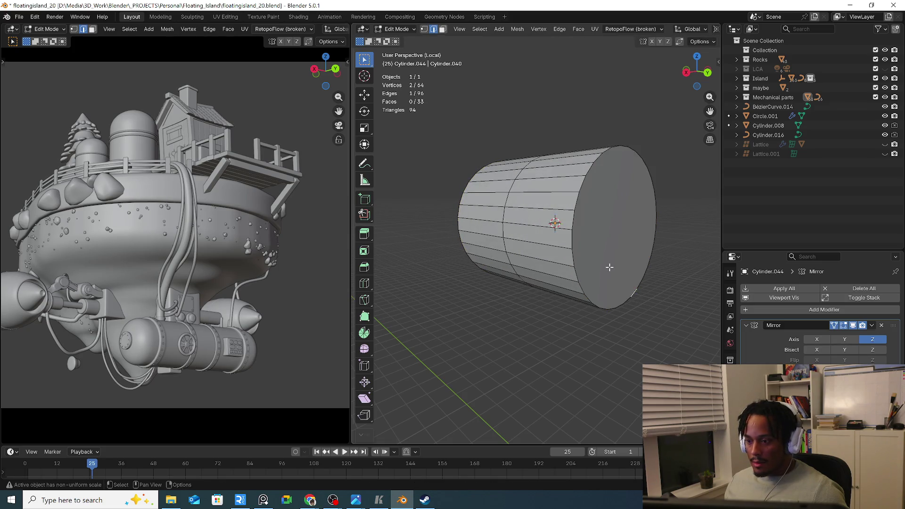
middle_click_drag(618, 268, 603, 272)
key("3")
left_click(609, 264)
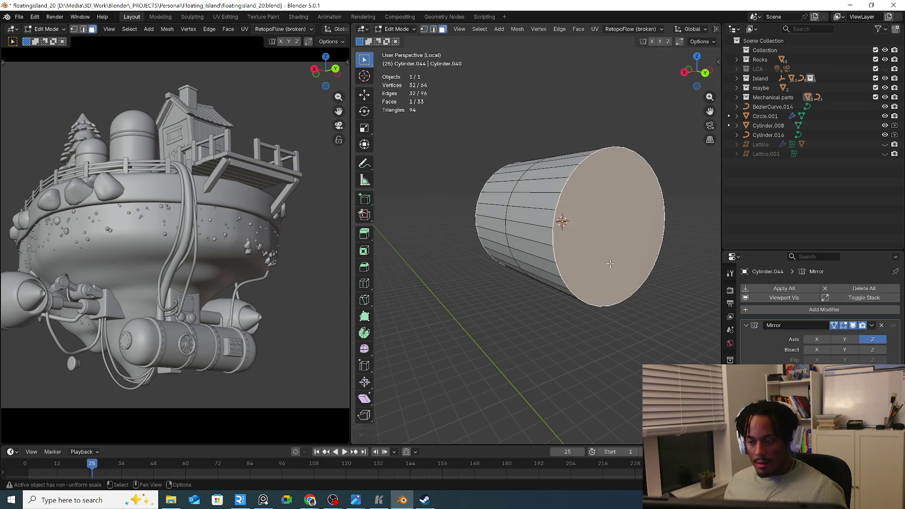
scroll(610, 29, "right", 3)
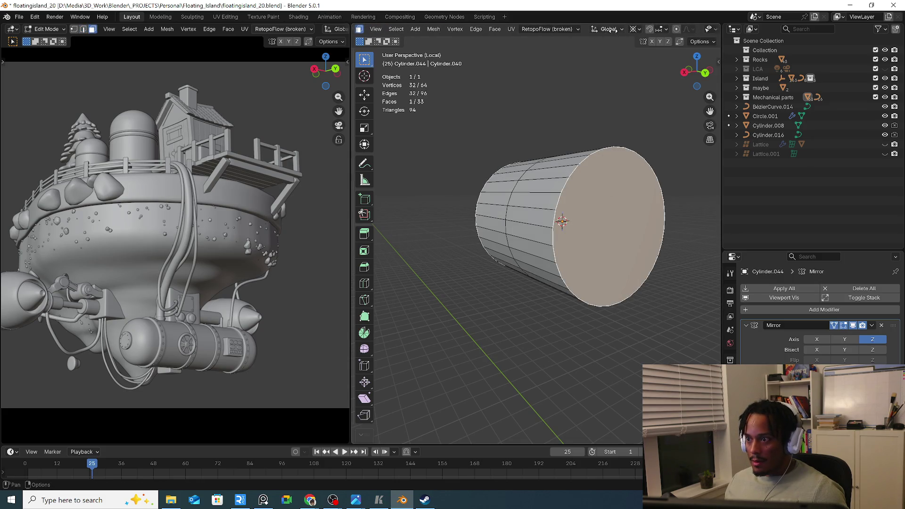
Set pivot to Median Point and inset the cap face with Outset turned off
left_click(635, 29)
left_click(640, 84)
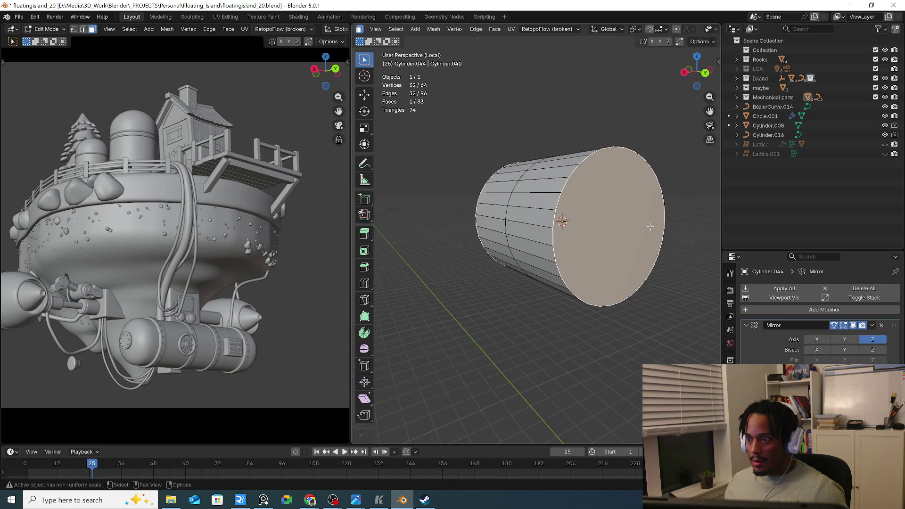
key("s")
key("Escape")
middle_click_drag(669, 228, 669, 241)
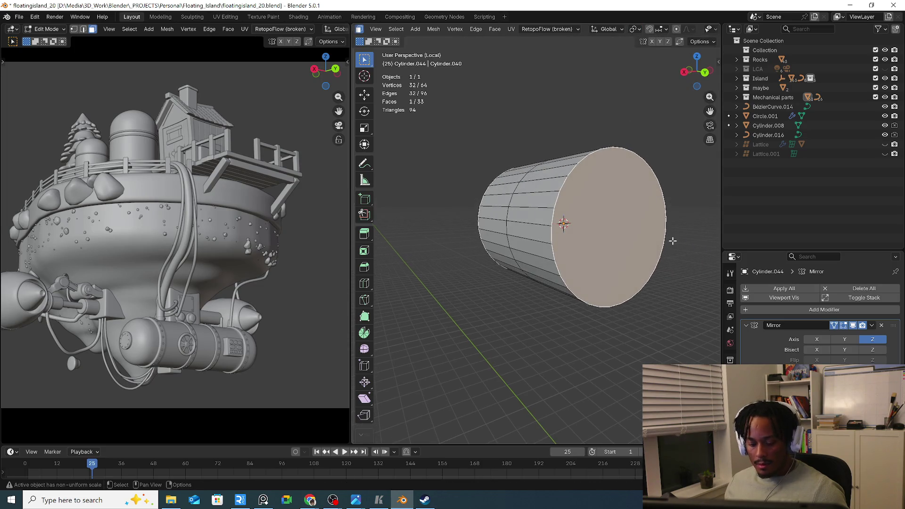
key("i")
key("Escape")
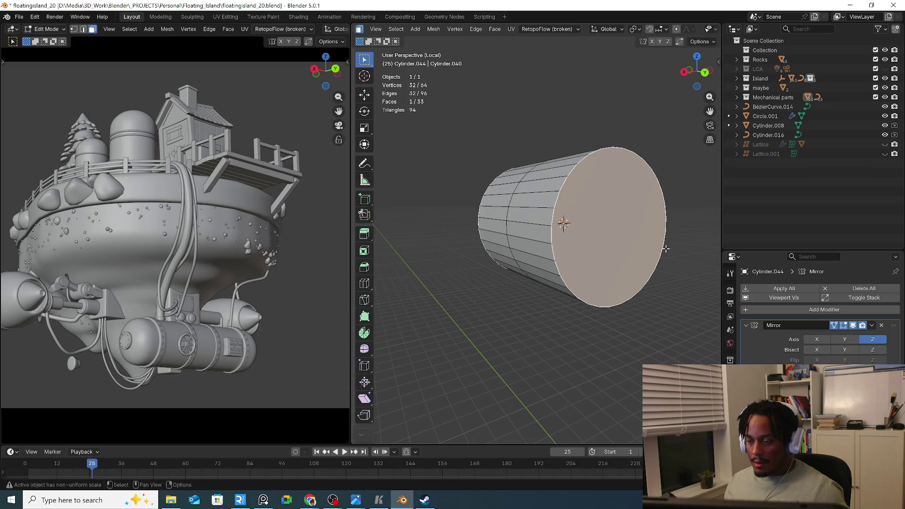
key("i")
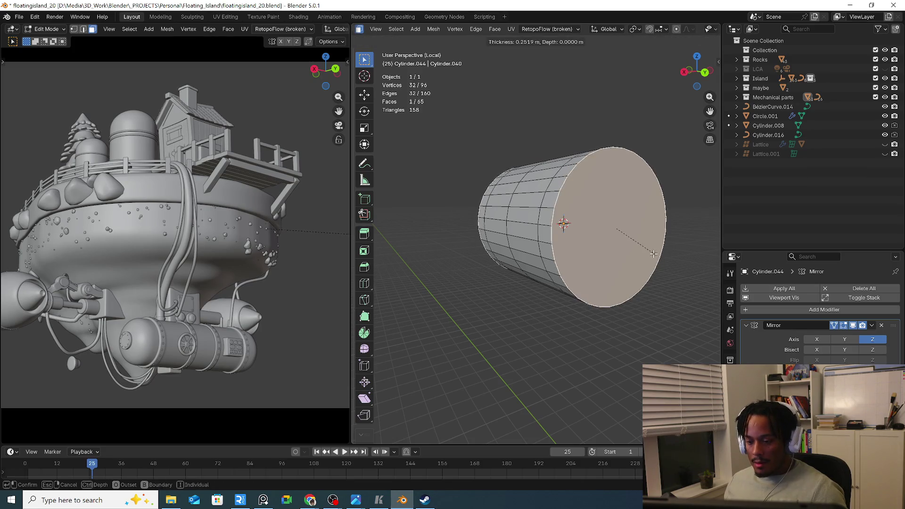
left_click(652, 255)
left_click(422, 436)
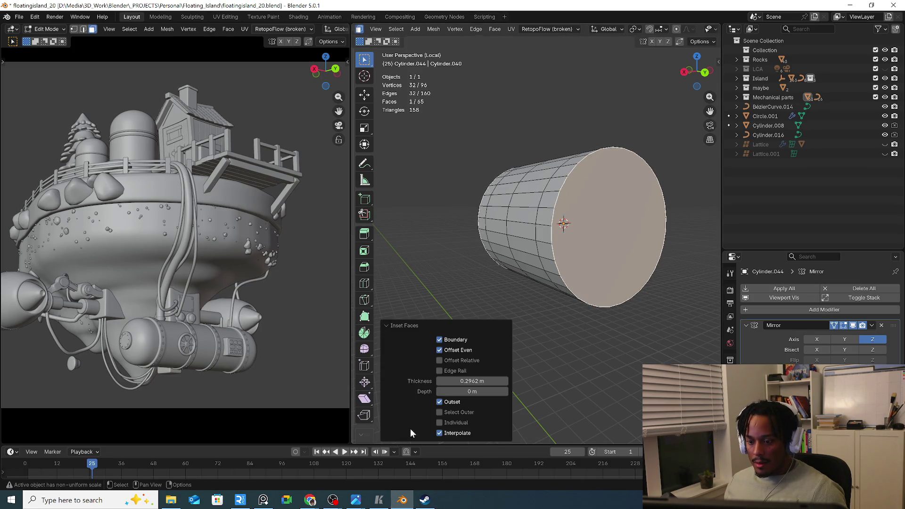
left_click(453, 402)
Bevel the cap's rim edge loop with three segments
left_click(628, 329)
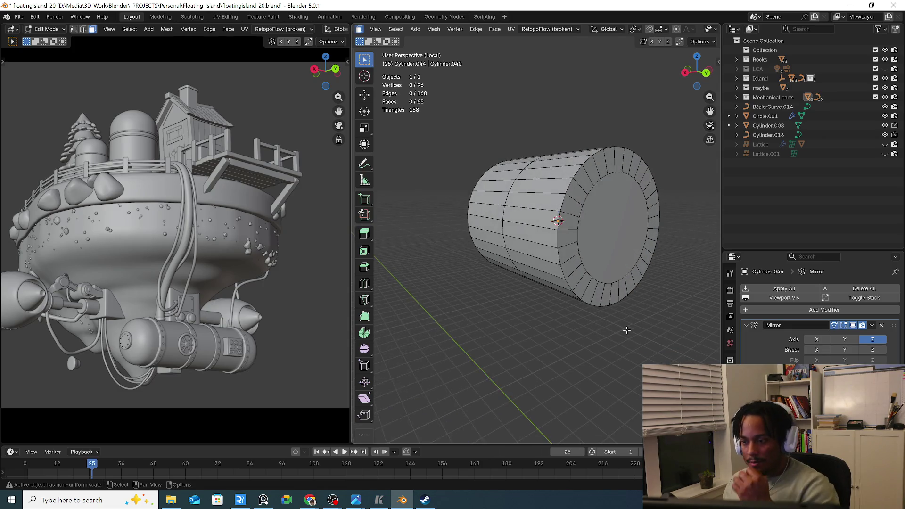
mouse_move(626, 330)
middle_mouse_down()
mouse_move(560, 302)
mouse_move(567, 286)
mouse_move(581, 306)
middle_mouse_up()
key("a")
key("2")
left_click(564, 284, "alt")
key("ctrl+b")
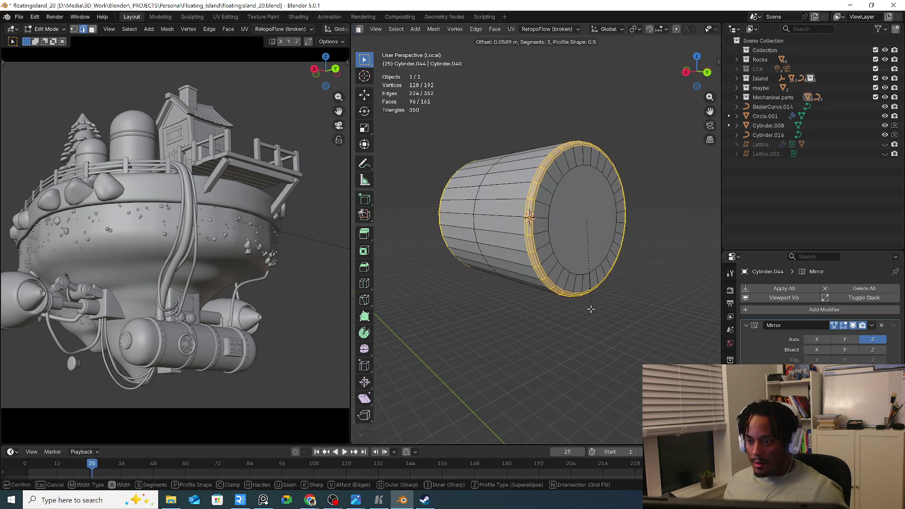
left_click(591, 308)
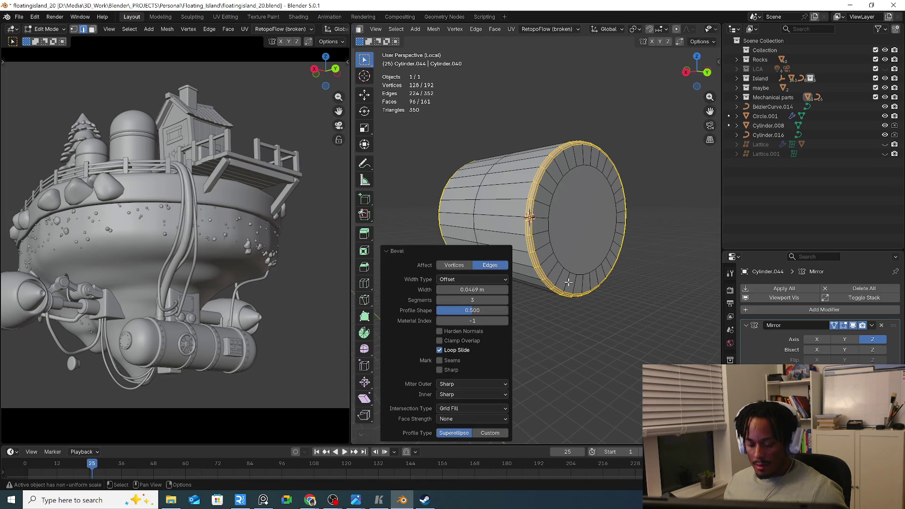
Exit local view and frame the cylinder back within the arm mechanism
key("KP_Divide")
key("KP_Decimal")
key("Caps_Lock")
Extrude the cap's centre face individually outward along its normal
left_click(548, 265)
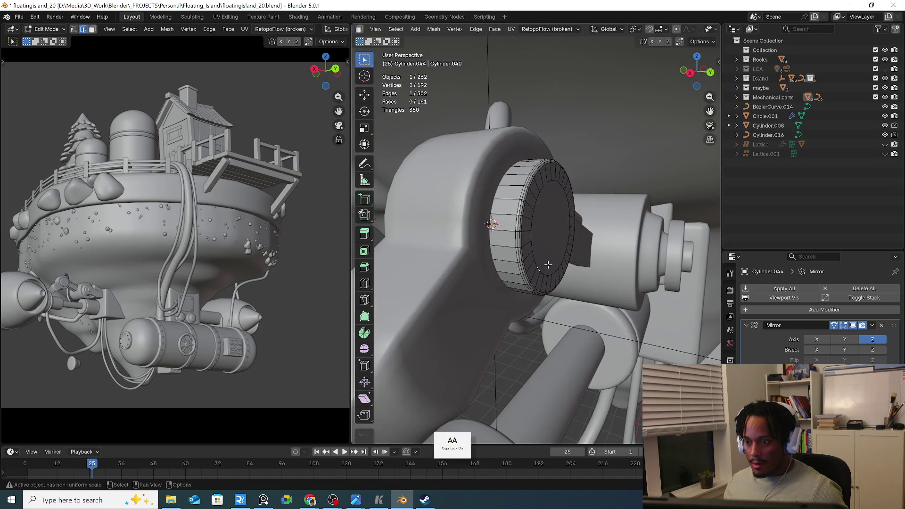
left_click(546, 267, "alt")
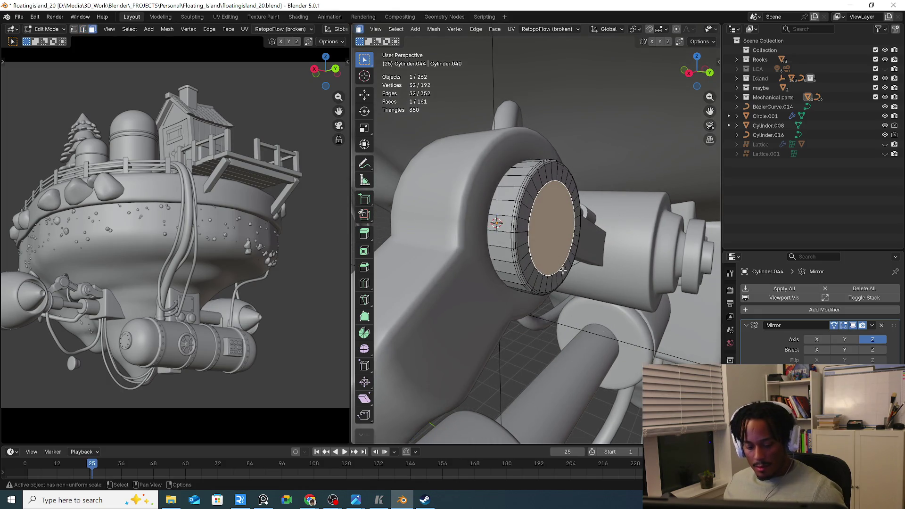
key("alt+e")
left_click(563, 281)
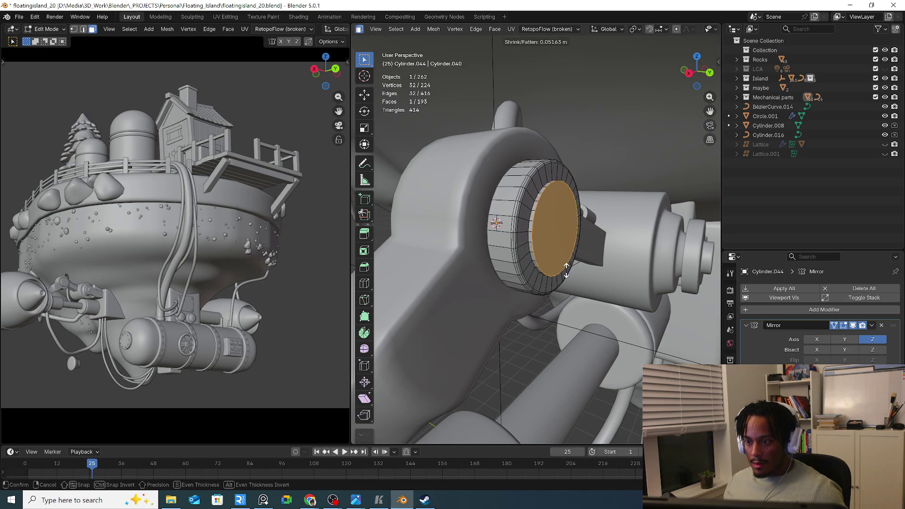
left_click(580, 262)
mouse_move(580, 262)
middle_mouse_down()
mouse_move(593, 252)
mouse_move(623, 288)
middle_mouse_up()
Shrink the extruded cap face and bevel it into a three-segment rounded boss
key("s")
left_click(605, 272)
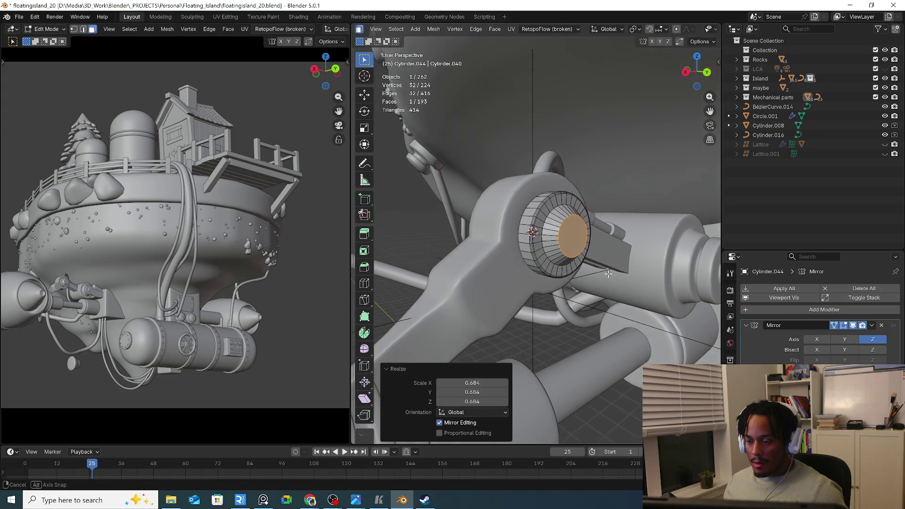
scroll(598, 262, "up", 4)
scroll(598, 261, "down", 3)
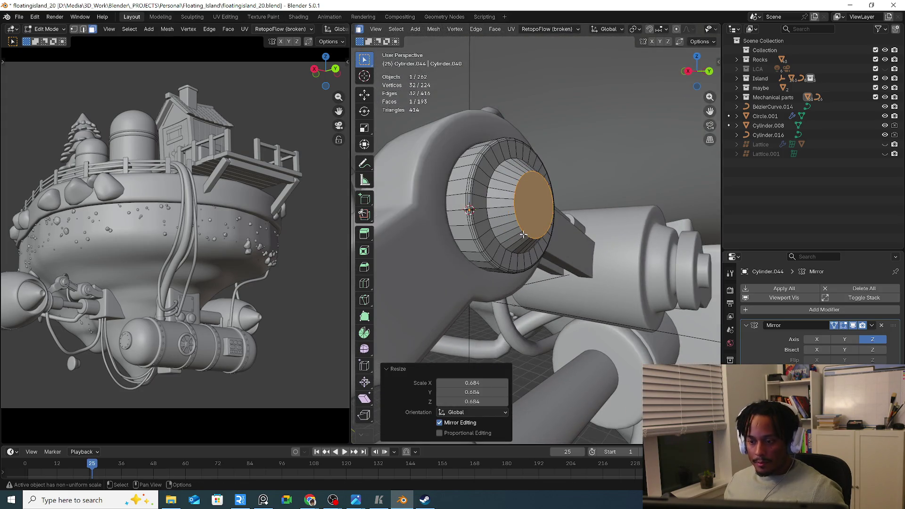
left_click(523, 234, "alt")
left_click(523, 234)
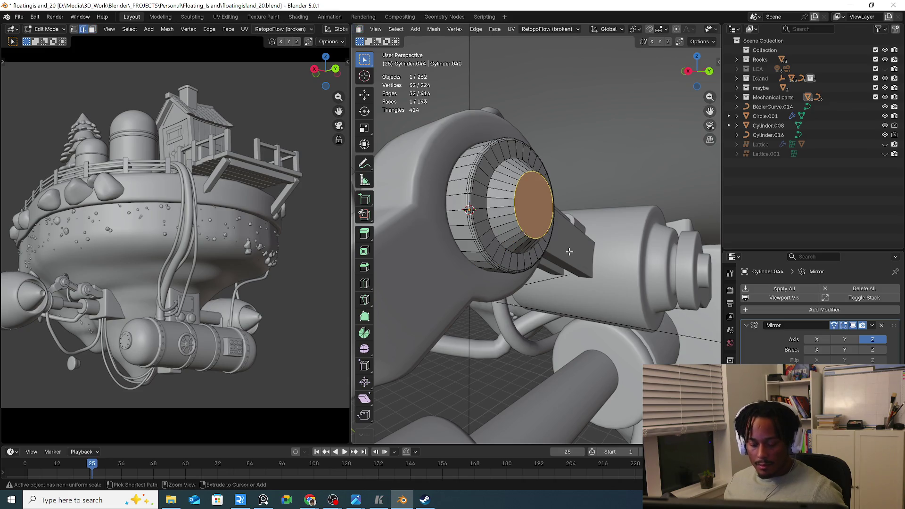
key("ctrl+b")
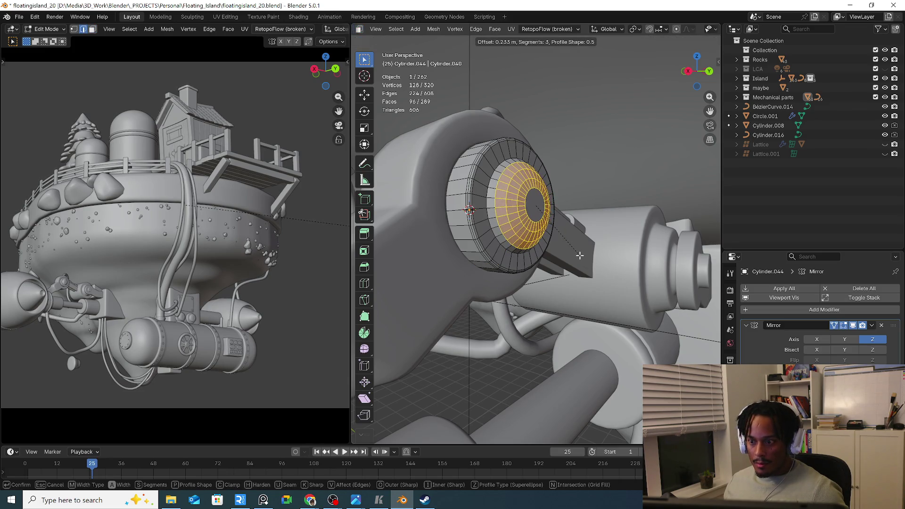
left_click(579, 256)
Briefly inspect the housing and neighbouring cylinder meshes, then return to editing the joint cap
key("Tab")
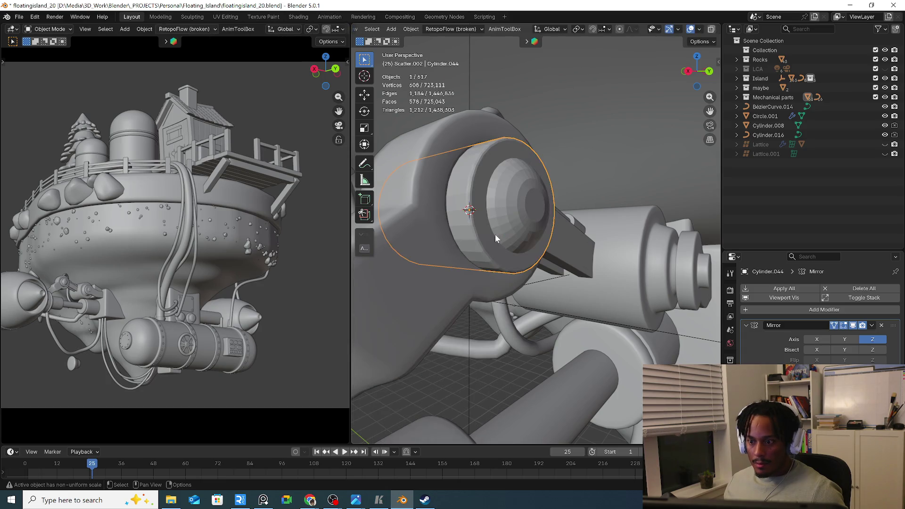
left_click(495, 234)
key("Tab")
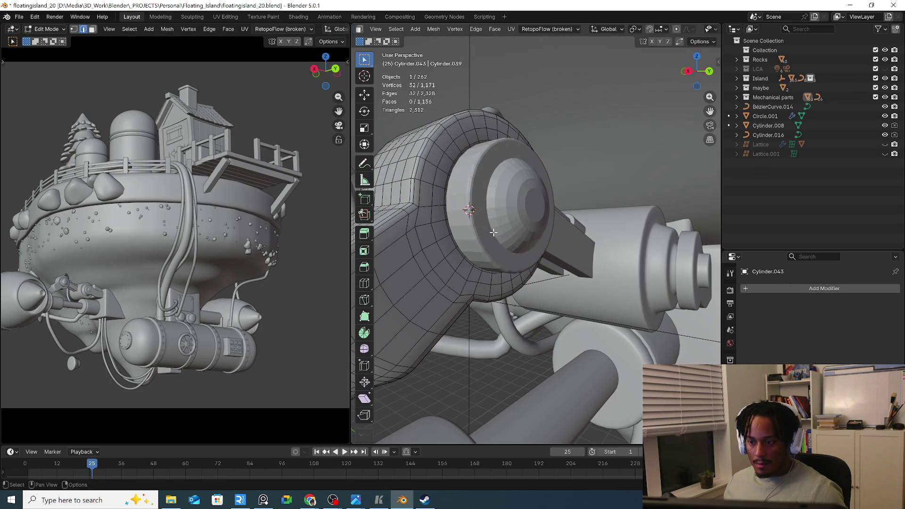
key("Tab")
left_click(493, 234)
key("Tab")
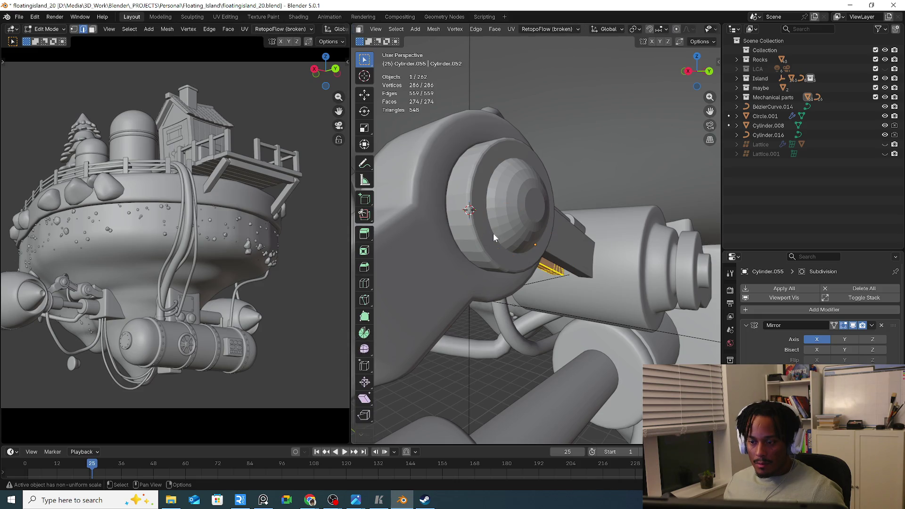
key("Tab")
left_click(475, 240)
key("Tab")
Bevel the cap's outer rim edge loop with three segments and leave edit mode
left_click(490, 228, "alt")
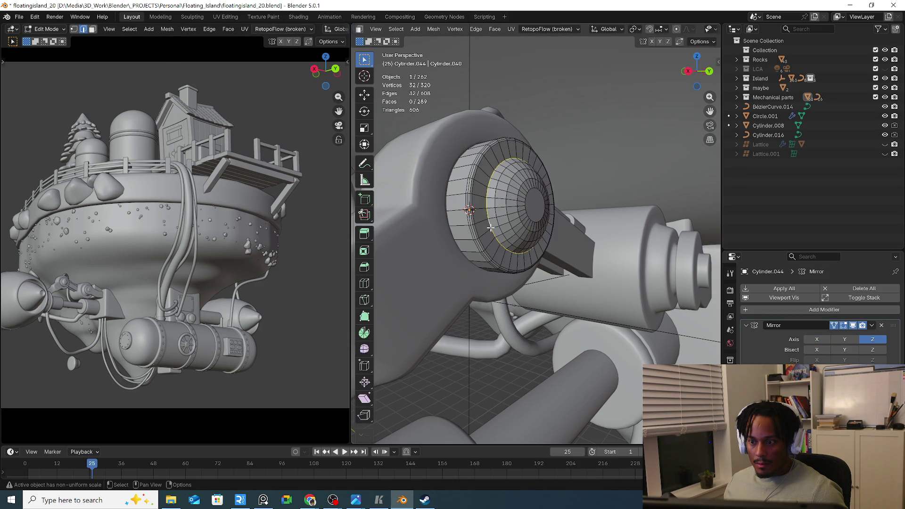
key("ctrl+b")
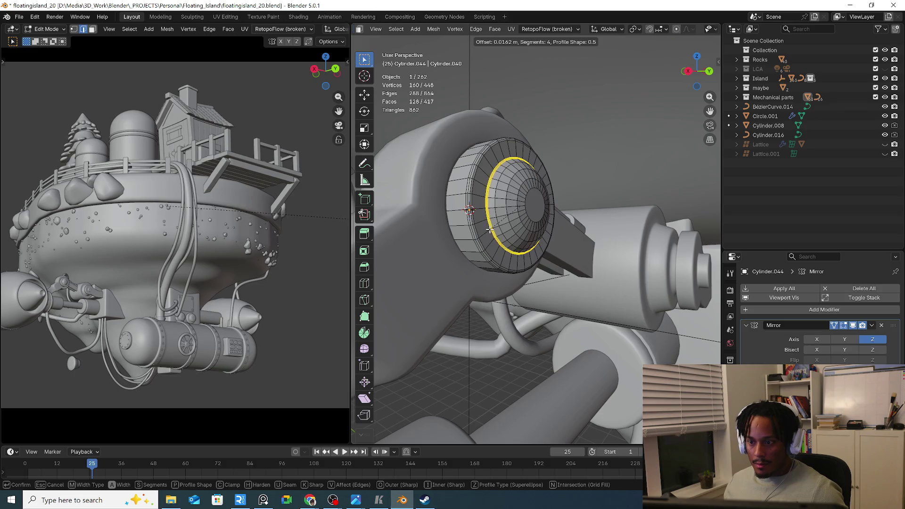
scroll(490, 230, "up", 1)
scroll(490, 230, "up", 4, "ctrl")
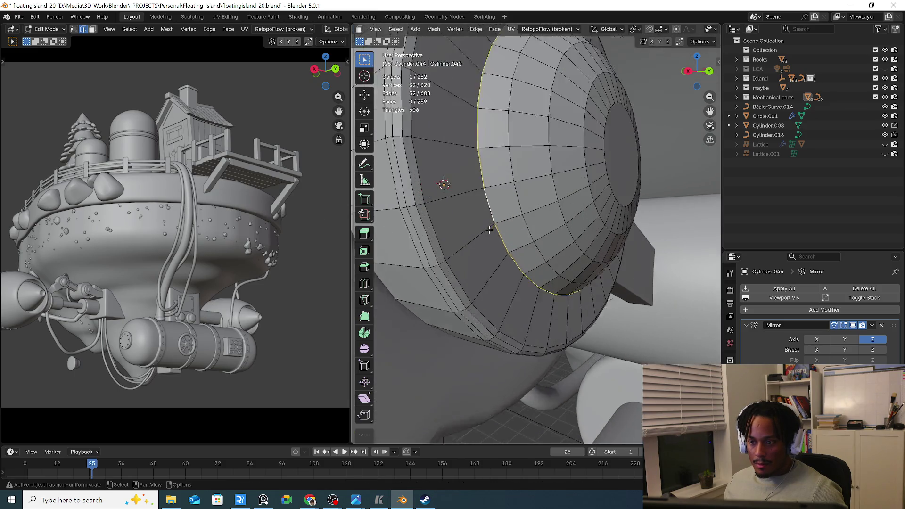
scroll(488, 232, "up", 1)
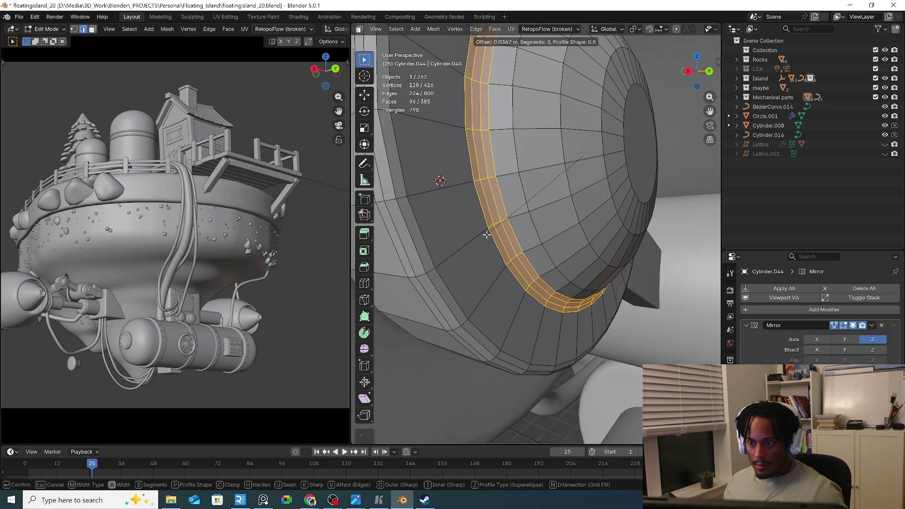
scroll(488, 232, "down", 1)
scroll(488, 234, "up", 1)
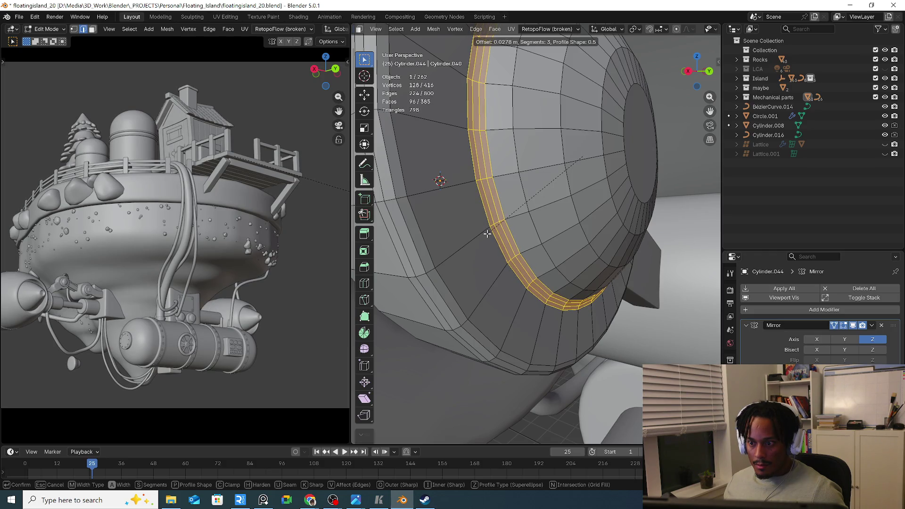
left_click(488, 234)
key("Tab")
middle_click_drag(524, 233, 489, 234)
scroll(487, 235, "down", 2)
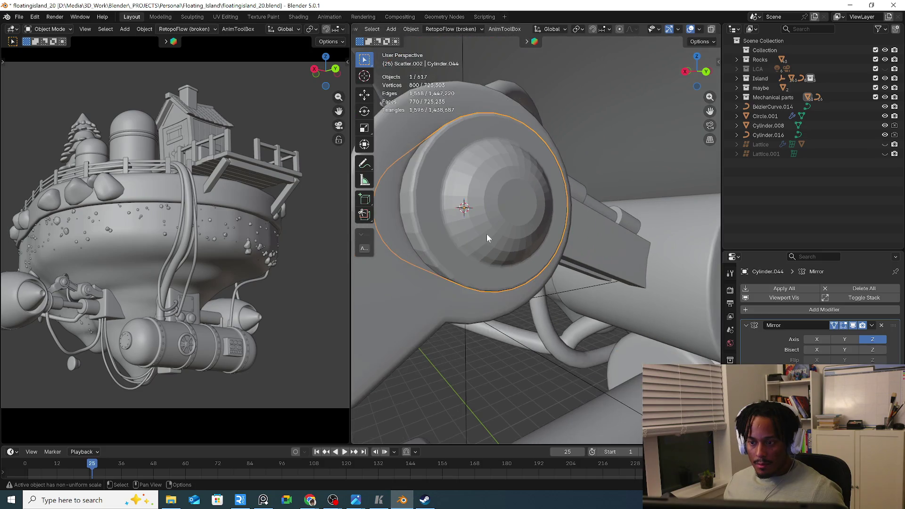
Shade the joint cap smooth from its context menu
right_click(486, 233)
left_click(486, 224)
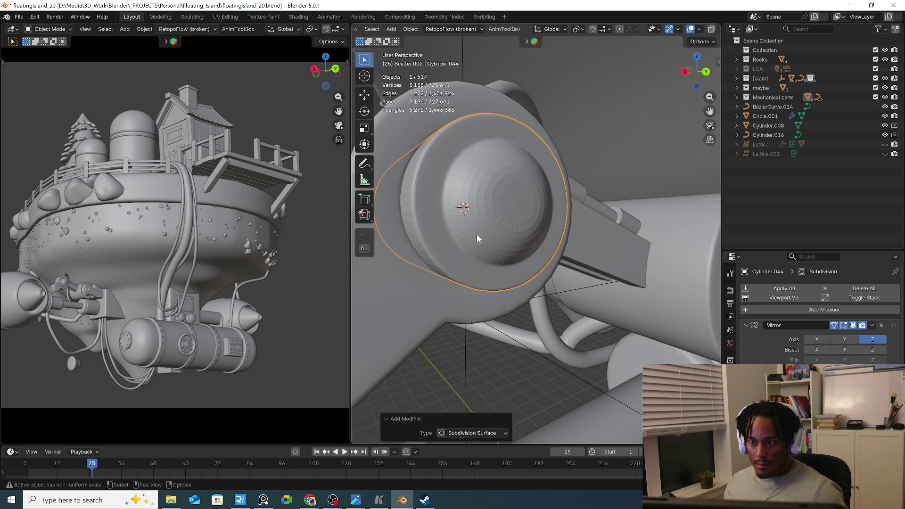
right_click(474, 240)
left_click(432, 113)
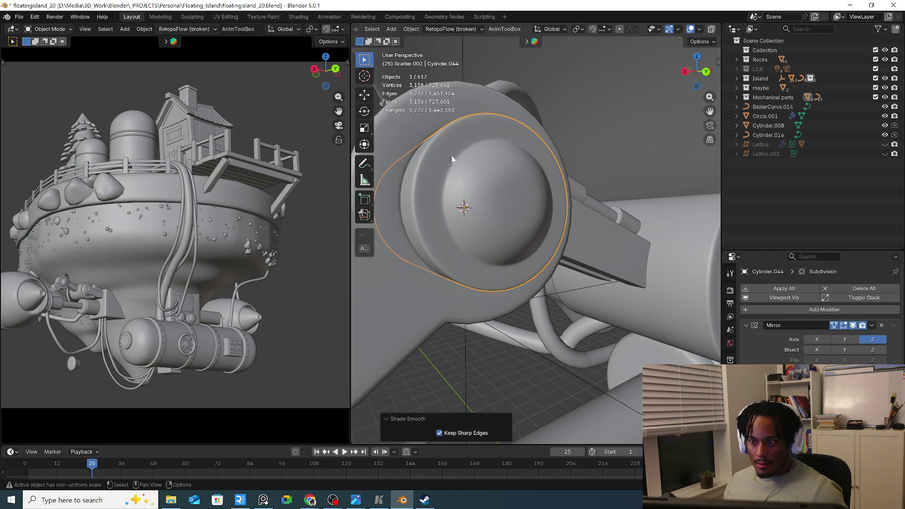
mouse_move(451, 155)
middle_mouse_down()
mouse_move(447, 198)
mouse_move(507, 183)
mouse_move(514, 195)
mouse_move(543, 200)
middle_mouse_up()
Poke the cap's flat centre face into a fan around a single central point
key("Tab")
key("3")
left_click(538, 187)
right_click(542, 189)
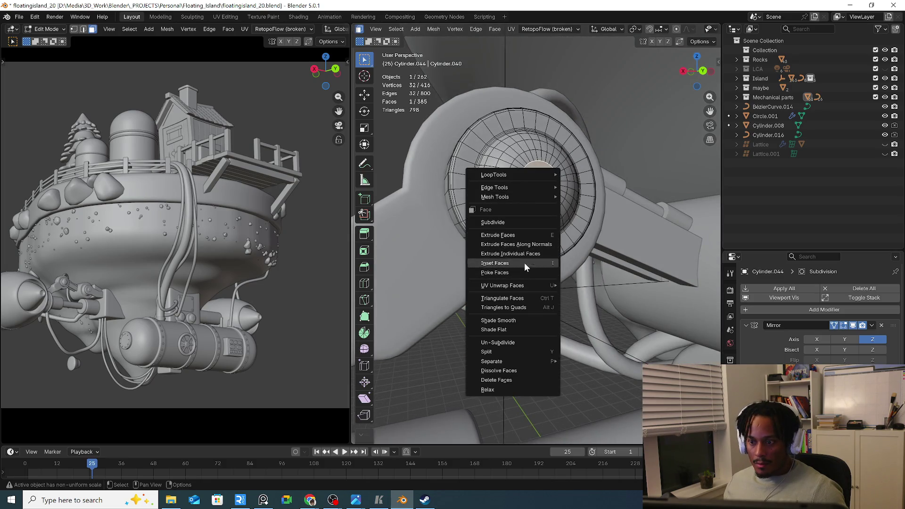
left_click(510, 273)
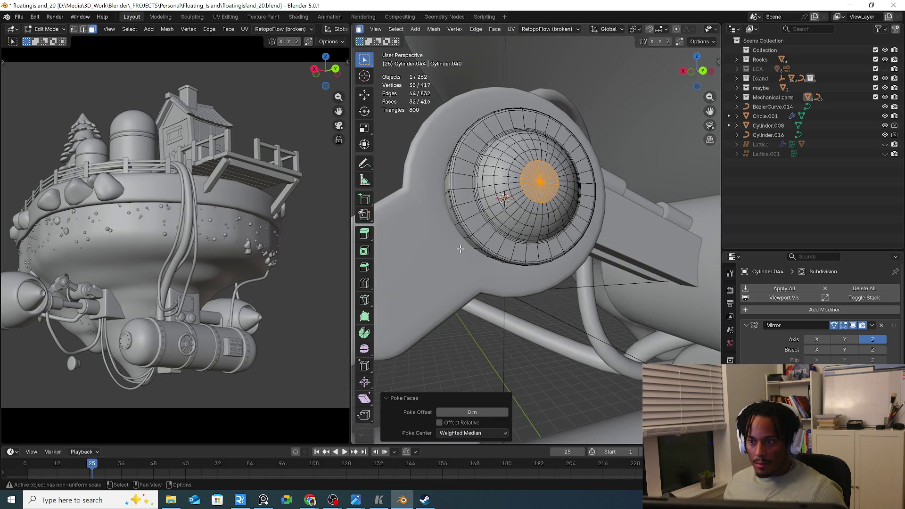
key("Tab")
left_click(525, 243)
mouse_move(525, 243)
middle_mouse_down()
mouse_move(535, 252)
mouse_move(579, 220)
mouse_move(501, 240)
mouse_move(507, 232)
mouse_move(463, 210)
mouse_move(639, 244)
mouse_move(470, 221)
mouse_move(464, 202)
mouse_move(514, 227)
mouse_move(641, 255)
mouse_move(677, 227)
mouse_move(441, 230)
mouse_move(455, 209)
mouse_move(477, 200)
mouse_move(461, 312)
mouse_move(422, 283)
mouse_move(446, 281)
mouse_move(426, 308)
mouse_move(684, 344)
middle_mouse_up()
Reduce the thickness of the hanging Bézier cable tube
left_click(461, 312)
scroll(467, 319, "up", 3)
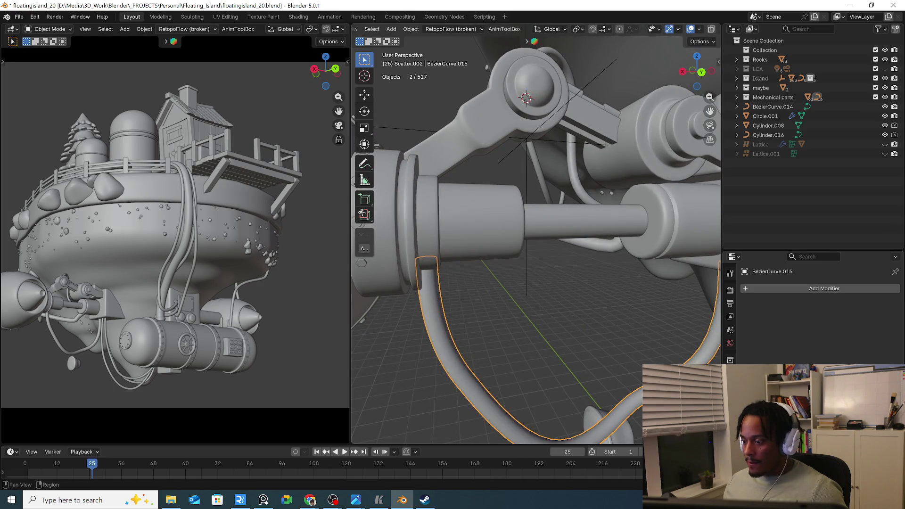
left_click(731, 373)
scroll(814, 311, "down", 5)
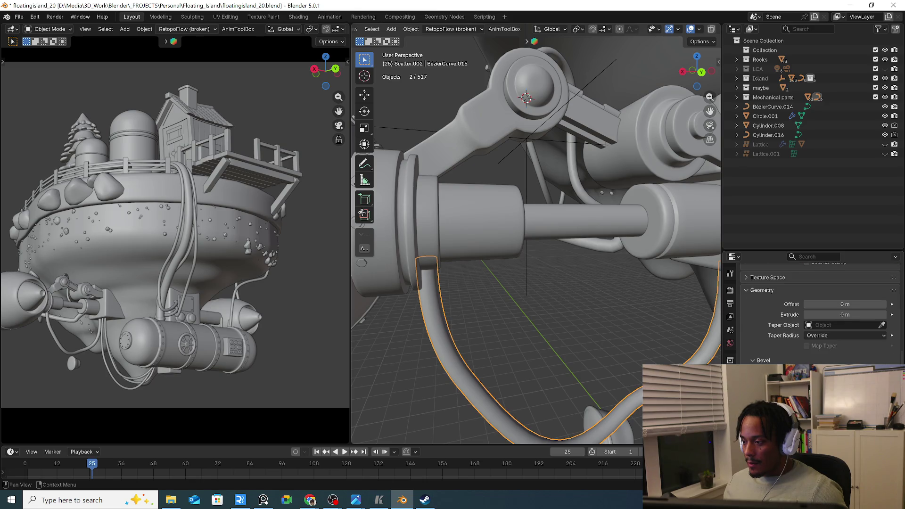
key("Return")
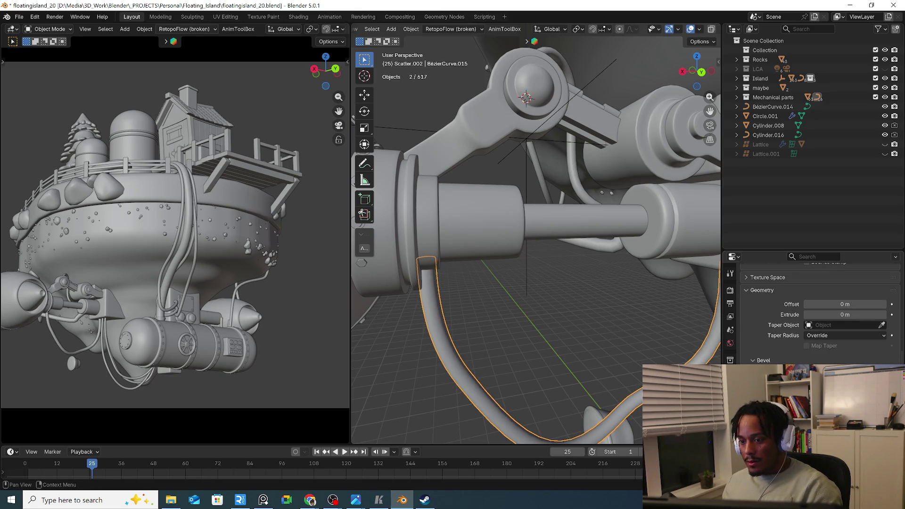
key("Return")
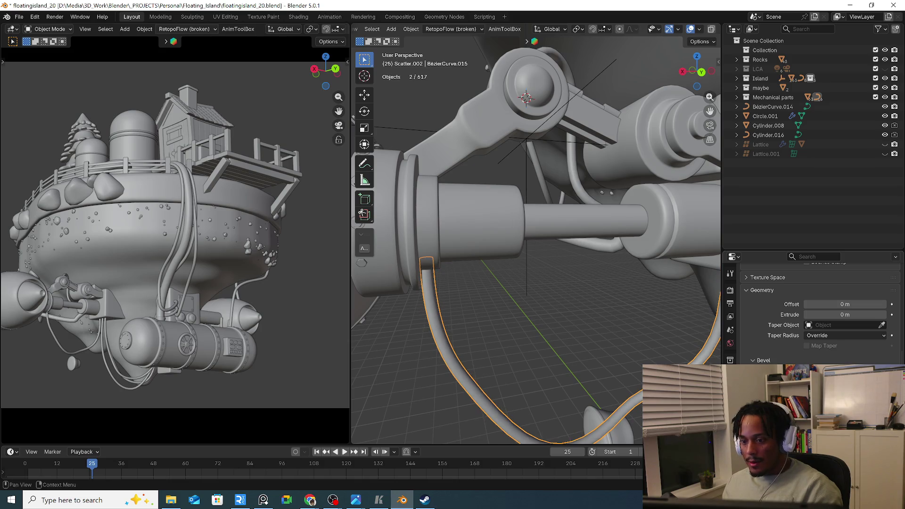
scroll(458, 304, "up", 1)
scroll(436, 275, "up", 1)
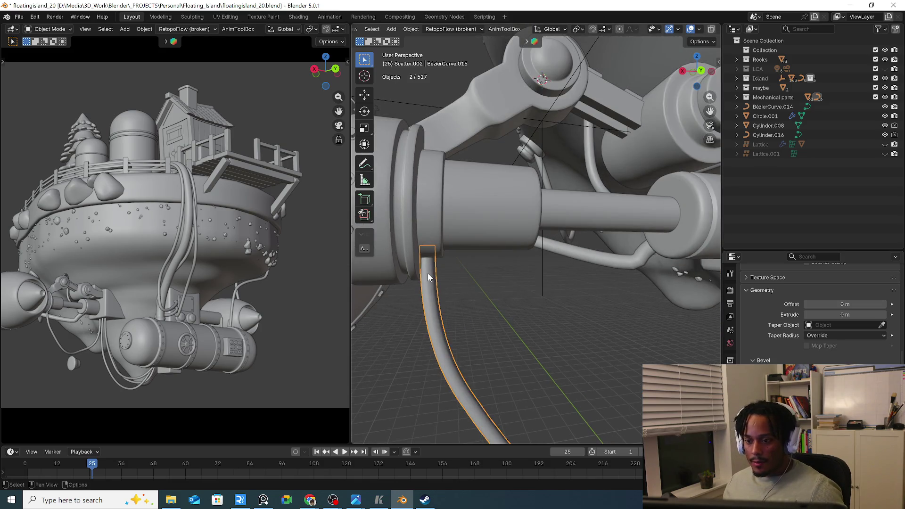
Slide the cable's top control point along X to tuck it against the piston housing
key("Tab")
left_click(429, 249)
key("g")
key("x")
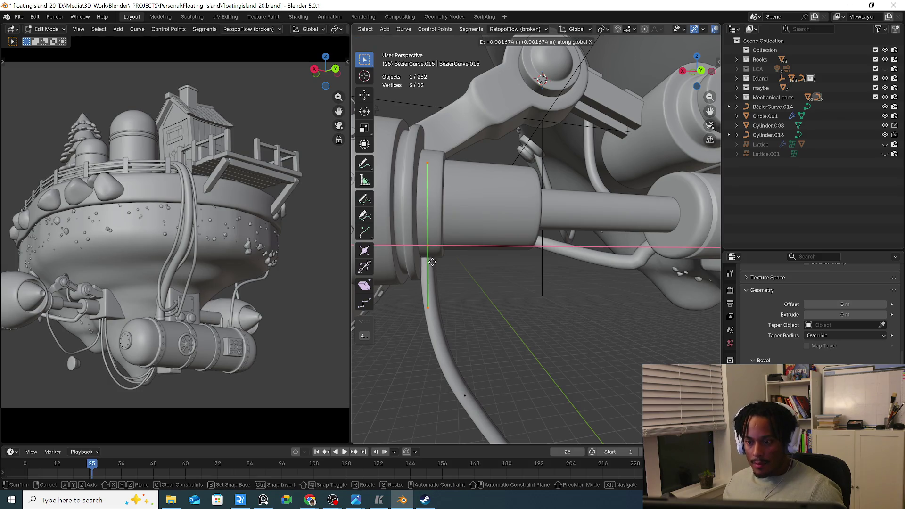
left_click(431, 262)
scroll(453, 276, "down", 3)
key("Tab")
mouse_move(466, 280)
middle_mouse_down()
mouse_move(505, 282)
mouse_move(455, 281)
middle_mouse_up()
key("KP_Decimal")
Select the left wing's arm block, cable, engine cylinder, fan and remaining engine part together
left_click(583, 284, "shift")
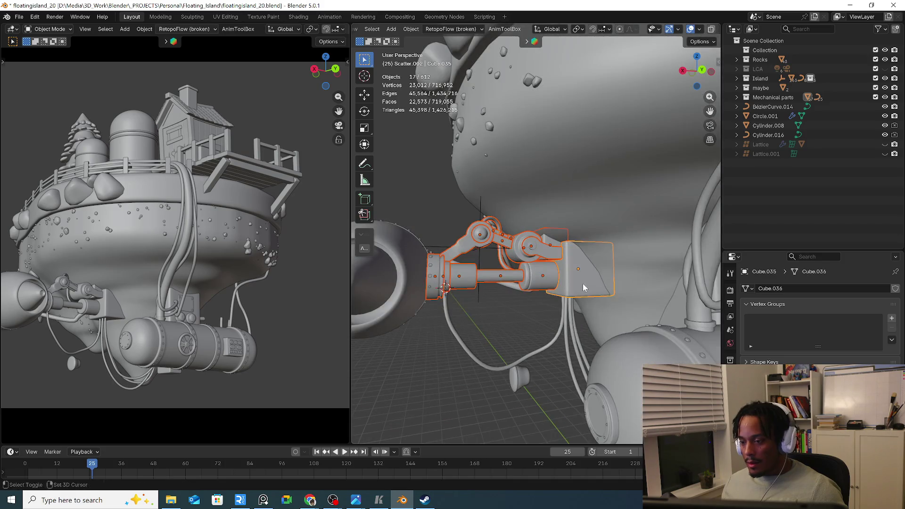
middle_click_drag(583, 284, 449, 331)
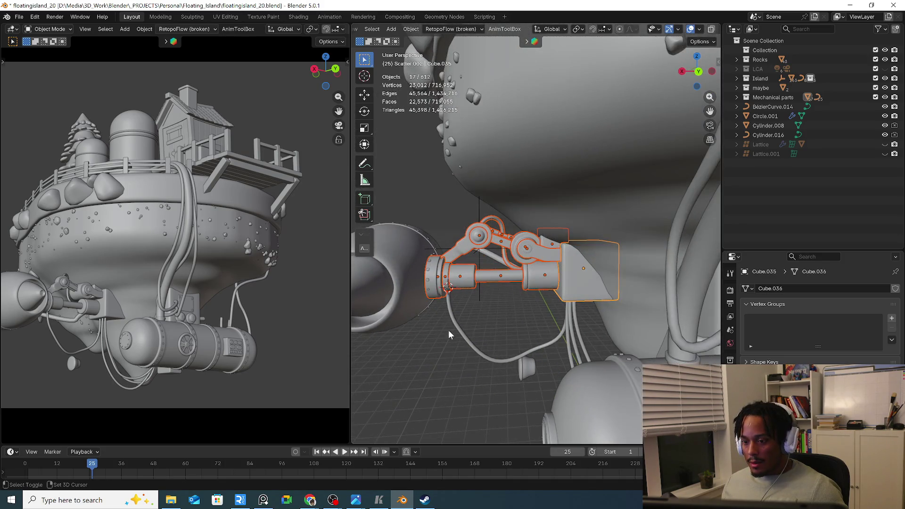
left_click(453, 331, "shift")
left_click(400, 293, "shift")
middle_click_drag(399, 294, 623, 314)
key("KP_Decimal")
left_click(509, 323, "shift")
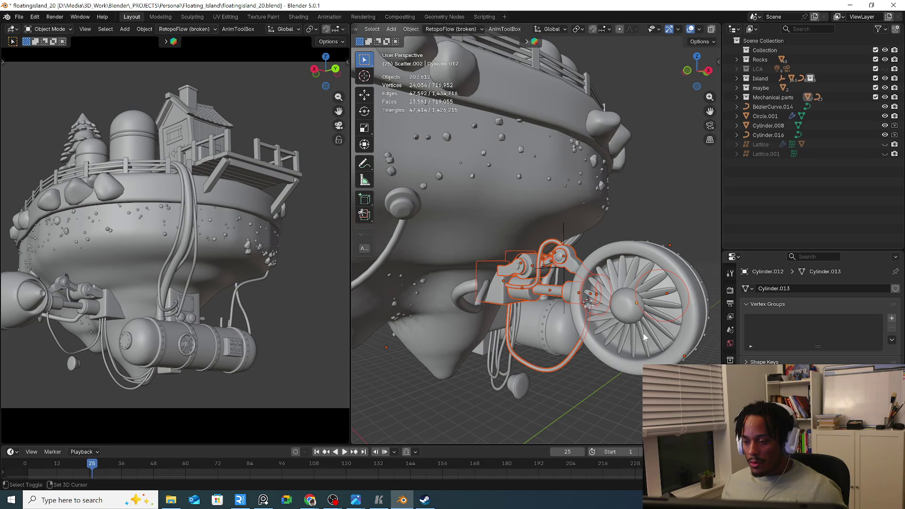
left_click(647, 347, "shift")
mouse_move(646, 347)
middle_mouse_down()
mouse_move(509, 347)
mouse_move(539, 345)
middle_mouse_up()
Move the selected parts into a new collection named L_wing
key("m")
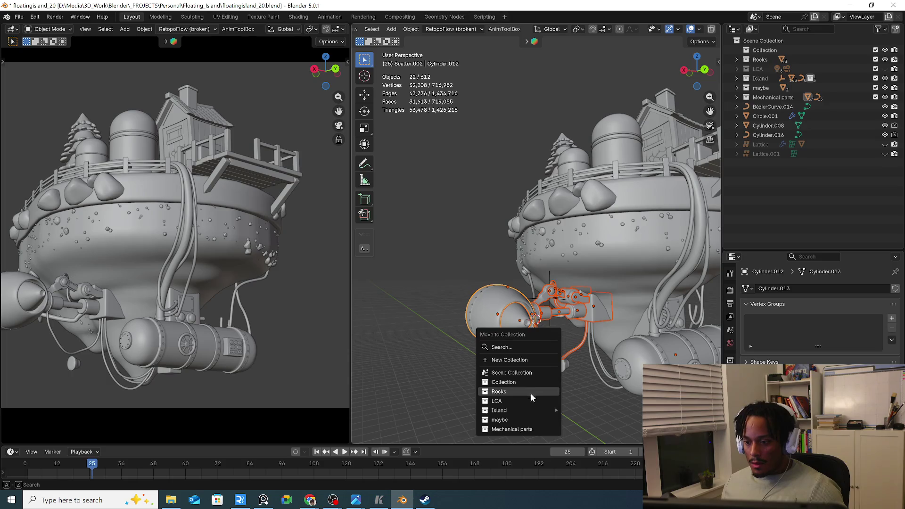
left_click(501, 360)
type("L_wing")
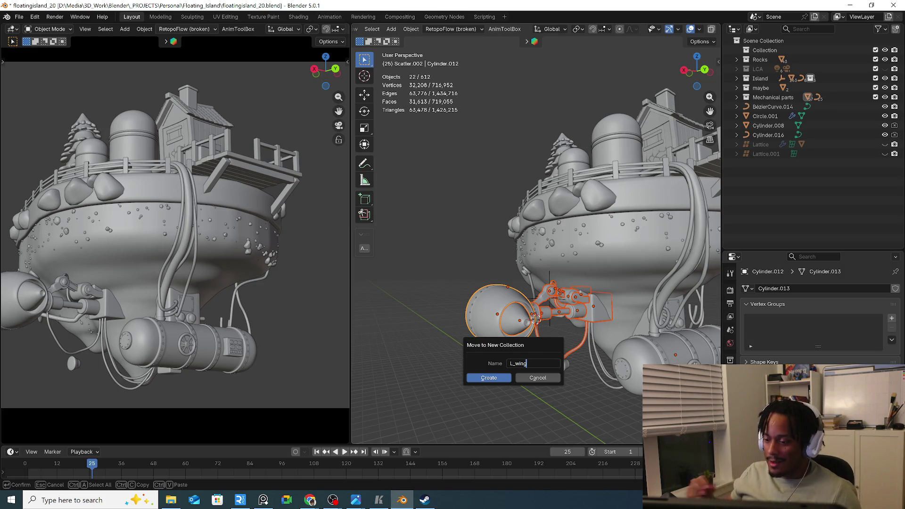
key("Return")
Create and hide the L_wing collection, then send Bolt.001 and Bolt.010 into it
left_click(496, 379)
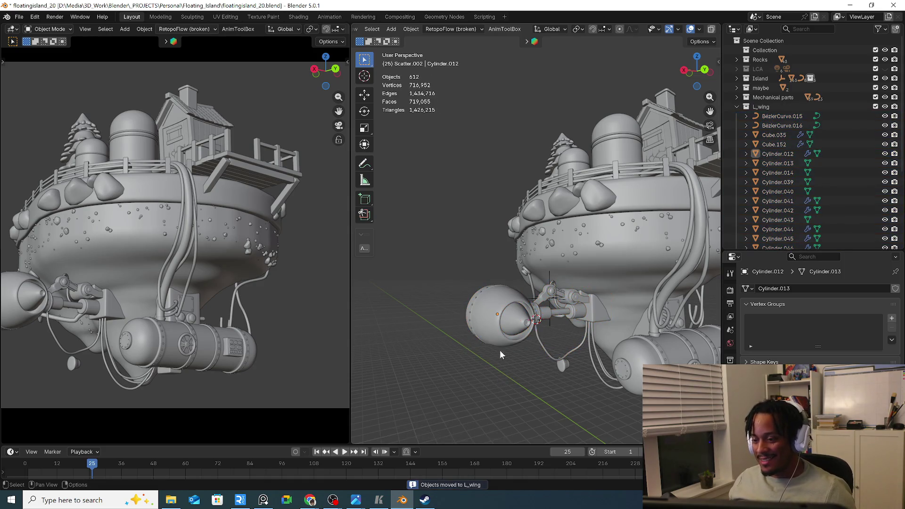
left_click(746, 106)
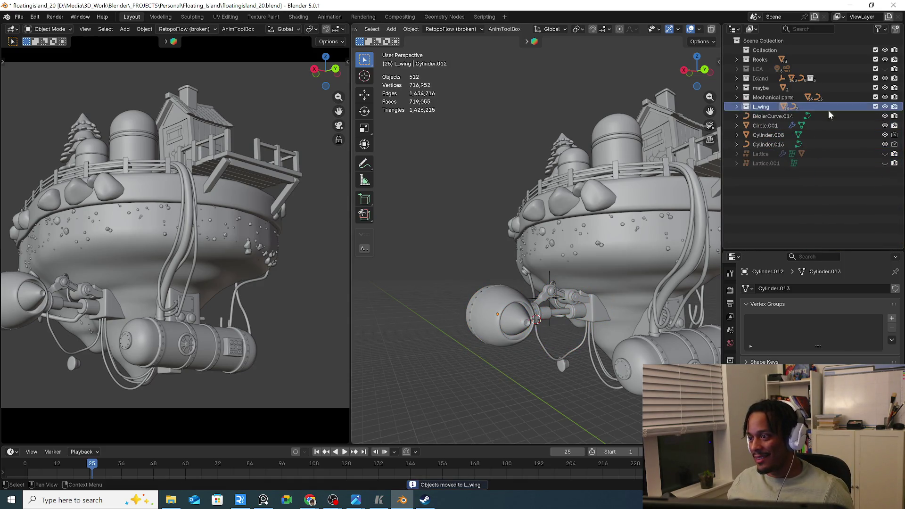
left_click(885, 106)
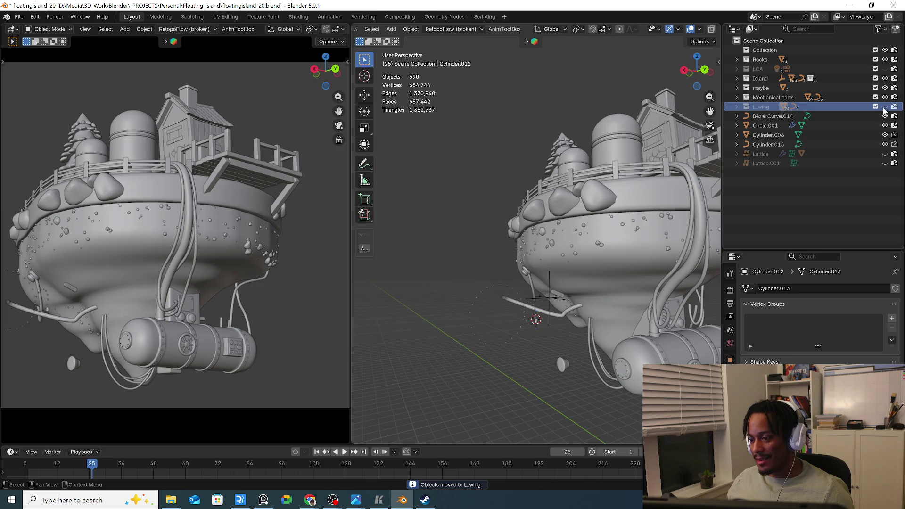
left_click(485, 344)
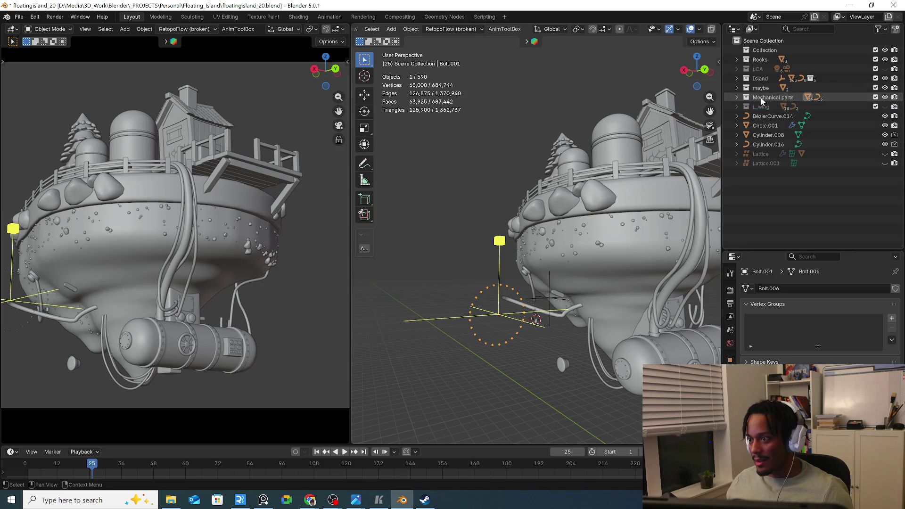
key("m")
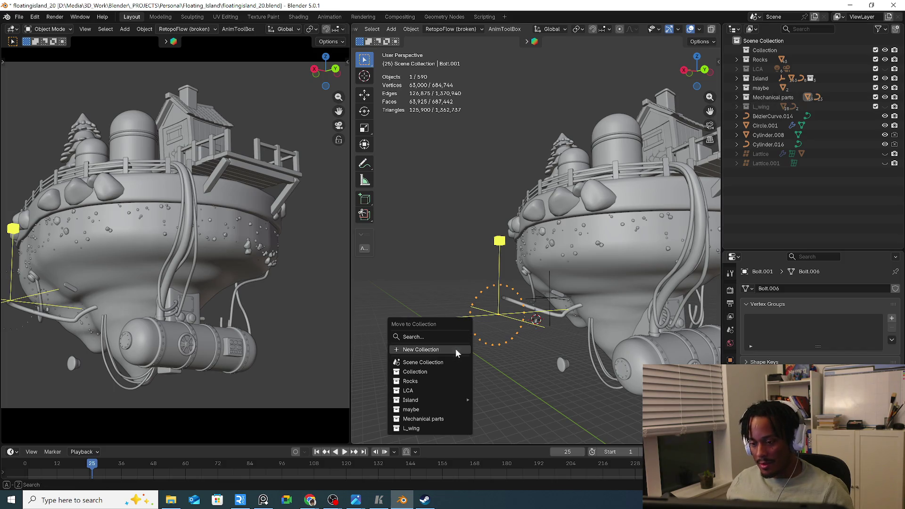
left_click(422, 427)
middle_click_drag(422, 421, 510, 341)
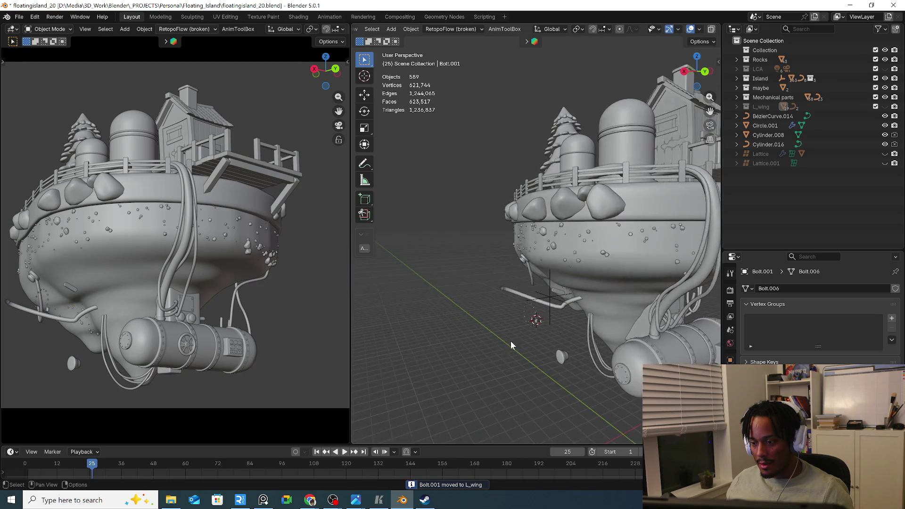
scroll(512, 345, "up", 2)
left_click(546, 323)
key("m")
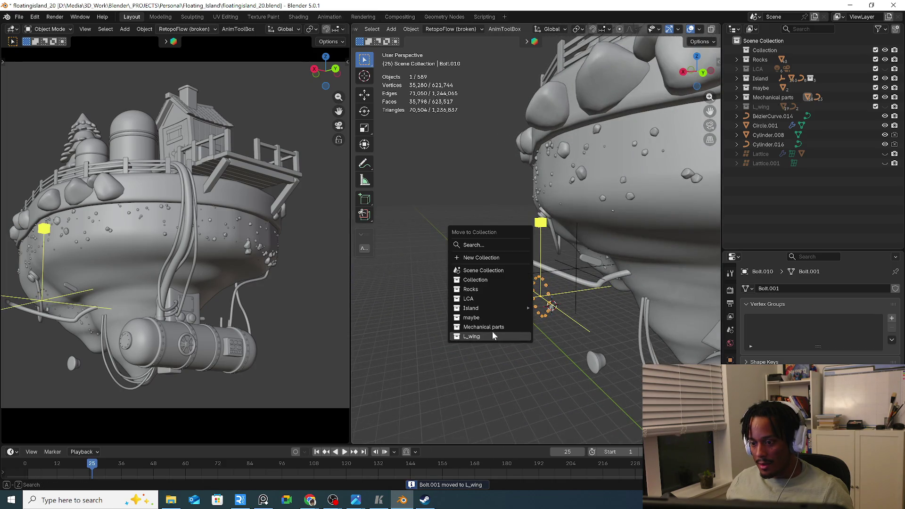
left_click(482, 336)
scroll(514, 336, "up", 5)
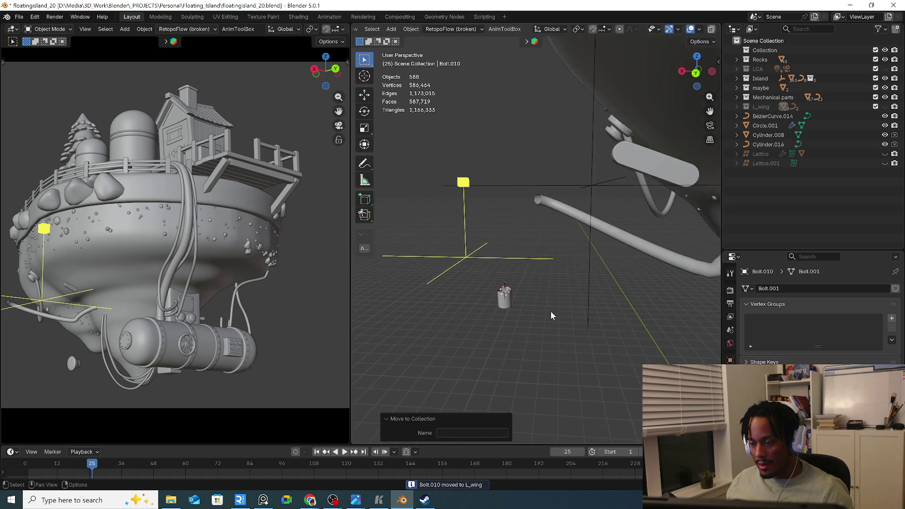
Send Cylinder.056 and Cylinder.055 into L_wing, toggling its visibility to check the contents
left_click(479, 297)
scroll(502, 298, "up", 3)
key("m")
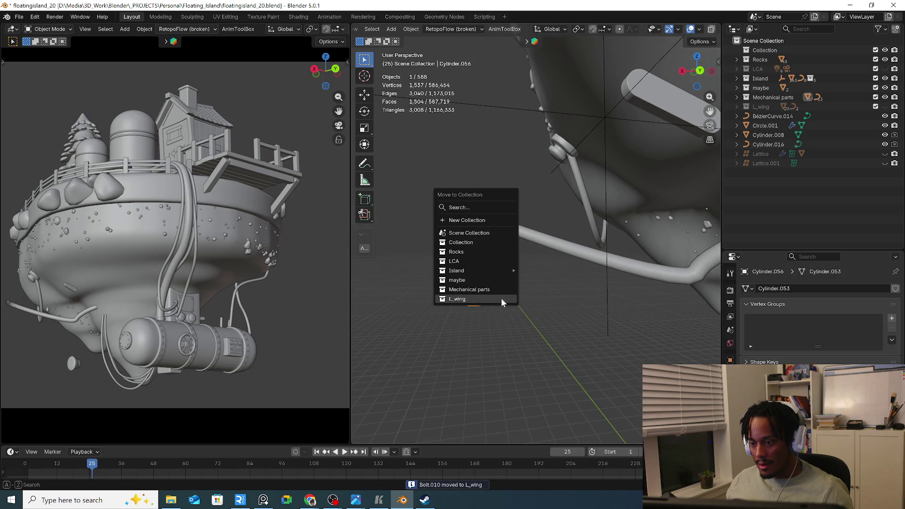
left_click(502, 299)
mouse_move(501, 303)
middle_mouse_down()
mouse_move(510, 300)
mouse_move(504, 253)
middle_mouse_up()
left_click(507, 249)
scroll(530, 257, "down", 2)
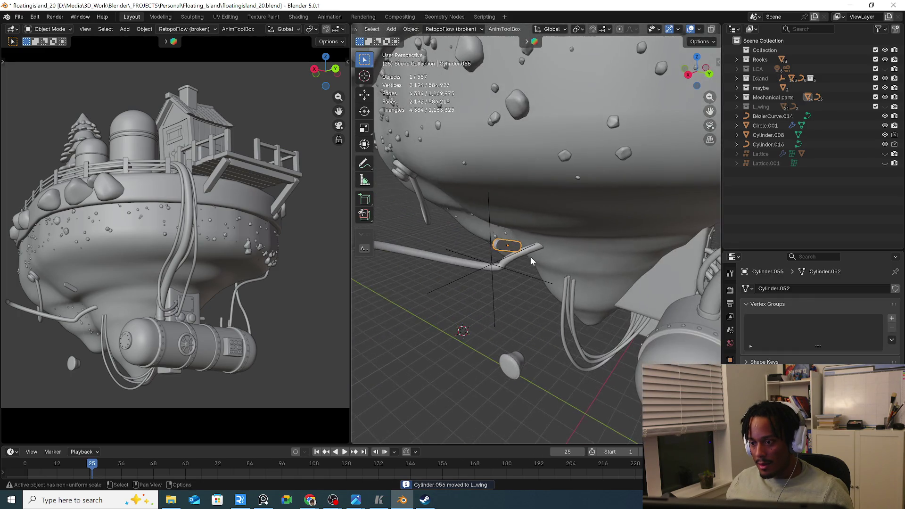
left_click(885, 106)
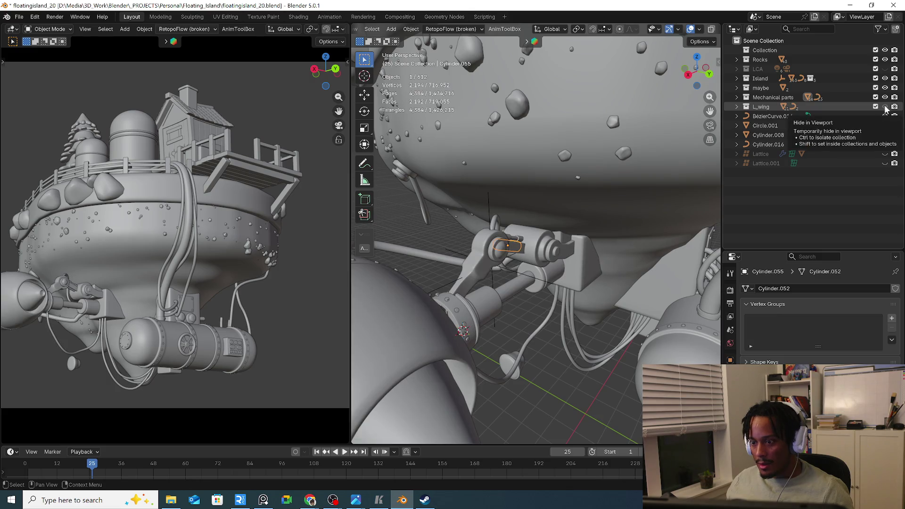
mouse_move(544, 301)
middle_mouse_down()
mouse_move(573, 330)
mouse_move(615, 327)
mouse_move(562, 325)
middle_mouse_up()
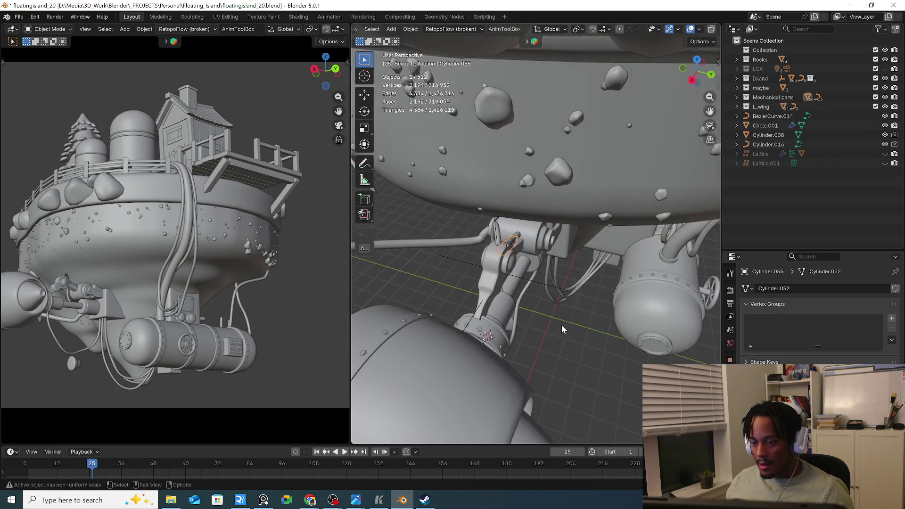
key("m")
left_click(540, 308)
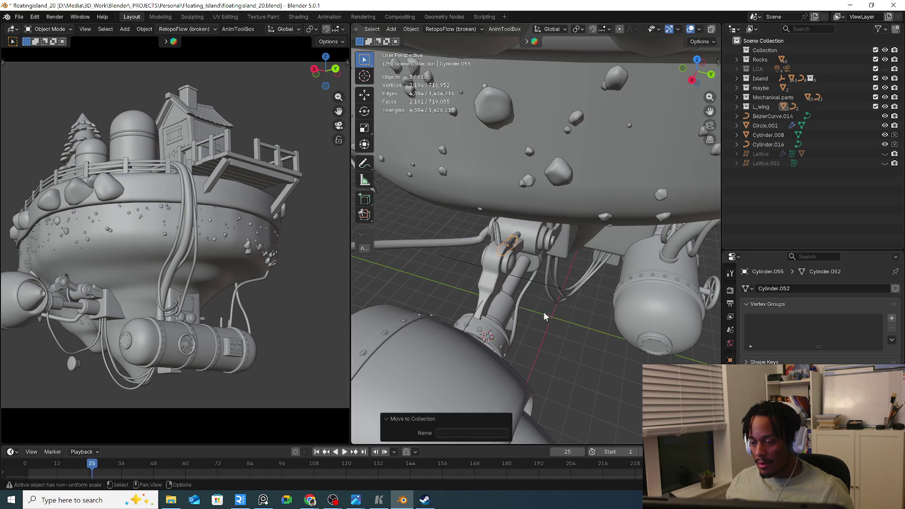
left_click(885, 107)
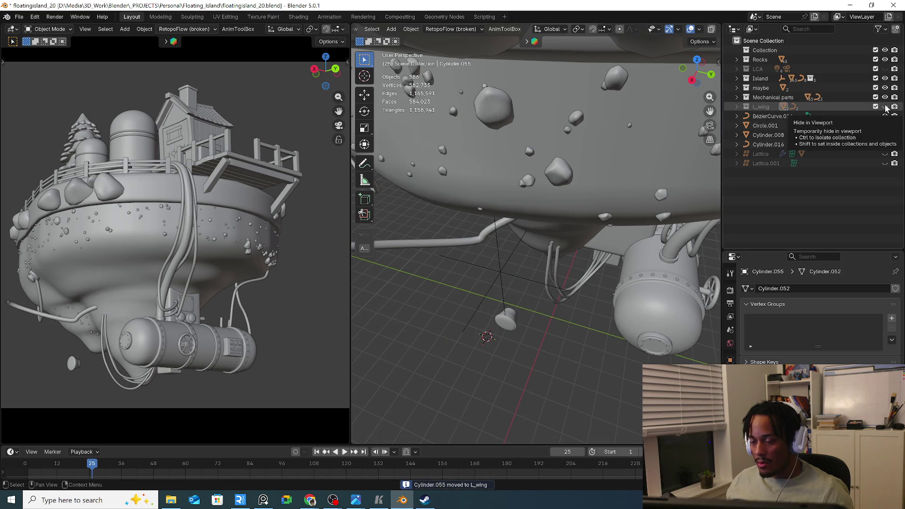
left_click(885, 106)
Make L_wing the active collection and bring up the nose cone Cylinder.012's modifier stack
middle_click_drag(511, 299, 444, 328)
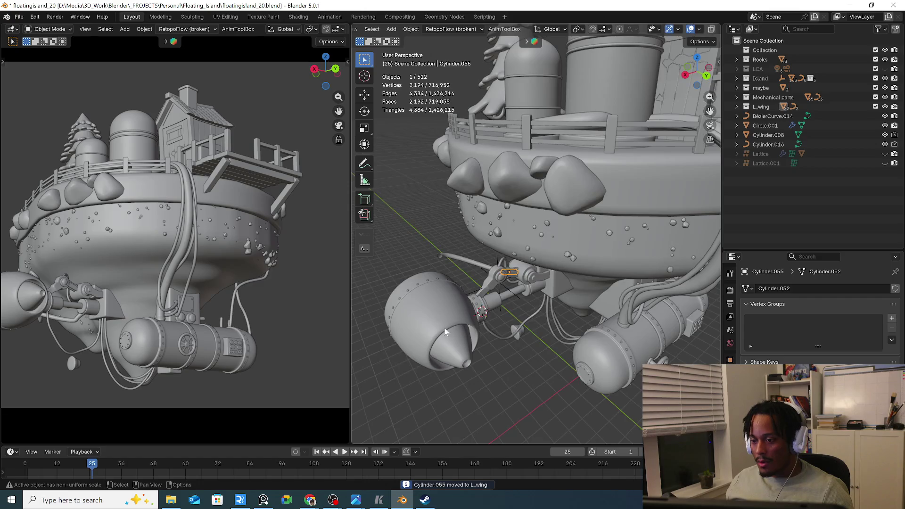
left_click(445, 327)
left_click(515, 366)
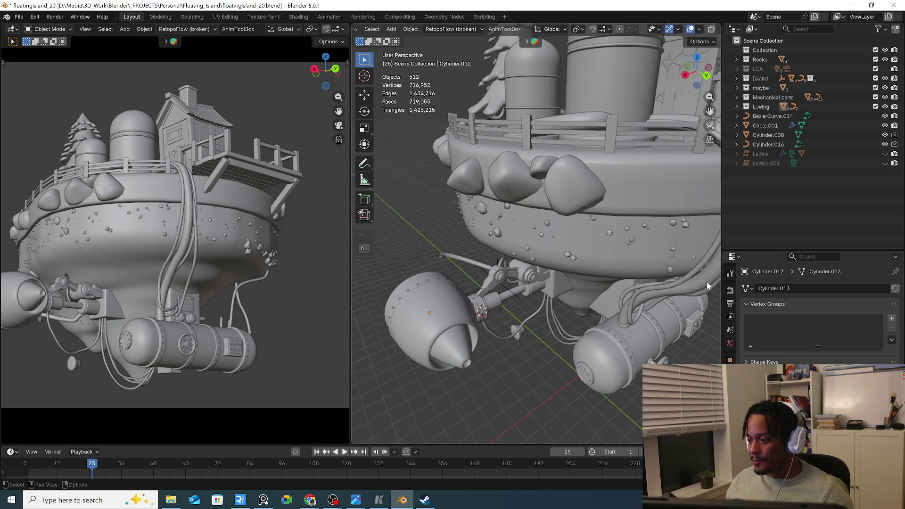
left_click(764, 106)
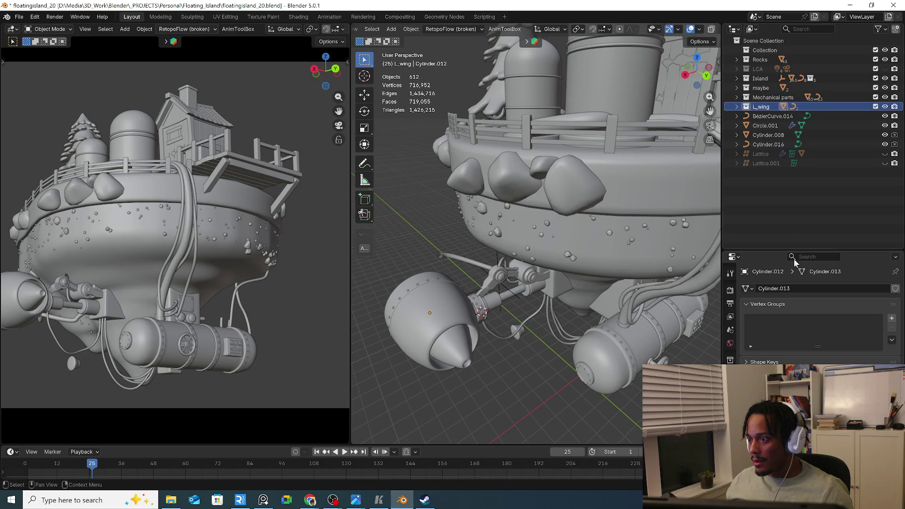
left_click(730, 272)
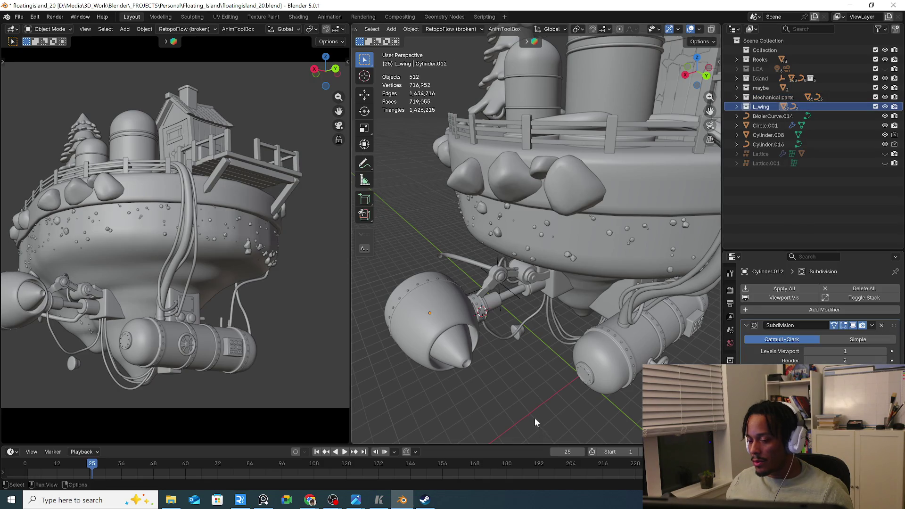
Browse the add-modifier and quick favorites lists without adding anything
middle_click_drag(535, 421, 517, 395)
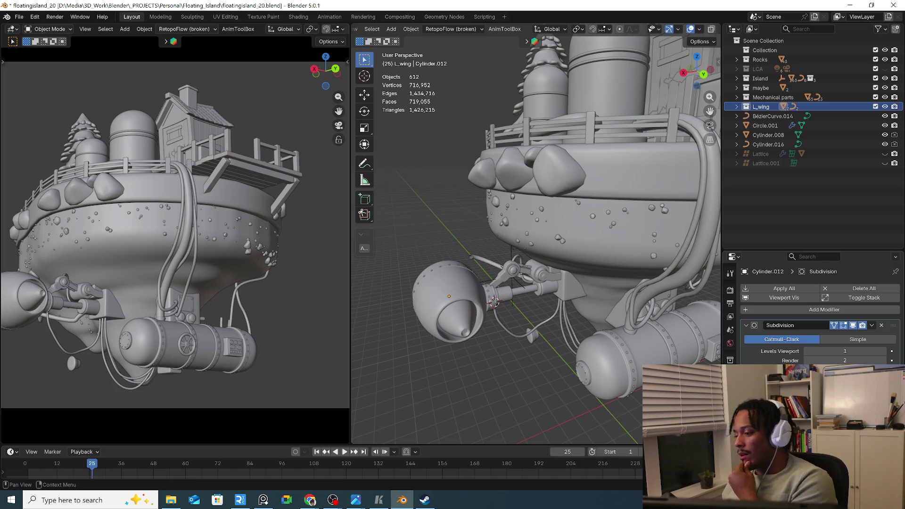
left_click(794, 310)
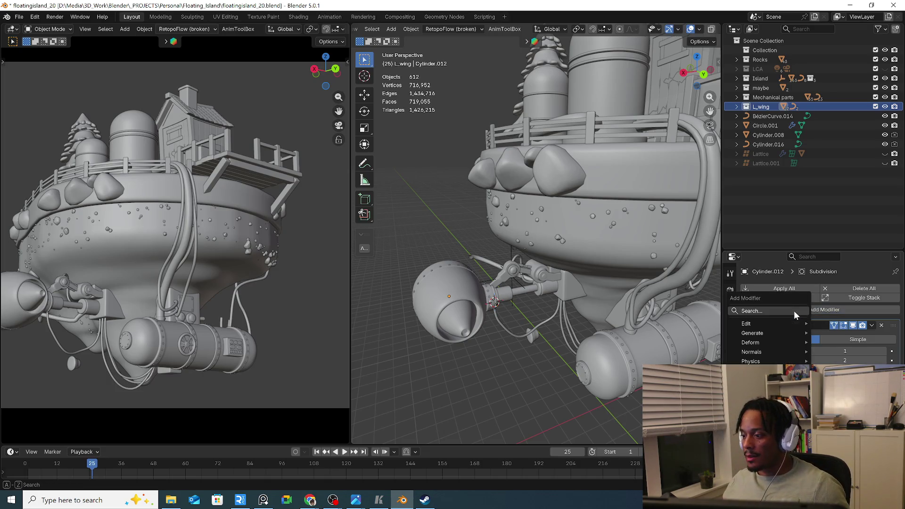
key("q")
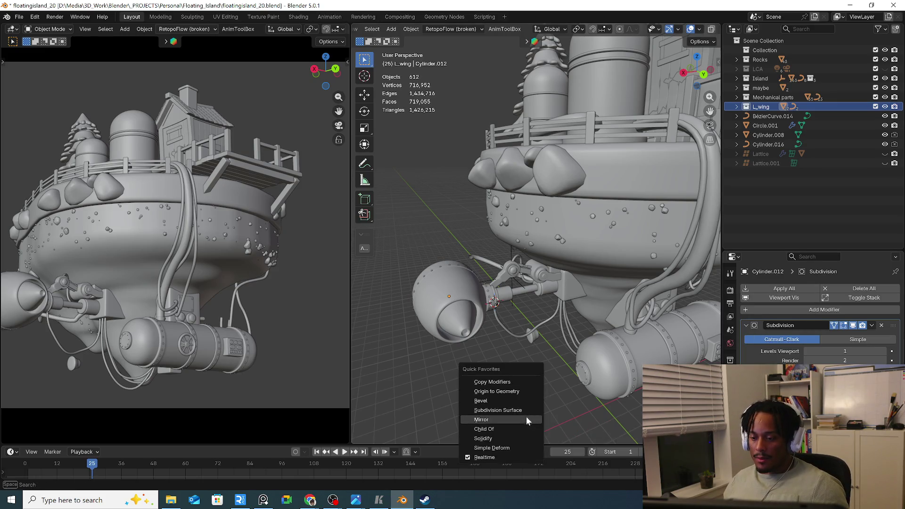
left_click(526, 419)
middle_click_drag(510, 392, 541, 331)
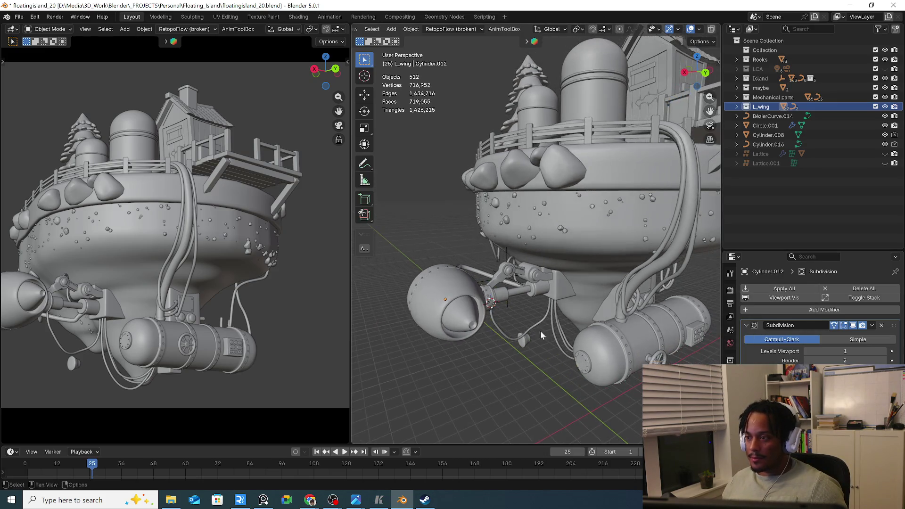
Delete the L_wing collection, undo to restore it, and toggle its visibility to verify its parts
right_click(766, 105)
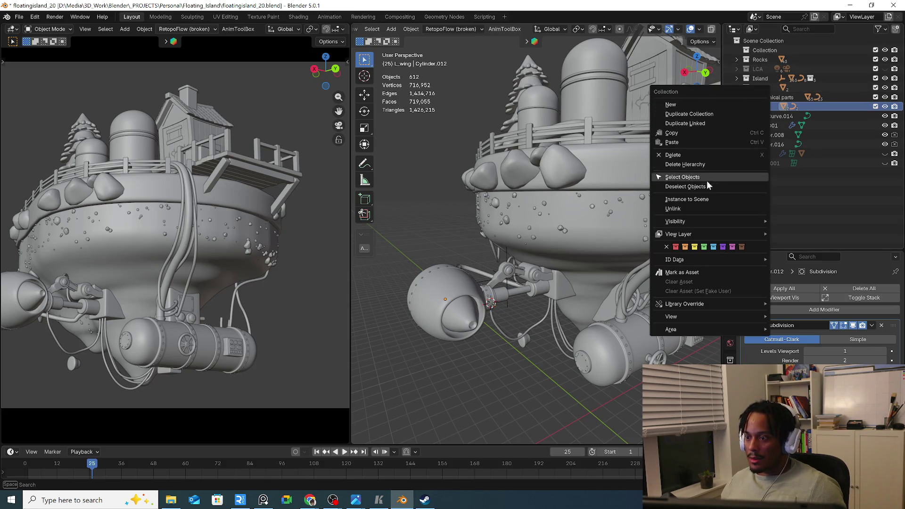
mouse_move(711, 260)
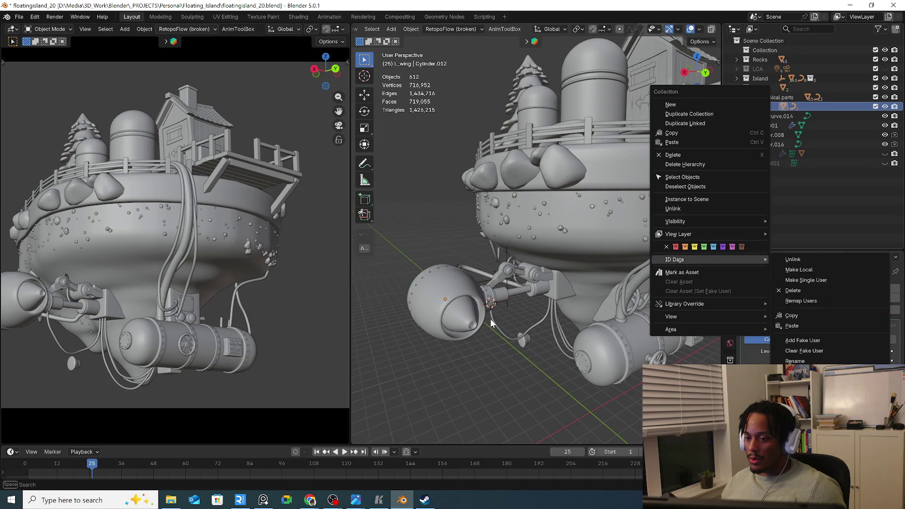
right_click(763, 106)
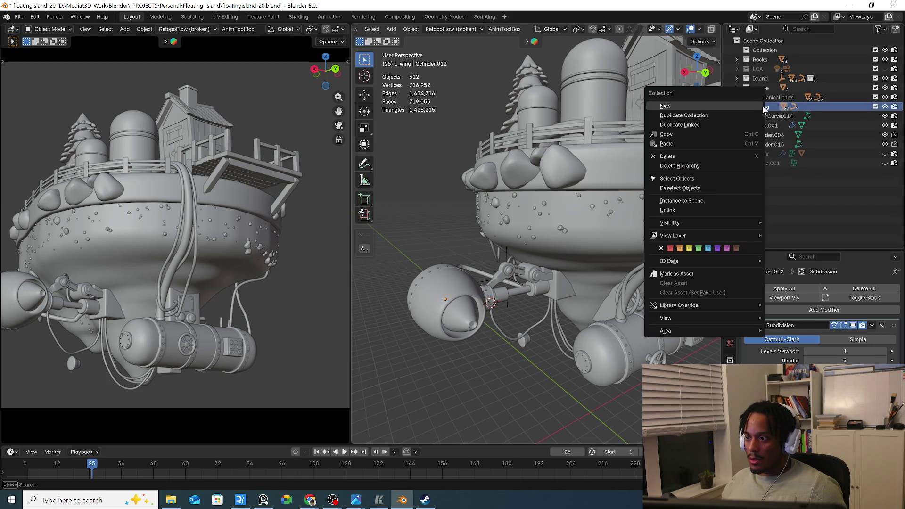
left_click(691, 167)
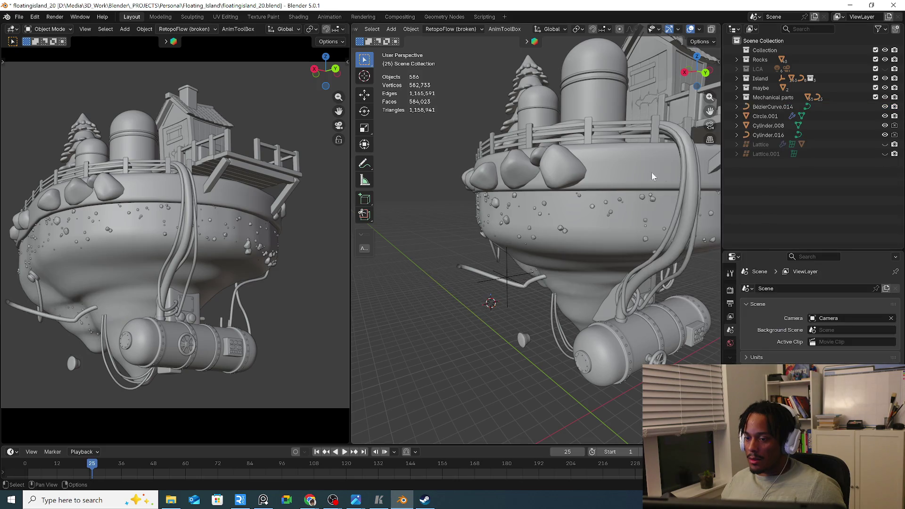
key("ctrl+z")
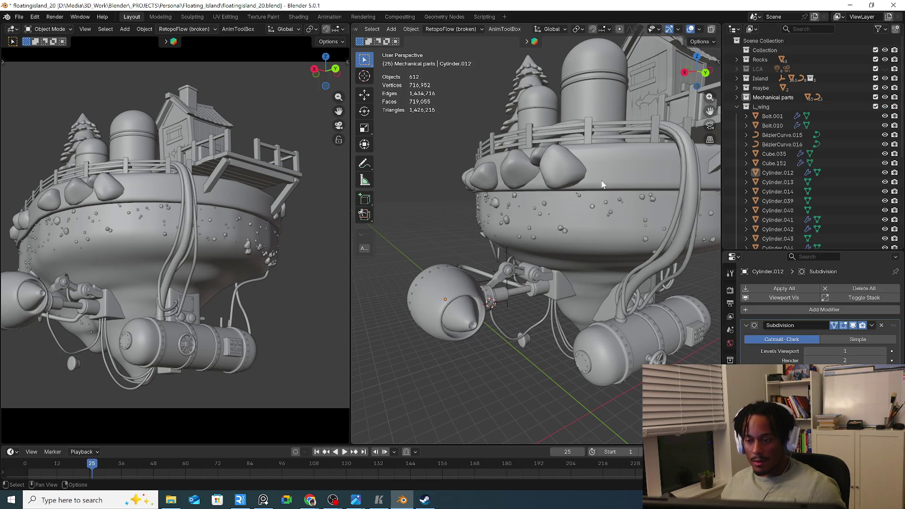
left_click(768, 105)
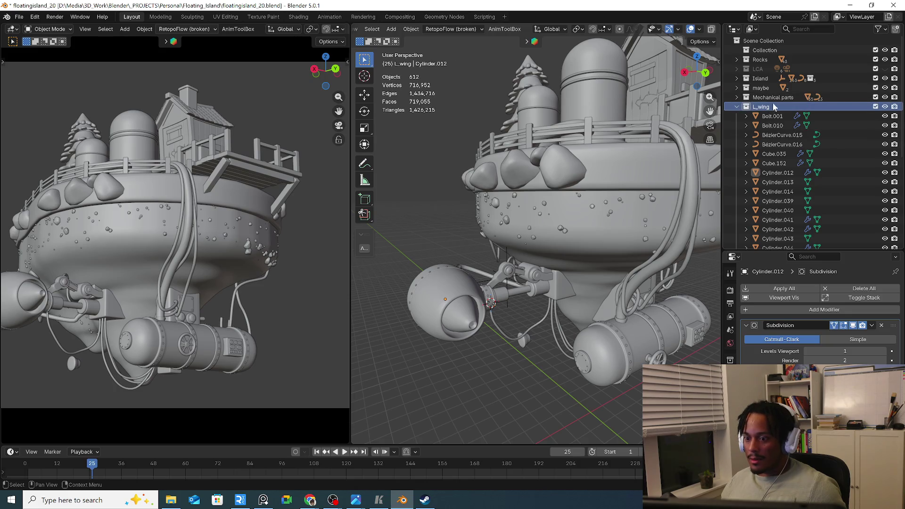
left_click(885, 106)
middle_click_drag(452, 246, 541, 221)
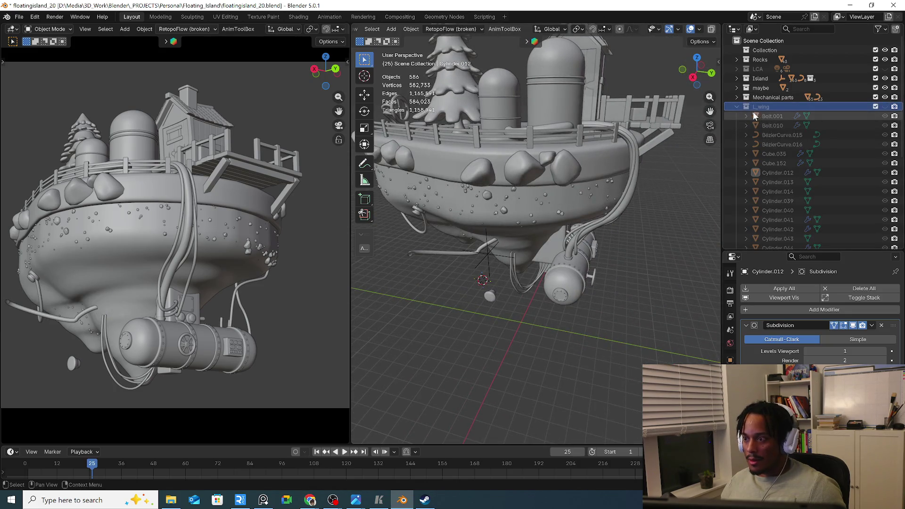
left_click(885, 107)
Select every object inside the L_wing collection from the Outliner
right_click(818, 98)
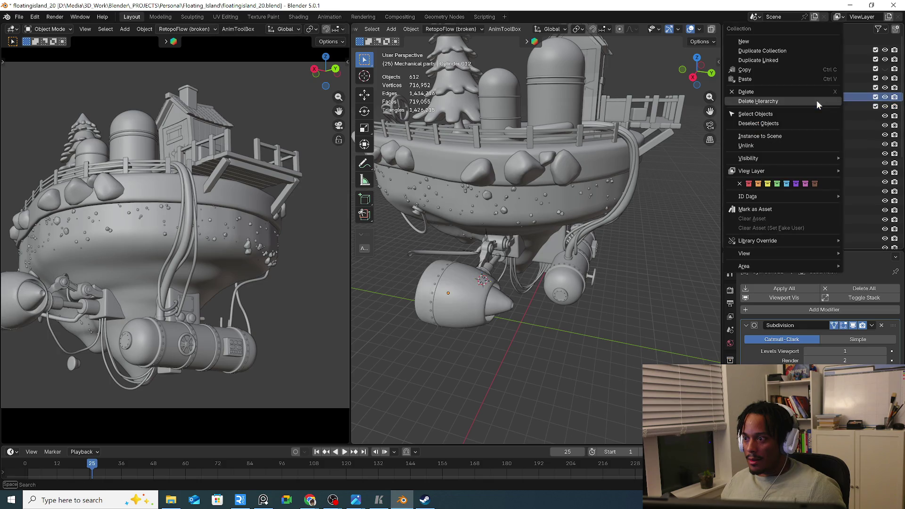
left_click(865, 108)
right_click(778, 106)
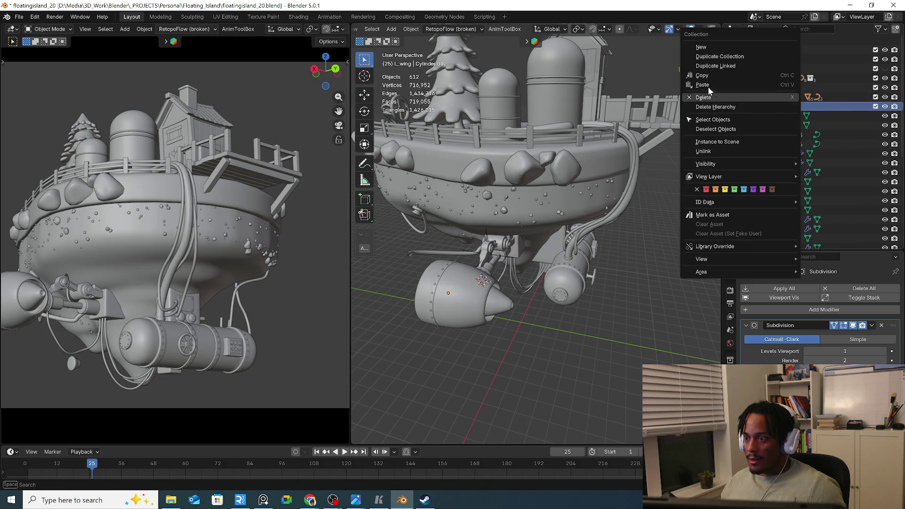
left_click(728, 118)
middle_click_drag(616, 157, 561, 141)
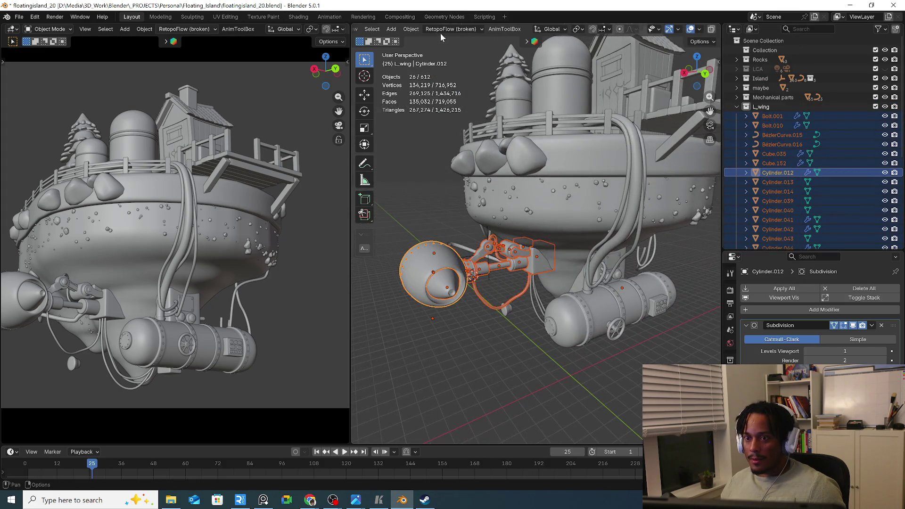
Bring up the viewport Object menu for the selected wing parts, then close it
left_click(410, 29)
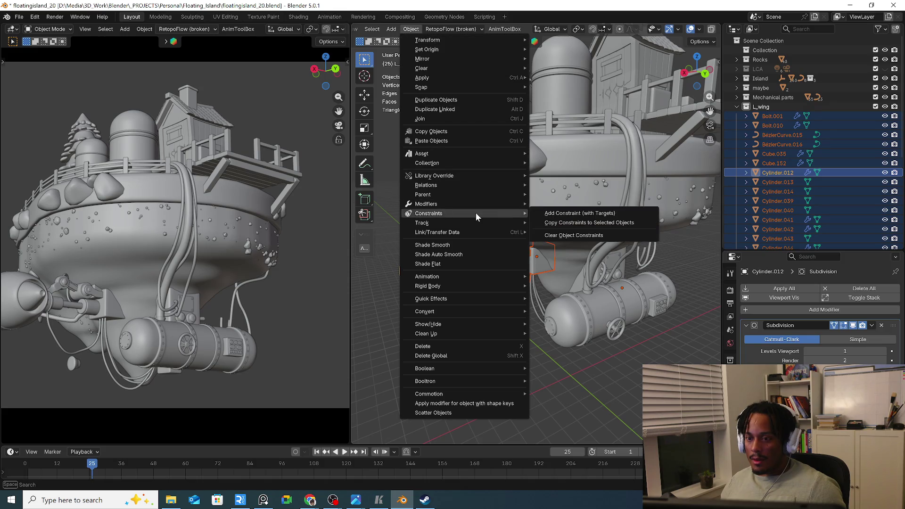
mouse_move(427, 277)
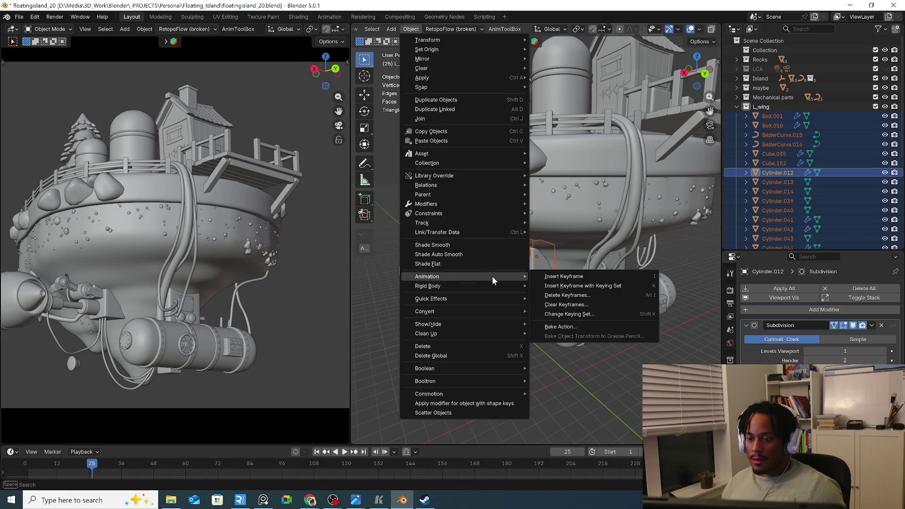
left_click(385, 21)
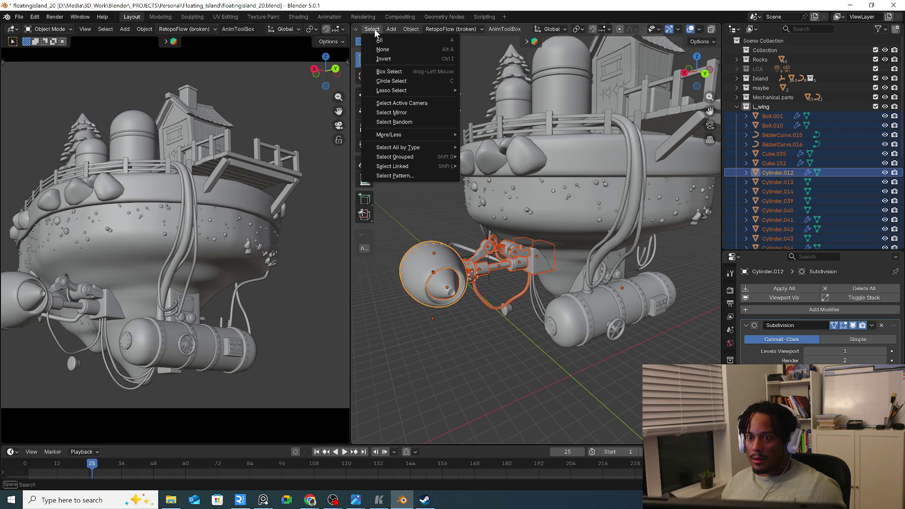
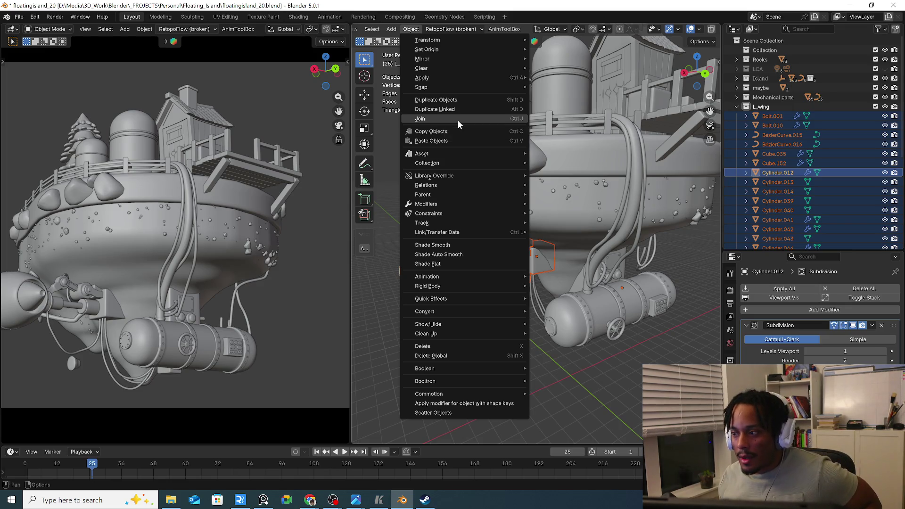
Join the wing parts, start moving the engine, then undo to restore separate objects
key("ctrl+j")
key("g")
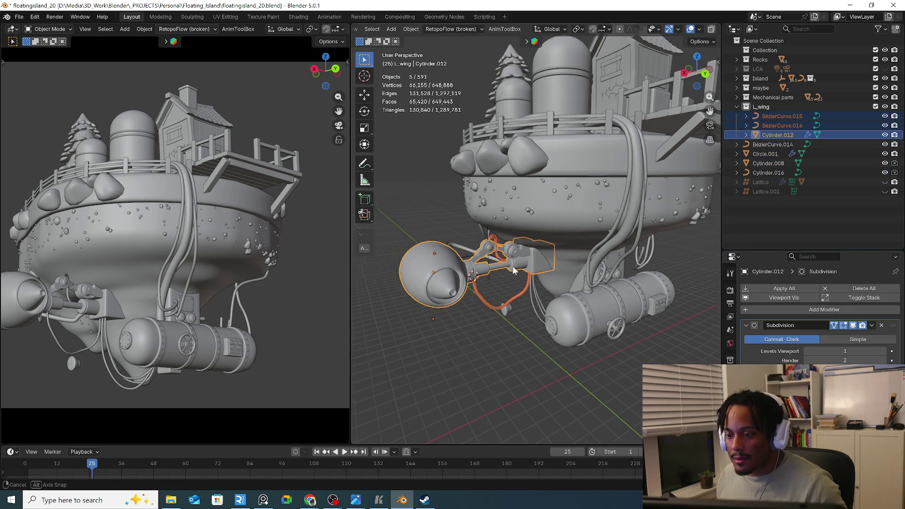
mouse_move(632, 272)
middle_mouse_down()
mouse_move(571, 259)
mouse_move(467, 303)
middle_mouse_up()
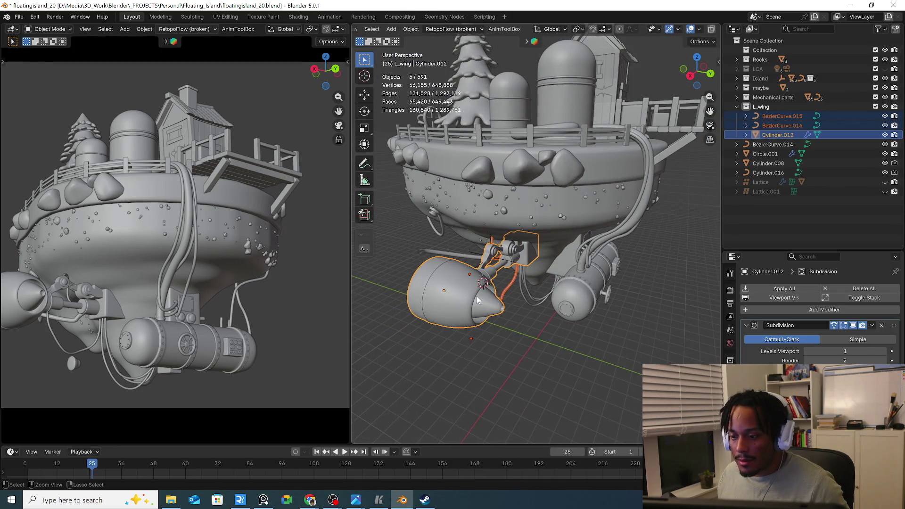
key("ctrl+z")
Apply the Array modifier on the bolt ring Bolt.001
left_click(420, 301)
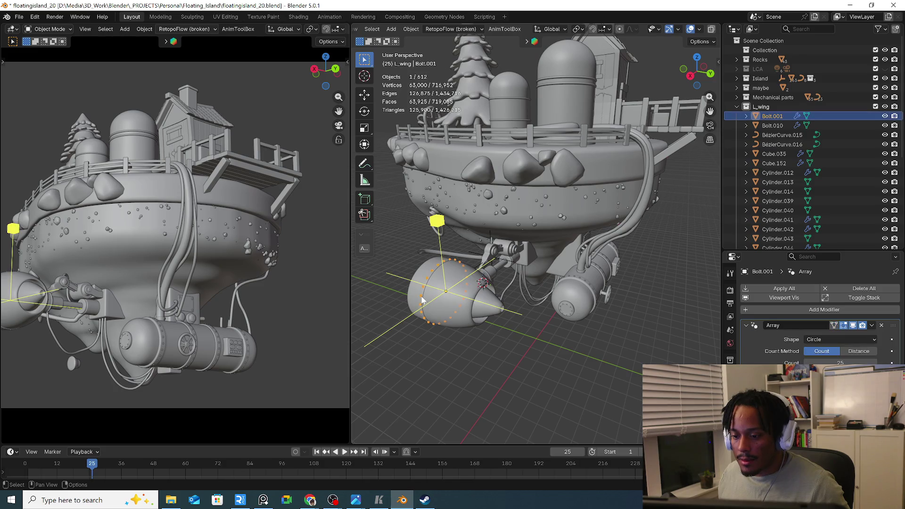
left_click(871, 325)
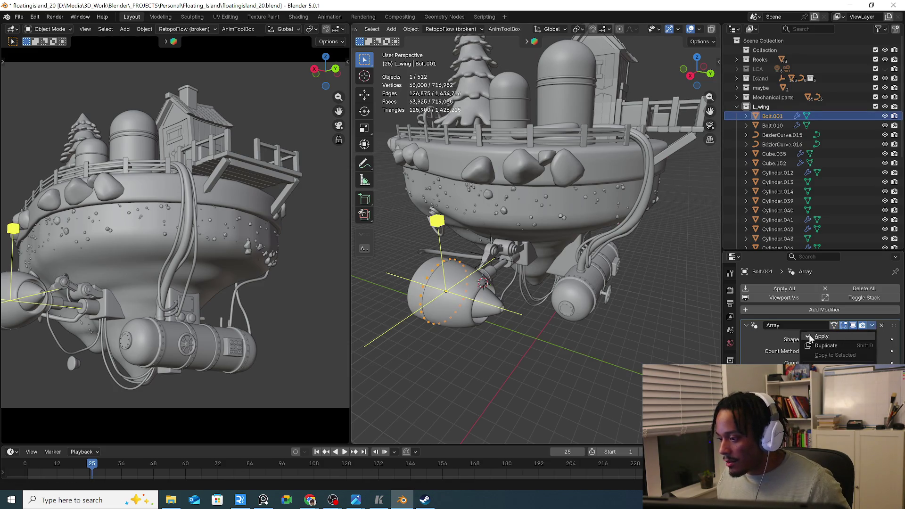
left_click(824, 337)
mouse_move(495, 311)
middle_mouse_down()
mouse_move(465, 312)
mouse_move(496, 297)
middle_mouse_up()
scroll(496, 297, "up", 5)
Apply the Array modifier on the second bolt ring Bolt.010
left_click(526, 285)
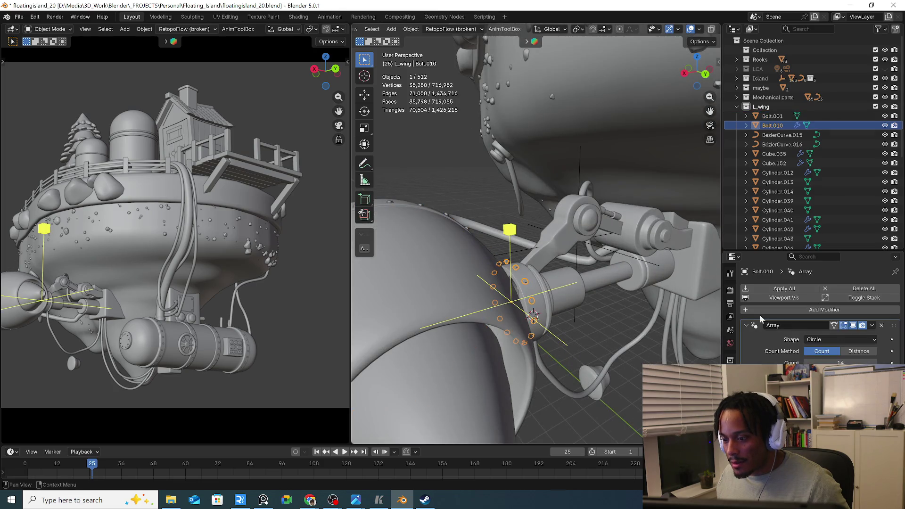
left_click(852, 310)
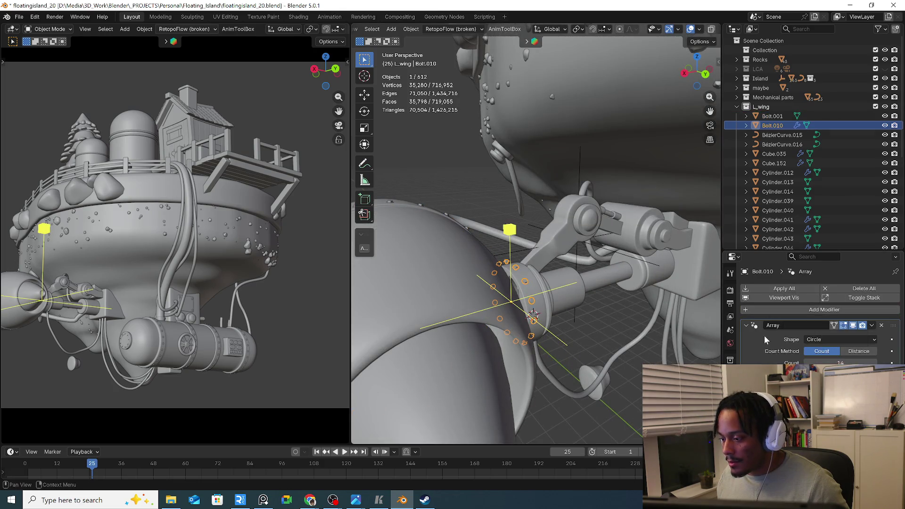
left_click(876, 325)
left_click(835, 332)
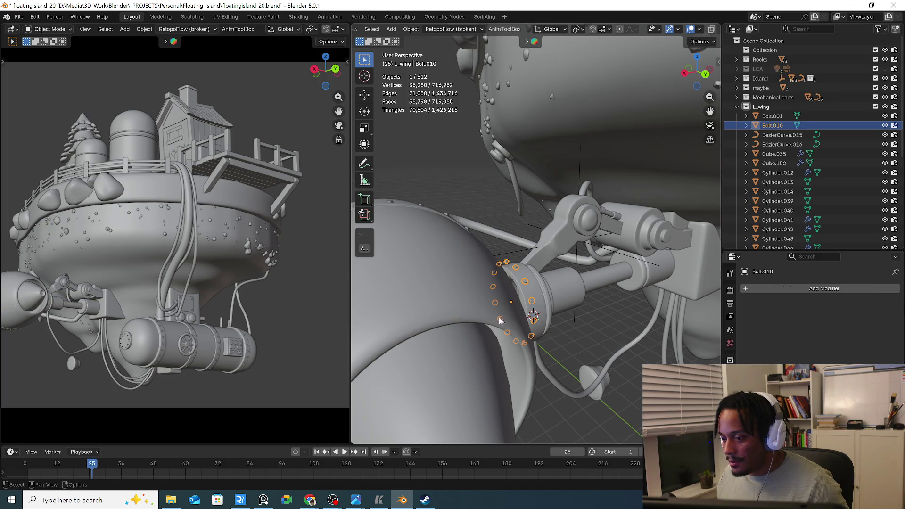
mouse_move(495, 312)
middle_mouse_down()
mouse_move(466, 310)
mouse_move(569, 338)
middle_mouse_up()
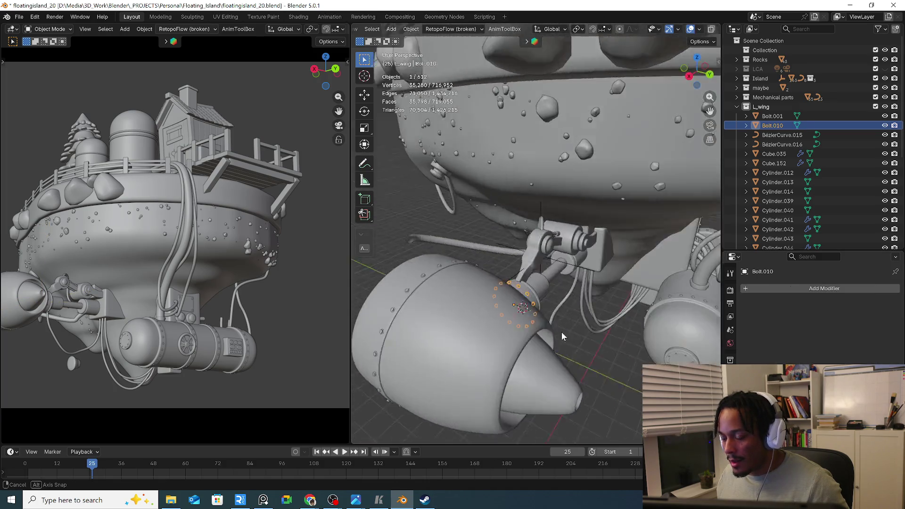
Select all L_wing objects, join them, inspect the result and undo the join
left_click(764, 107)
right_click(763, 109)
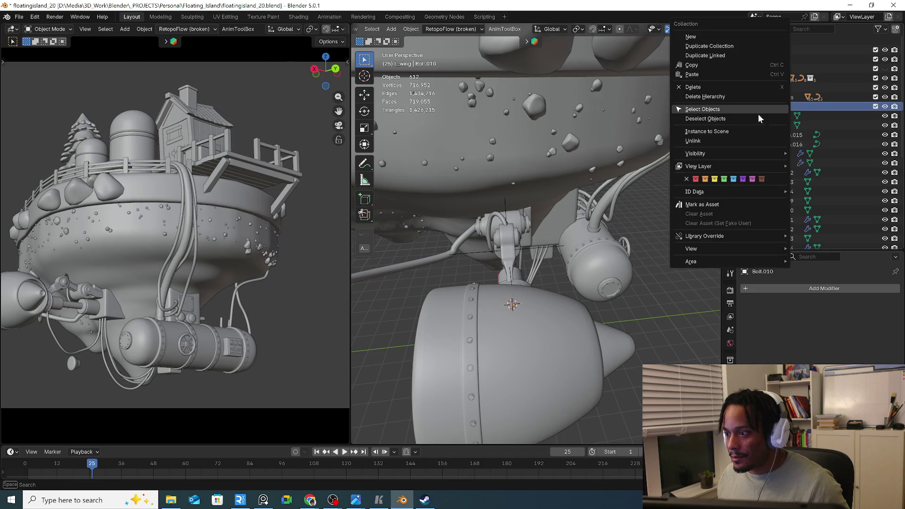
left_click(703, 110)
middle_click_drag(703, 126, 540, 263)
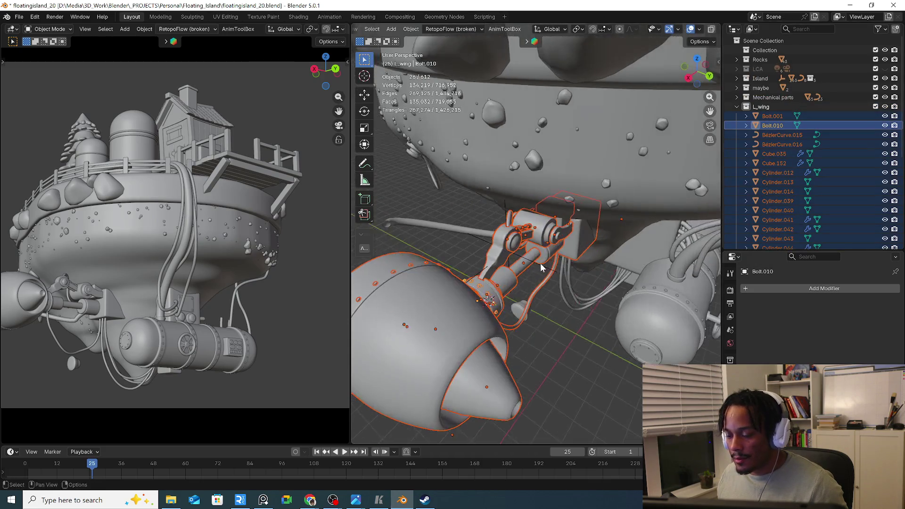
right_click(518, 273)
left_click(464, 177)
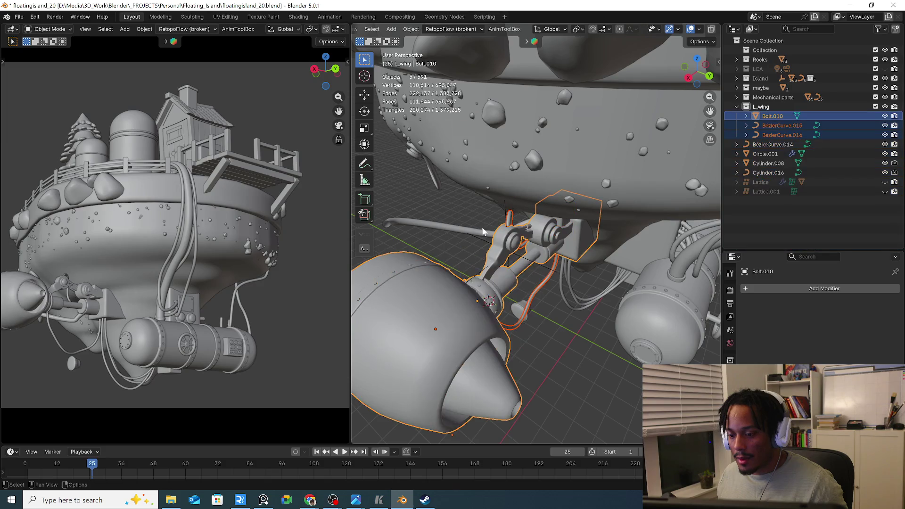
mouse_move(465, 176)
middle_mouse_down()
mouse_move(460, 278)
mouse_move(578, 287)
mouse_move(651, 264)
mouse_move(516, 298)
mouse_move(580, 289)
middle_mouse_up()
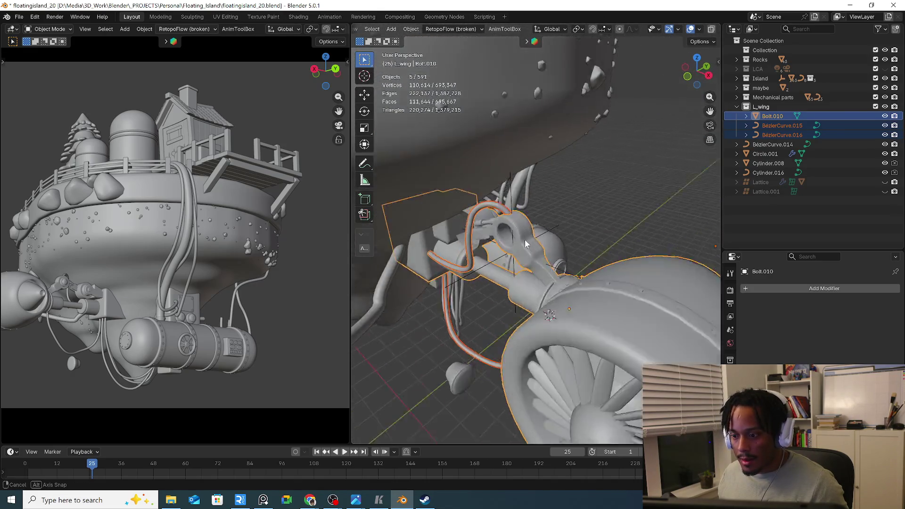
scroll(561, 220, "up", 5)
mouse_move(561, 220)
middle_mouse_down()
mouse_move(447, 257)
mouse_move(445, 272)
mouse_move(552, 277)
mouse_move(501, 270)
mouse_move(577, 266)
middle_mouse_up()
key("ctrl+z")
Apply the Mirror modifier on Cylinder.044 and move on to Cylinder.046
left_click(446, 272)
left_click(872, 326)
left_click(829, 336)
left_click(543, 255)
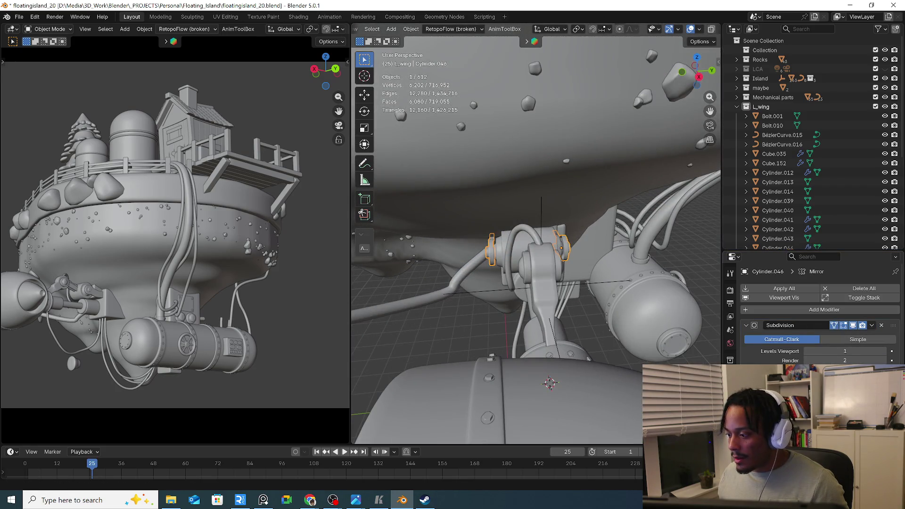
Apply the Mirror modifier on the linkage cylinder Cylinder.045
middle_click_drag(549, 294, 543, 256)
left_click(527, 253)
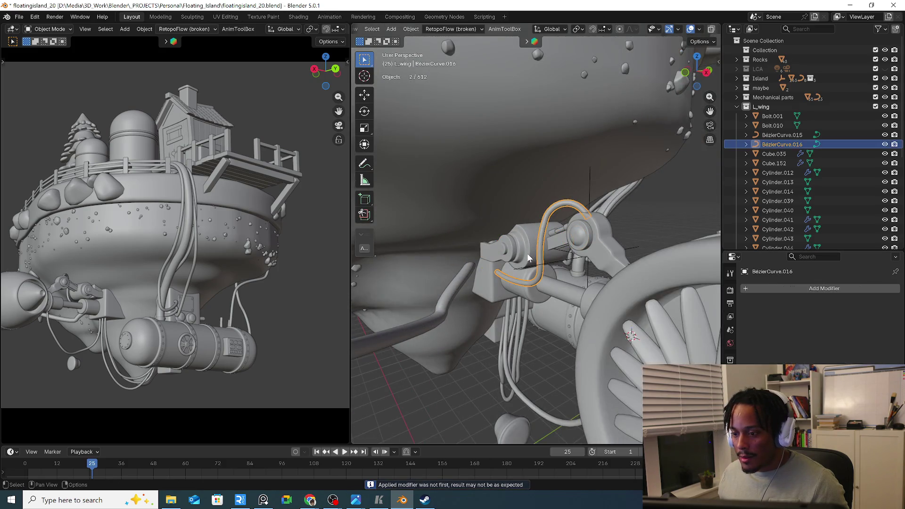
left_click(873, 326)
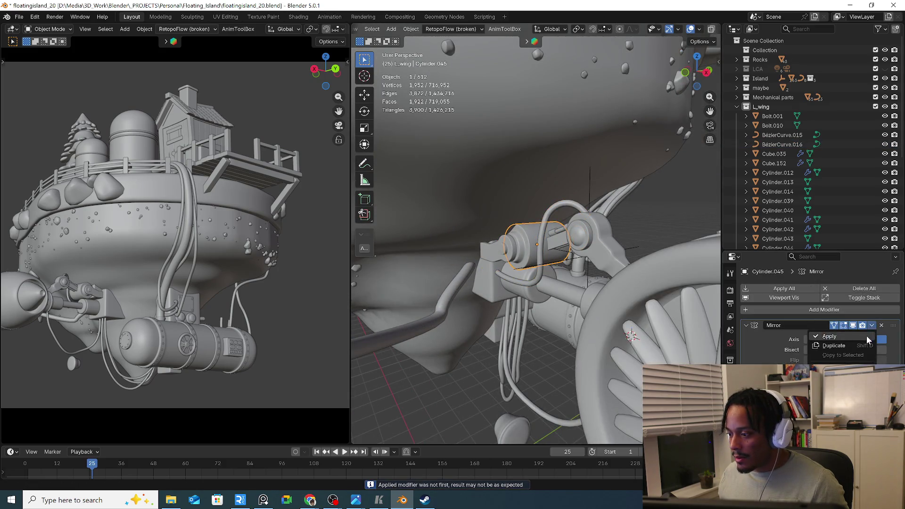
left_click(829, 337)
mouse_move(609, 255)
middle_mouse_down()
mouse_move(566, 287)
mouse_move(576, 333)
mouse_move(658, 281)
mouse_move(637, 269)
mouse_move(610, 270)
mouse_move(596, 256)
middle_mouse_up()
Check Cylinder.039 and neighbours, then apply the Mirror modifier on Cylinder.052
left_click(560, 290)
left_click(598, 322)
left_click(623, 255)
left_click(596, 256)
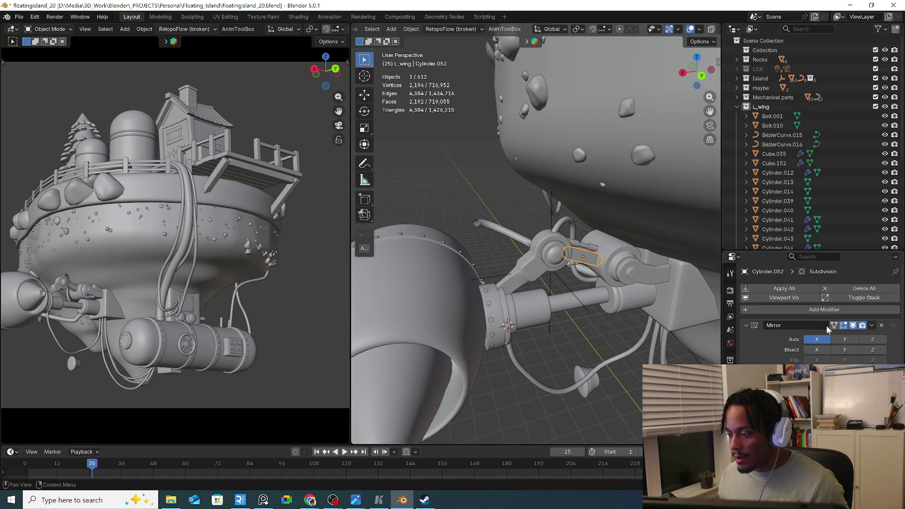
left_click(871, 325)
left_click(855, 337)
Apply the Mirror on Cylinder.055 and review Cylinder.044 and Cylinder.046
mouse_move(637, 274)
middle_mouse_down()
mouse_move(559, 273)
mouse_move(576, 265)
middle_mouse_up()
left_click(574, 262)
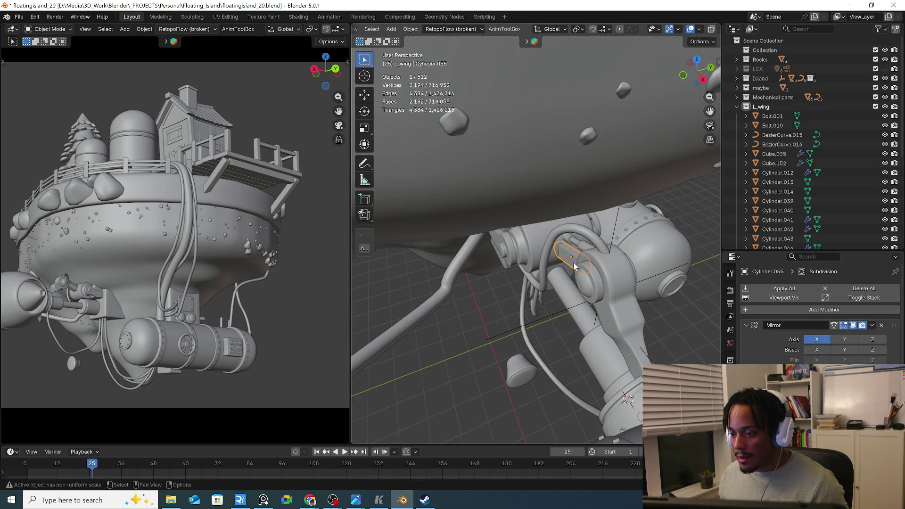
left_click(875, 328)
middle_click_drag(556, 278, 607, 276)
left_click(607, 276)
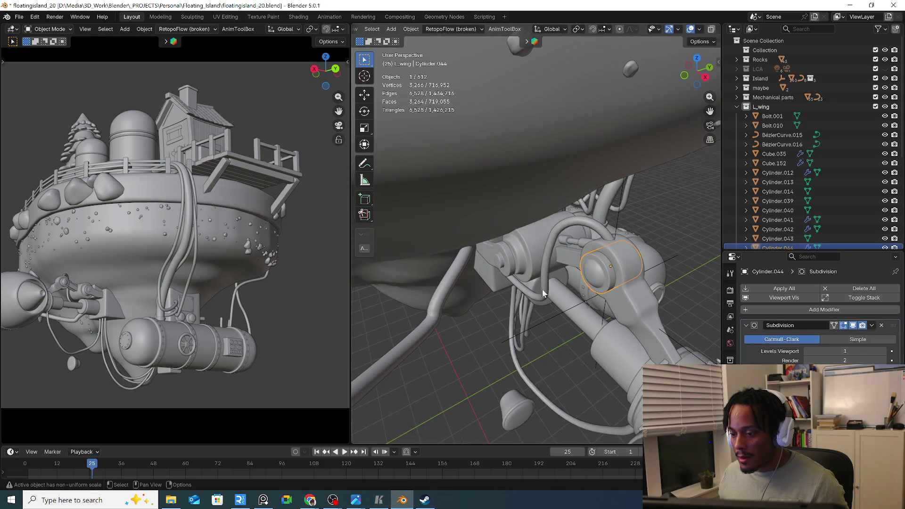
left_click(517, 268)
Target the L_wing collection in the Outliner and bring up its options
middle_click_drag(538, 250, 559, 226)
left_click(775, 106)
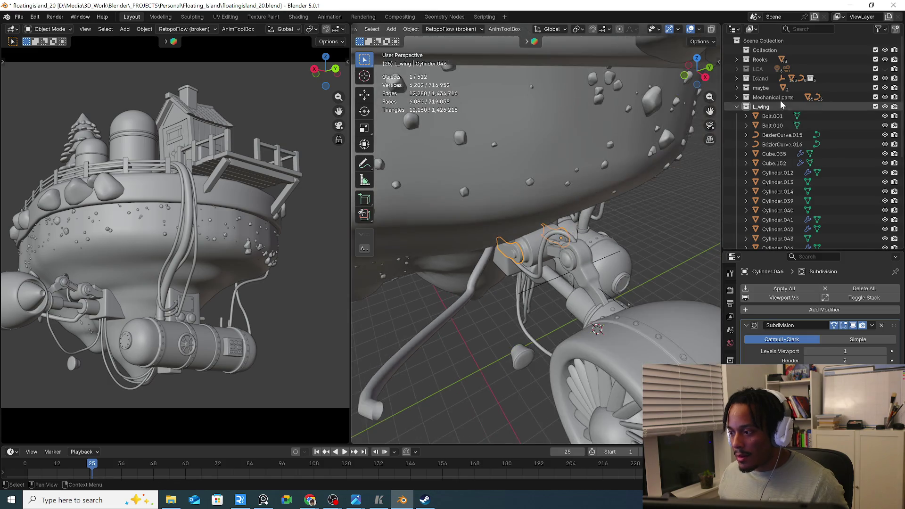
right_click(772, 107)
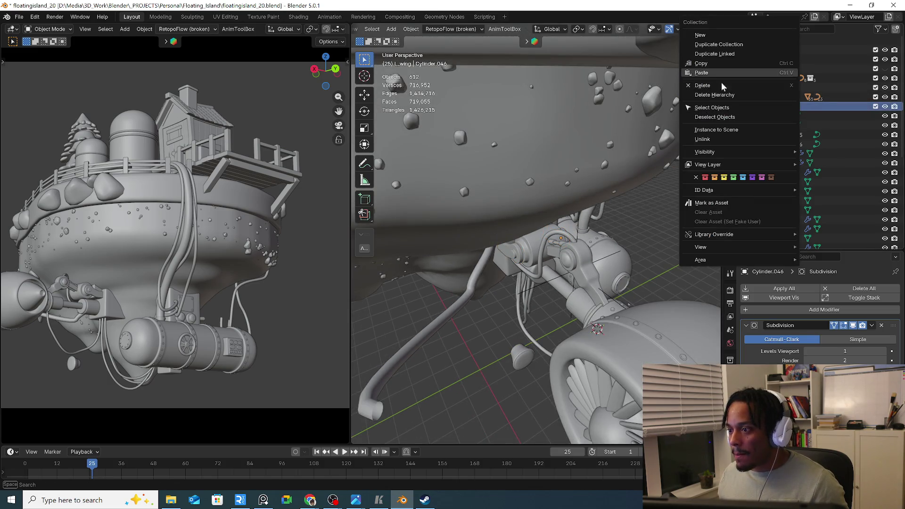
Select every L_wing object and join them into one object, Cylinder.046
left_click(727, 110)
mouse_move(559, 255)
middle_mouse_down()
mouse_move(584, 272)
mouse_move(503, 242)
mouse_move(546, 331)
mouse_move(523, 333)
middle_mouse_up()
right_click(502, 322)
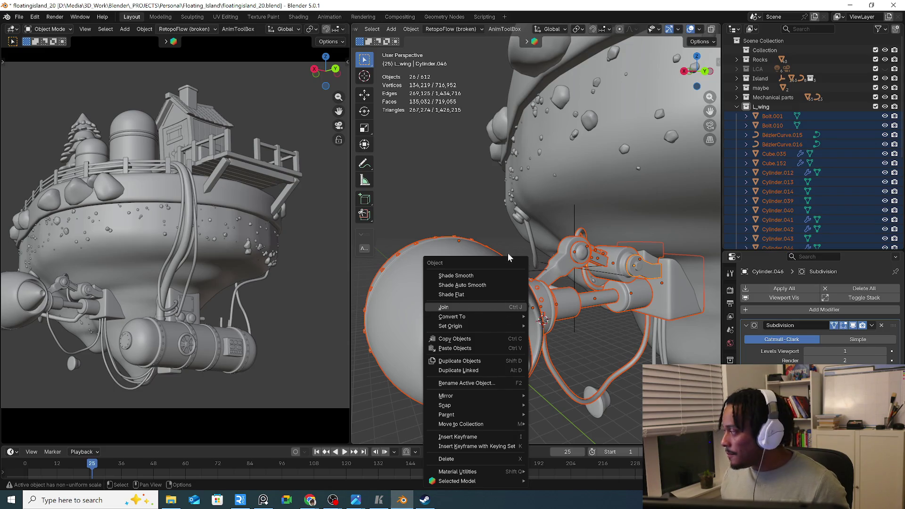
key("ctrl+j")
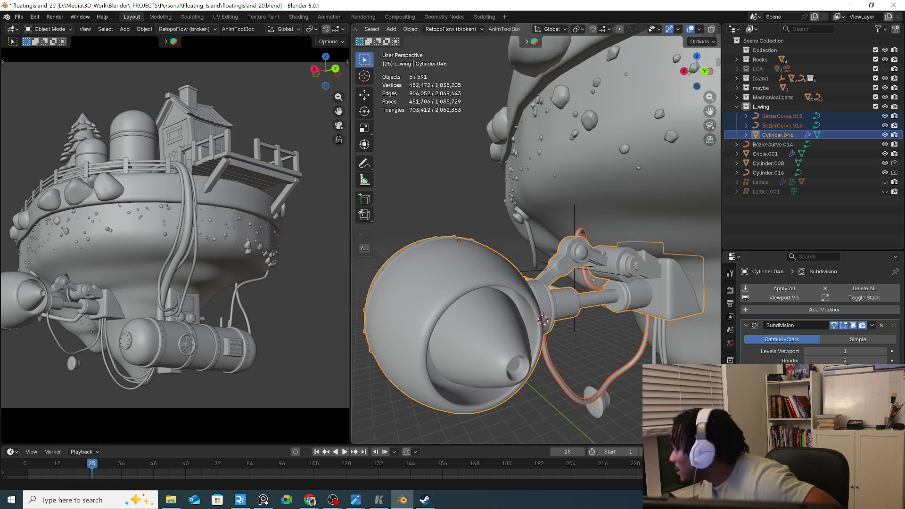
key("alt+Tab")
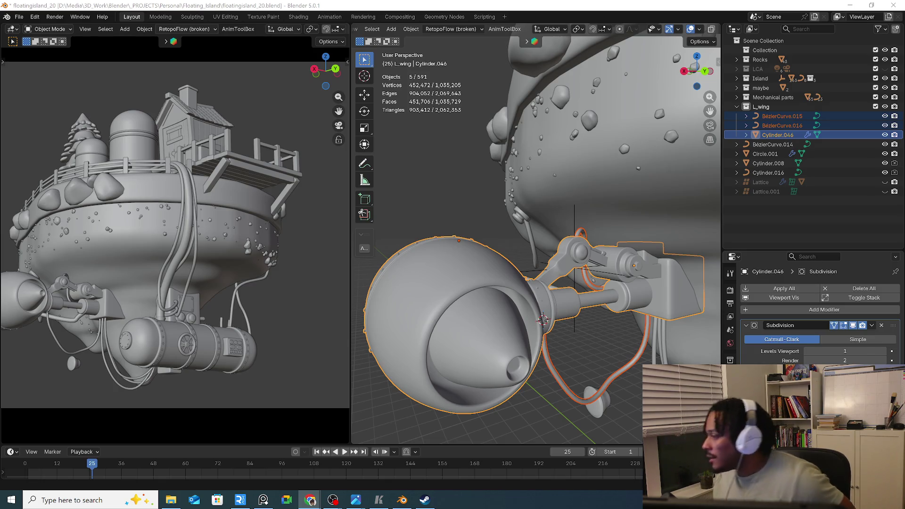
Add a mirror to the joined wing via Quick Favorites and reselect Cylinder.046
mouse_move(580, 297)
middle_mouse_down()
mouse_move(612, 286)
mouse_move(487, 292)
middle_mouse_up()
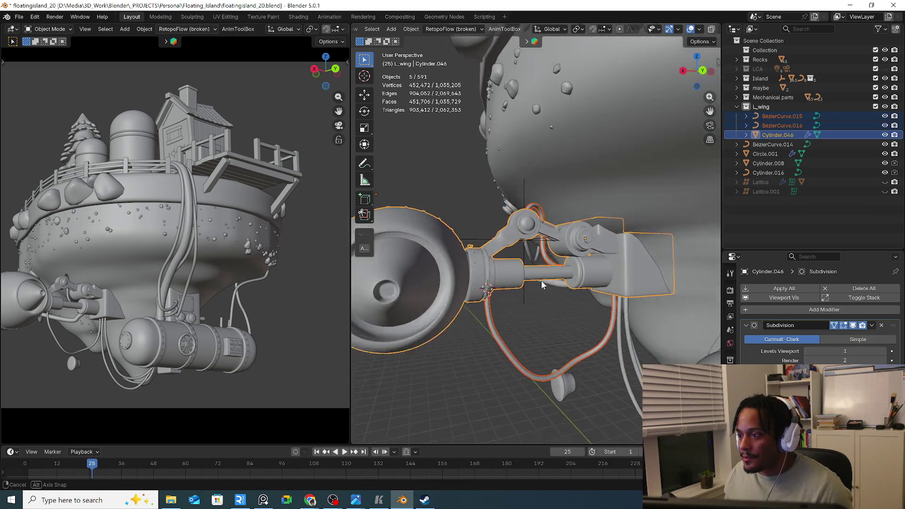
key("q")
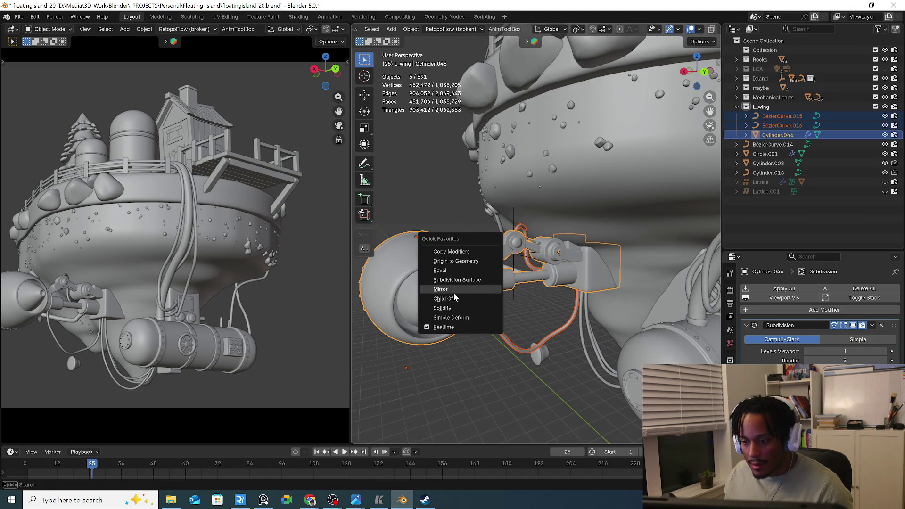
left_click(484, 292)
scroll(511, 288, "down", 5)
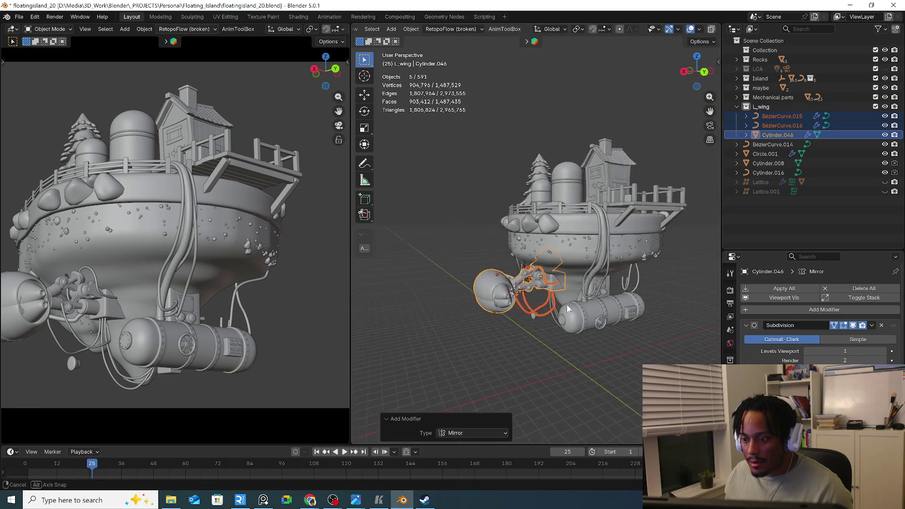
middle_click_drag(566, 305, 539, 310)
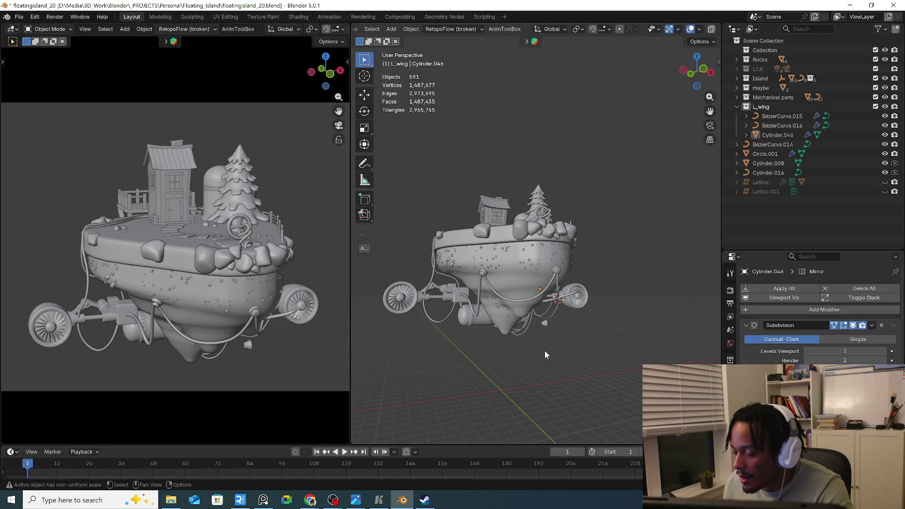
scroll(545, 355, "up", 3)
mouse_move(520, 343)
middle_mouse_down()
mouse_move(594, 350)
mouse_move(590, 341)
mouse_move(595, 355)
mouse_move(603, 347)
middle_mouse_up()
left_click(655, 309)
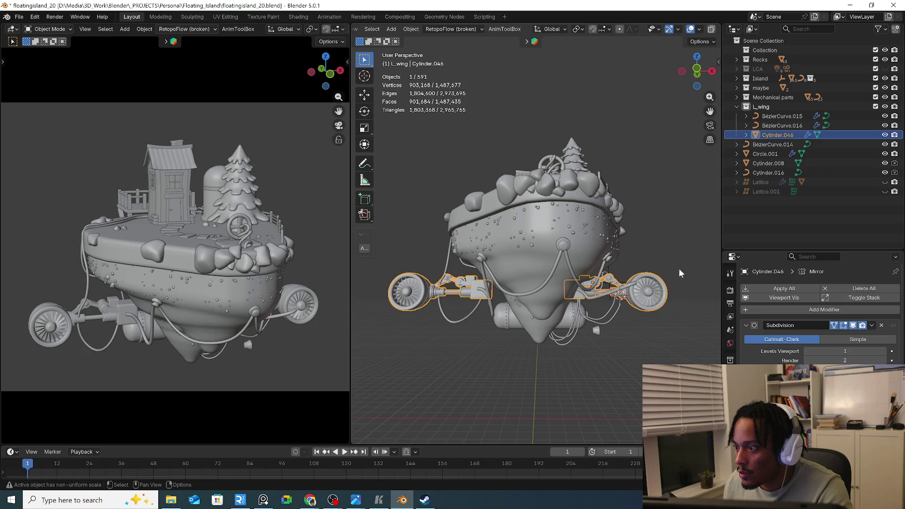
Browse the Outliner to the cable curves and select the hanging cable BézierCurve.015
left_click(773, 127)
left_click(771, 139)
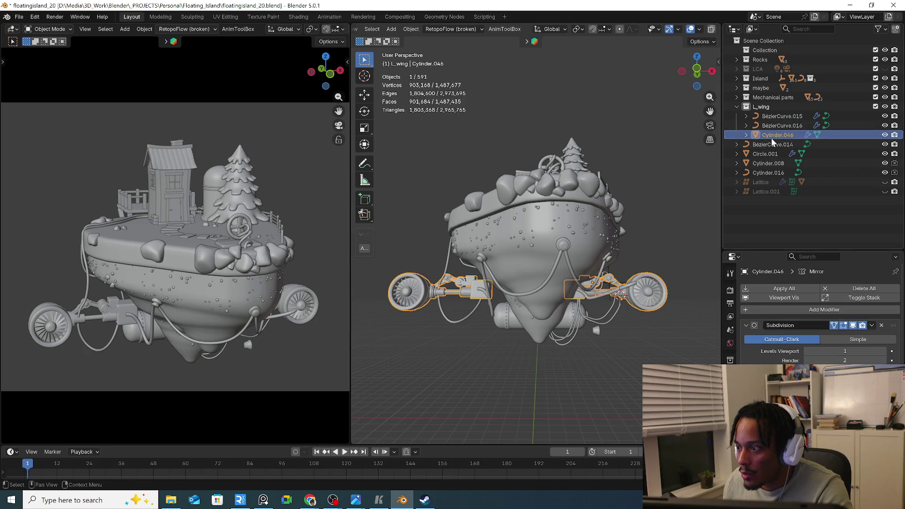
left_click(772, 128)
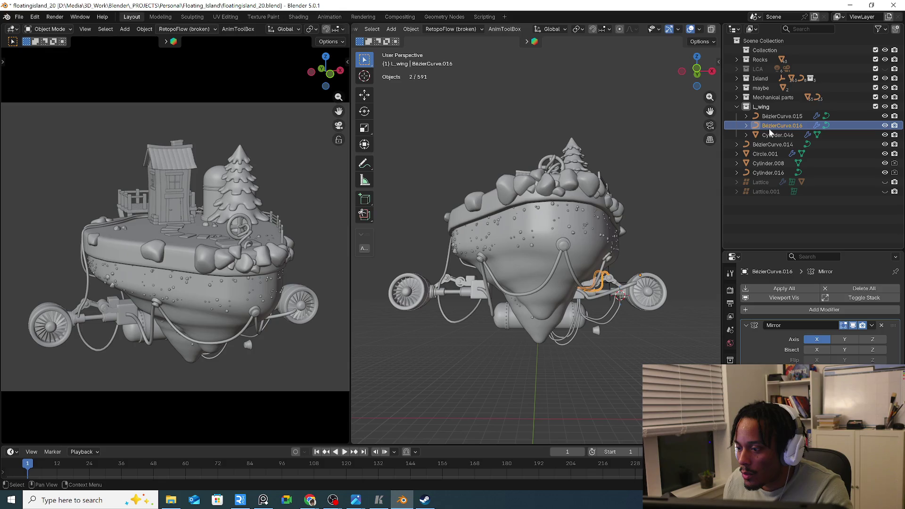
left_click(771, 132)
left_click(775, 126)
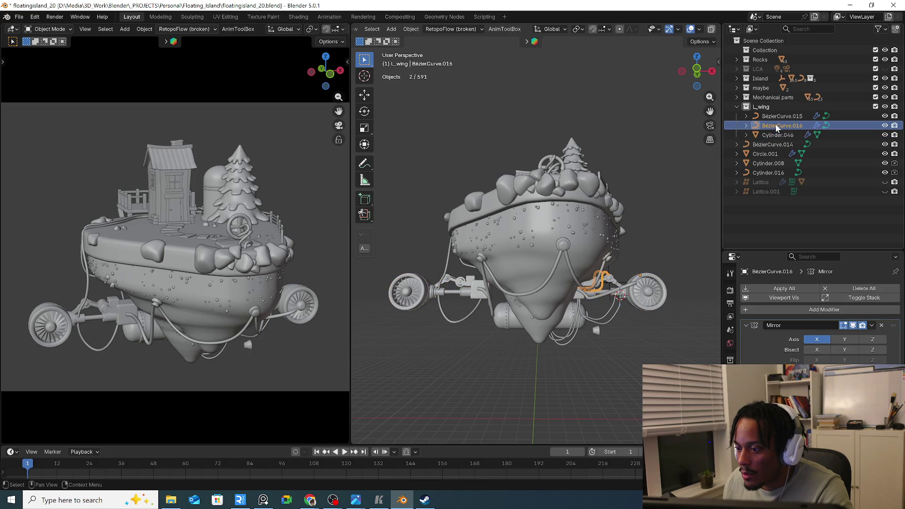
mouse_move(598, 249)
middle_mouse_down()
mouse_move(598, 285)
mouse_move(658, 289)
mouse_move(527, 279)
middle_mouse_up()
scroll(598, 285, "up", 5)
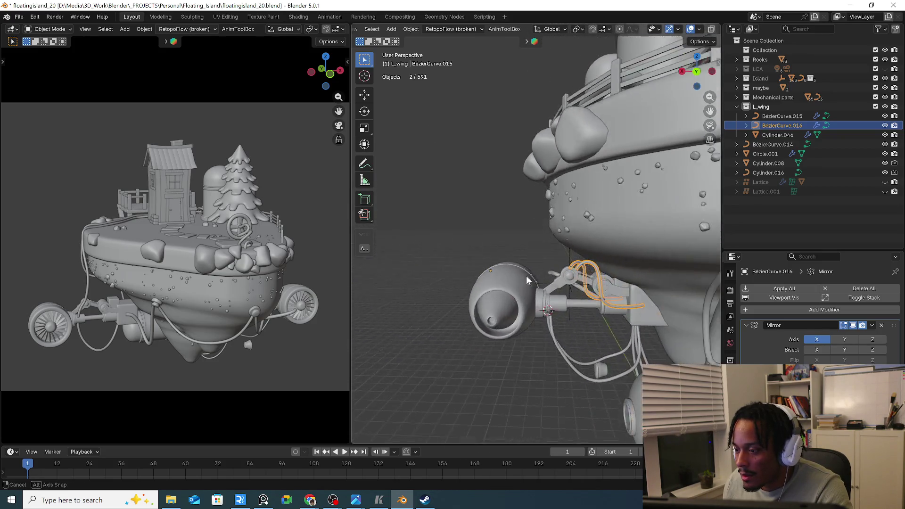
middle_click_drag(526, 275, 590, 360)
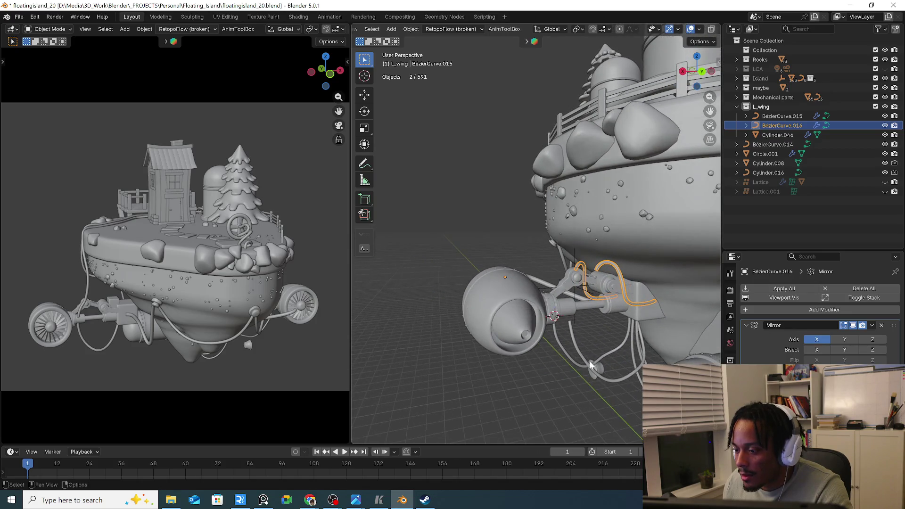
left_click(606, 381)
middle_click_drag(618, 361, 626, 375)
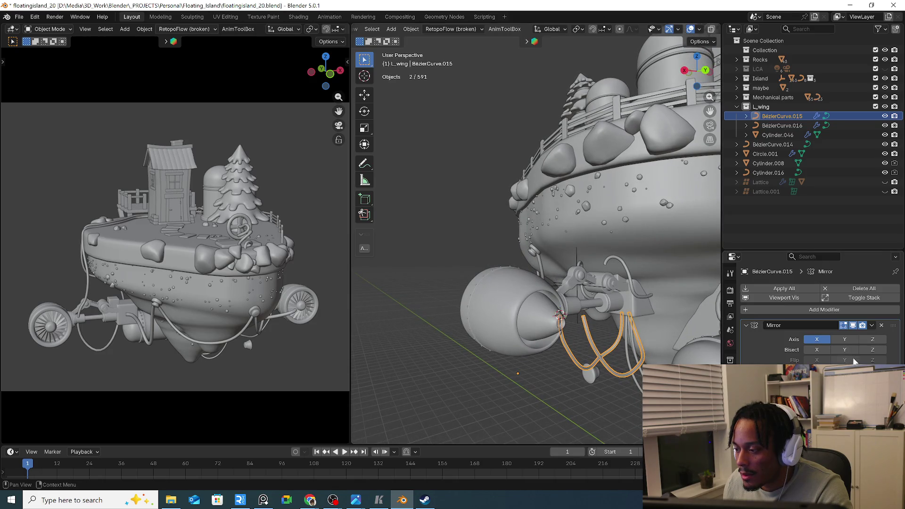
Remove the Mirror modifier from BézierCurve.015 and from BézierCurve.016
left_click(880, 326)
left_click(632, 302)
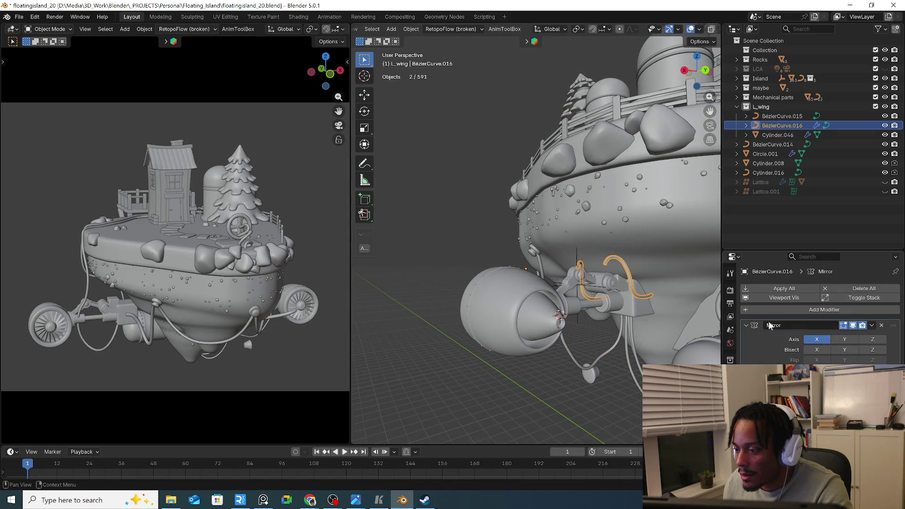
left_click(881, 326)
mouse_move(623, 304)
middle_mouse_down()
mouse_move(551, 294)
mouse_move(560, 284)
middle_mouse_up()
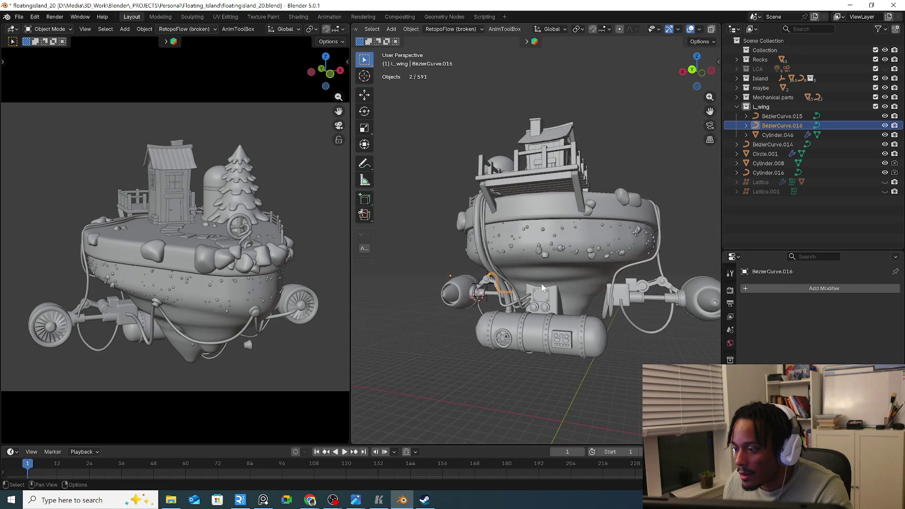
Select Cylinder.046 with both cable curves and jump to frame 25
left_click(568, 282)
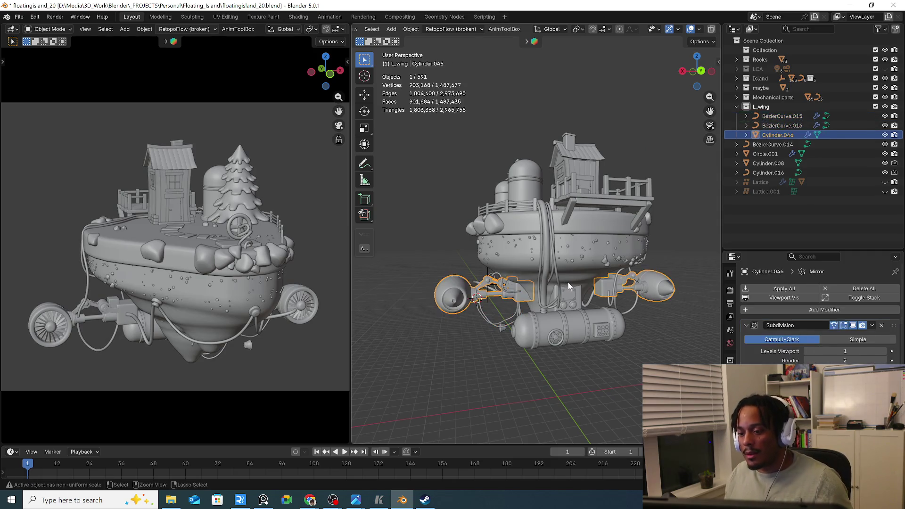
left_click(567, 285)
left_click(567, 286)
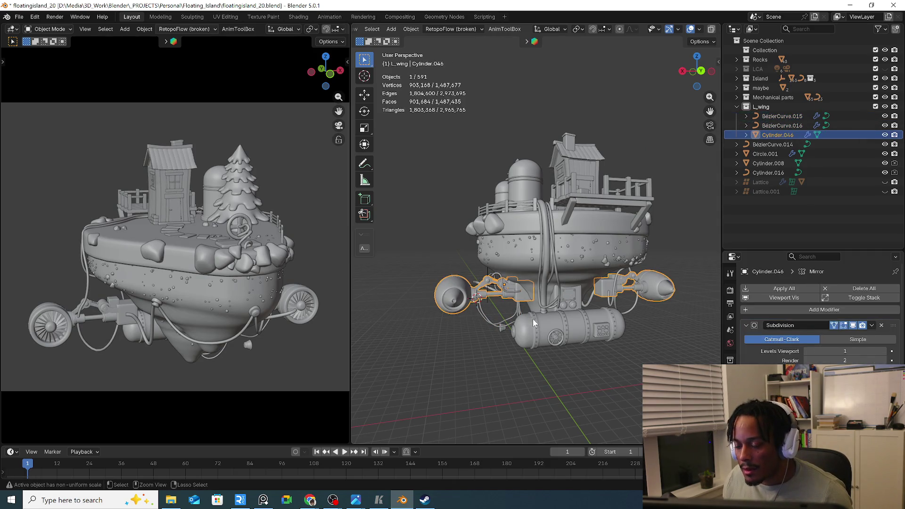
middle_click_drag(525, 324, 511, 297)
left_click(510, 298, "shift")
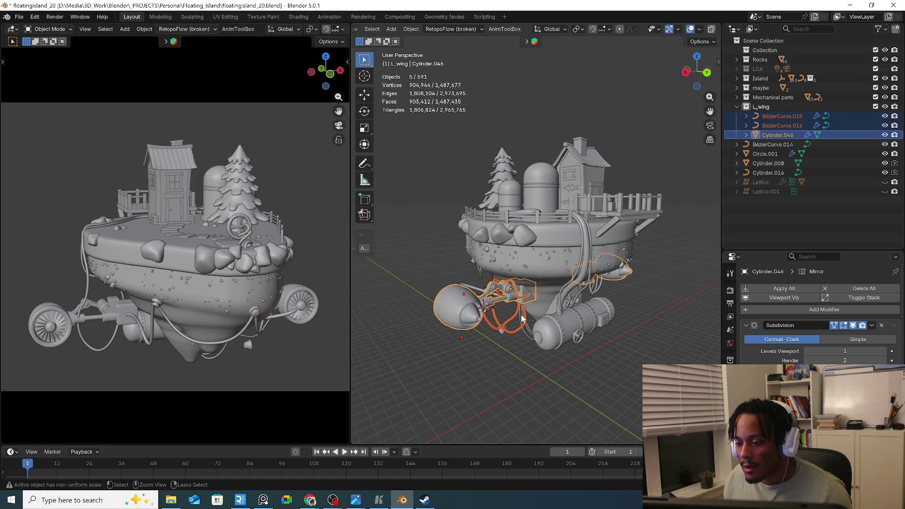
key("Up")
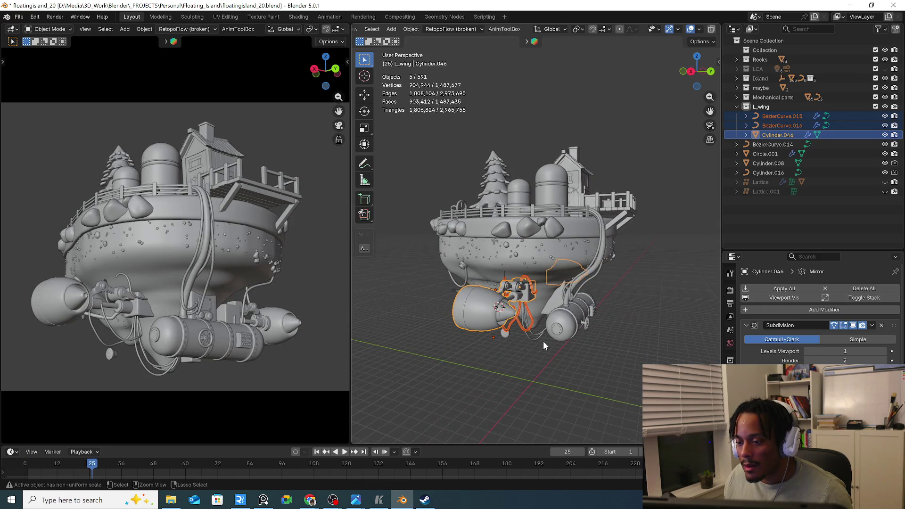
Delete the Mirror modifier from Cylinder.046, clear the selection and pick BezierCurve.015
mouse_move(543, 341)
middle_mouse_down()
mouse_move(563, 322)
mouse_move(526, 310)
middle_mouse_up()
key("ctrl+z")
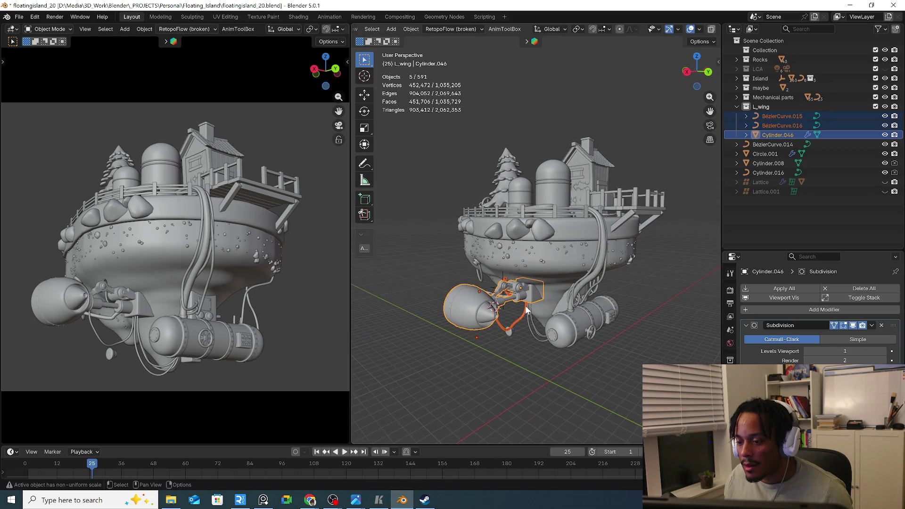
scroll(526, 315, "up", 2)
scroll(509, 312, "up", 3)
scroll(494, 307, "up", 3)
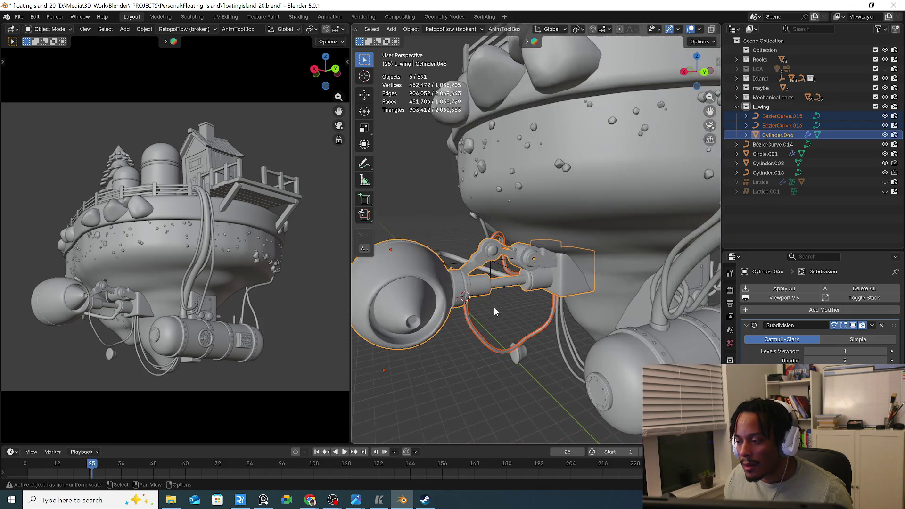
left_click(473, 330)
middle_click_drag(473, 329, 483, 335)
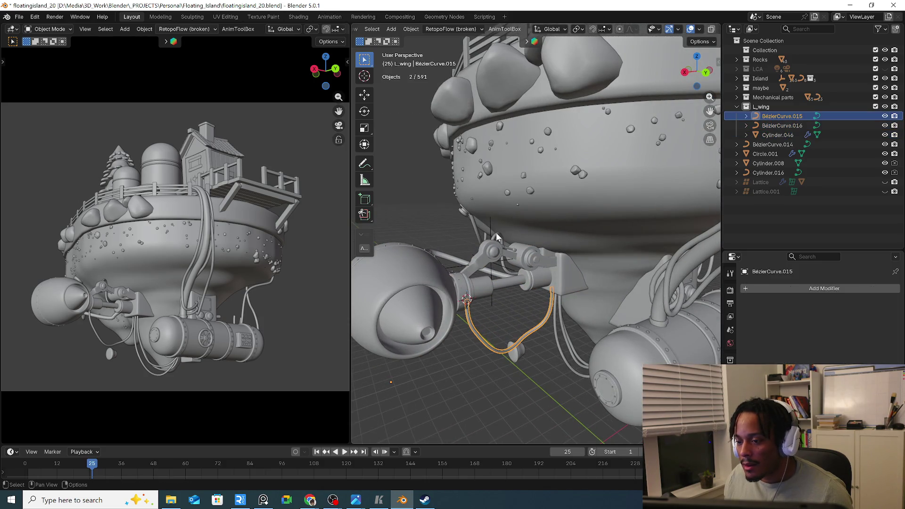
Collapse the L_wing collection in the Outliner and toggle the nacelle's visibility to check it
left_click(495, 233)
mouse_move(496, 233)
middle_mouse_down()
mouse_move(568, 267)
mouse_move(544, 265)
middle_mouse_up()
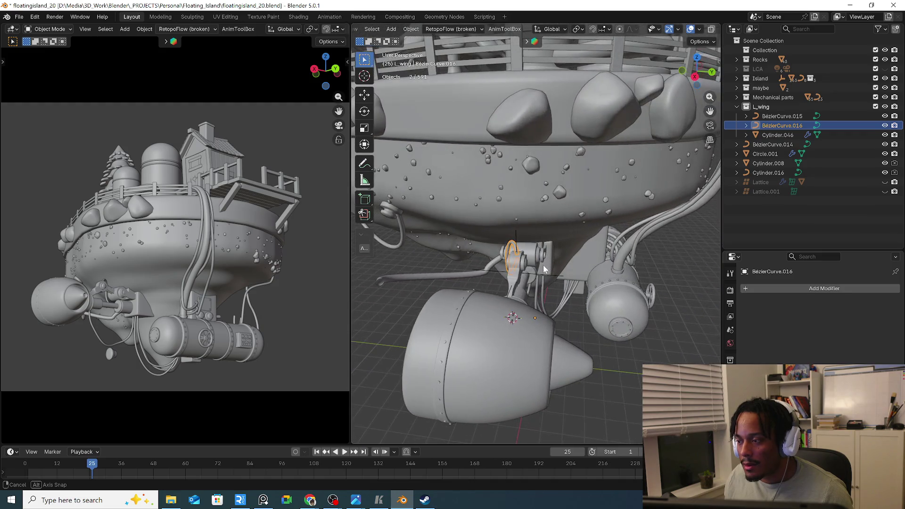
left_click(835, 106)
left_click(737, 107)
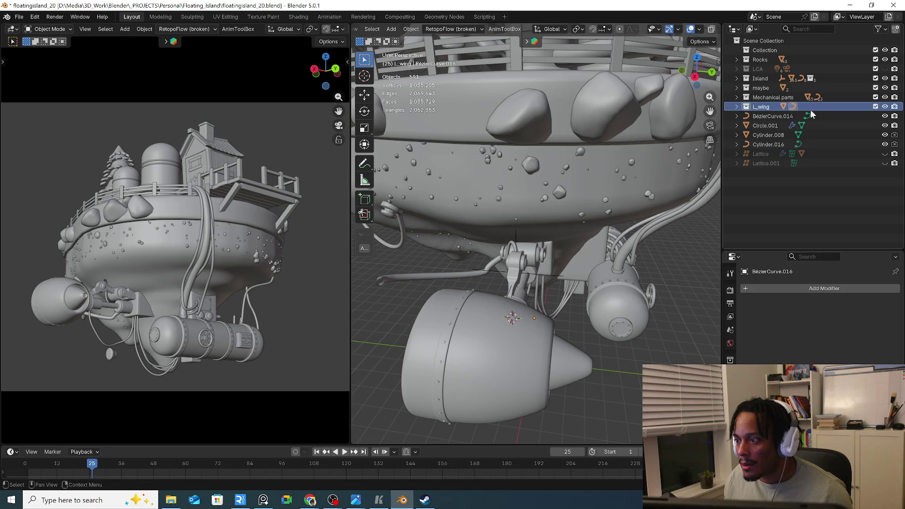
left_click(885, 106)
mouse_move(538, 269)
middle_mouse_down()
mouse_move(544, 282)
mouse_move(524, 280)
middle_mouse_up()
left_click(885, 106)
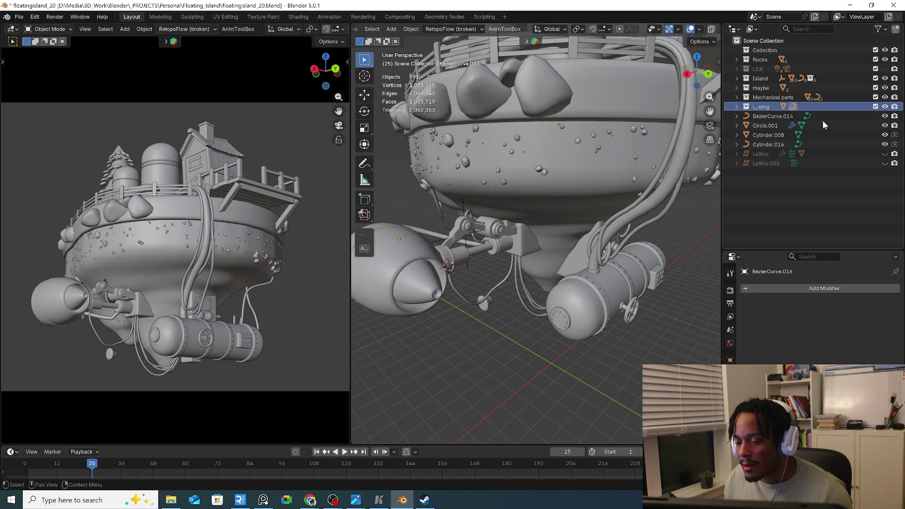
Browse the cable curve's object options, then return to Cylinder.046 and the L_wing collection
left_click(505, 279)
middle_click_drag(505, 279, 450, 298)
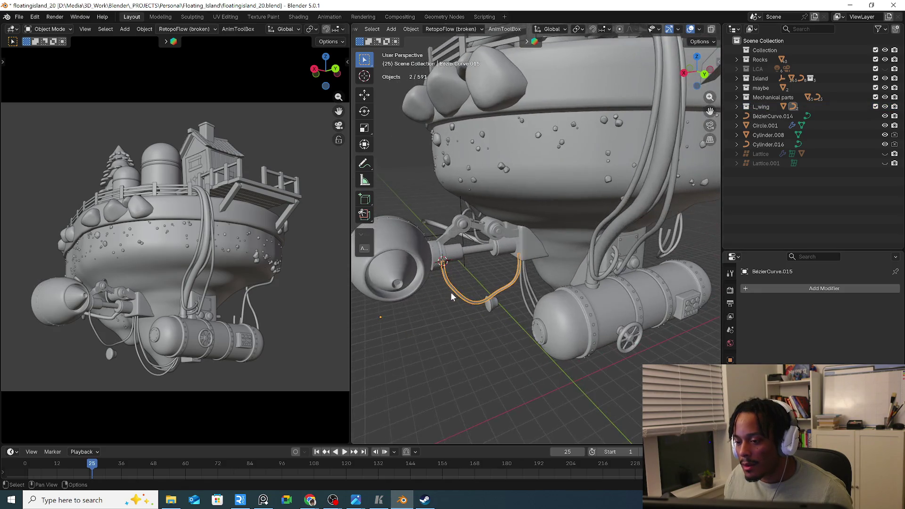
right_click(451, 292)
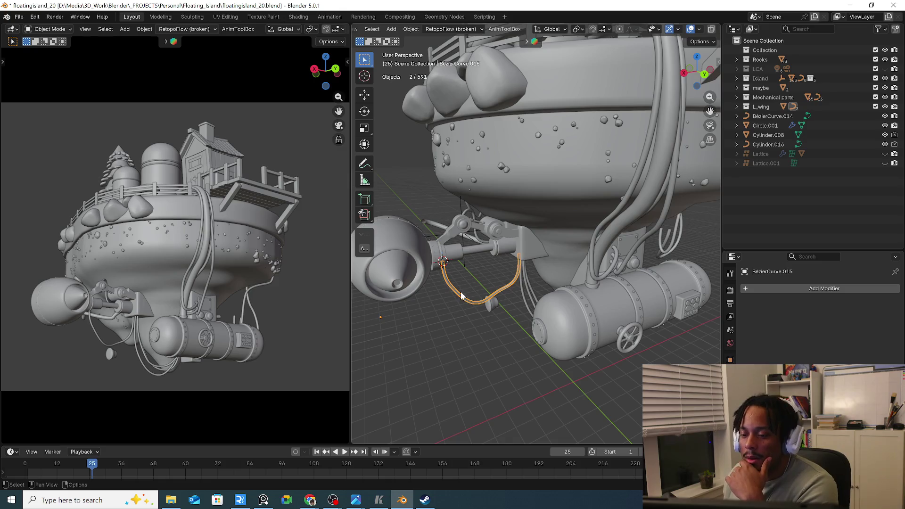
right_click(461, 296)
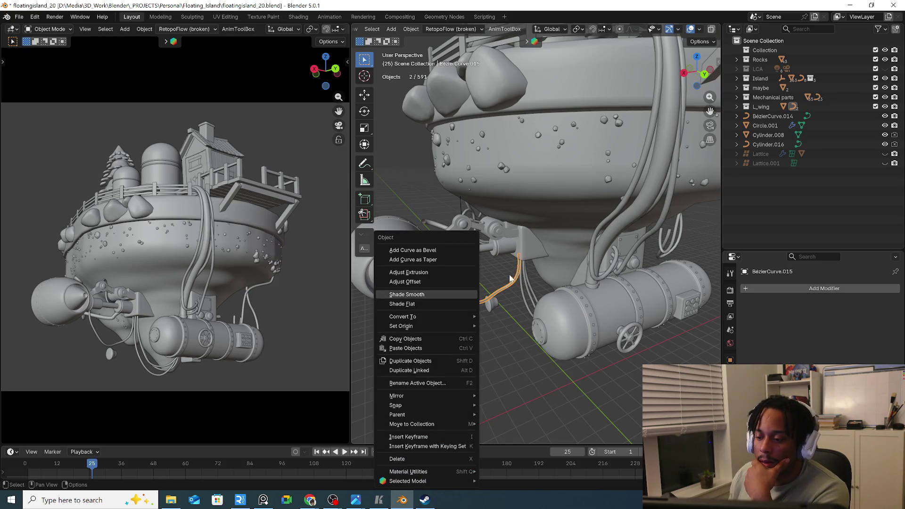
mouse_move(510, 279)
middle_mouse_down()
mouse_move(468, 282)
mouse_move(494, 279)
mouse_move(448, 258)
middle_mouse_up()
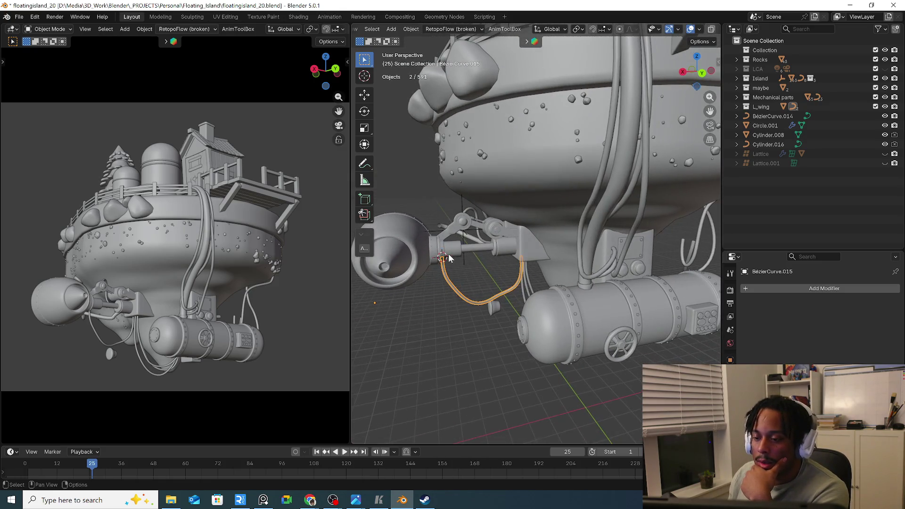
left_click(448, 258)
left_click(842, 105)
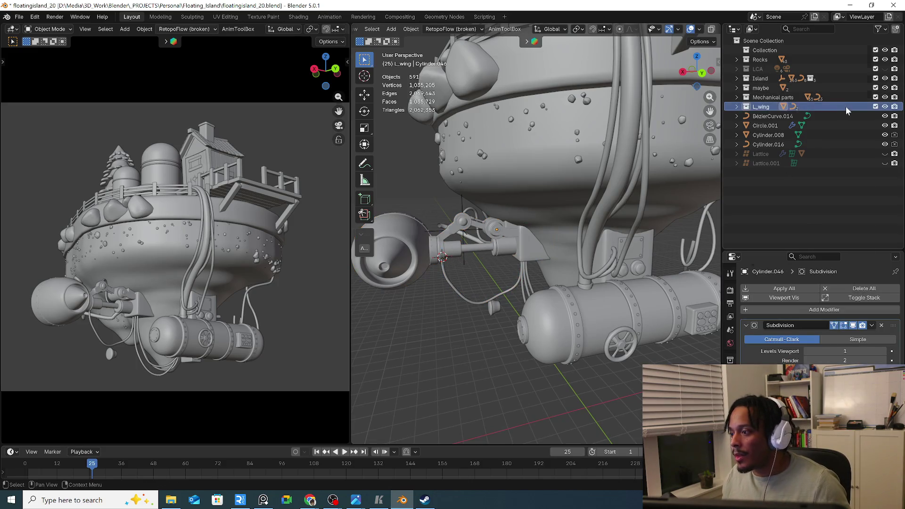
right_click(842, 106)
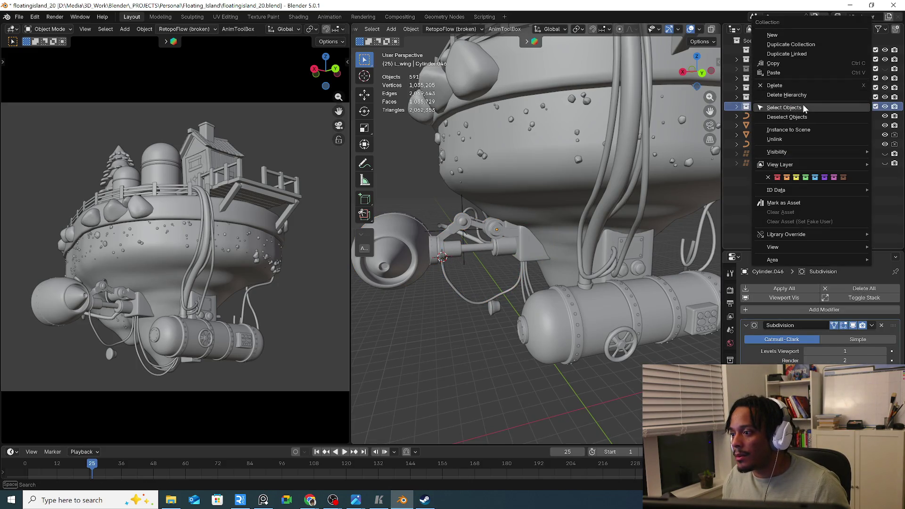
left_click(803, 104)
middle_click_drag(487, 279, 552, 294)
right_click(513, 295)
left_click(513, 295)
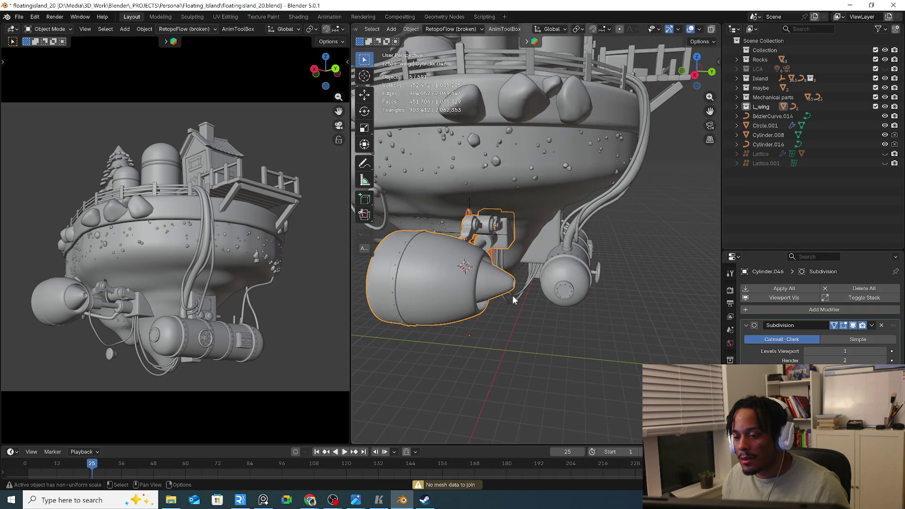
mouse_move(558, 280)
middle_mouse_down()
mouse_move(488, 286)
mouse_move(627, 366)
middle_mouse_up()
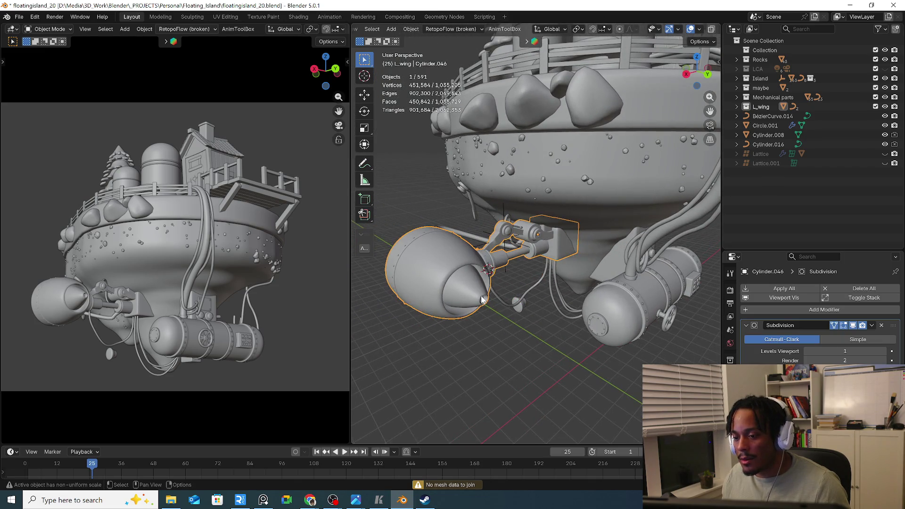
left_click(495, 297)
middle_click_drag(491, 297, 461, 293)
left_click(473, 249)
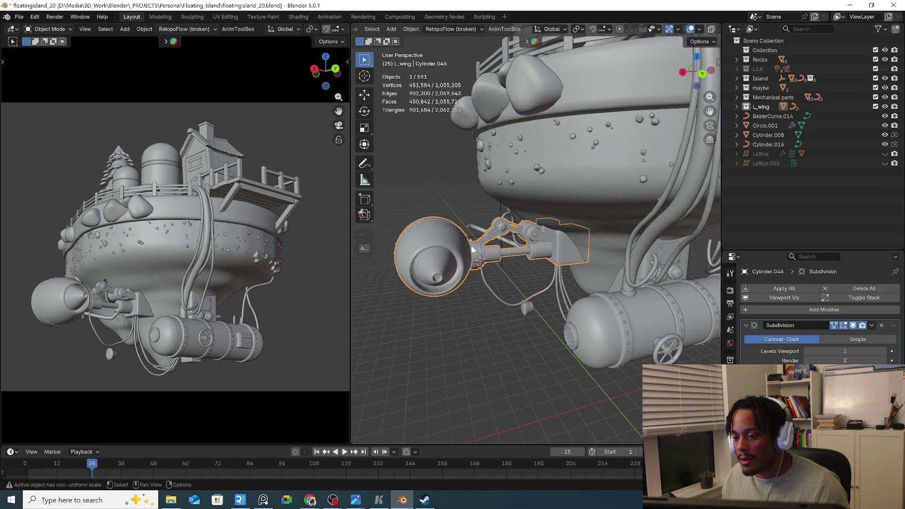
left_click(488, 279)
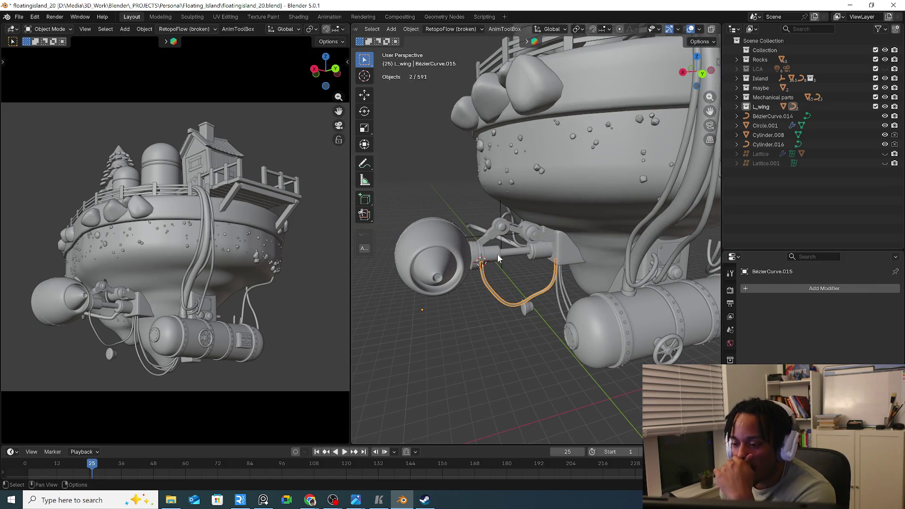
mouse_move(497, 254)
middle_mouse_down()
mouse_move(497, 262)
mouse_move(578, 291)
mouse_move(467, 284)
mouse_move(461, 275)
mouse_move(488, 269)
middle_mouse_up()
left_click(576, 291)
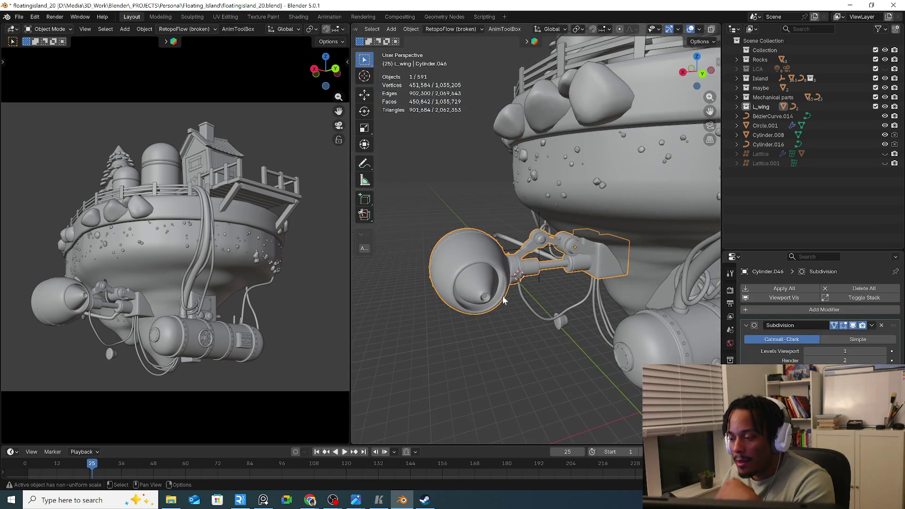
Add a fresh Mirror modifier to Cylinder.046 from Quick Favorites and fold away Subdivision
key("q")
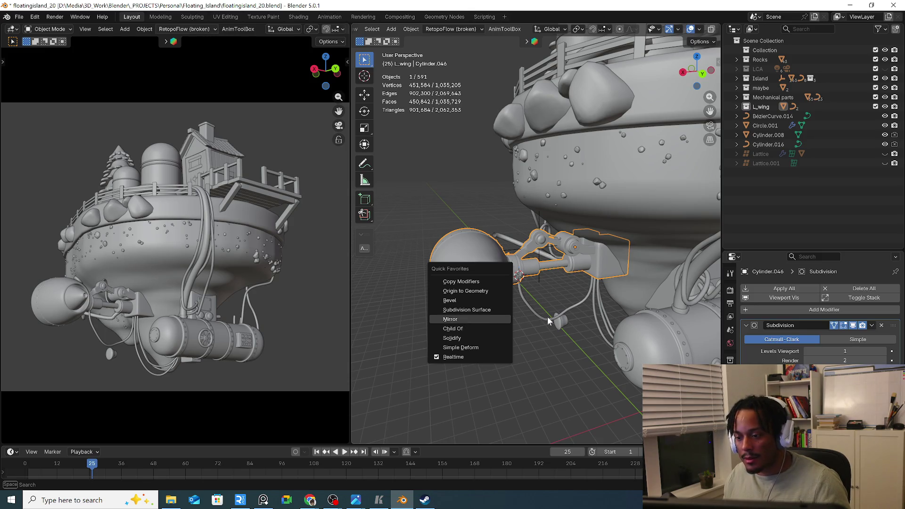
key("Return")
scroll(588, 310, "down", 3)
scroll(588, 322, "down", 2)
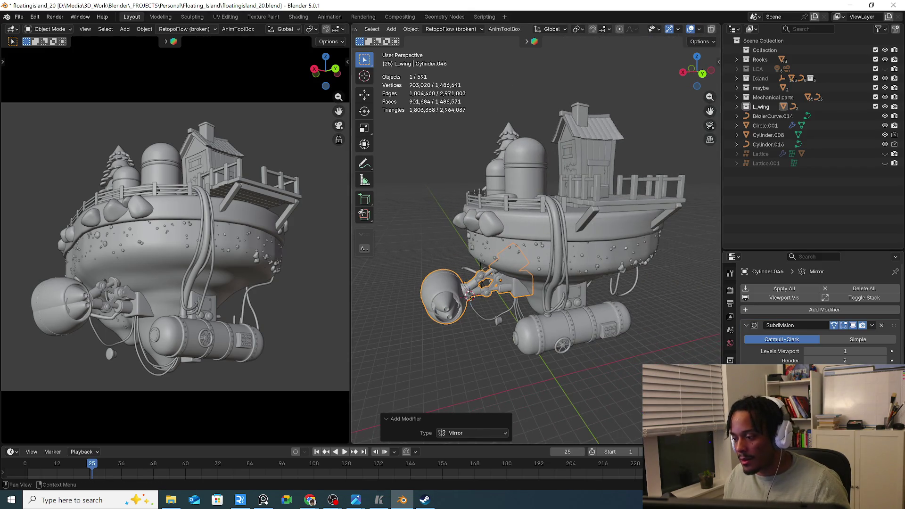
left_click(881, 325)
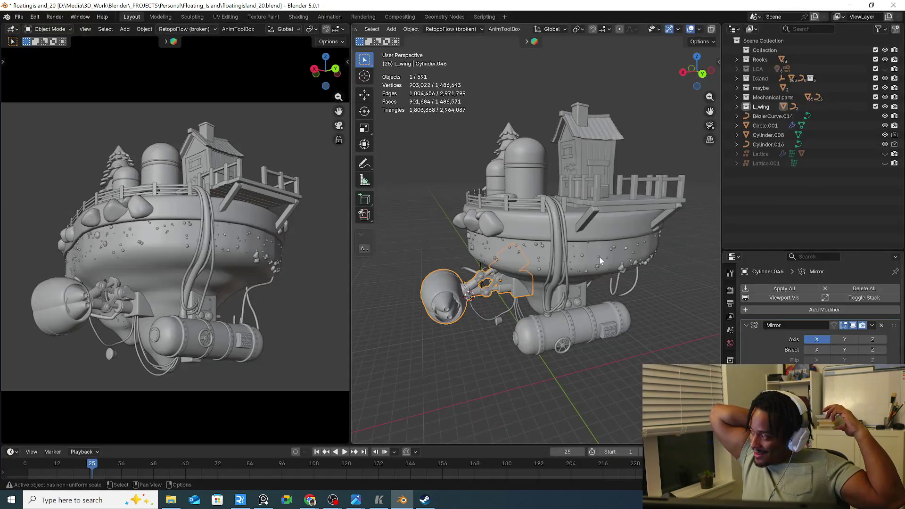
Save Incremental as floatingIsland_21.blend and start picking the Mirror Object
left_click(20, 18)
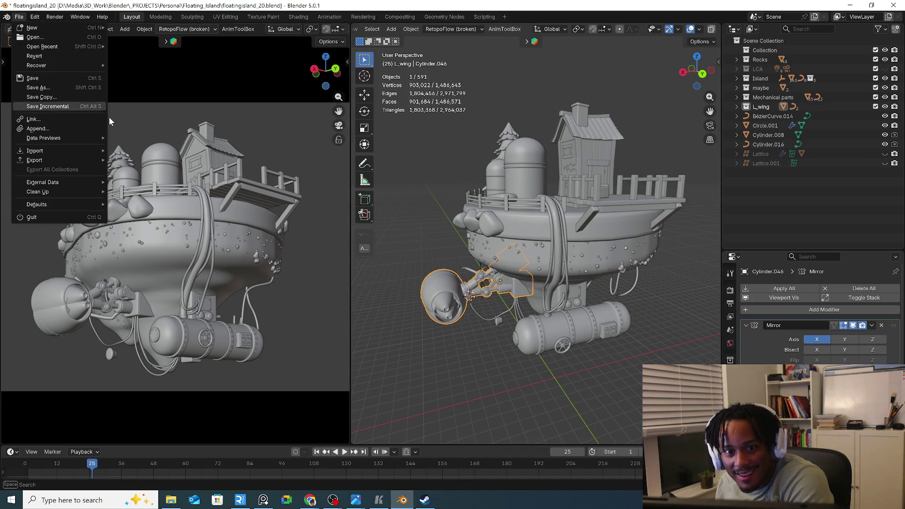
left_click(77, 109)
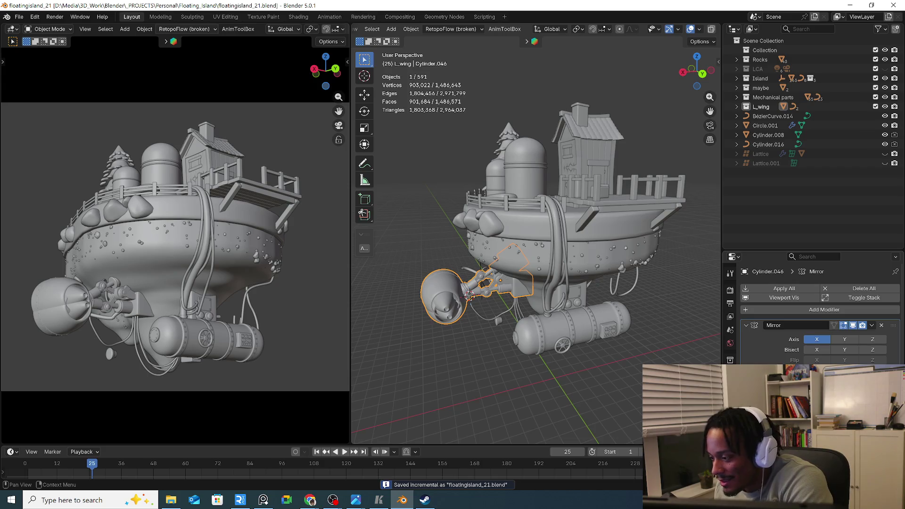
left_click(881, 378)
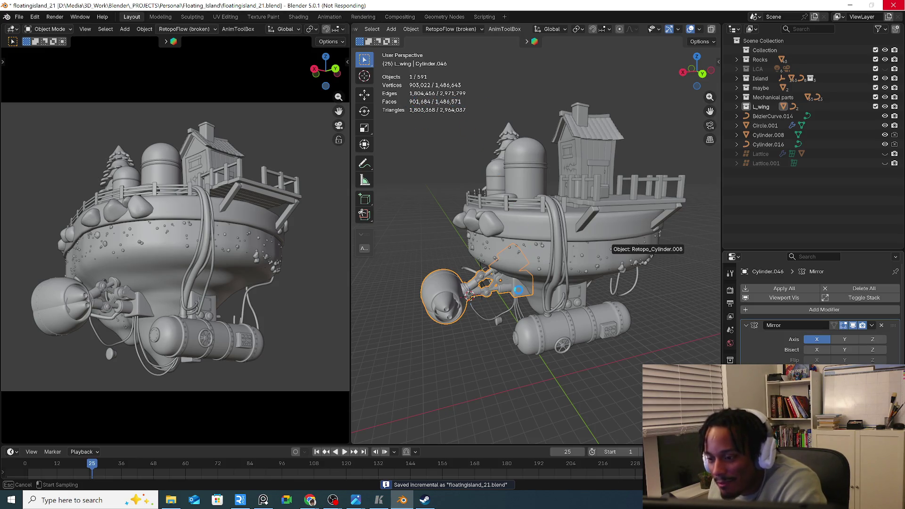
Set Retopo_Cylinder.008 as mirror centre and give BezierCurve.015 a Mirror modifier
left_click(608, 247)
mouse_move(489, 341)
middle_mouse_down()
mouse_move(486, 288)
mouse_move(457, 298)
mouse_move(504, 300)
mouse_move(486, 303)
mouse_move(496, 329)
mouse_move(507, 328)
mouse_move(499, 341)
middle_mouse_up()
scroll(486, 288, "up", 4)
scroll(488, 301, "down", 4)
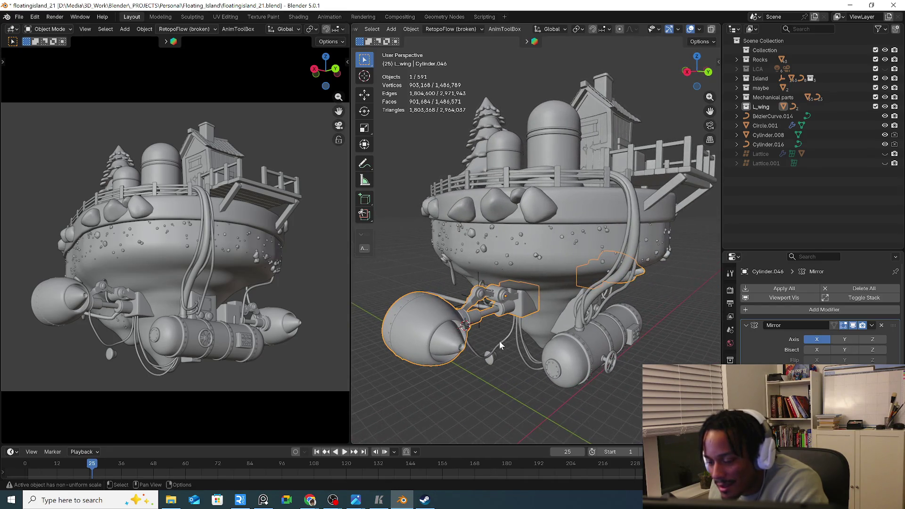
left_click(513, 342)
scroll(494, 318, "up", 2)
scroll(494, 317, "up", 2)
key("q")
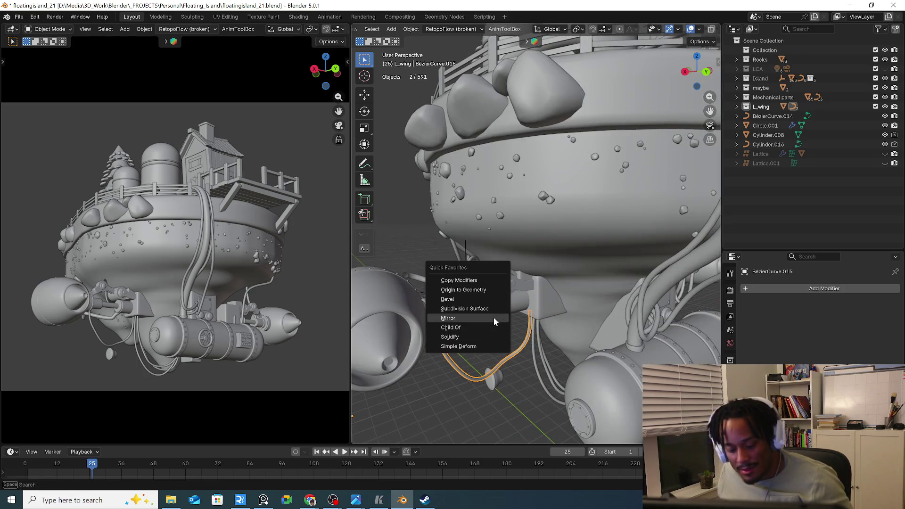
left_click(494, 318)
scroll(569, 329, "down", 4)
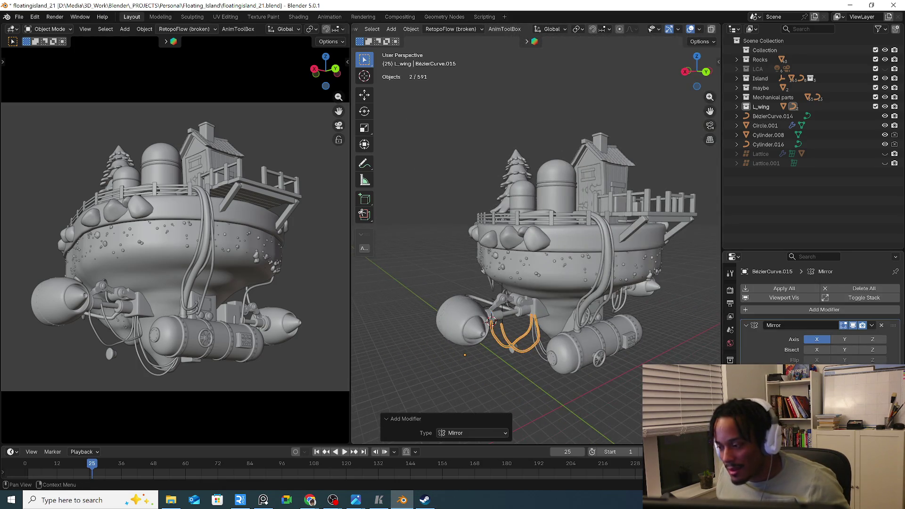
key("e")
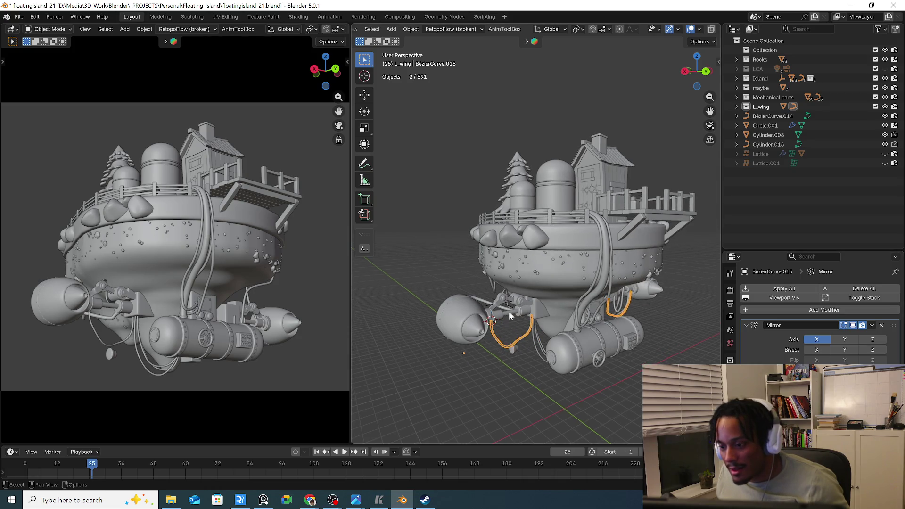
scroll(509, 312, "up", 4)
key("ctrl+z")
Give BezierCurve.016 a Mirror modifier with a picked mirror object
key("q")
left_click(506, 273)
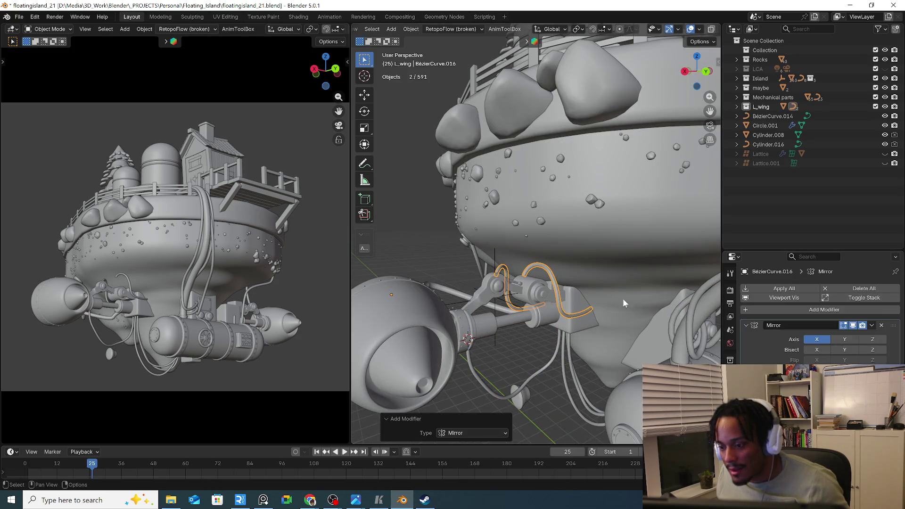
key("e")
left_click(622, 300)
mouse_move(622, 301)
middle_mouse_down()
mouse_move(533, 335)
mouse_move(563, 321)
mouse_move(552, 322)
middle_mouse_up()
scroll(533, 338, "down", 5)
scroll(576, 318, "down", 2)
scroll(549, 315, "down", 2)
scroll(581, 319, "up", 2)
scroll(587, 312, "up", 2)
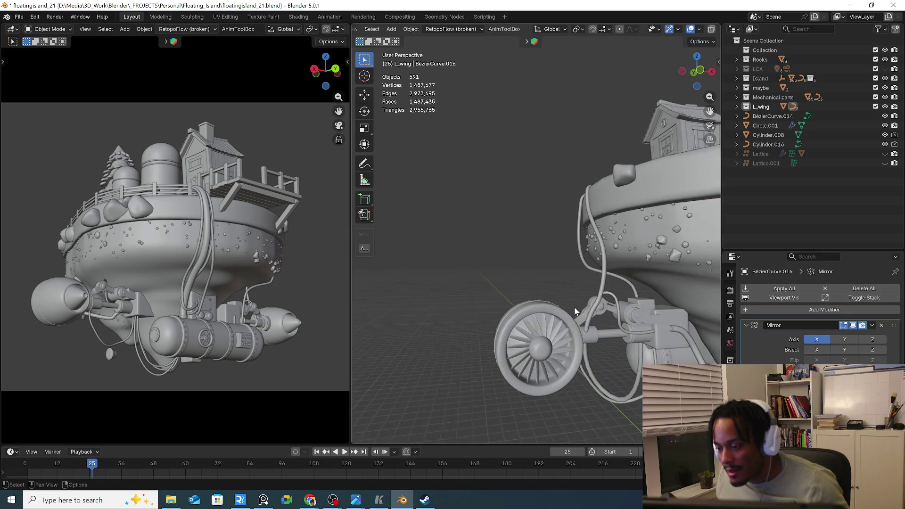
scroll(573, 311, "up", 1)
Apply the Mirror on the wing engine Cylinder.046 and isolate the engine pair in Local View
left_click(570, 317)
scroll(571, 316, "down", 2)
middle_click_drag(505, 297, 577, 296)
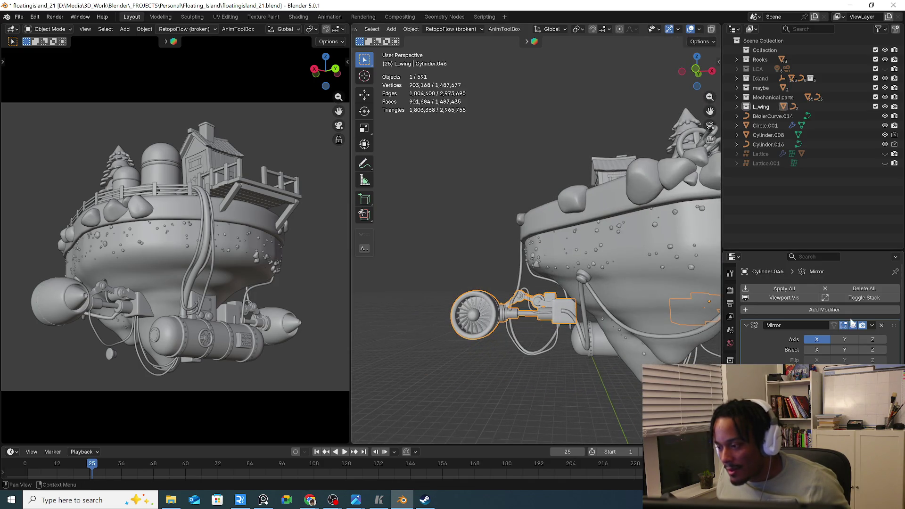
left_click(872, 326)
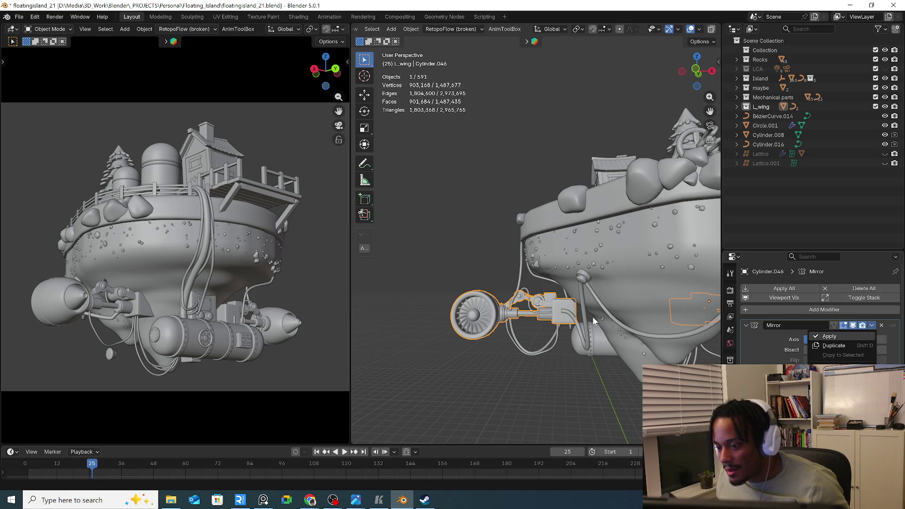
key("Return")
key("KP_Divide")
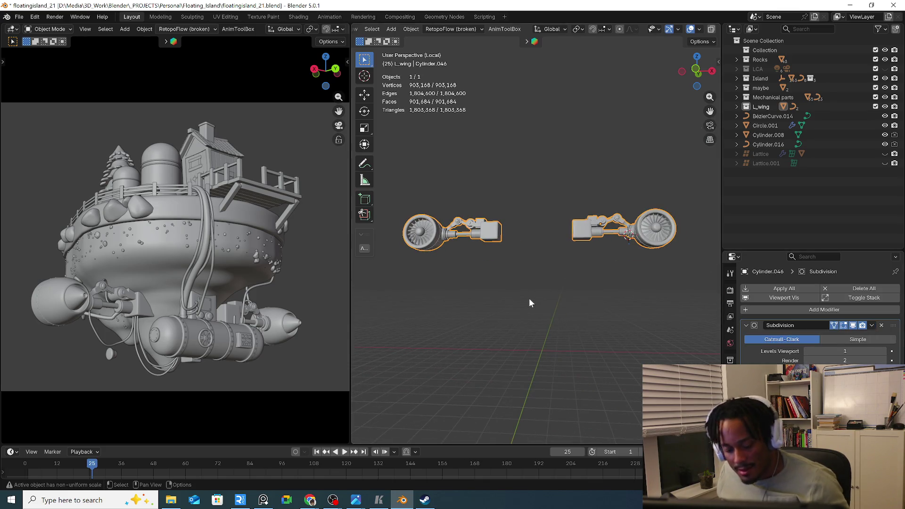
In Edit Mode wireframe, box-select the left engine's geometry and separate it by Selection
key("Tab")
middle_click_drag(547, 296, 545, 298)
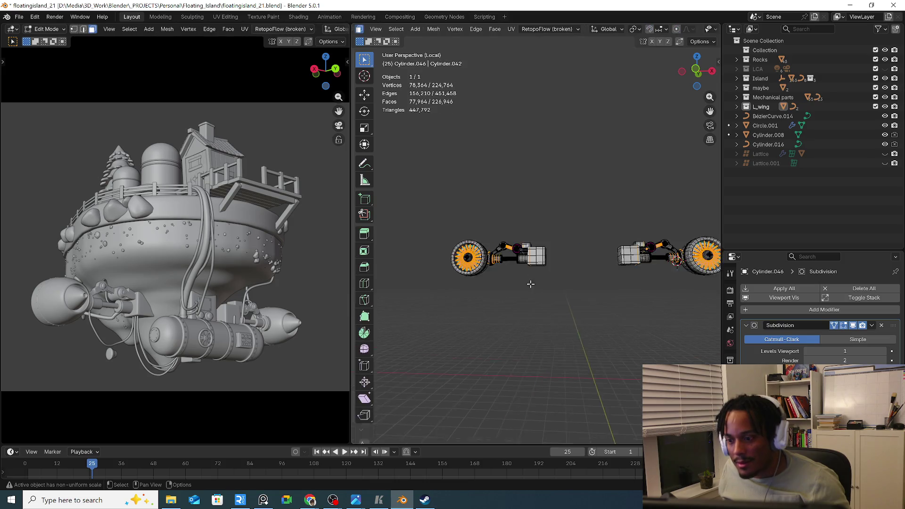
scroll(500, 282, "up", 2)
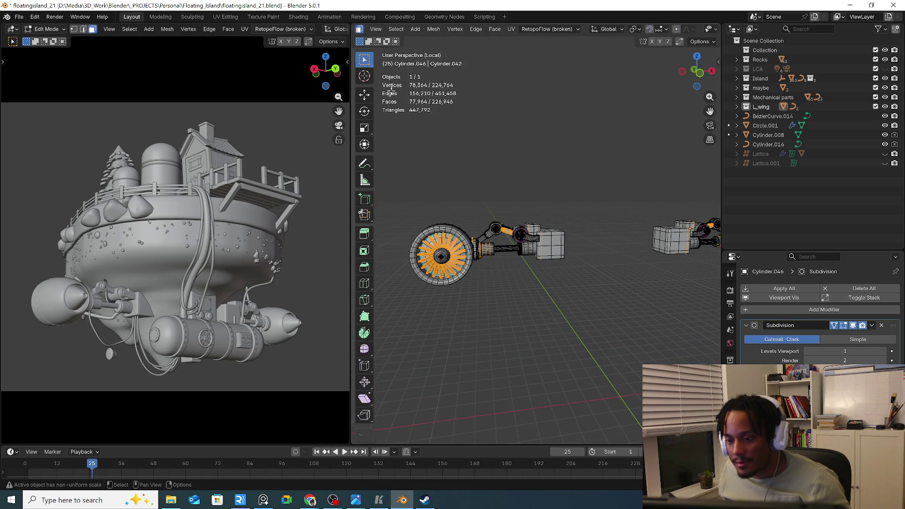
scroll(381, 29, "up", 3)
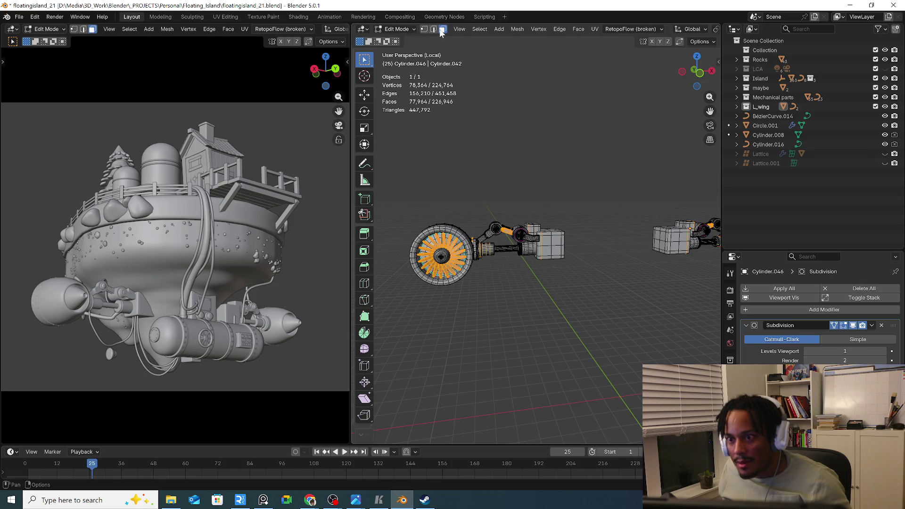
key("alt+a")
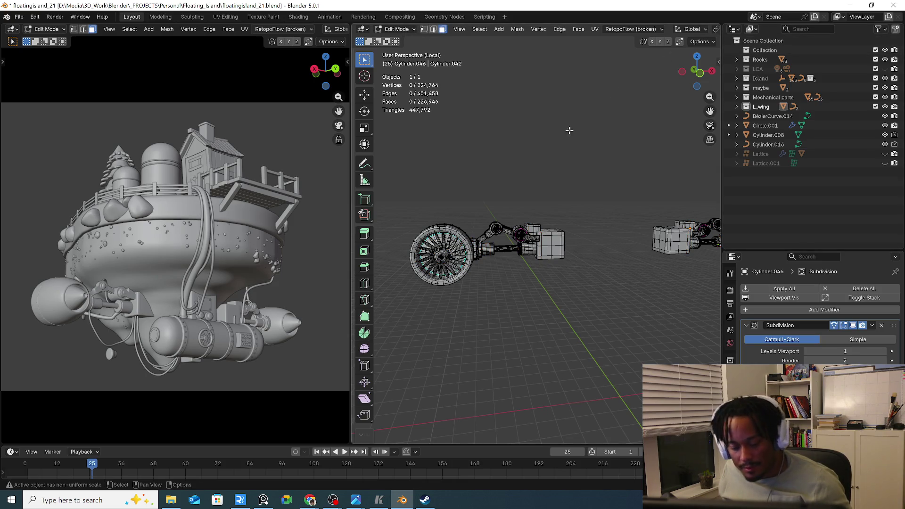
key("shift+z")
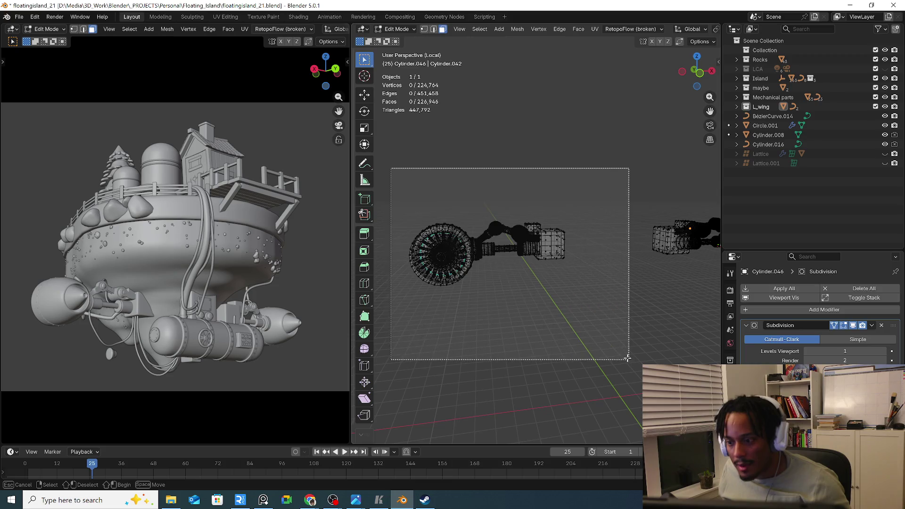
left_click_drag(393, 171, 633, 362)
middle_click_drag(632, 362, 505, 300)
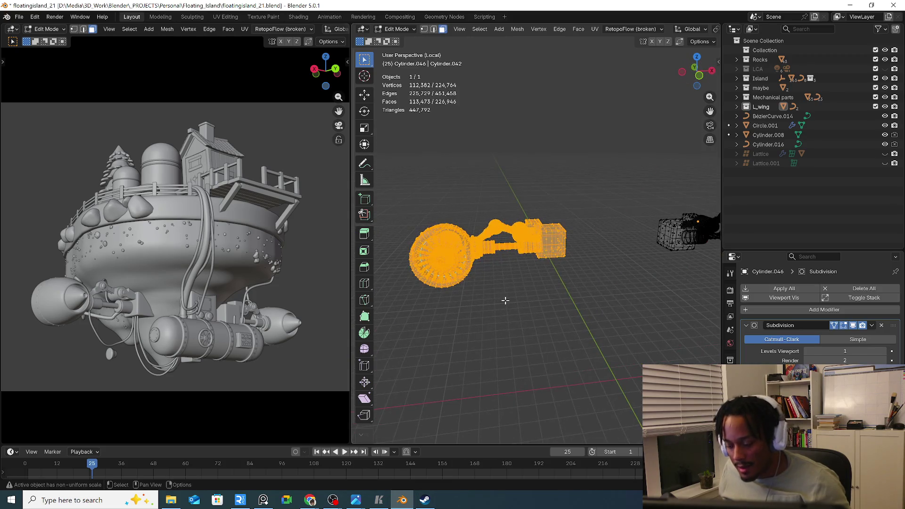
key("p")
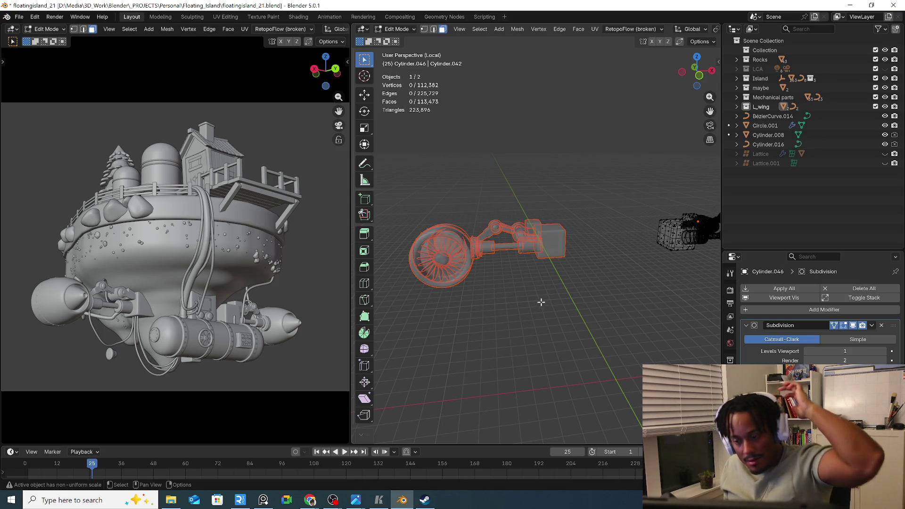
Select the separated left engine Cylinder.009 and view the whole island from the front
key("Tab")
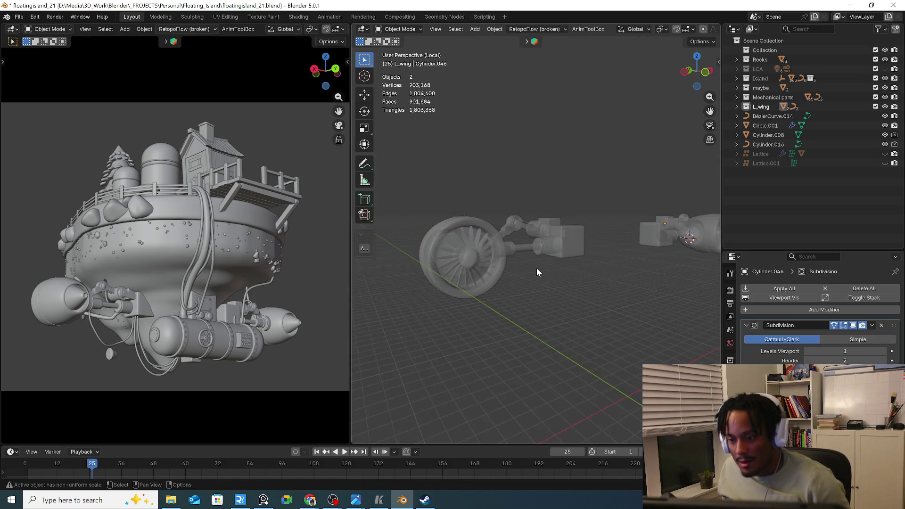
left_click(570, 245)
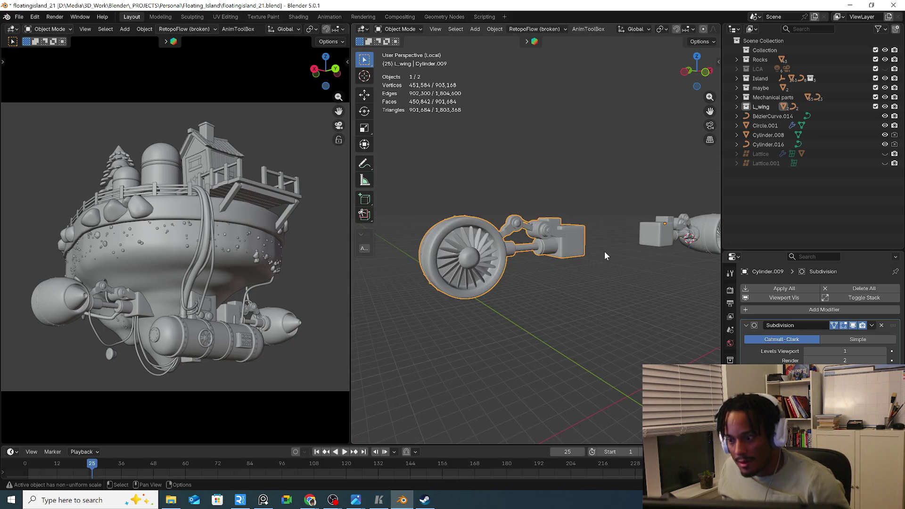
mouse_move(605, 251)
middle_mouse_down()
mouse_move(541, 267)
mouse_move(591, 279)
middle_mouse_up()
key("KP_Divide")
key("KP_1")
scroll(554, 280, "up", 1)
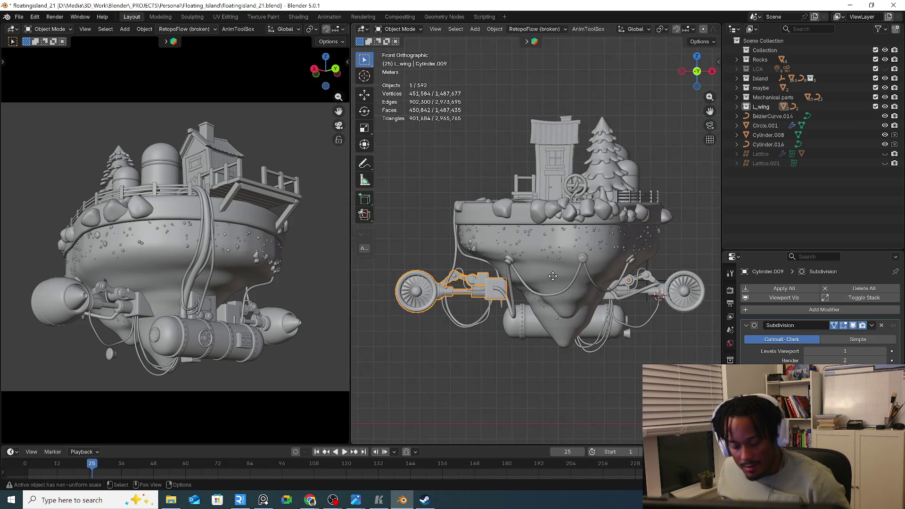
Move the engine about 1.42 m along X toward the hull and deselect it
key("g")
key("x")
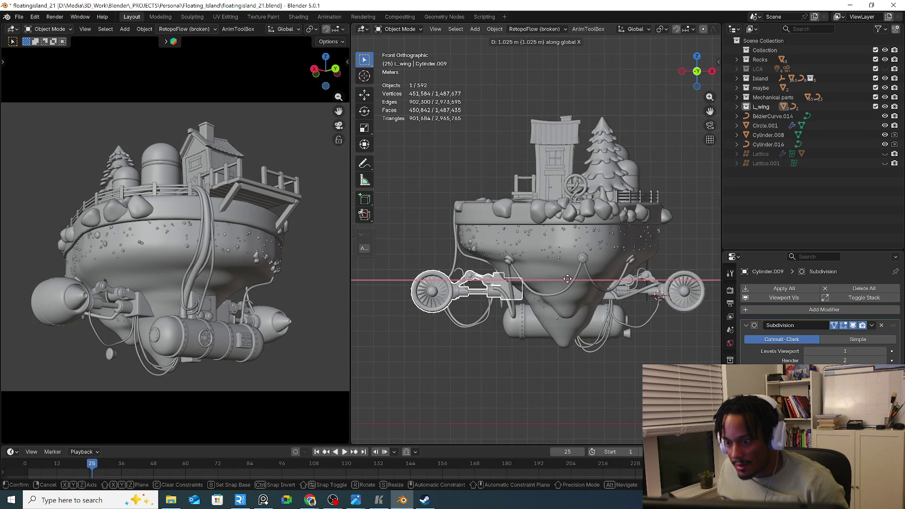
left_click(574, 282)
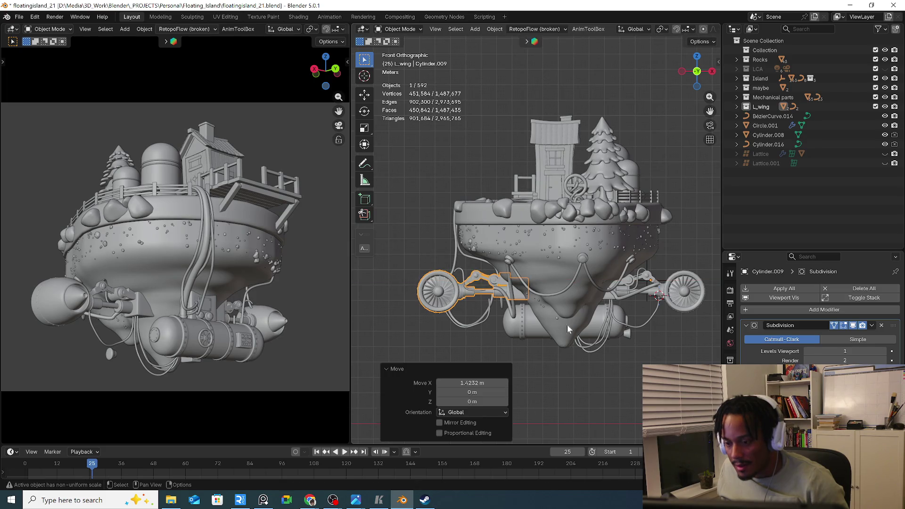
left_click(590, 369)
middle_click_drag(519, 323, 639, 323)
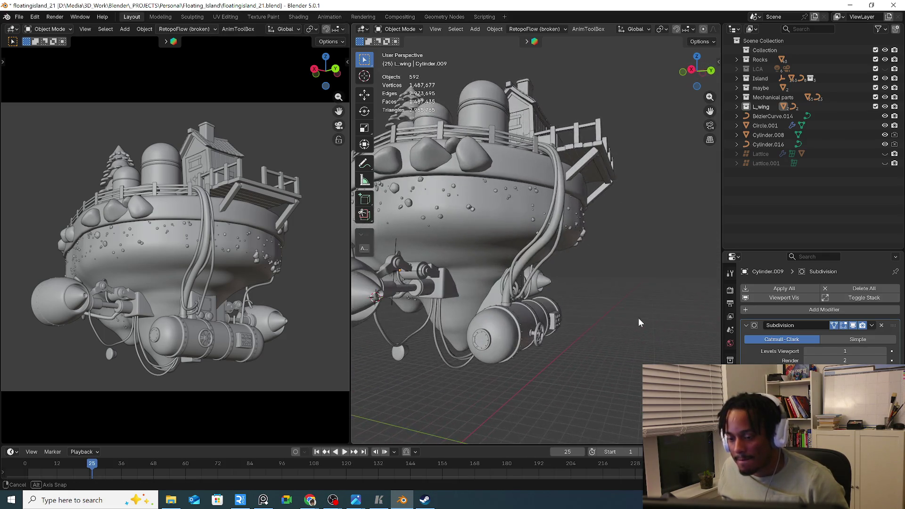
middle_click_drag(468, 296, 602, 304)
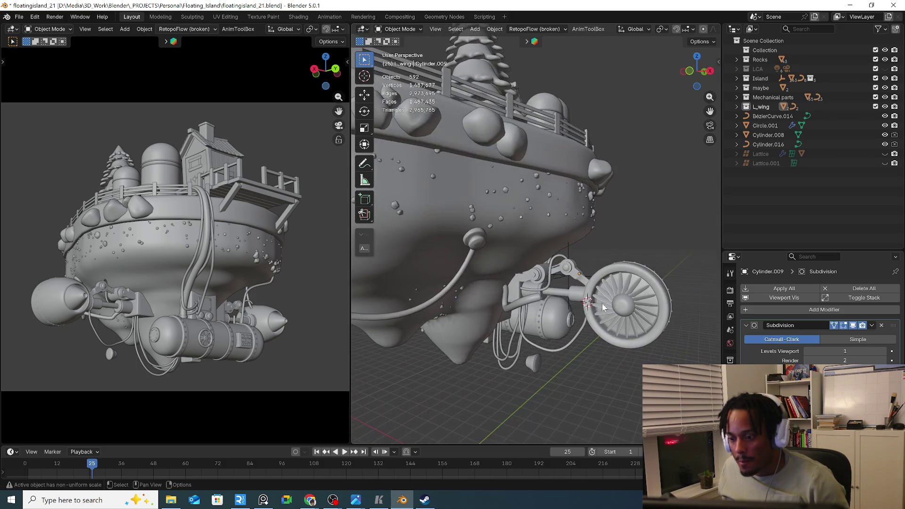
Edit BezierCurve.007 and move and rotate its upper end control point toward the hull
left_click(538, 306)
mouse_move(537, 306)
middle_mouse_down()
mouse_move(474, 326)
mouse_move(529, 321)
middle_mouse_up()
key("Tab")
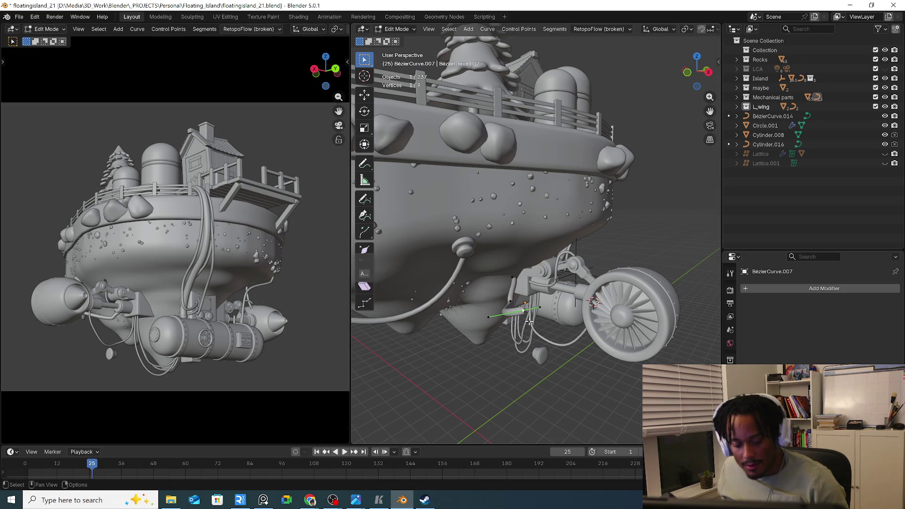
mouse_move(540, 314)
middle_mouse_down()
mouse_move(528, 305)
mouse_move(578, 287)
mouse_move(537, 299)
middle_mouse_up()
key("g")
left_click(566, 290)
key("r")
left_click(508, 245)
mouse_move(508, 245)
middle_mouse_down()
mouse_move(607, 354)
mouse_move(516, 252)
mouse_move(415, 263)
mouse_move(432, 261)
middle_mouse_up()
Nudge the cable end and its handle until it sits on the round socket, then finish editing
key("g")
left_click(606, 354)
key("r")
key("Escape")
key("g")
left_click(495, 261)
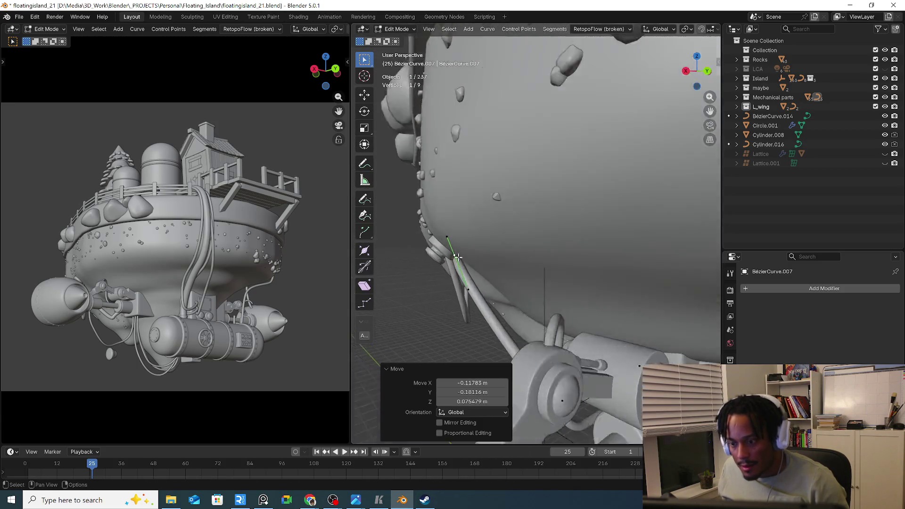
scroll(431, 260, "up", 4)
key("g")
scroll(440, 259, "down", 5)
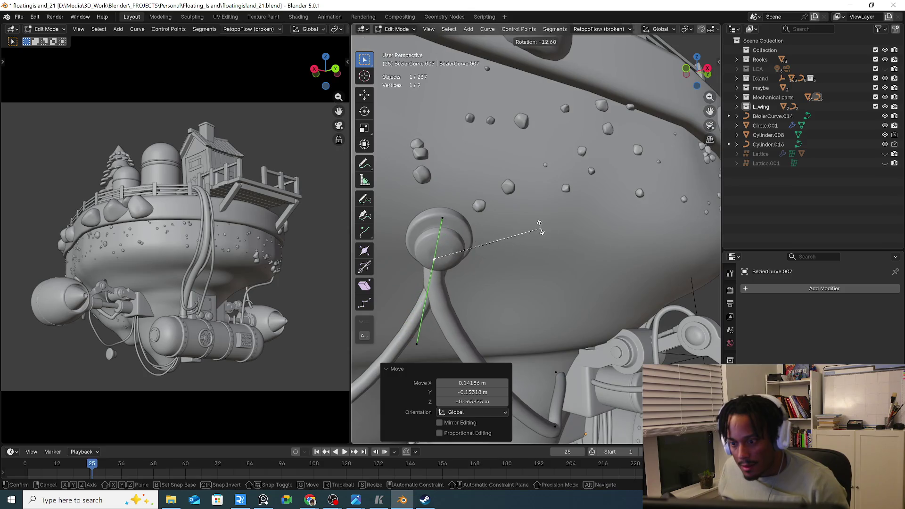
left_click(439, 283)
key("Tab")
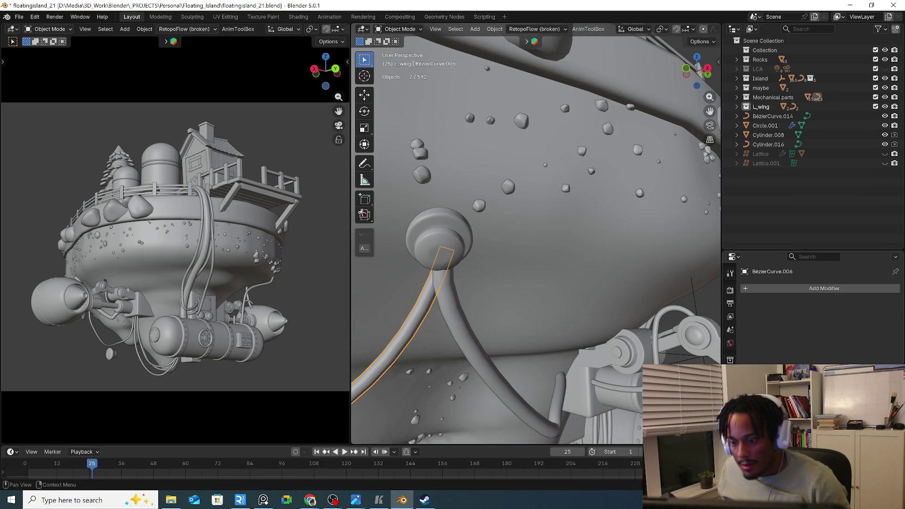
Review the cable's Geometry settings, keeping it as a thin tube
left_click(730, 431)
scroll(814, 311, "down", 2)
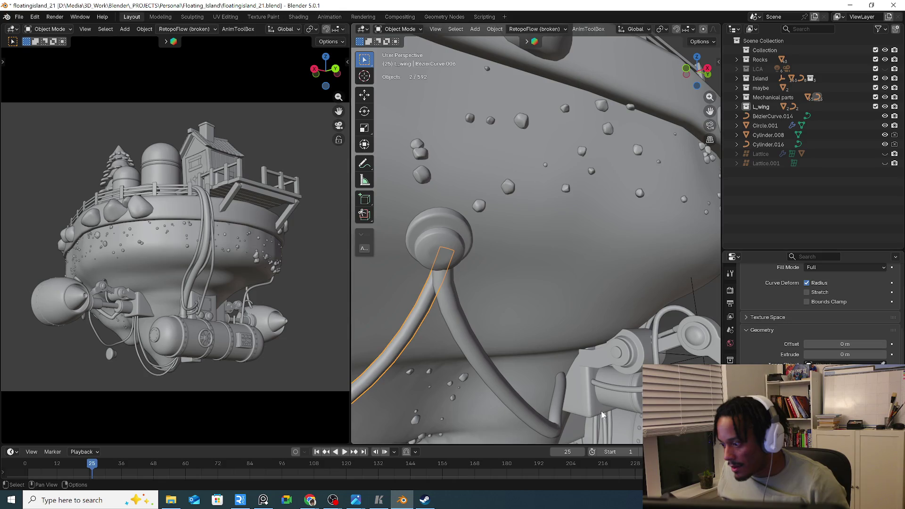
left_click(503, 391)
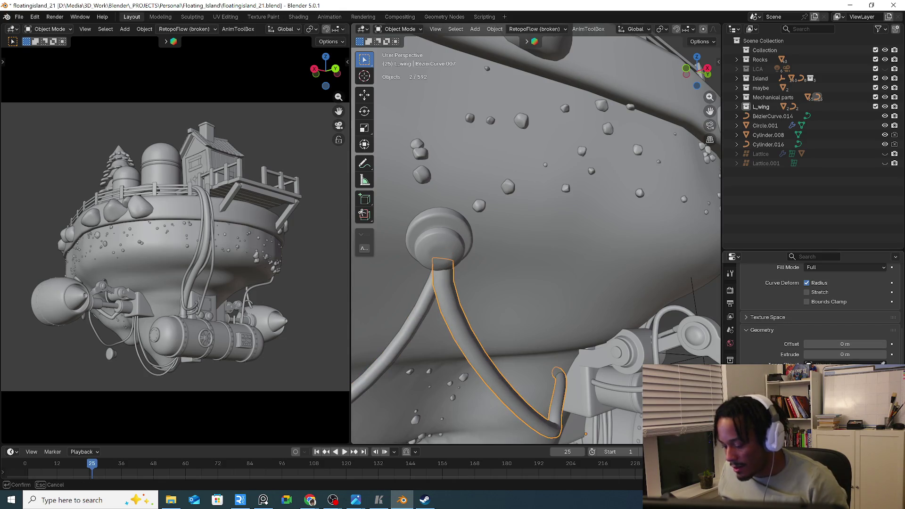
key("Return")
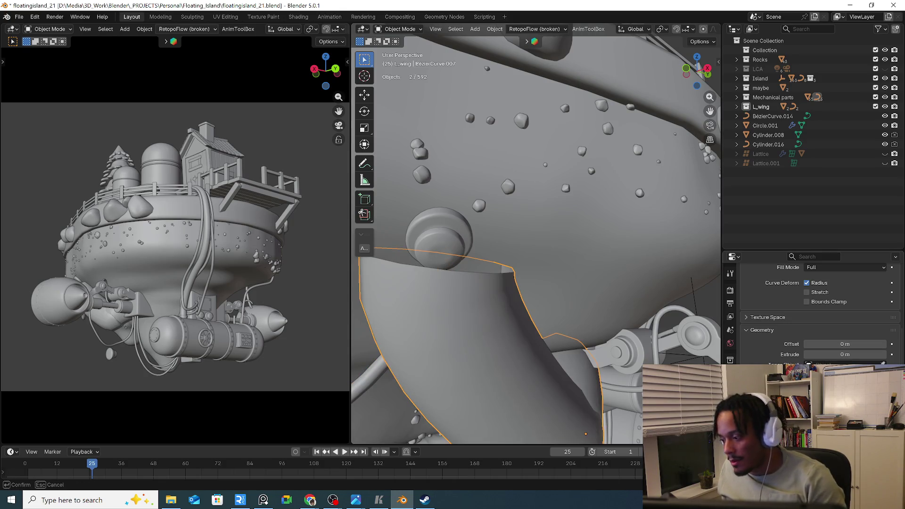
key("Escape")
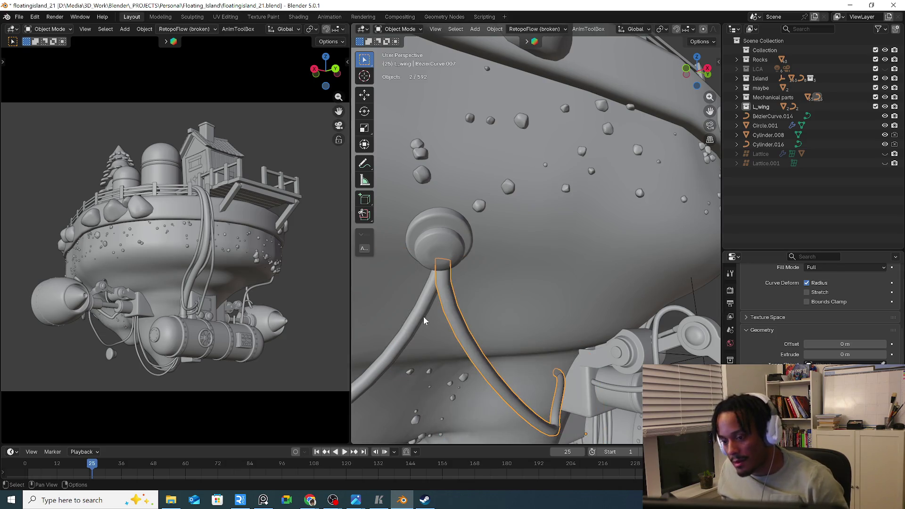
middle_click_drag(453, 314, 432, 260)
key("Tab")
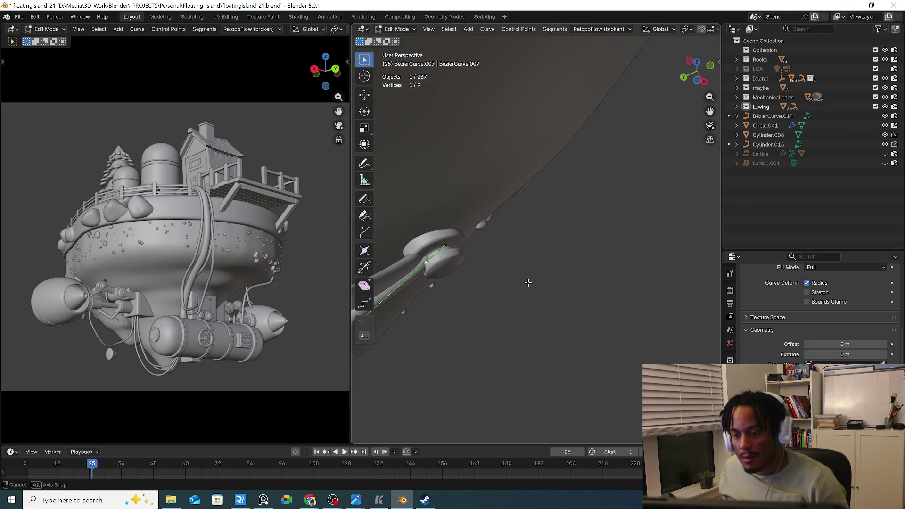
Rotate the selected cable points in stages so the run heads toward the engine housing
mouse_move(443, 282)
middle_mouse_down()
mouse_move(397, 289)
mouse_move(496, 350)
middle_mouse_up()
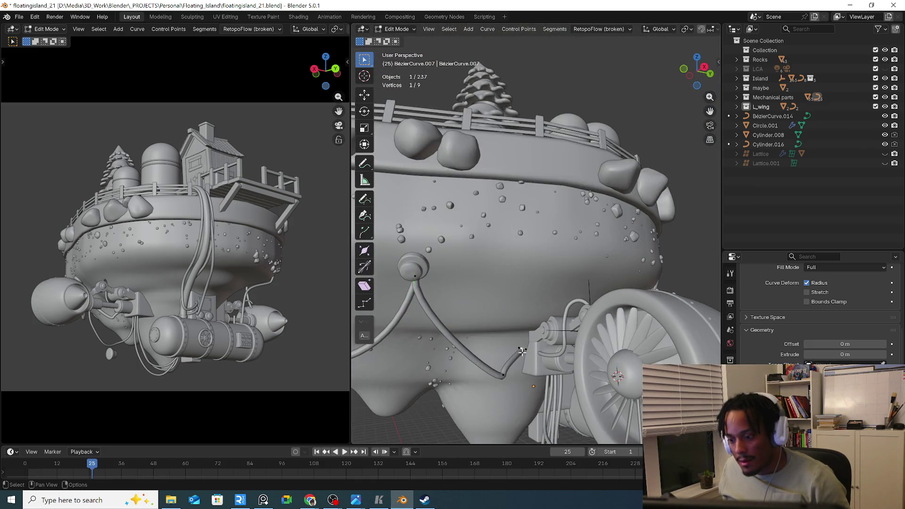
middle_click_drag(521, 351, 527, 358)
left_click_drag(526, 358, 531, 358)
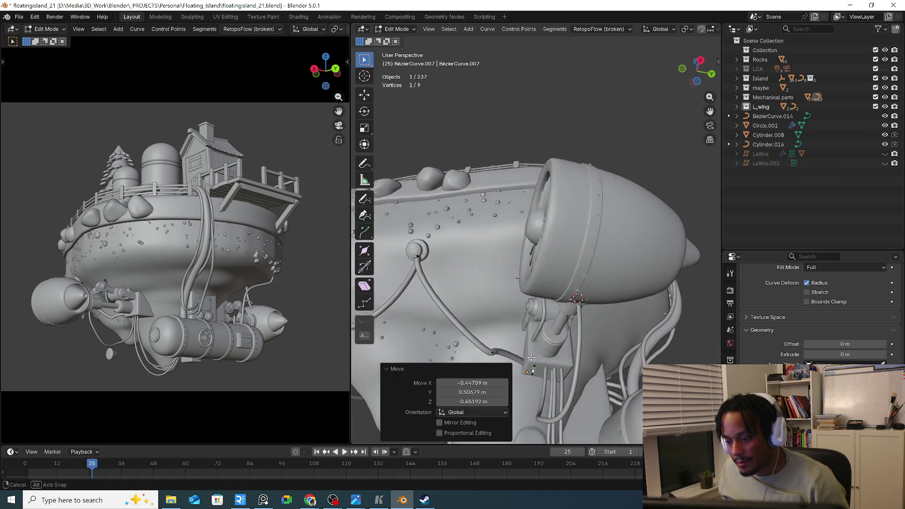
middle_click_drag(531, 358, 622, 298)
key("r")
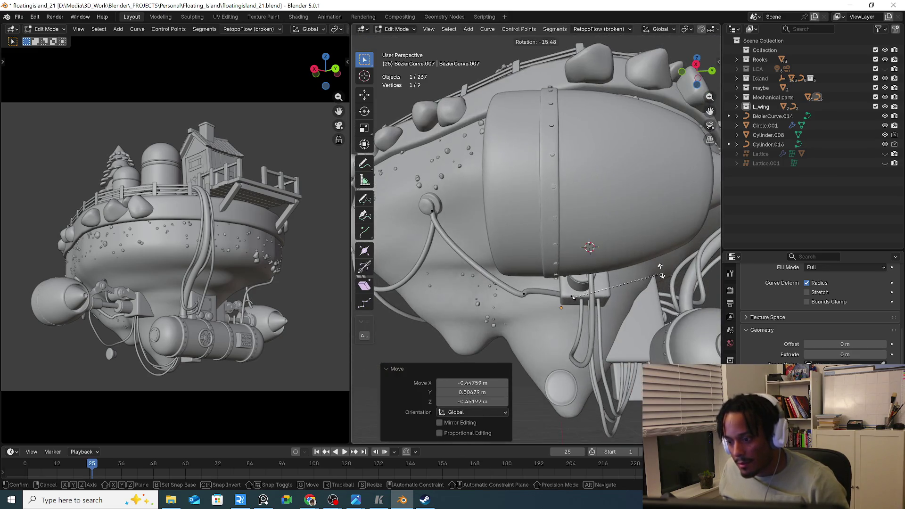
left_click(591, 220)
mouse_move(592, 221)
middle_mouse_down()
mouse_move(575, 328)
mouse_move(584, 334)
middle_mouse_up()
key("r")
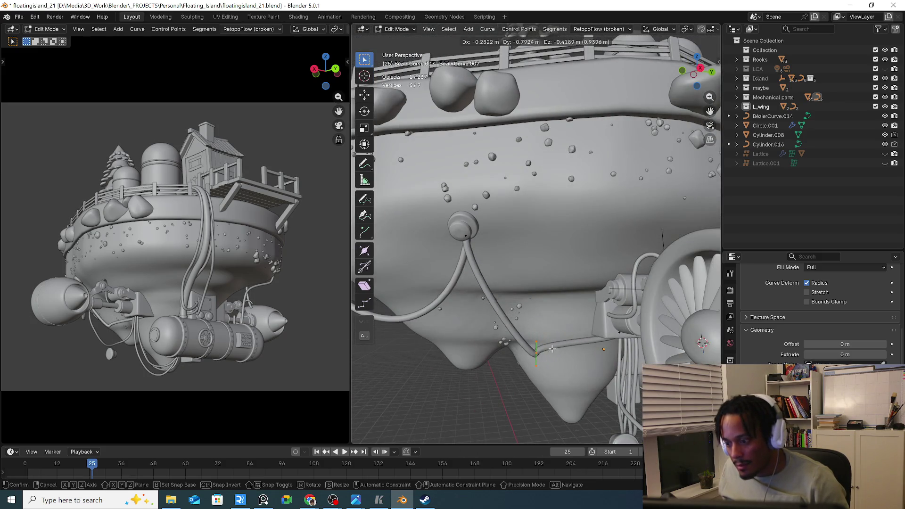
left_click(569, 436)
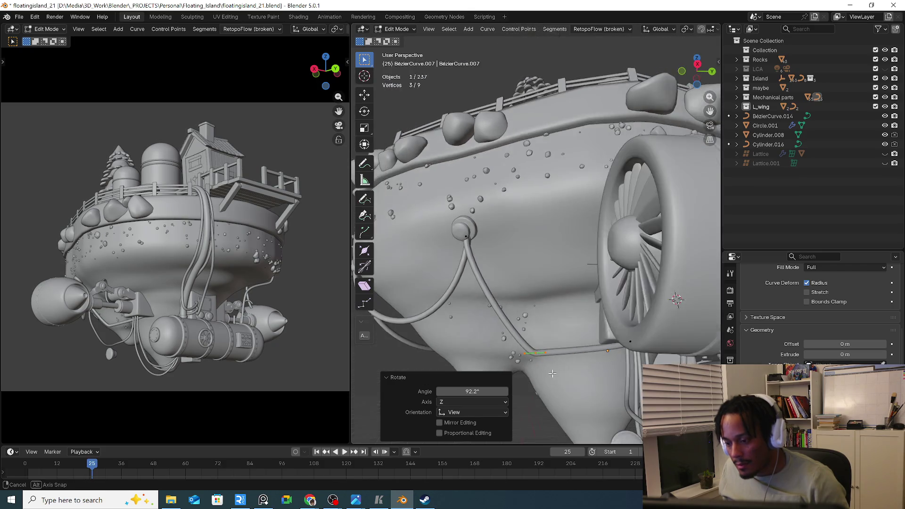
mouse_move(569, 436)
middle_mouse_down()
mouse_move(638, 355)
mouse_move(658, 350)
middle_mouse_up()
key("r")
left_click(620, 423)
Move and rotate the single end point of the cable onto the engine housing
left_click(639, 356)
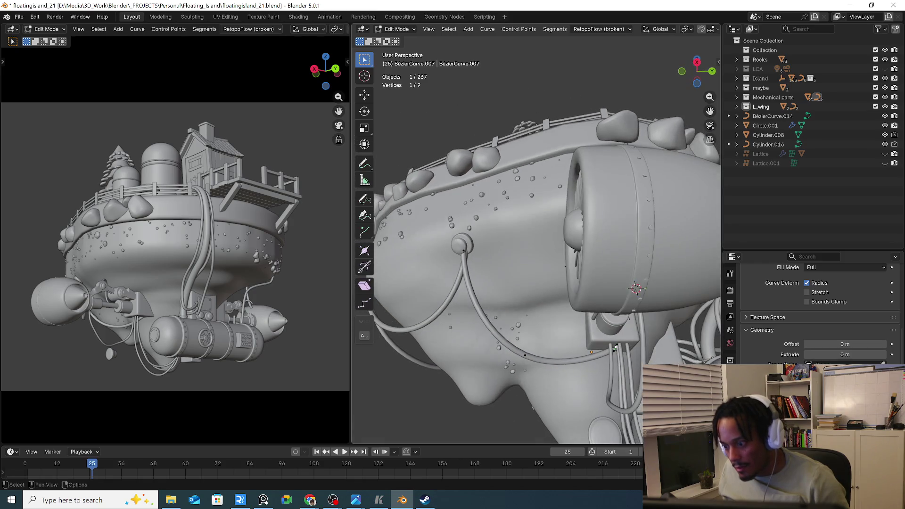
key("g")
left_click(659, 350)
key("g")
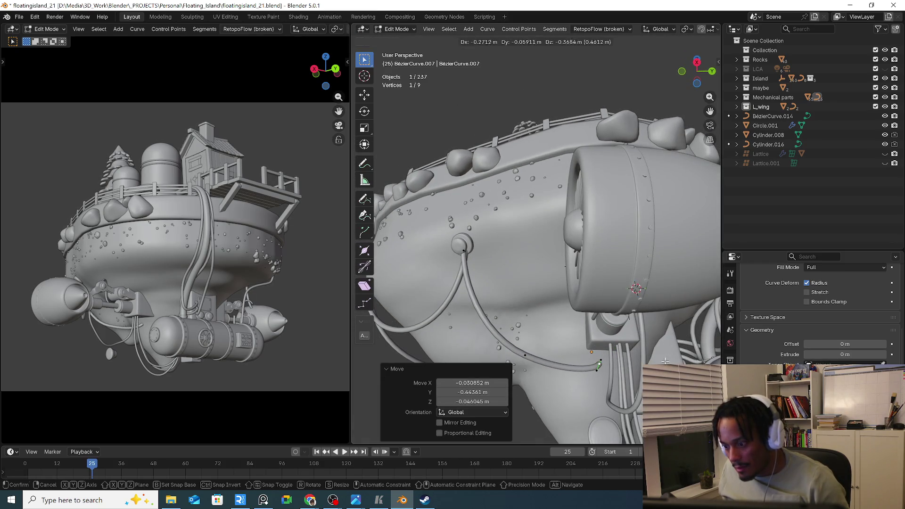
left_click(665, 361)
key("r")
left_click(607, 337)
middle_click_drag(607, 337, 623, 305)
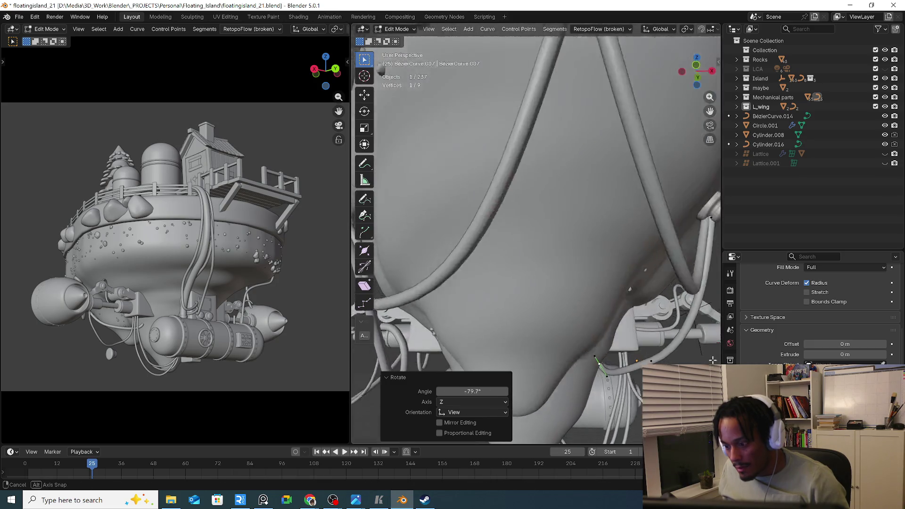
middle_click_drag(600, 362, 602, 297)
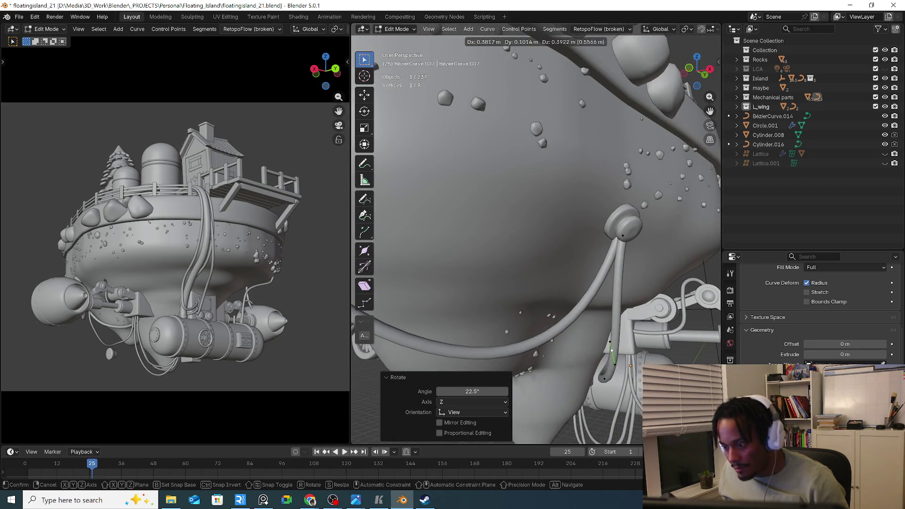
scroll(601, 283, "down", 3)
Shift and rotate the middle cable points so the curve hugs the island underside
key("g")
mouse_move(632, 356)
middle_mouse_down()
mouse_move(646, 336)
mouse_move(619, 366)
middle_mouse_up()
left_click(646, 336)
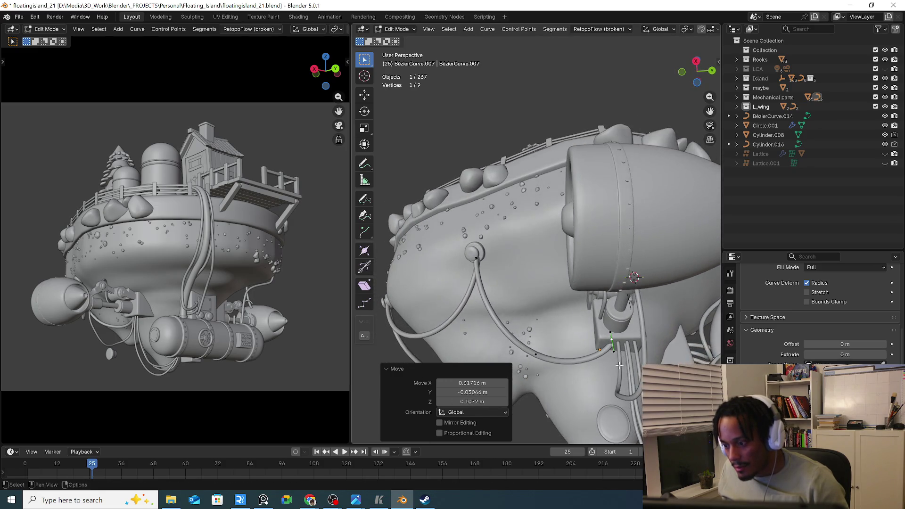
key("g")
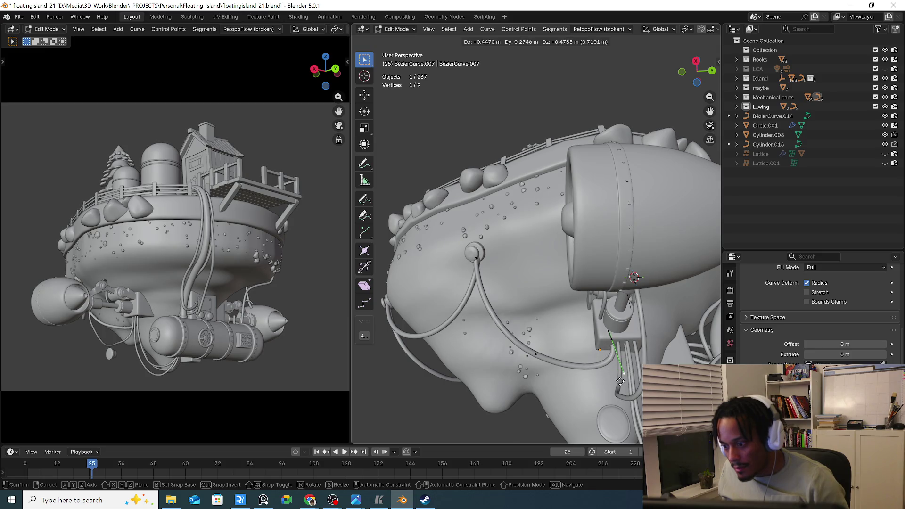
left_click(620, 382)
key("g")
left_click(624, 330)
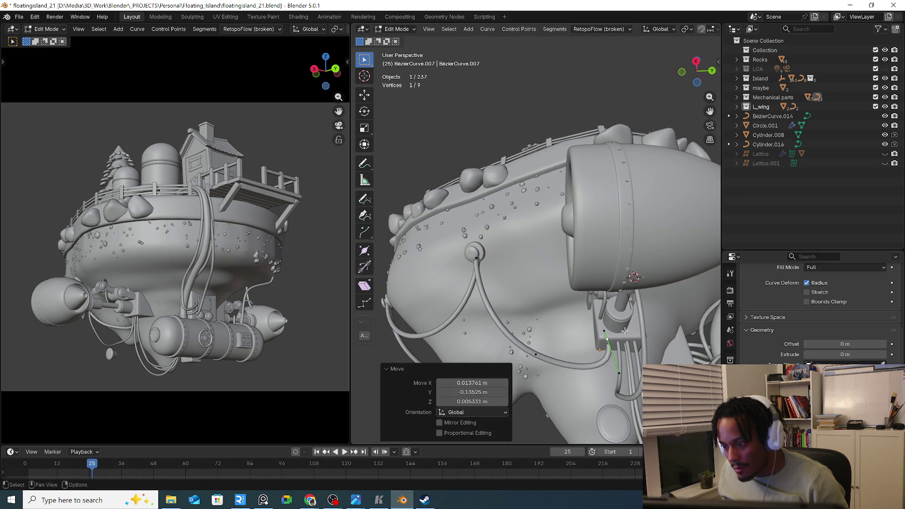
key("r")
left_click(598, 331)
mouse_move(598, 331)
middle_mouse_down()
mouse_move(630, 385)
mouse_move(616, 361)
middle_mouse_up()
Slide the remaining points along the hull to the fitting and leave curve editing
key("g")
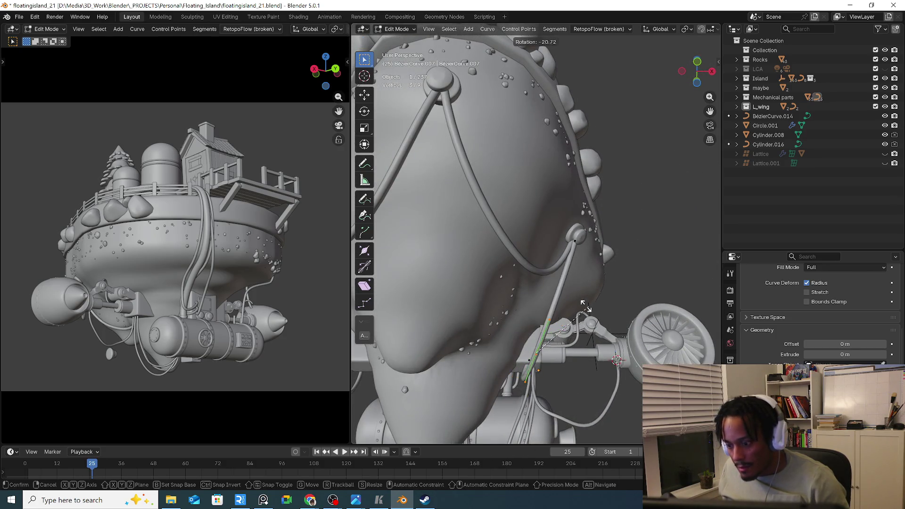
left_click(566, 317)
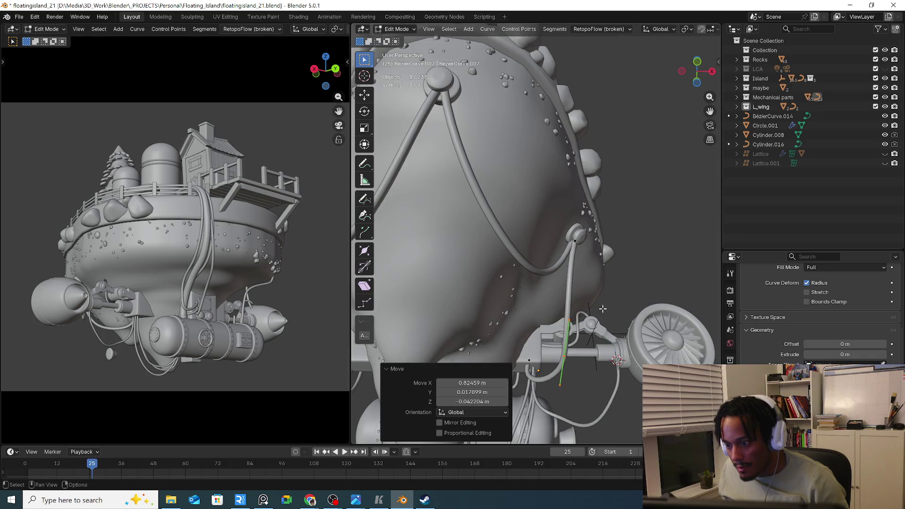
mouse_move(566, 317)
middle_mouse_down()
mouse_move(527, 343)
mouse_move(583, 312)
mouse_move(421, 313)
middle_mouse_up()
key("g")
left_click(538, 332)
key("g")
left_click(583, 312)
scroll(565, 316, "down", 8)
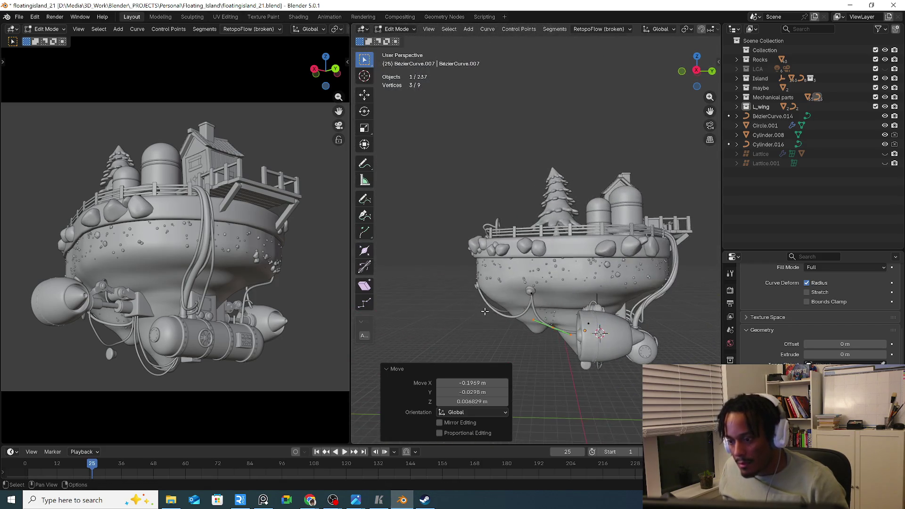
key("Tab")
scroll(500, 327, "down", 2)
Select the long cable BezierCurve.003 looping to the right engine and start editing its points
middle_click_drag(500, 326, 601, 343)
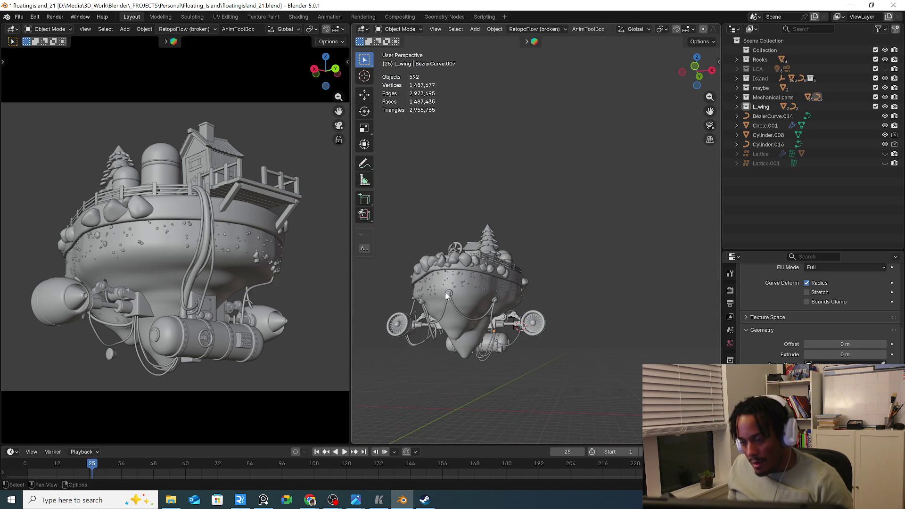
scroll(602, 342, "up", 5)
scroll(578, 345, "down", 4)
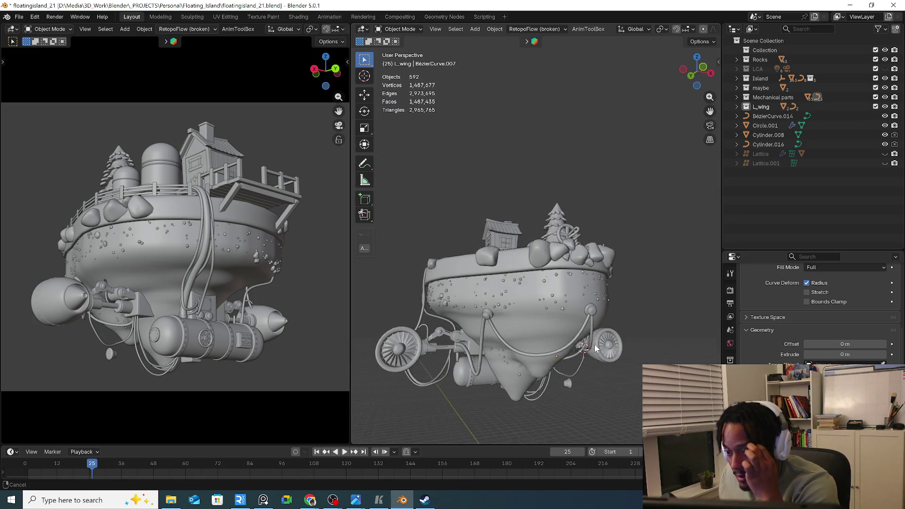
scroll(593, 344, "up", 1)
left_click(593, 345)
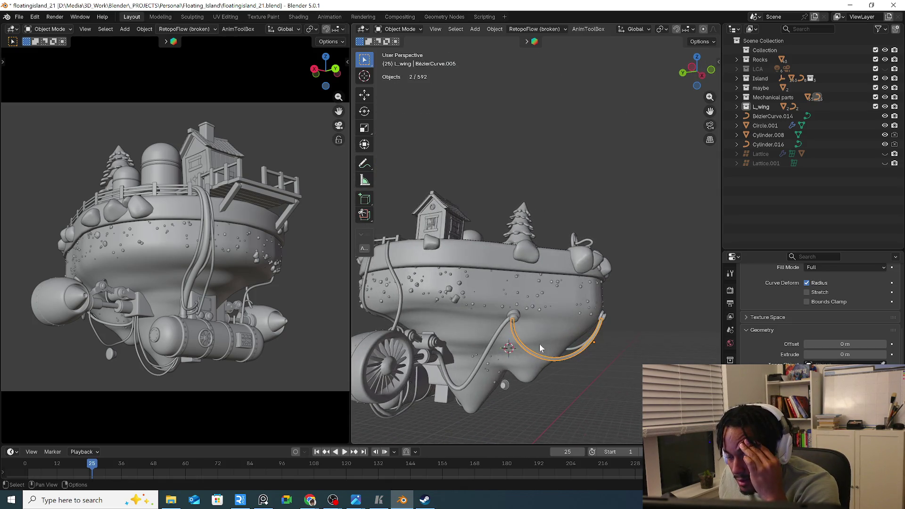
middle_click_drag(593, 344, 477, 342)
scroll(638, 335, "up", 3)
middle_click_drag(636, 335, 604, 312)
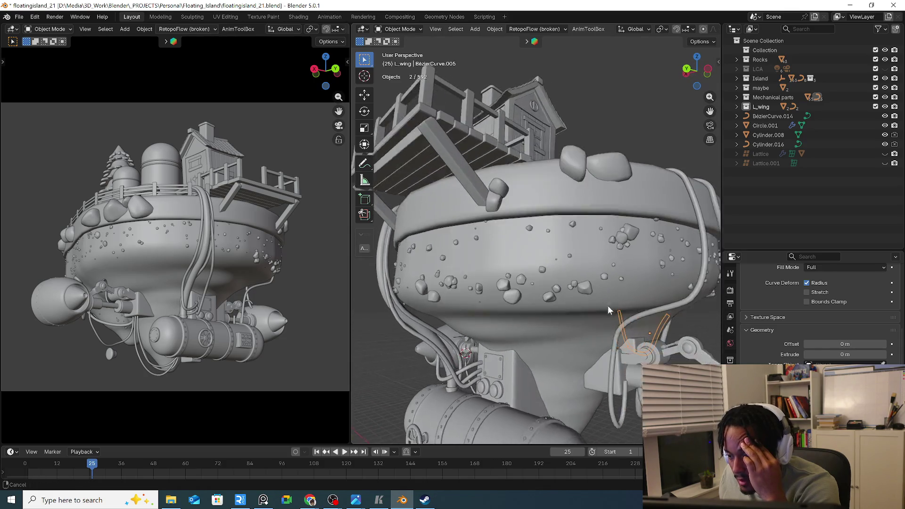
left_click(560, 333)
mouse_move(559, 333)
middle_mouse_down()
mouse_move(606, 310)
mouse_move(619, 357)
mouse_move(589, 358)
middle_mouse_up()
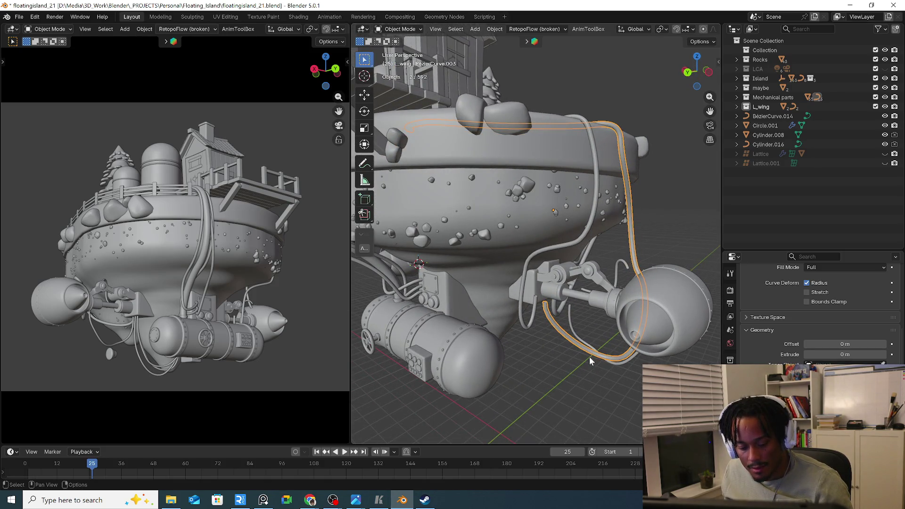
key("Tab")
Move and rotate BezierCurve.003's control points to bend its loop beside the right engine
mouse_move(645, 269)
middle_mouse_down()
mouse_move(661, 283)
mouse_move(622, 297)
mouse_move(652, 269)
mouse_move(637, 298)
middle_mouse_up()
key("g")
left_click(623, 297)
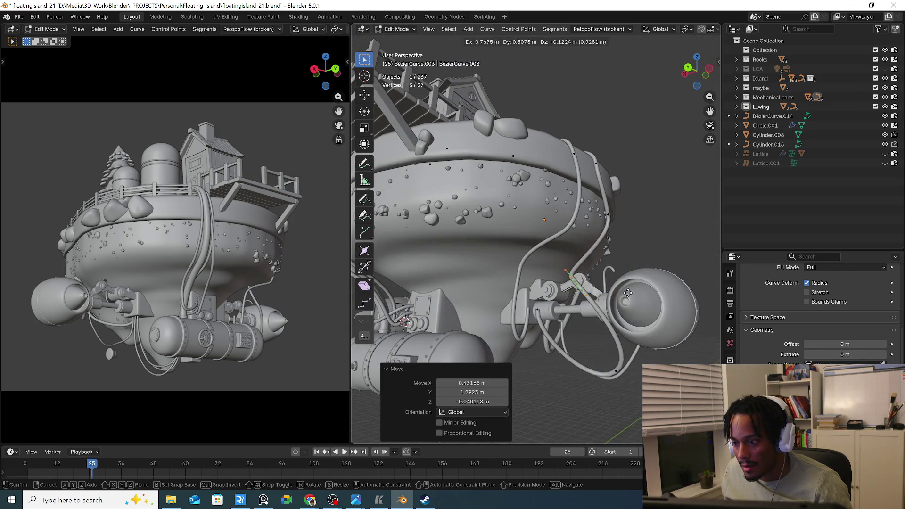
key("g")
left_click(587, 392)
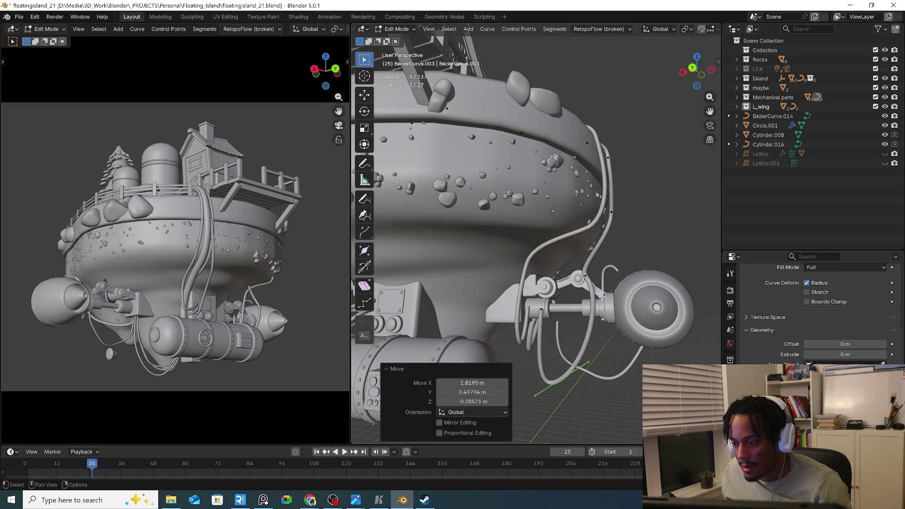
mouse_move(587, 393)
middle_mouse_down()
mouse_move(626, 325)
mouse_move(618, 335)
mouse_move(636, 233)
mouse_move(555, 315)
mouse_move(498, 282)
mouse_move(623, 297)
middle_mouse_up()
key("r")
left_click(622, 330)
key("g")
left_click(639, 228)
key("r")
key("g")
left_click(517, 290)
Box-select the lower cable points and move them under the engine
key("g")
left_click(498, 282)
key("b")
left_click_drag(658, 293, 607, 316)
middle_click_drag(608, 317, 623, 312)
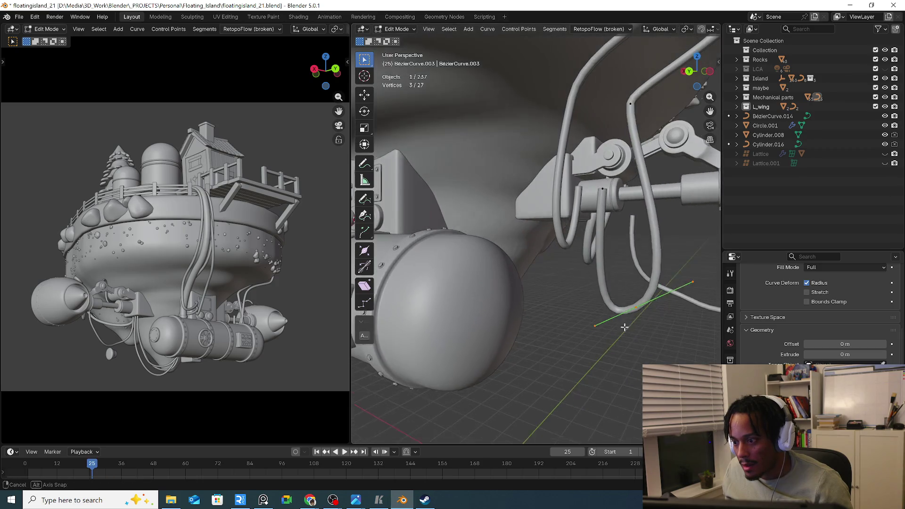
key("g")
left_click(634, 313)
middle_click_drag(617, 186, 658, 234)
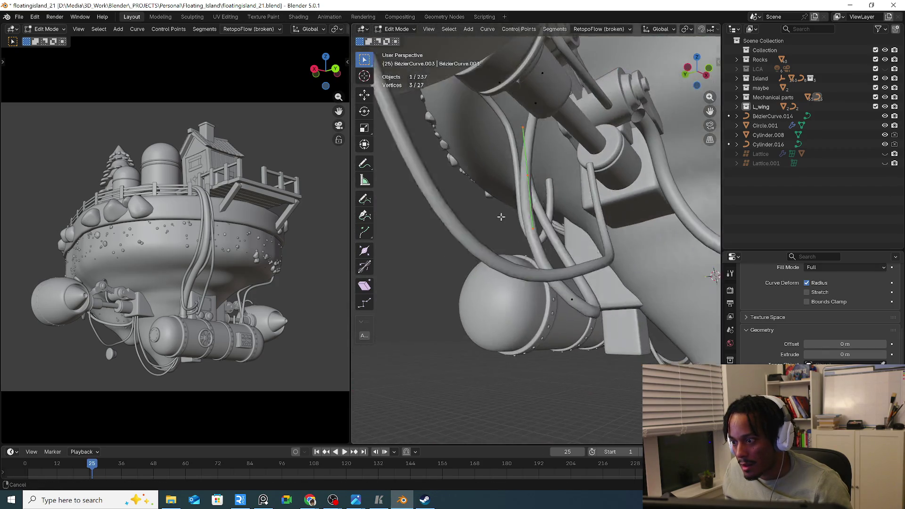
key("g")
left_click(684, 249)
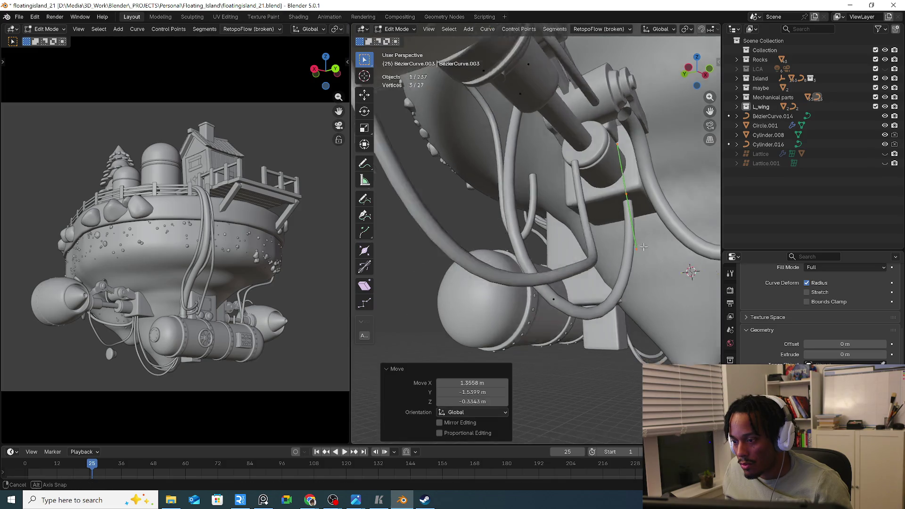
middle_click_drag(683, 249, 577, 200)
Straighten BezierCurve.004's points into a vertical run by the piston with ends on the housing
left_click(604, 205)
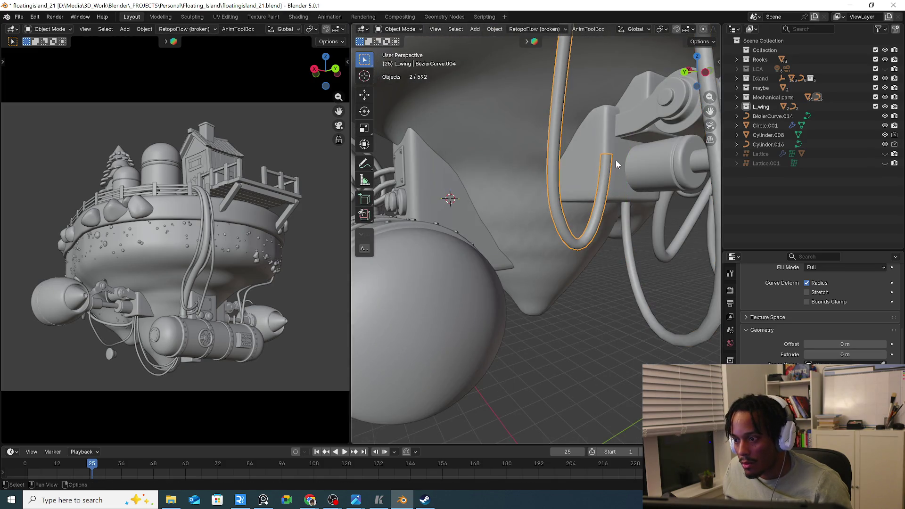
mouse_move(617, 161)
middle_mouse_down()
mouse_move(602, 233)
mouse_move(632, 246)
mouse_move(607, 239)
mouse_move(599, 250)
mouse_move(548, 224)
mouse_move(498, 229)
mouse_move(649, 248)
mouse_move(639, 290)
mouse_move(585, 296)
mouse_move(632, 241)
mouse_move(651, 295)
mouse_move(585, 285)
middle_mouse_up()
key("g")
left_click(609, 234)
key("g")
left_click(599, 250)
key("g")
left_click(538, 227)
key("g")
left_click(566, 241)
key("g")
left_click(623, 248)
Finish the curve and start editing another cable's control points
key("Tab")
left_click(638, 289)
key("Tab")
key("Tab")
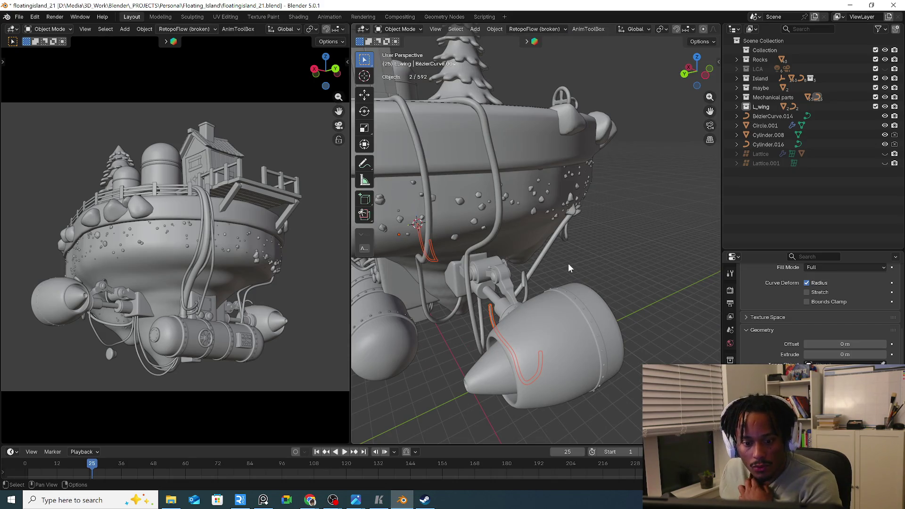
middle_click_drag(569, 264, 505, 265)
scroll(505, 265, "down", 3)
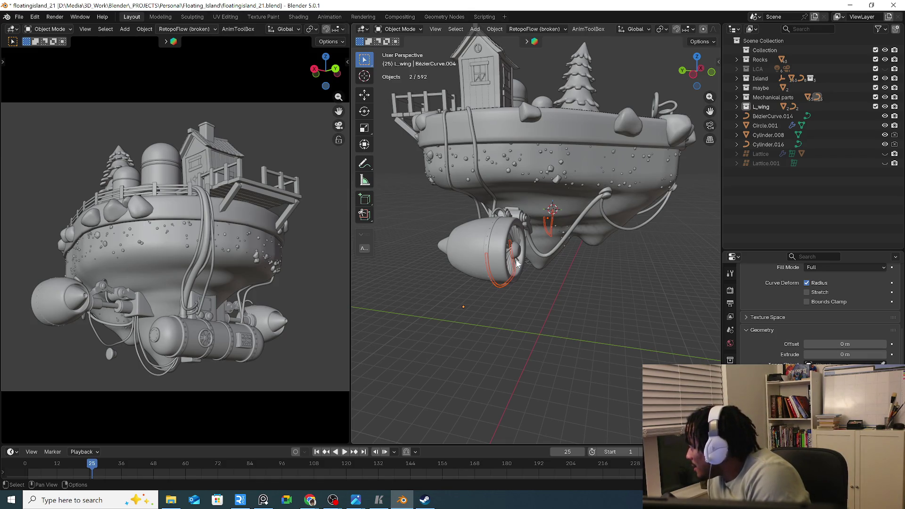
mouse_move(497, 276)
middle_mouse_down()
mouse_move(527, 310)
mouse_move(582, 275)
mouse_move(471, 342)
middle_mouse_up()
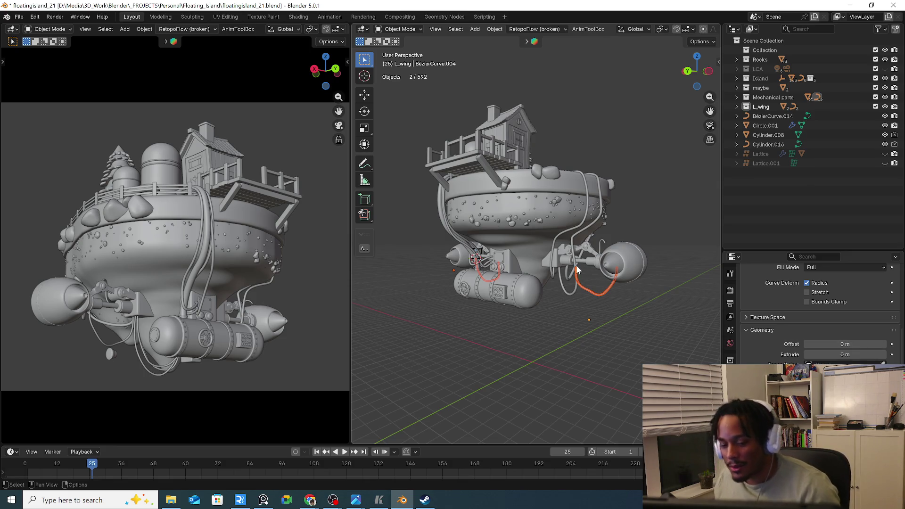
mouse_move(579, 271)
middle_mouse_down()
mouse_move(581, 299)
mouse_move(576, 286)
middle_mouse_up()
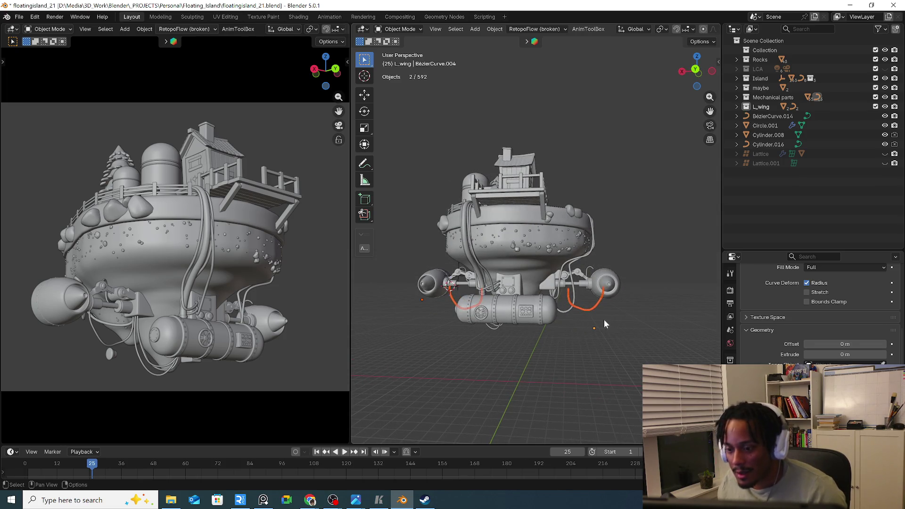
scroll(600, 310, "up", 4)
mouse_move(606, 305)
middle_mouse_down()
mouse_move(610, 329)
mouse_move(505, 326)
mouse_move(536, 355)
mouse_move(573, 310)
middle_mouse_up()
key("Tab")
key("Tab")
left_click(535, 354)
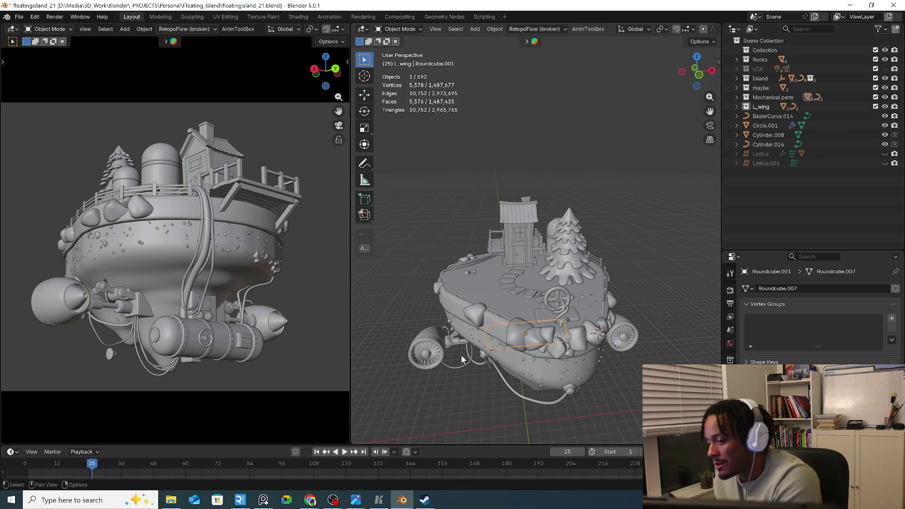
Select the engine linkage curve and try to apply its Mirror modifier, which fails on curves
middle_click_drag(493, 383, 491, 356)
scroll(479, 346, "up", 3)
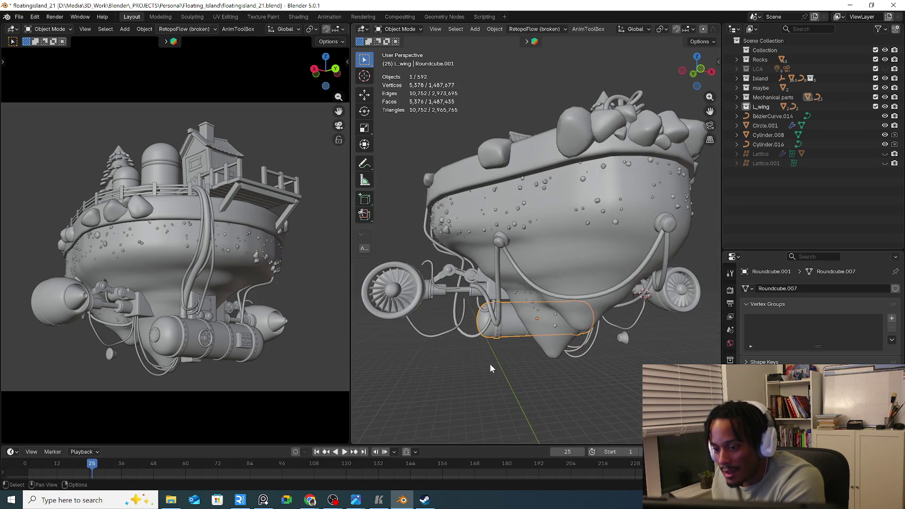
left_click(460, 334)
left_click(448, 297)
key("Tab")
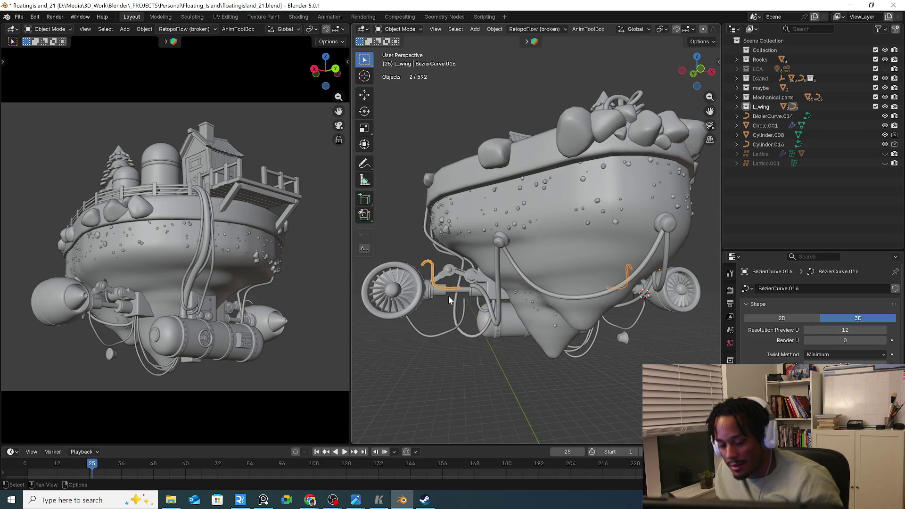
scroll(446, 298, "up", 5)
mouse_move(446, 298)
middle_mouse_down()
mouse_move(588, 292)
mouse_move(541, 302)
mouse_move(434, 280)
middle_mouse_up()
scroll(509, 296, "down", 5)
scroll(588, 292, "up", 3)
scroll(541, 302, "up", 2)
key("Tab")
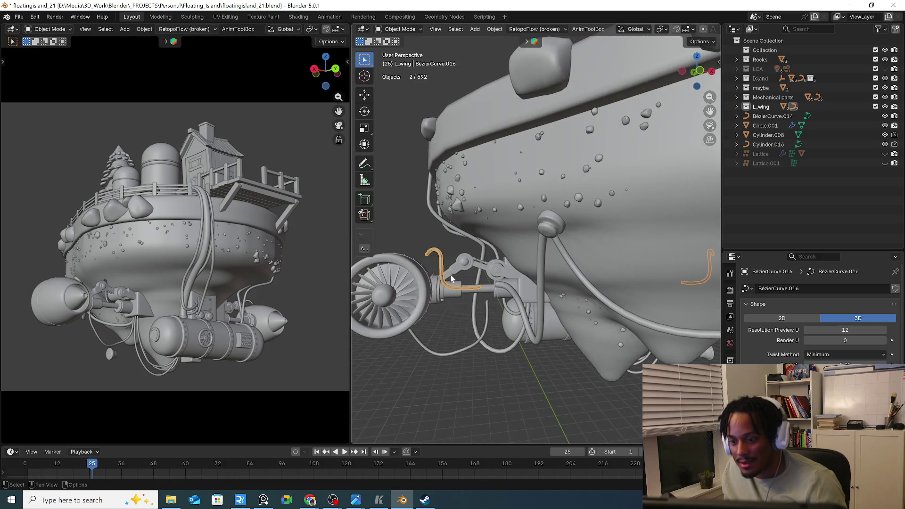
scroll(451, 278, "down", 3)
middle_click_drag(567, 314, 552, 311)
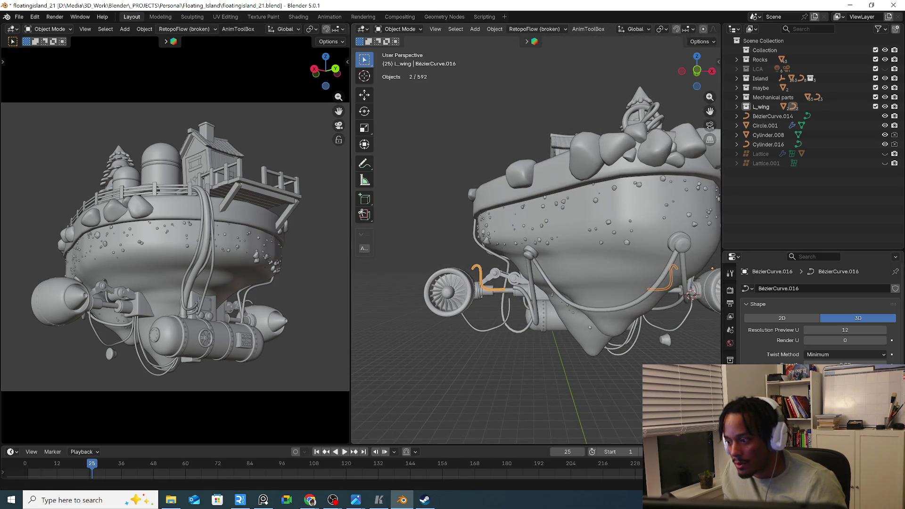
left_click(731, 273)
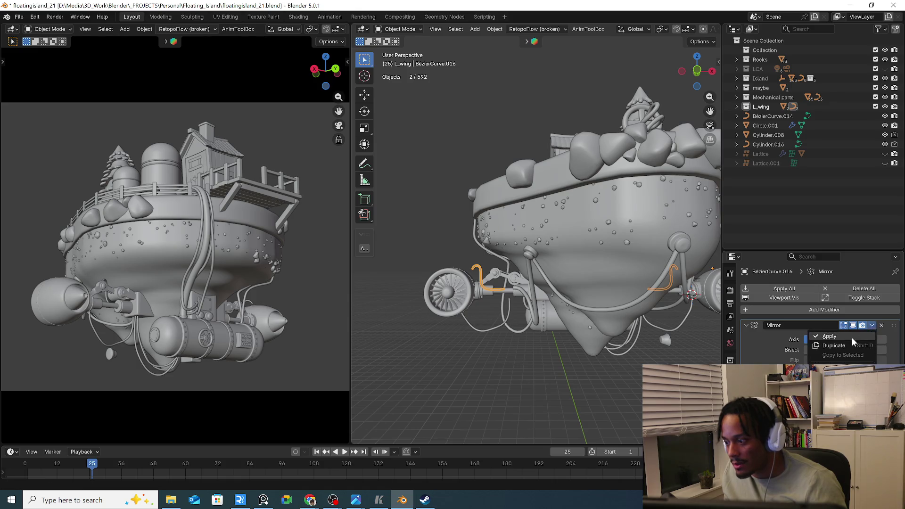
left_click(852, 338)
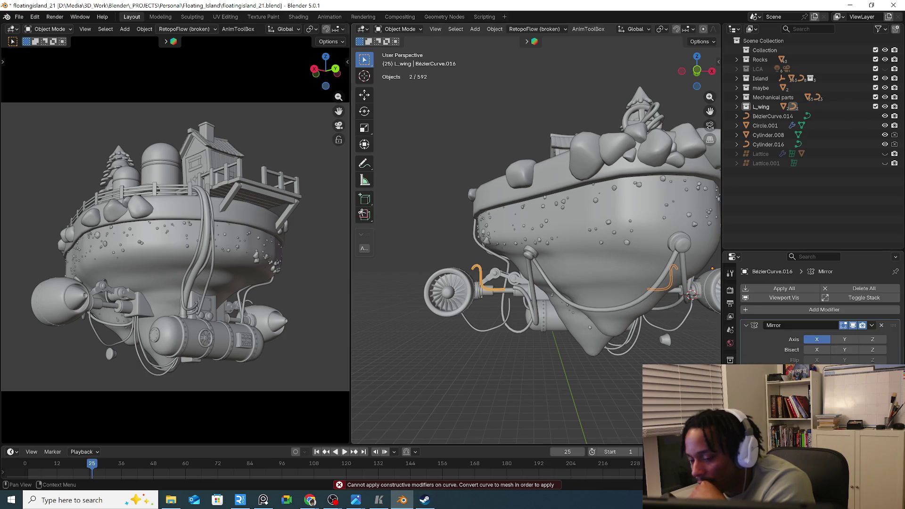
Delete the Mirror modifier from the mirrored linkage curve and from BezierCurve.016
left_click(636, 379)
middle_click_drag(633, 378, 445, 349)
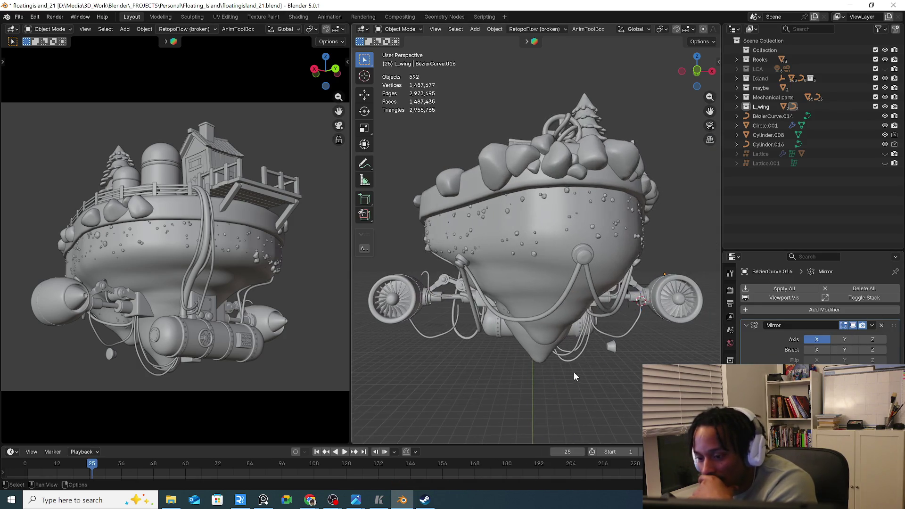
left_click(436, 340)
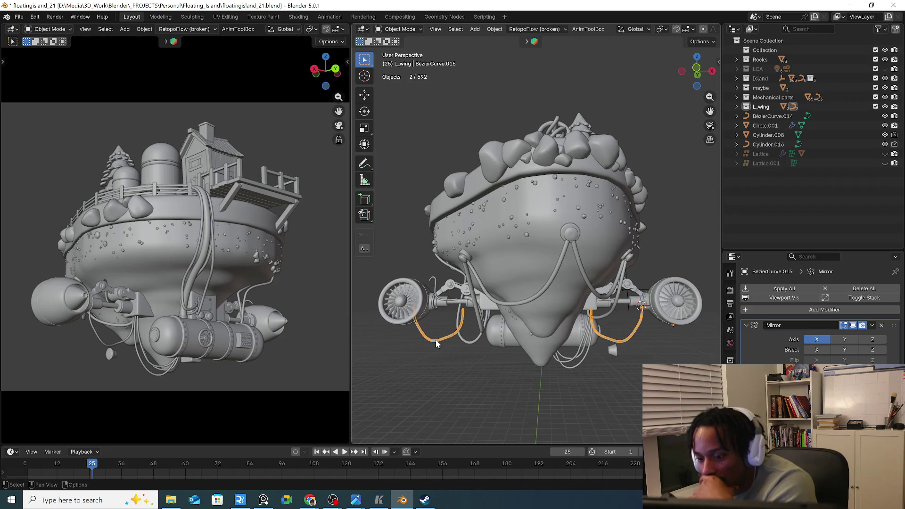
left_click(882, 325)
left_click(609, 294)
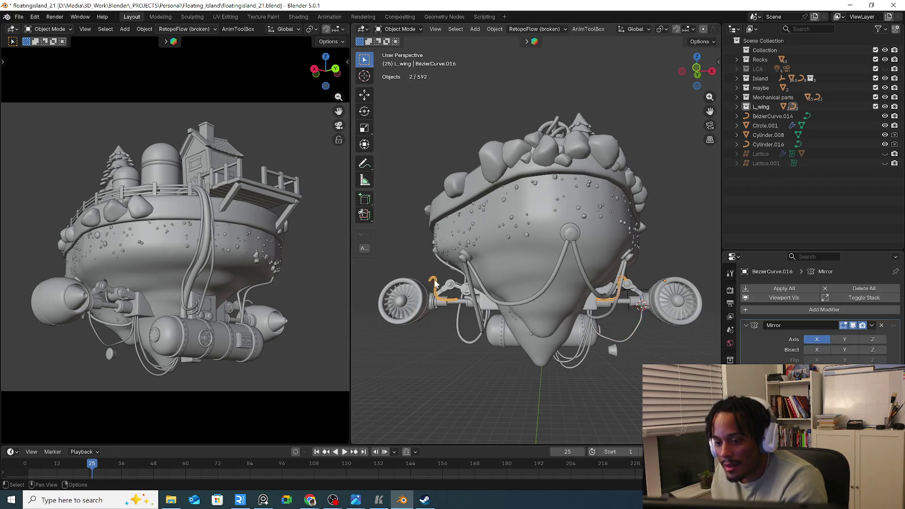
left_click(892, 309)
mouse_move(618, 330)
middle_mouse_down()
mouse_move(600, 349)
mouse_move(618, 297)
mouse_move(615, 310)
middle_mouse_up()
Duplicate the linkage curve and drop the copy below the island, cancelling a few stray commands
key("shift+d")
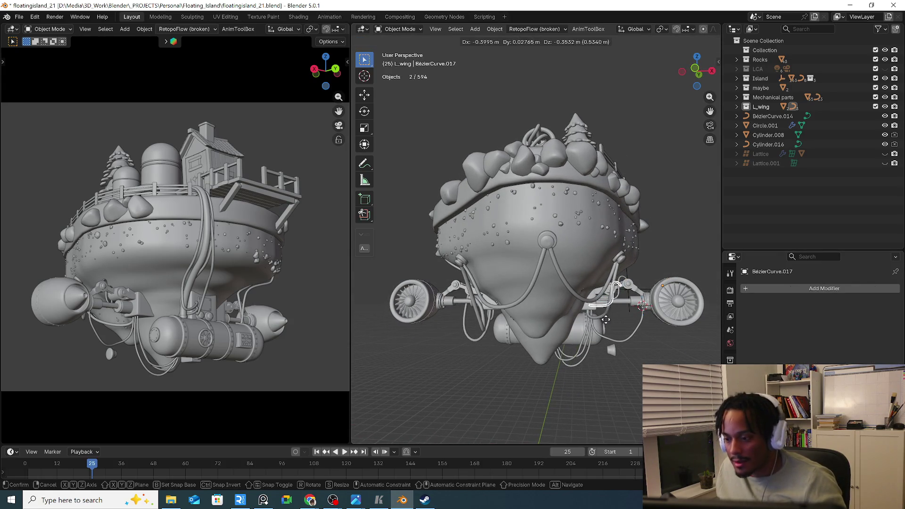
left_click(565, 410)
middle_click_drag(530, 379, 575, 389)
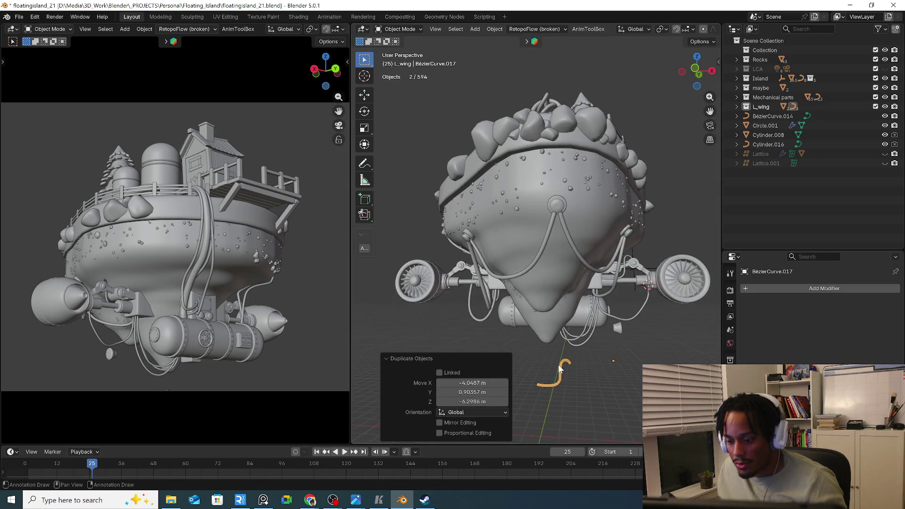
key("s")
right_click(574, 372)
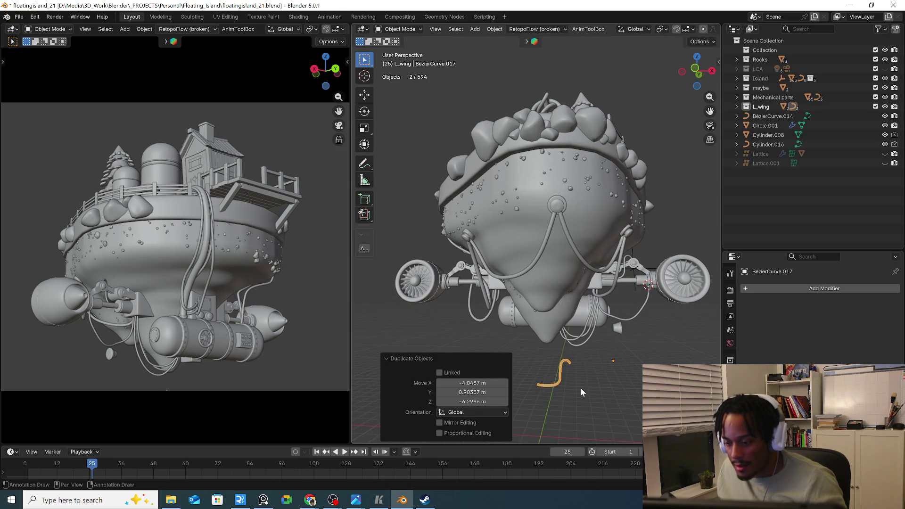
right_click(581, 388)
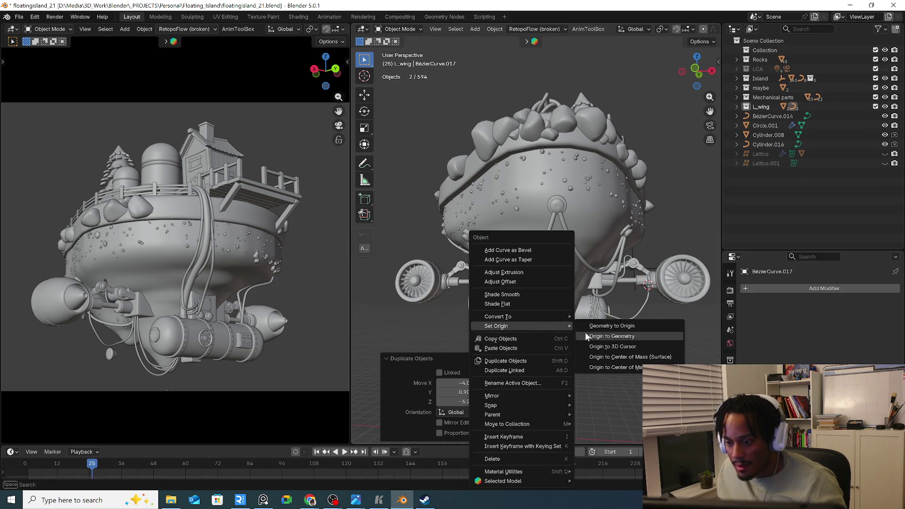
key("Escape")
key("shift+a")
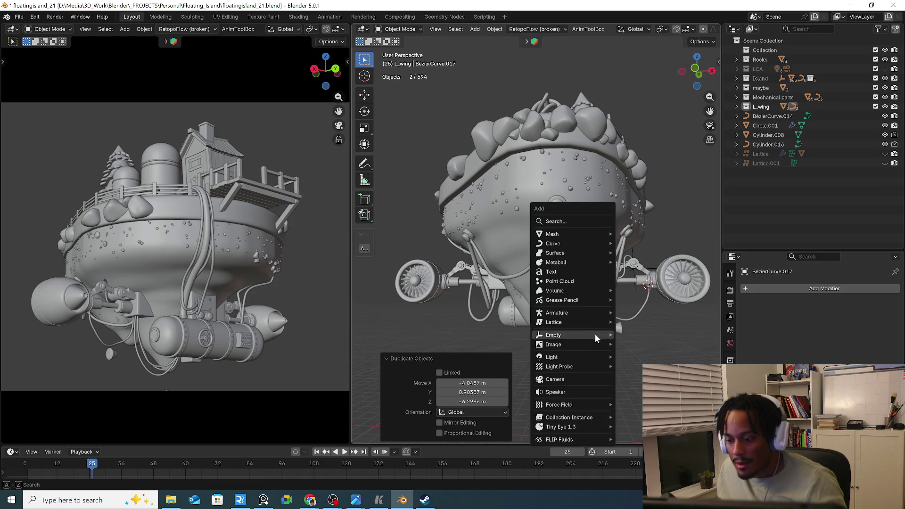
key("Escape")
Set the copy's origin to its geometry and scale it -1 along X to mirror it
right_click(568, 294)
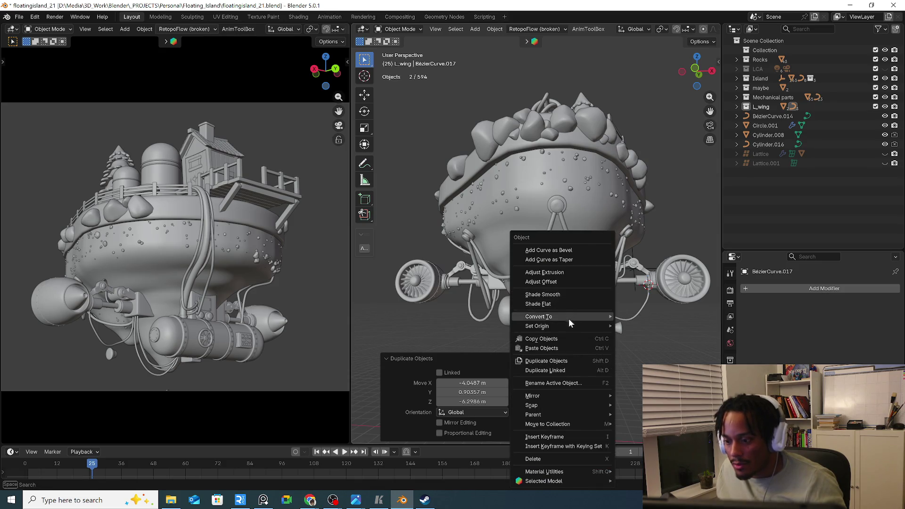
left_click(633, 337)
key("s")
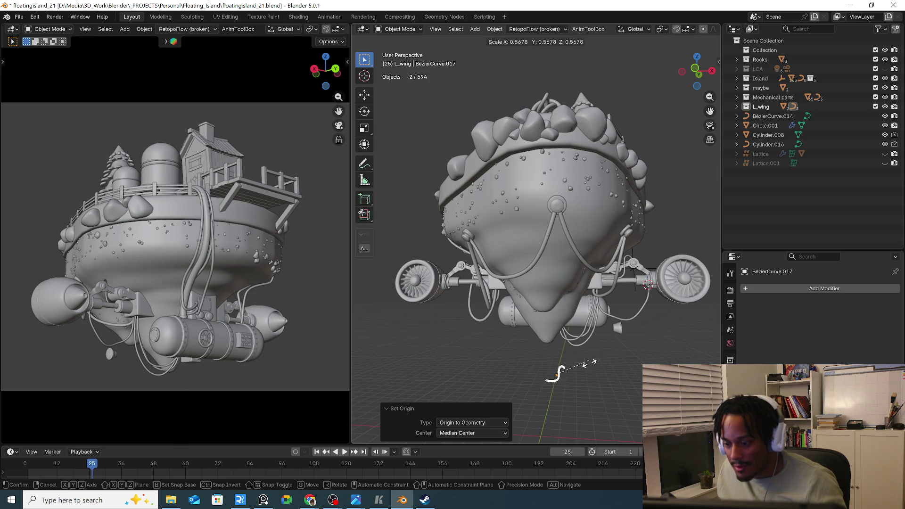
key("x")
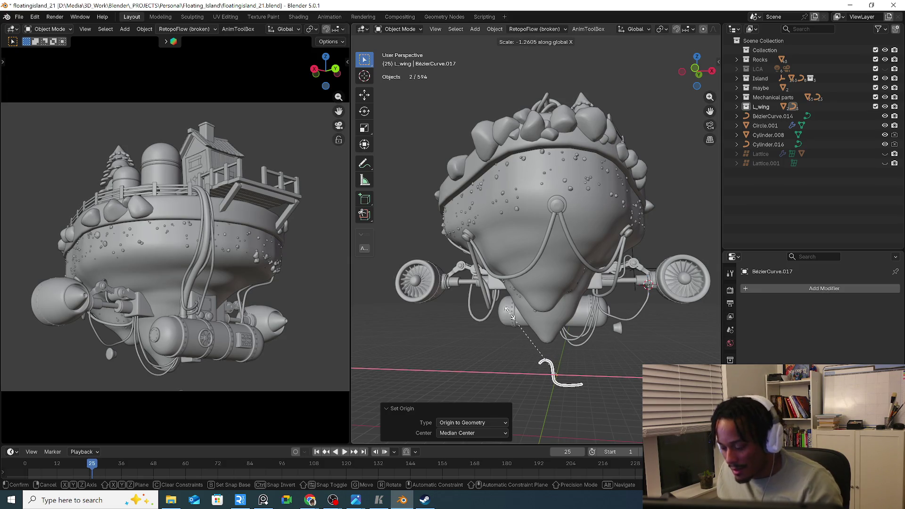
type("-1")
key("Return")
Enable Face Orientation in the viewport overlays and orbit to check for flipped normals
middle_click_drag(532, 352, 564, 358)
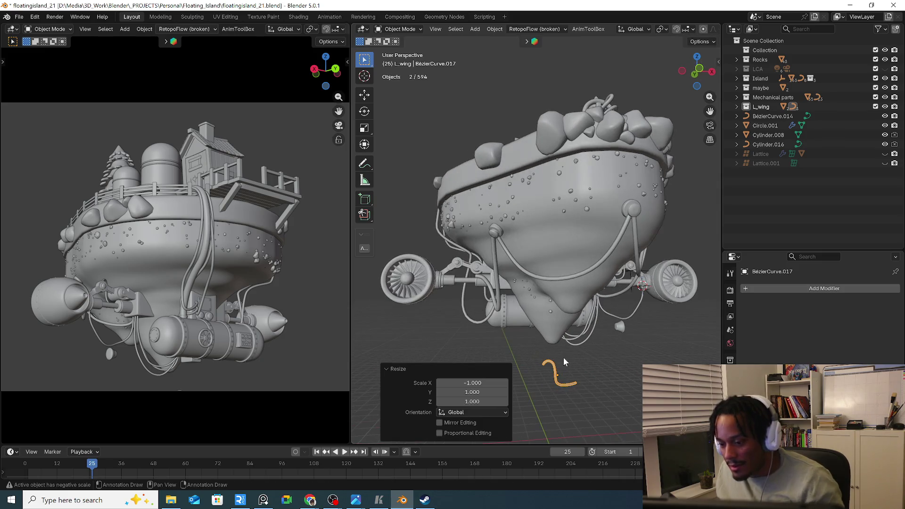
scroll(547, 31, "down", 4)
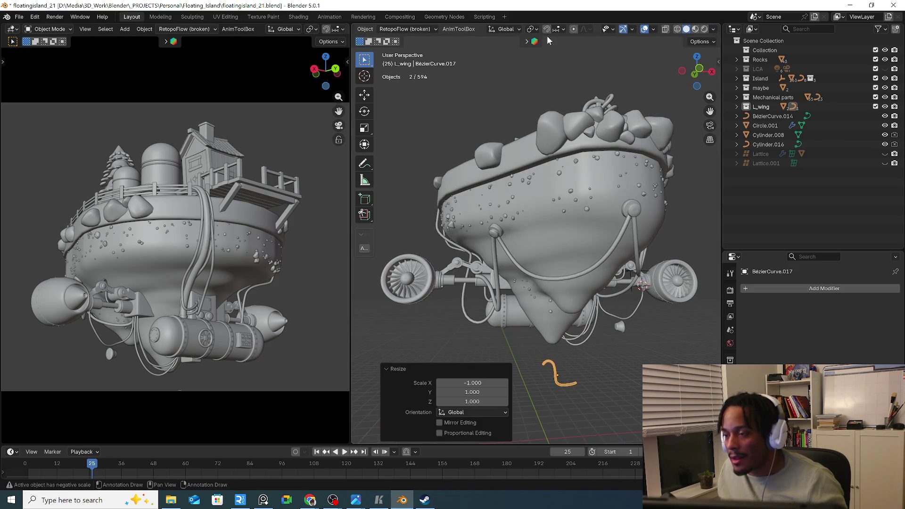
left_click(652, 30)
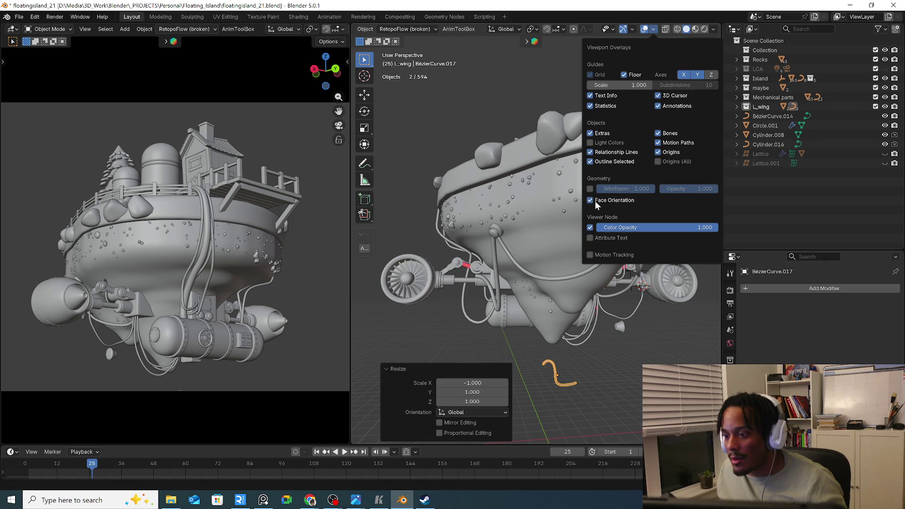
mouse_move(537, 269)
middle_mouse_down()
mouse_move(426, 310)
mouse_move(378, 307)
mouse_move(676, 316)
middle_mouse_up()
Move the mirrored BezierCurve.017 into place from the front orthographic view
key("KP_1")
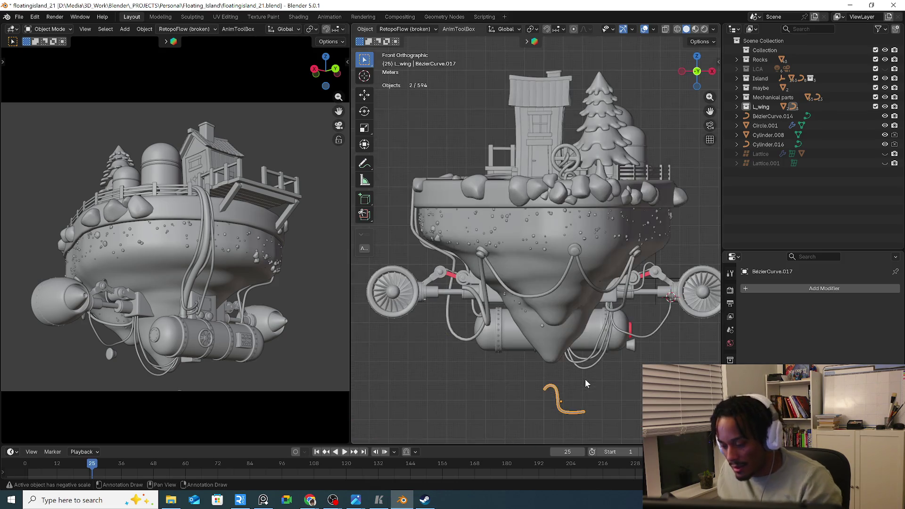
key("g")
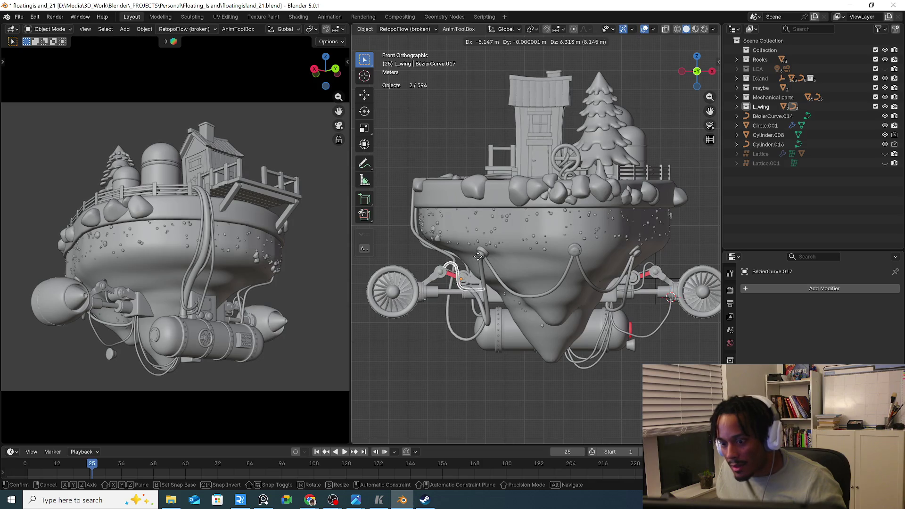
left_click(477, 256)
Duplicate BezierCurve.015 below the island, set origin to geometry and mirror it -1 along X
left_click(657, 326)
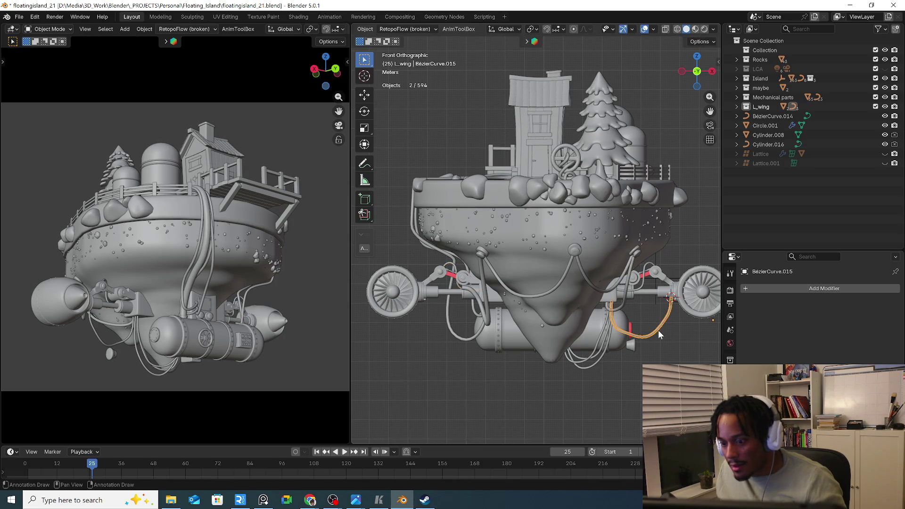
key("shift+d")
left_click(548, 422)
right_click(543, 411)
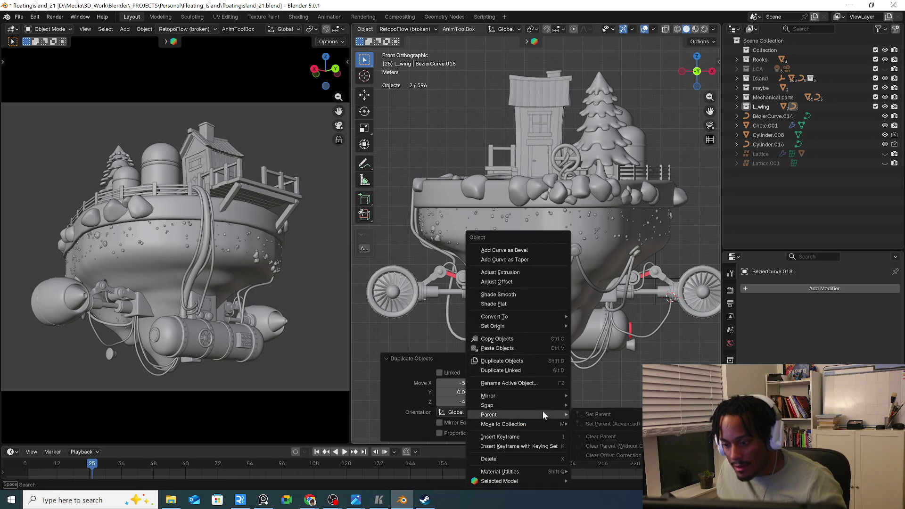
left_click(595, 332)
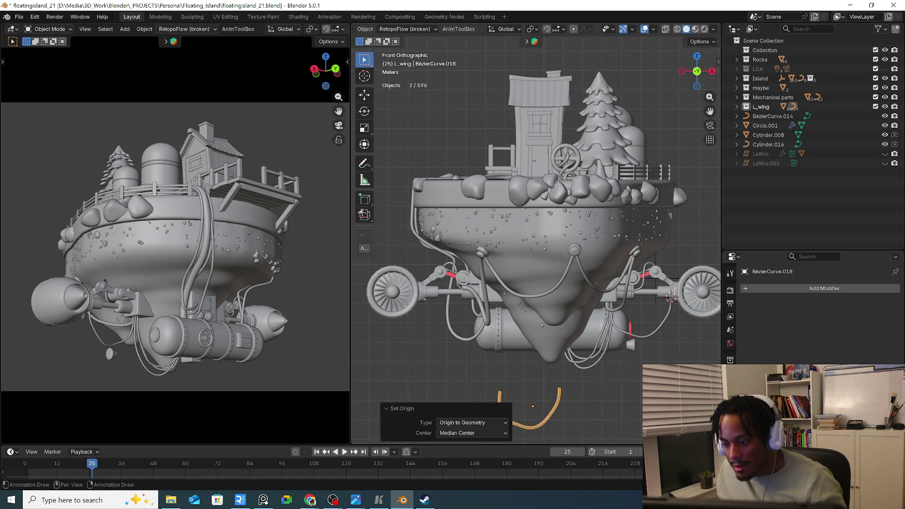
type("s-1")
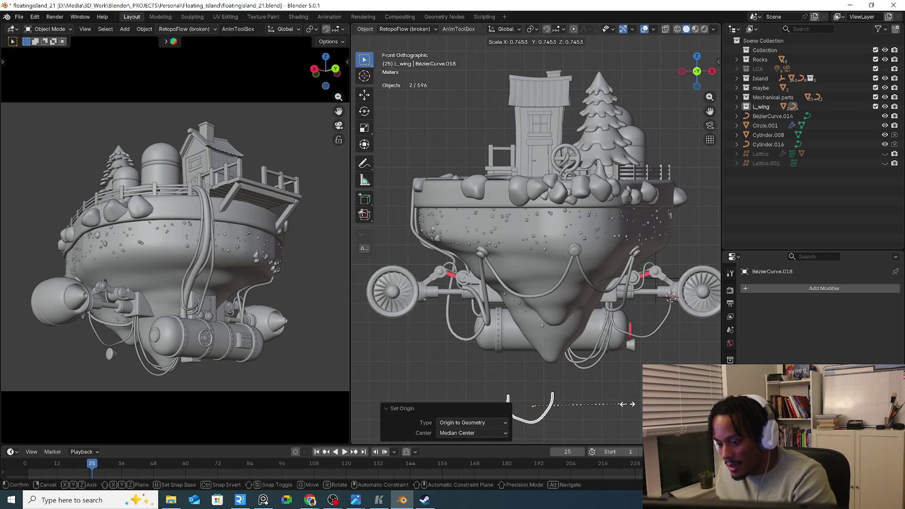
key("Return")
key("ctrl+z")
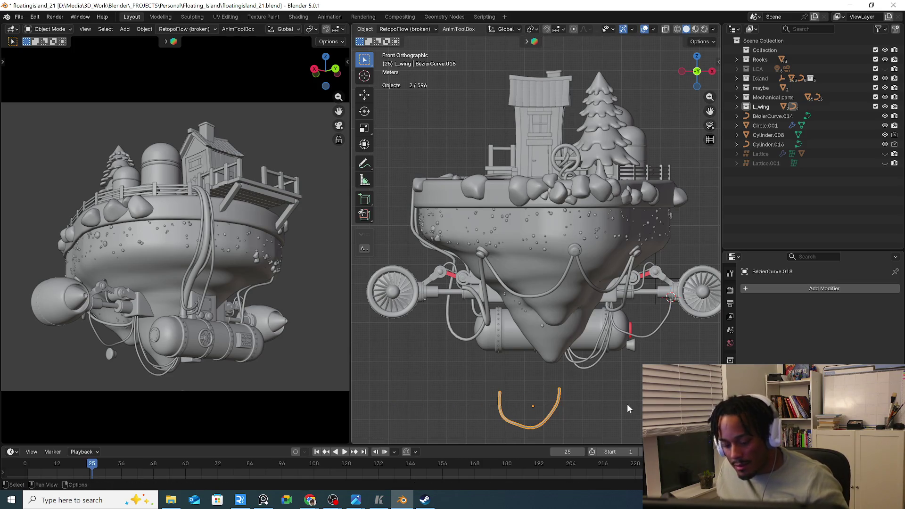
key("s")
key("z")
type("x")
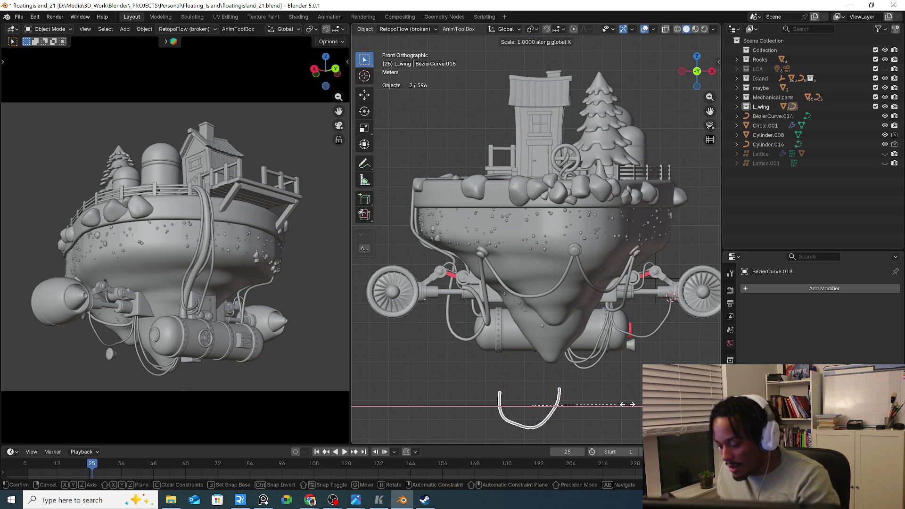
type("-1")
key("Return")
Move the new mirrored copy up beside the left wing engine
key("Tab")
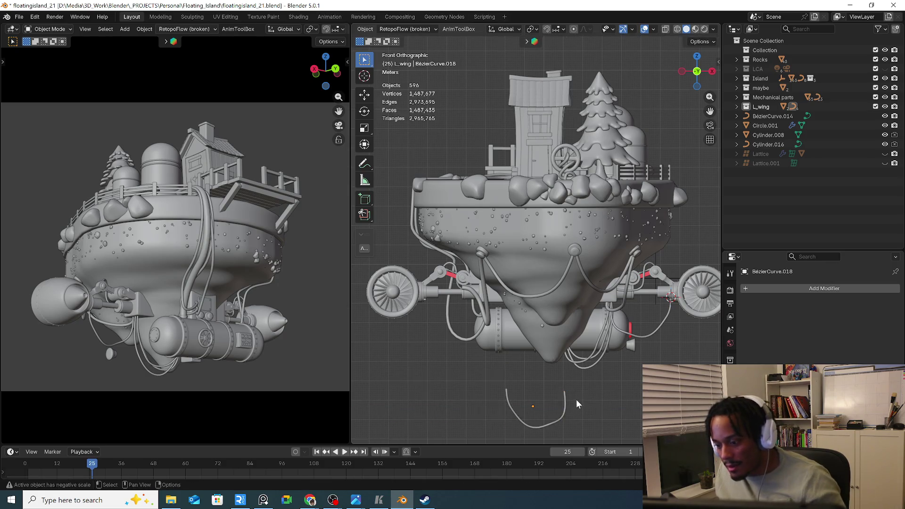
scroll(576, 400, "up", 2)
key("Tab")
key("g")
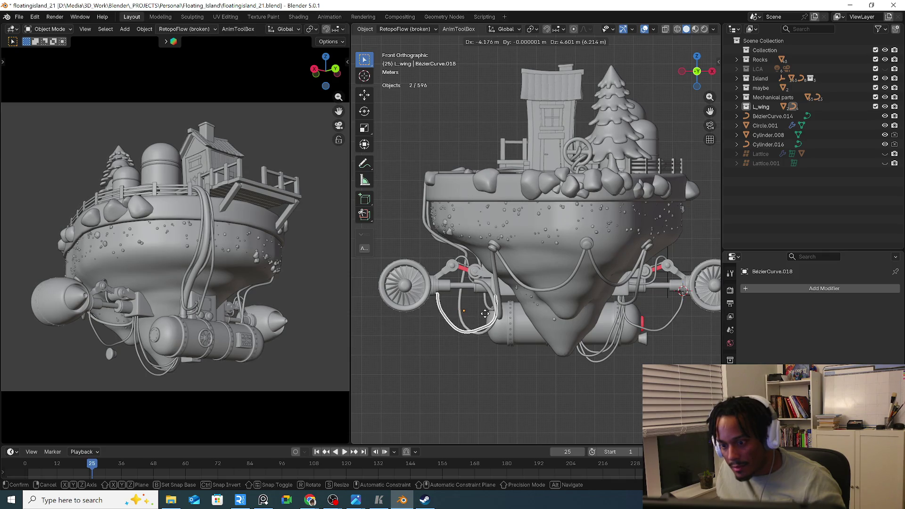
left_click(489, 322)
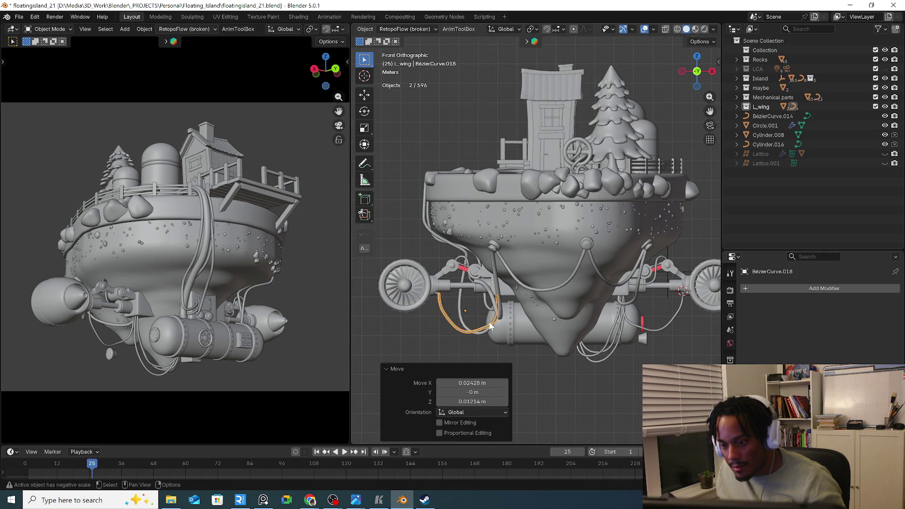
scroll(467, 315, "up", 3)
scroll(452, 310, "up", 2)
scroll(556, 324, "up", 2)
Nudge BezierCurve.018 snugly under the wing engine and deselect it
key("g")
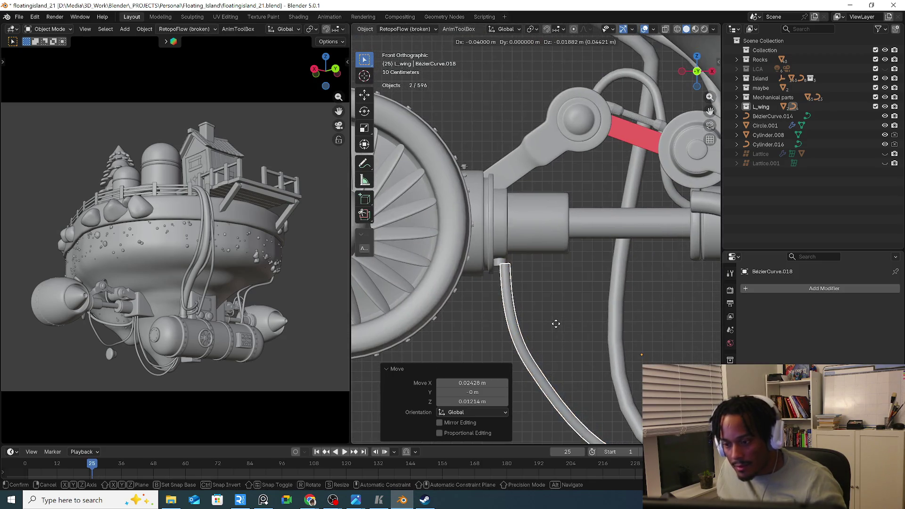
left_click(552, 323)
scroll(552, 323, "up", 2)
scroll(557, 326, "up", 2)
left_click(556, 326)
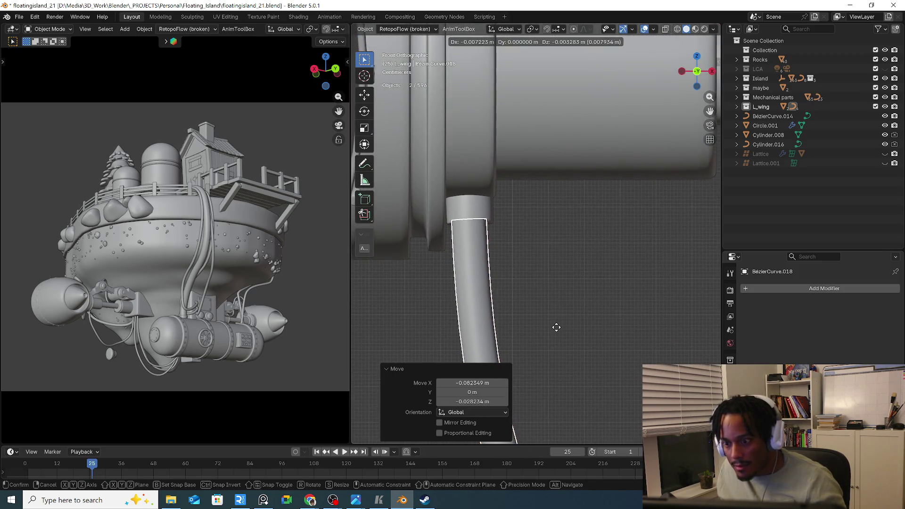
left_click(556, 328)
Switch to right then left side views, centre on the spherical tank and select the ring-shaped valve wheel
key("KP_3")
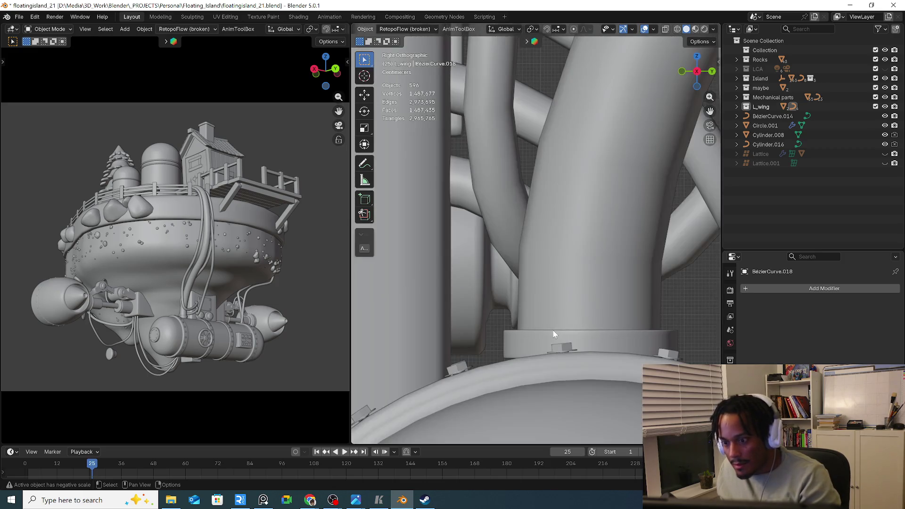
scroll(553, 330, "down", 2)
scroll(562, 331, "down", 2)
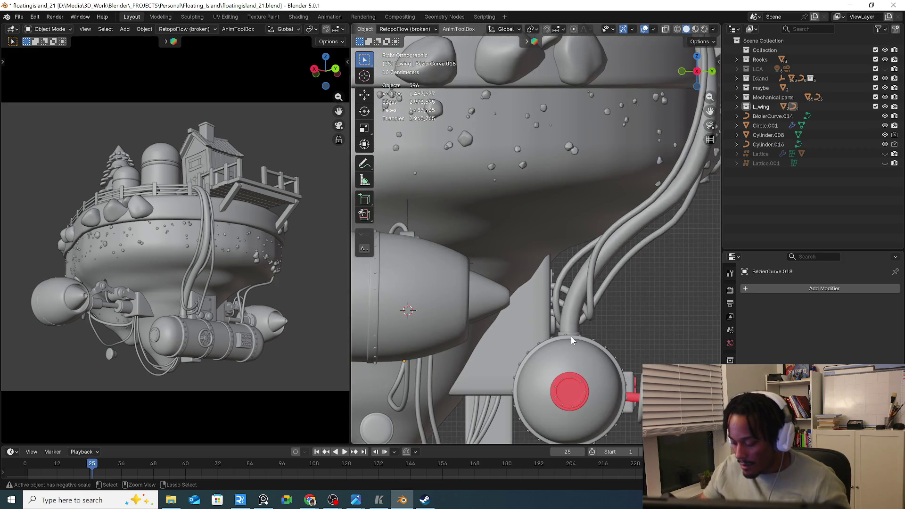
key("ctrl+KP_3")
scroll(571, 337, "down", 2)
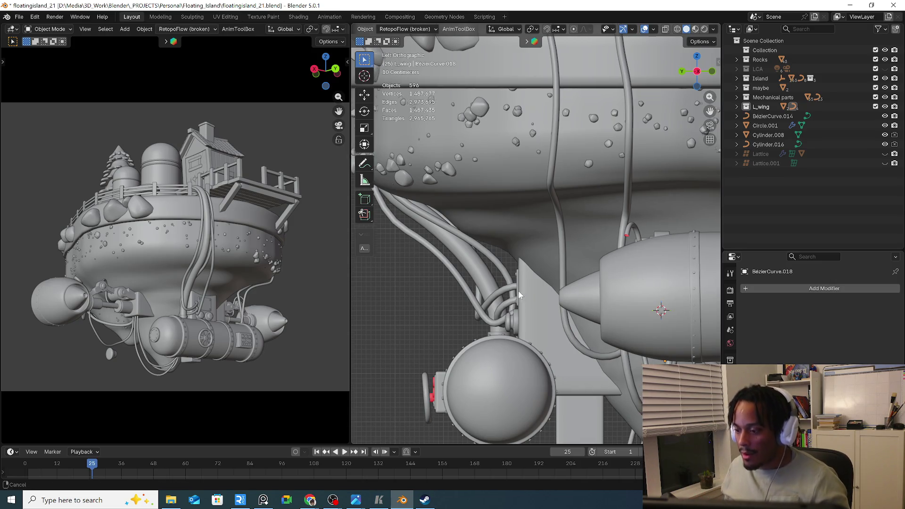
middle_click_drag(518, 290, 545, 214, "shift")
right_click(551, 222)
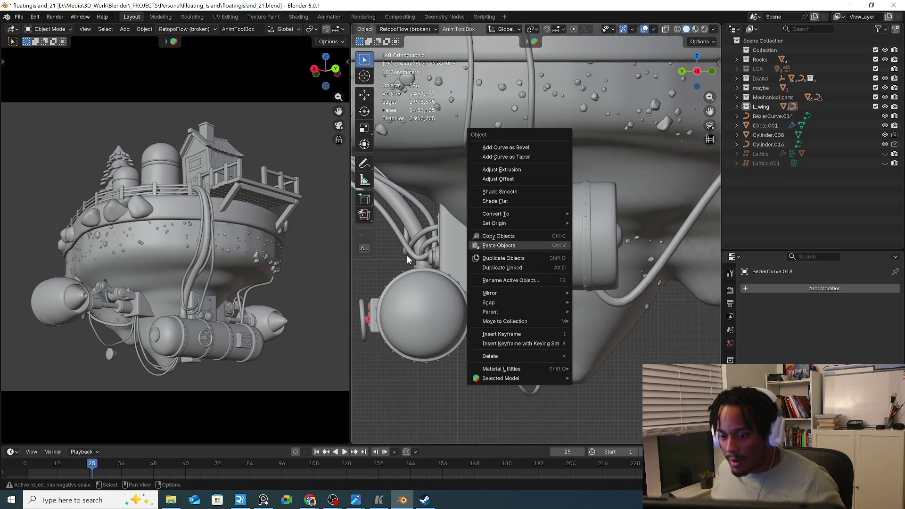
middle_click_drag(417, 262, 516, 296, "shift")
scroll(441, 331, "up", 2)
left_click(442, 331)
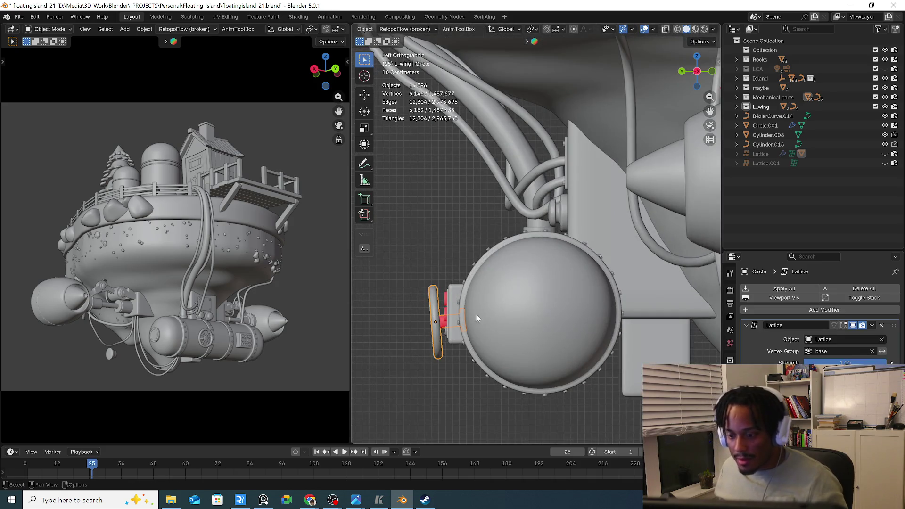
Orbit to the tank's control panel and shift-select its red buttons, adjusting the selection
mouse_move(401, 313)
middle_mouse_down()
mouse_move(519, 324)
mouse_move(618, 305)
middle_mouse_up()
left_click(618, 304)
scroll(612, 303, "up", 4)
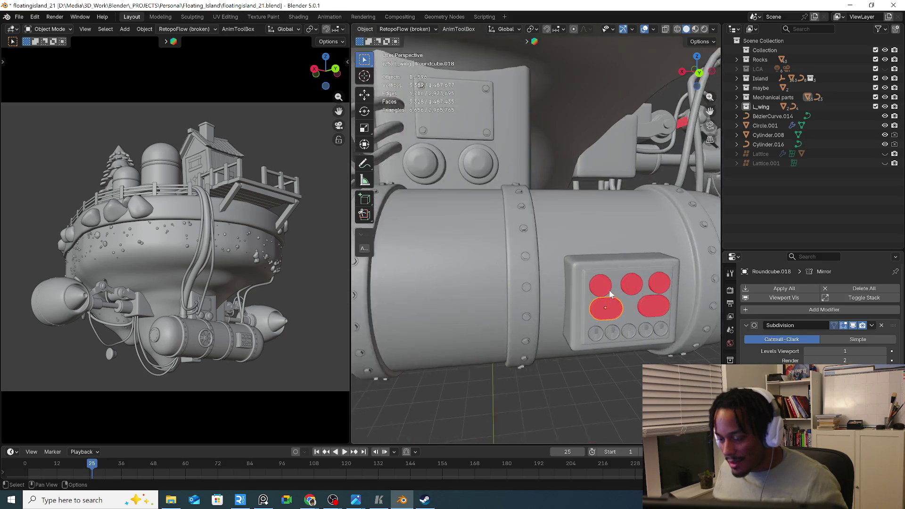
key("Caps_Lock")
left_click(637, 287)
key("Caps_Lock")
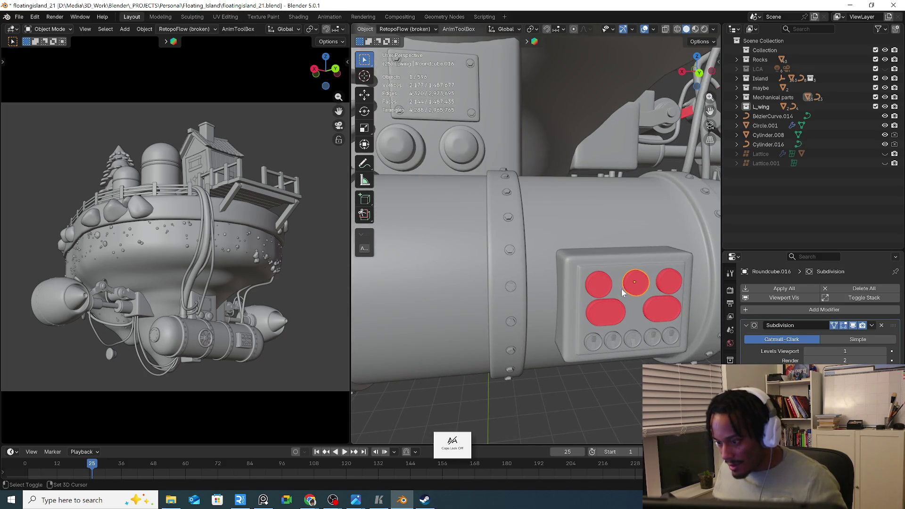
left_click(595, 295, "shift")
left_click(602, 312, "shift")
left_click(660, 310, "shift")
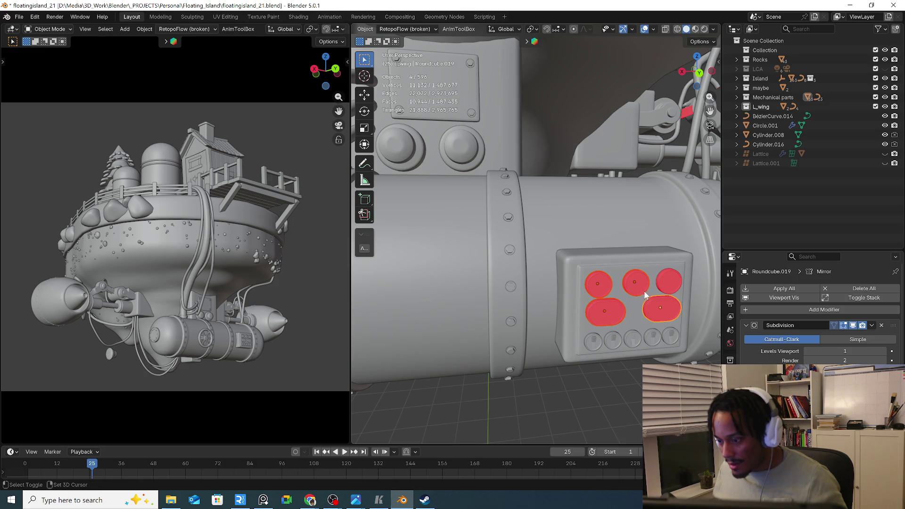
left_click(665, 285, "shift")
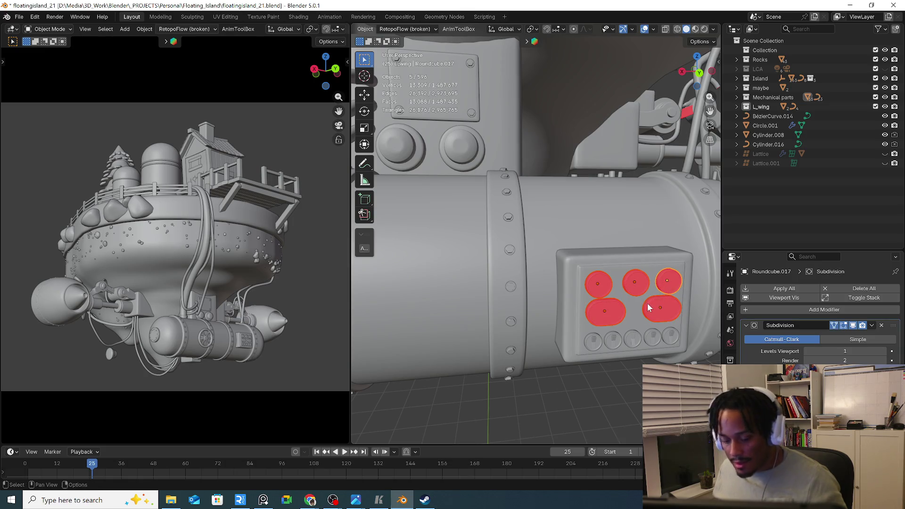
left_click(651, 309)
left_click(671, 281, "shift")
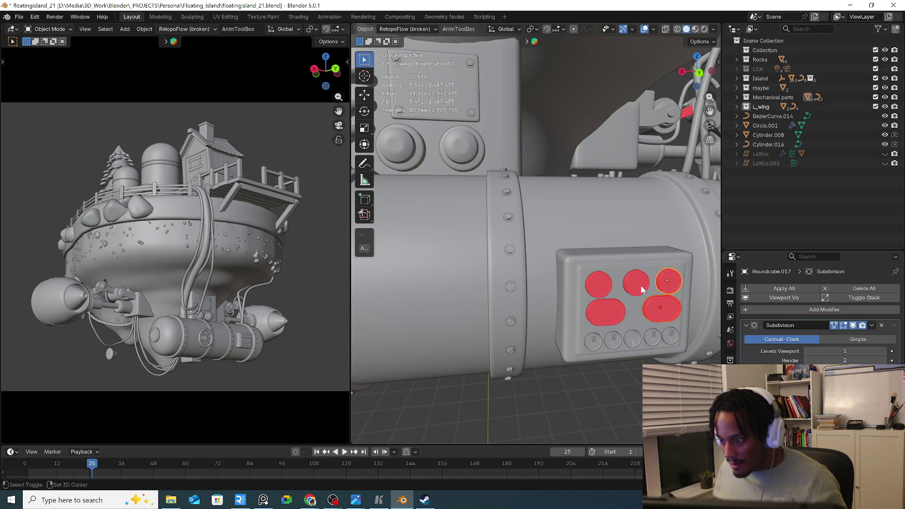
left_click(602, 300, "shift")
Try the object menu and briefly enter Edit Mode on the bottom-left red button
right_click(601, 305)
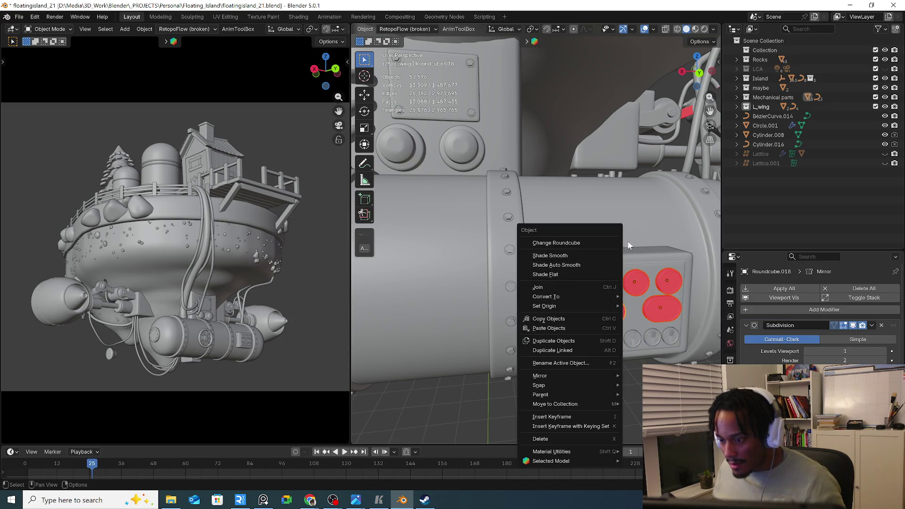
right_click(631, 220)
left_click(612, 339)
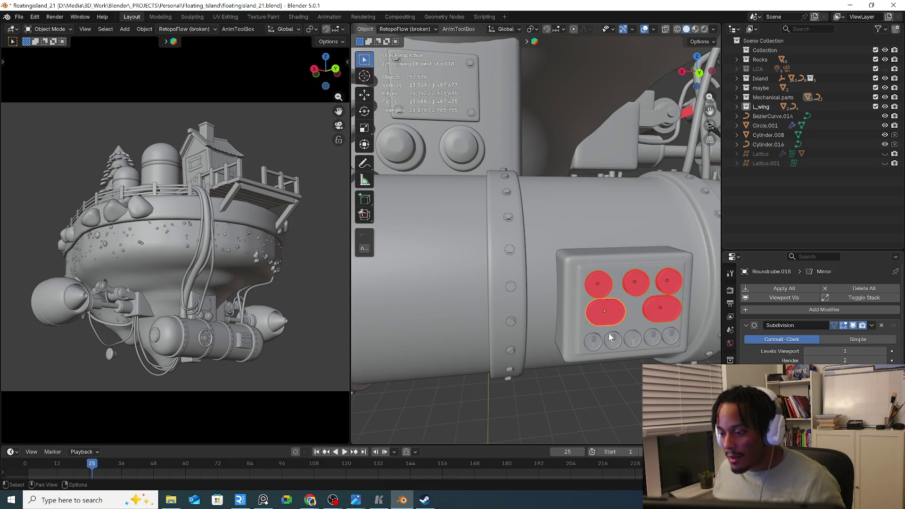
left_click(615, 316)
right_click(616, 316)
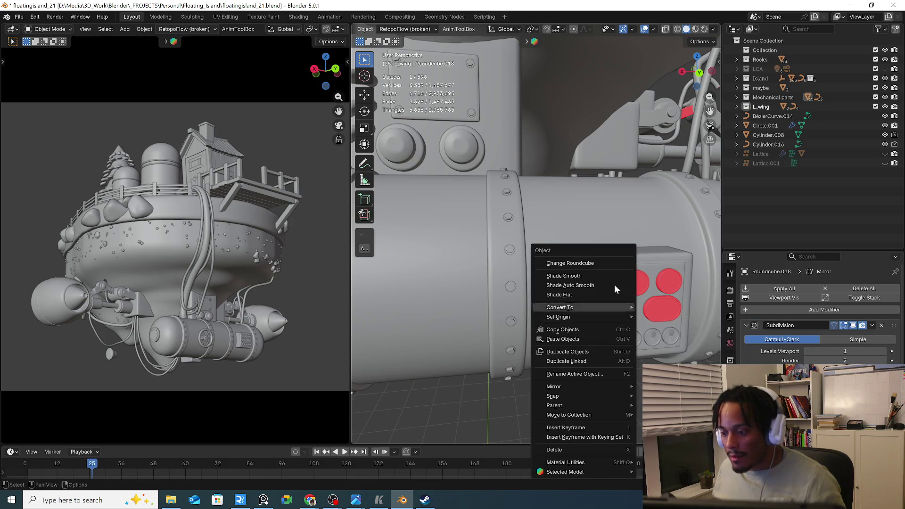
scroll(579, 207, "down", 3)
key("Tab")
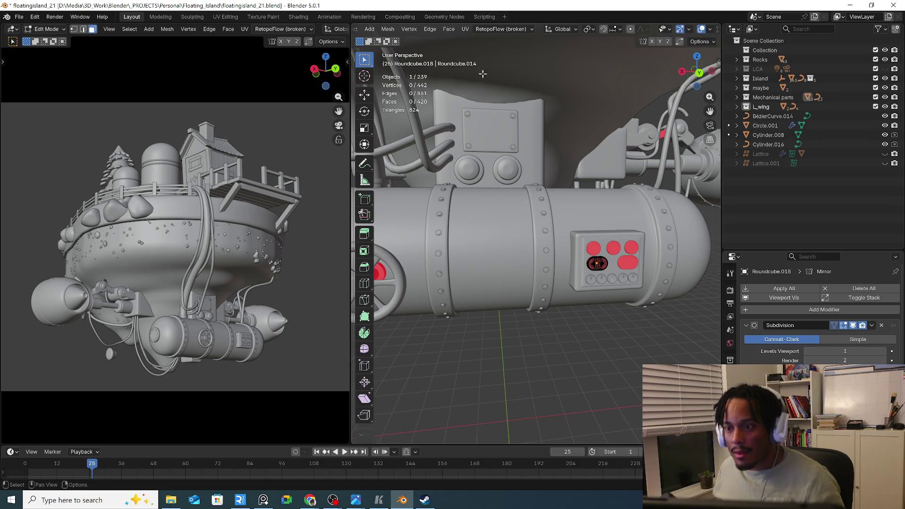
key("Tab")
Flip the normals of all faces on the top-left red button in Edit Mode
left_click(596, 260)
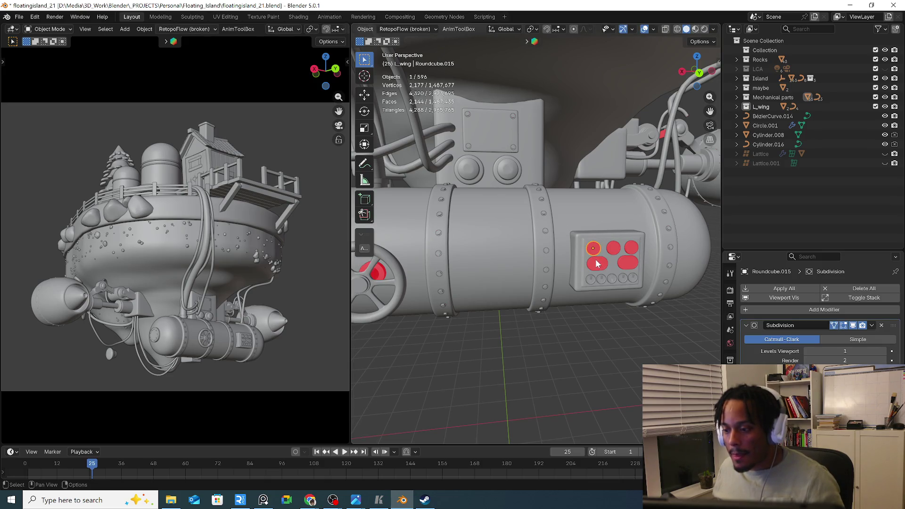
right_click(597, 263)
left_click(658, 212)
key("Tab")
key("a")
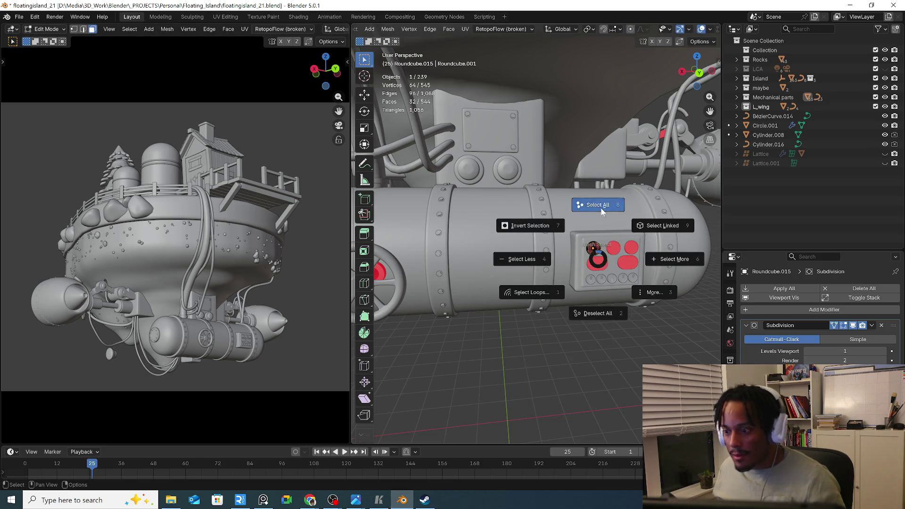
left_click(601, 207)
right_click(595, 248)
mouse_move(549, 259)
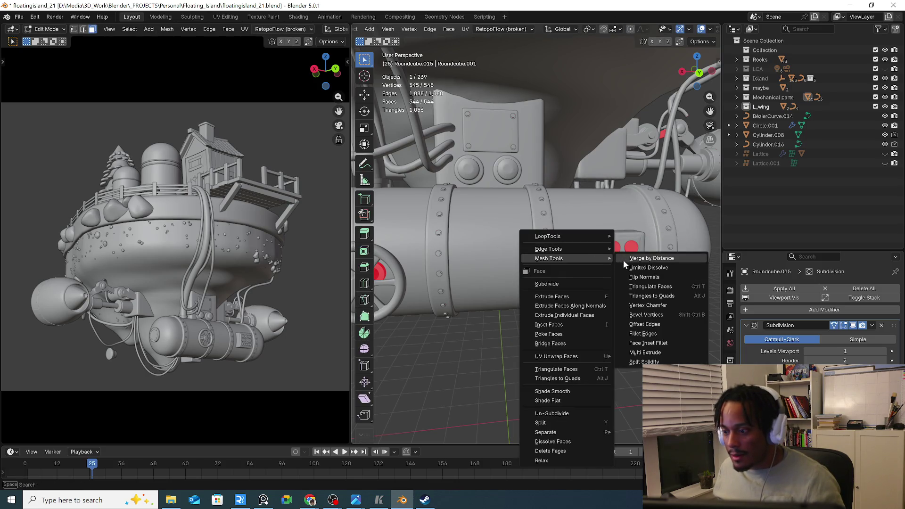
left_click(631, 276)
key("Tab")
scroll(629, 284, "up", 3)
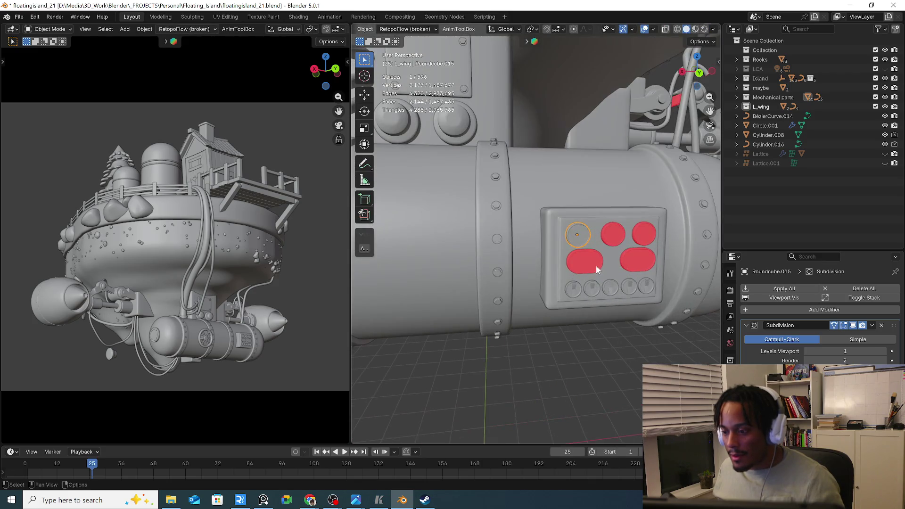
Flip the normals of three more red buttons together, then turn toward the valve wheel
left_click(597, 265)
left_click(611, 236, "shift")
left_click(636, 263, "shift")
key("Tab")
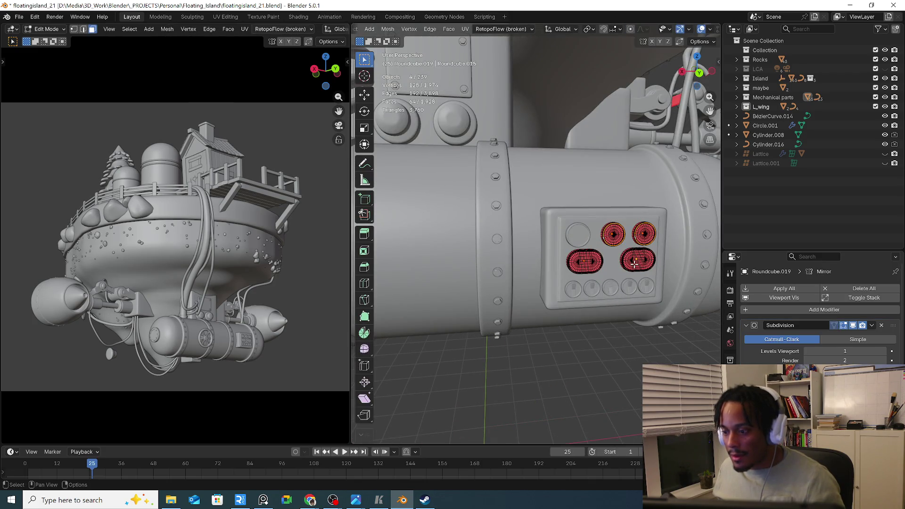
key("a")
right_click(636, 242)
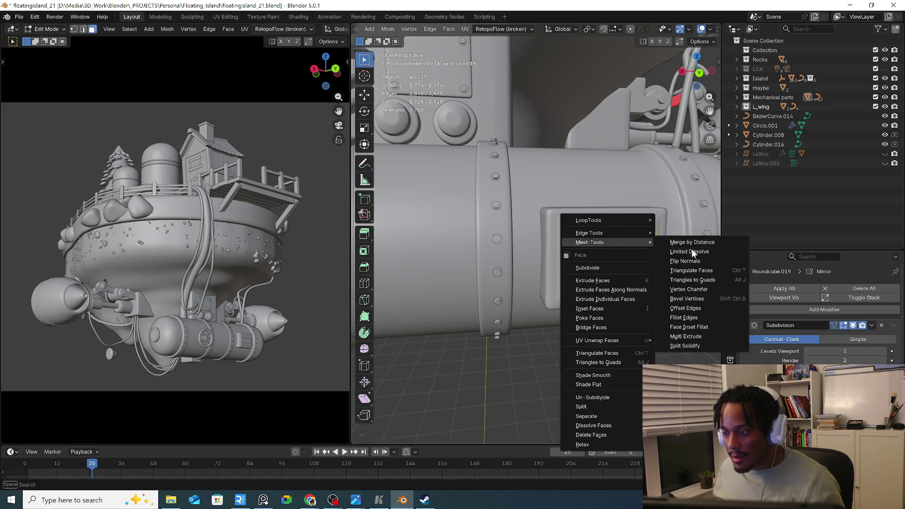
left_click(683, 261)
key("Tab")
middle_click_drag(622, 270, 516, 290)
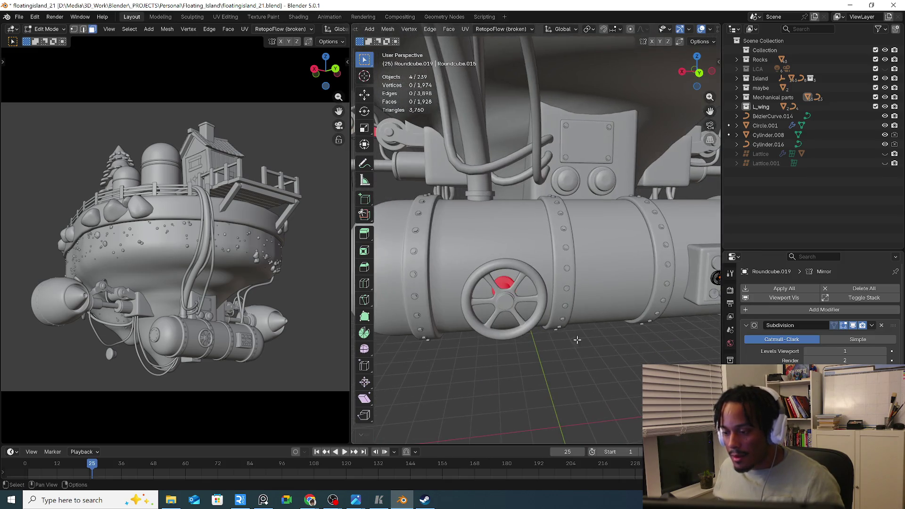
key("ctrl+Tab")
key("Tab")
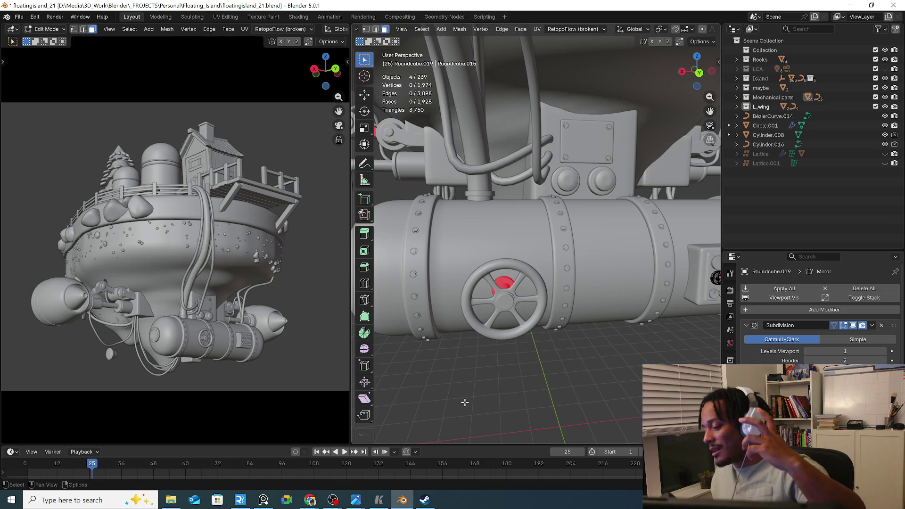
middle_click_drag(512, 343, 567, 353)
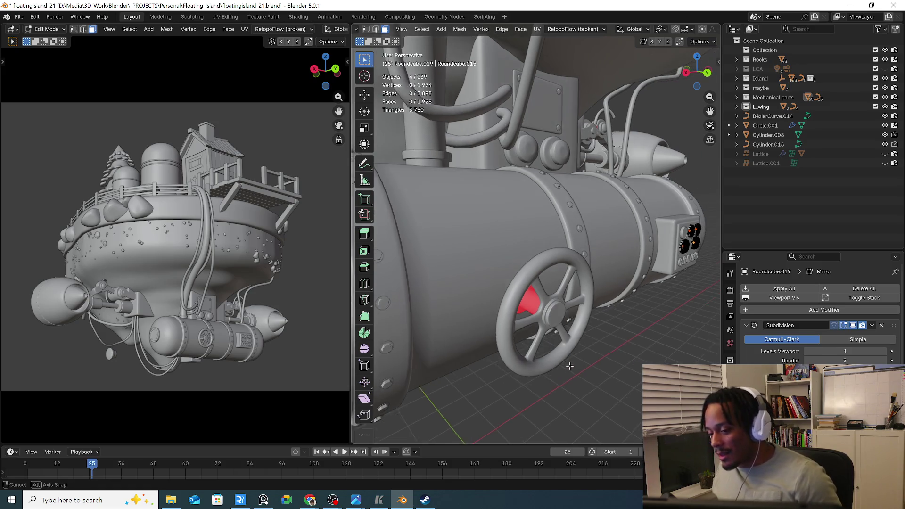
mouse_move(558, 367)
middle_mouse_down()
mouse_move(567, 365)
mouse_move(534, 337)
middle_mouse_up()
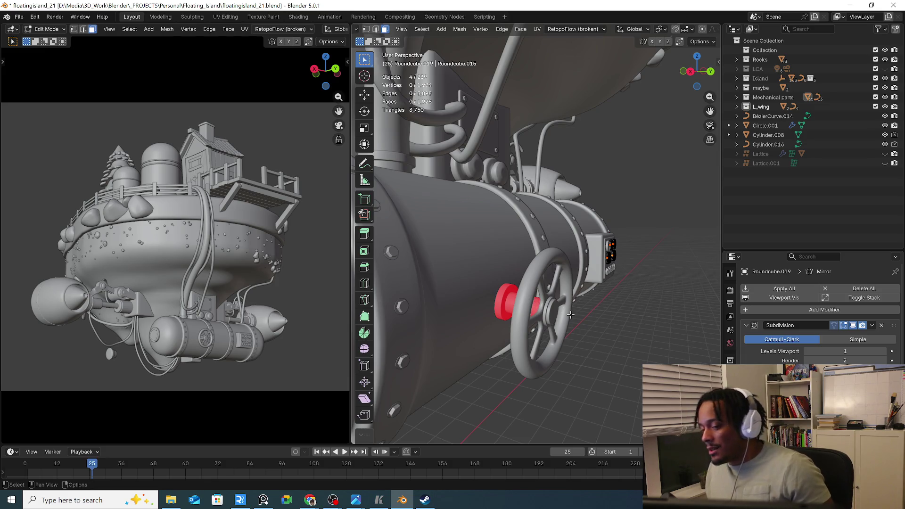
middle_click_drag(571, 314, 564, 327)
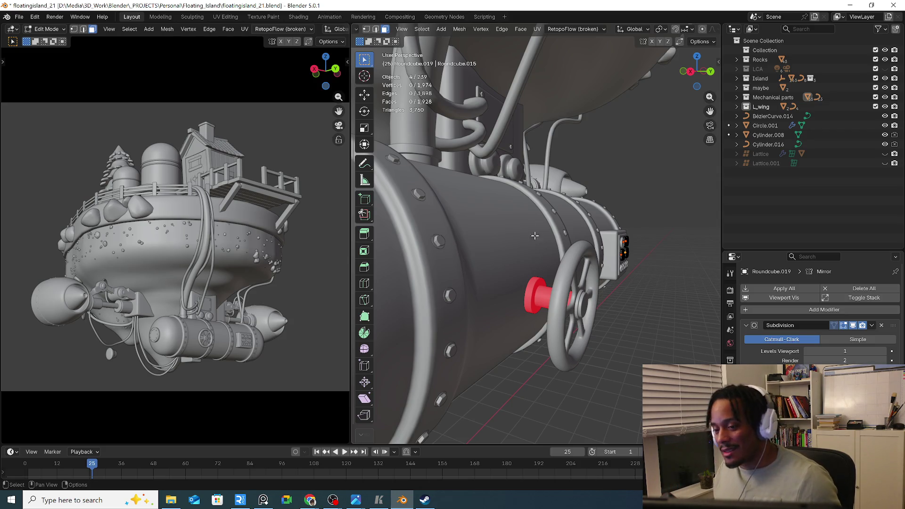
key("Tab")
Return to Object Mode, select the valve wheel, isolate it in local view and grow then clear a face selection
left_click(400, 28)
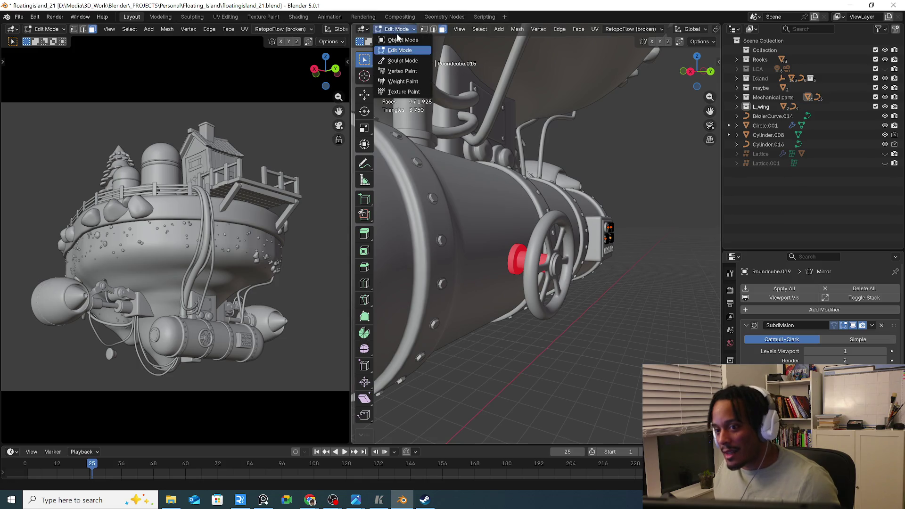
left_click(413, 43)
middle_click_drag(495, 282, 540, 288)
left_click(527, 286)
key("Tab")
key("KP_Divide")
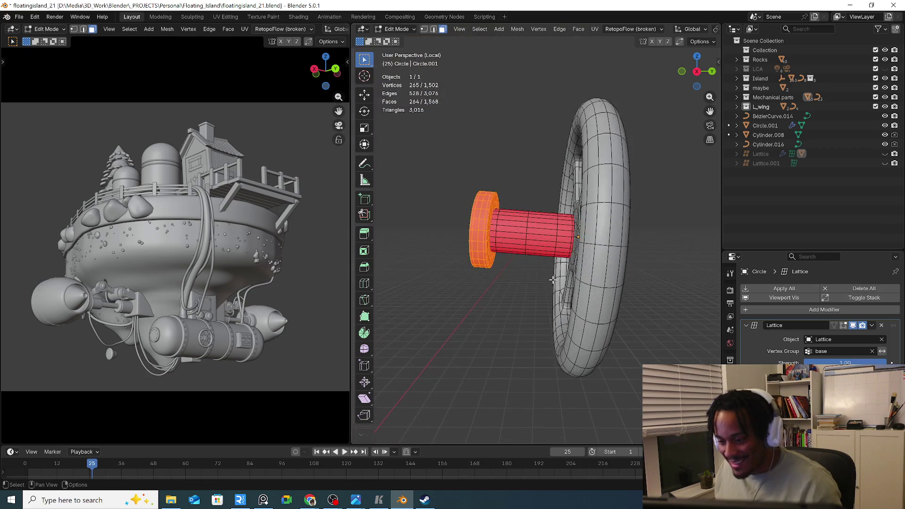
mouse_move(485, 238)
middle_mouse_down()
mouse_move(542, 241)
mouse_move(449, 176)
middle_mouse_up()
key("ctrl+KP_Add")
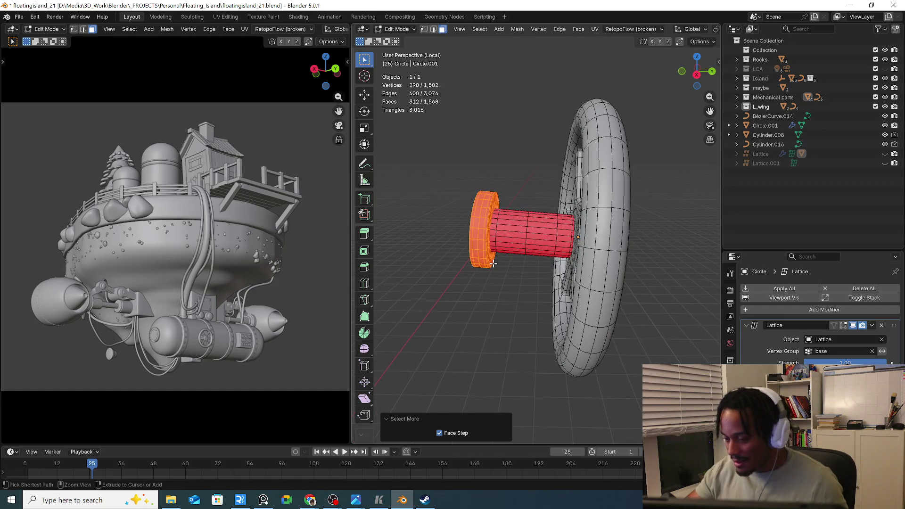
left_click(517, 177)
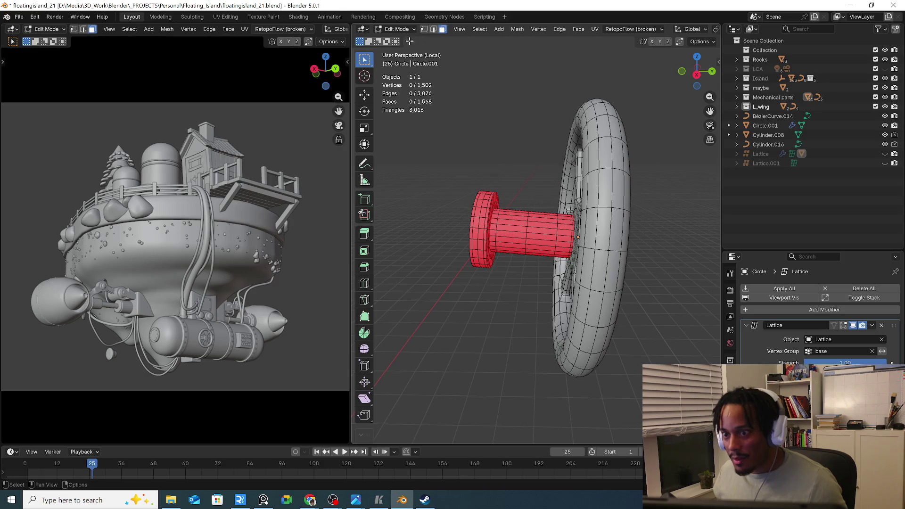
Reselect the wheel, select its linked hub mesh, flip its normals, deselect and orbit back to the wing tank
left_click(396, 29)
left_click(488, 183)
left_click(495, 233)
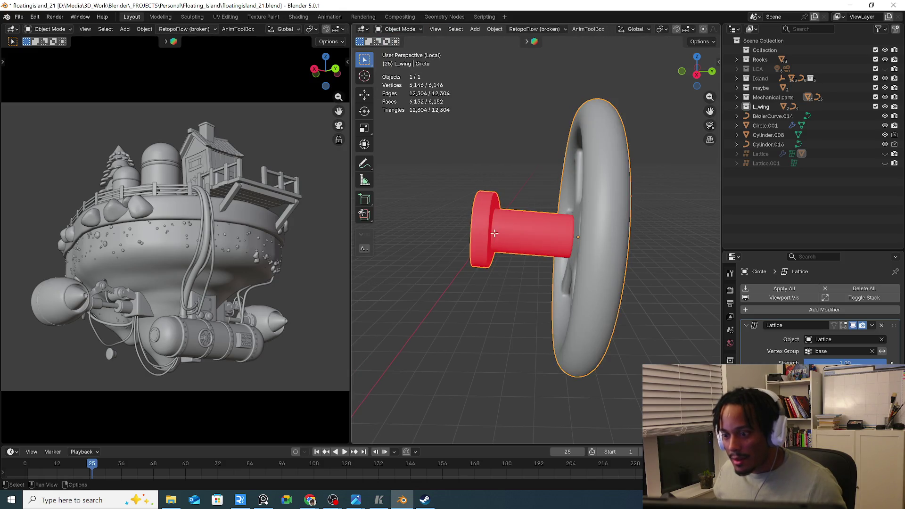
key("Tab")
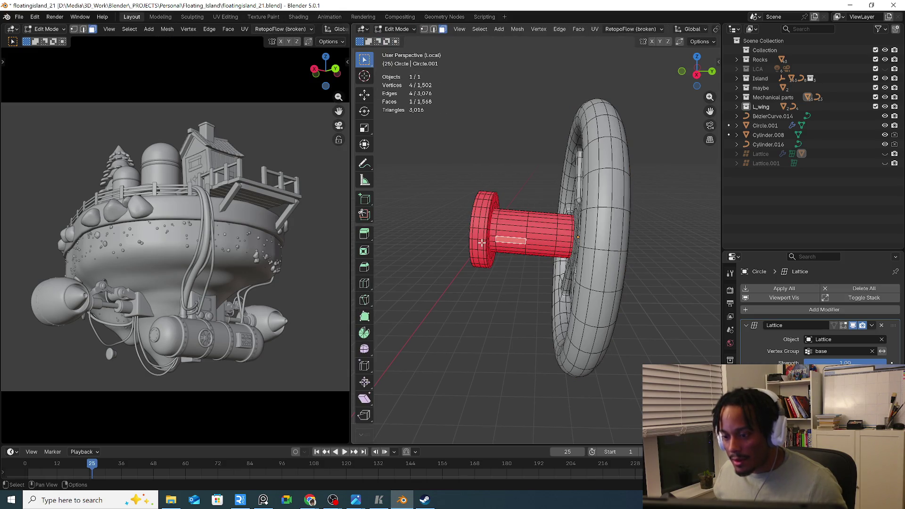
key("l")
mouse_move(510, 244)
middle_mouse_down()
mouse_move(552, 240)
mouse_move(509, 237)
middle_mouse_up()
right_click(508, 237)
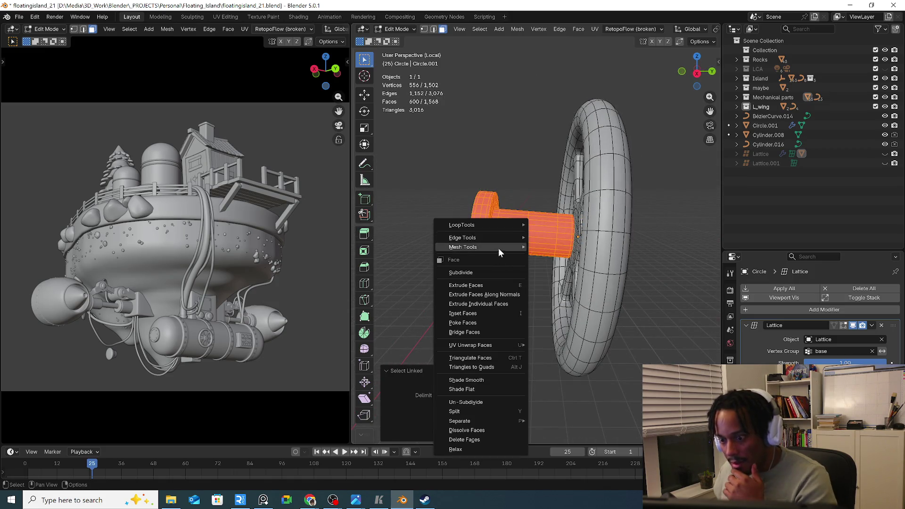
mouse_move(463, 248)
left_click(578, 266)
key("alt+a")
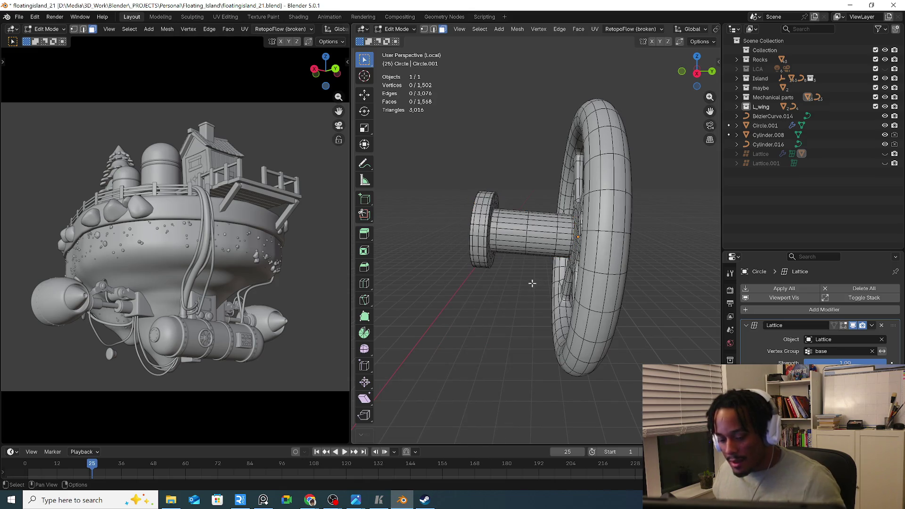
key("Tab")
middle_click_drag(498, 293, 445, 288)
scroll(470, 280, "down", 5)
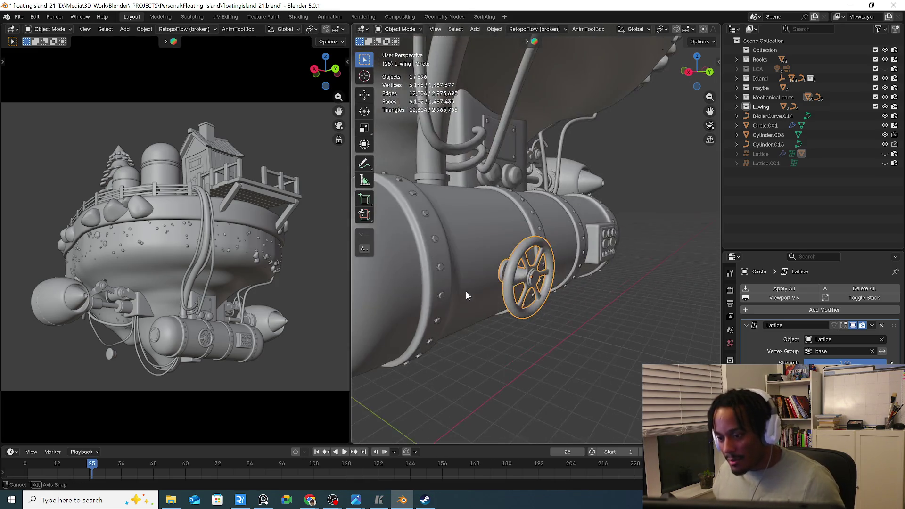
middle_click_drag(466, 291, 529, 310)
Select the red end cap Roundcube.014, select its linked mesh and flip its normals
left_click(425, 318)
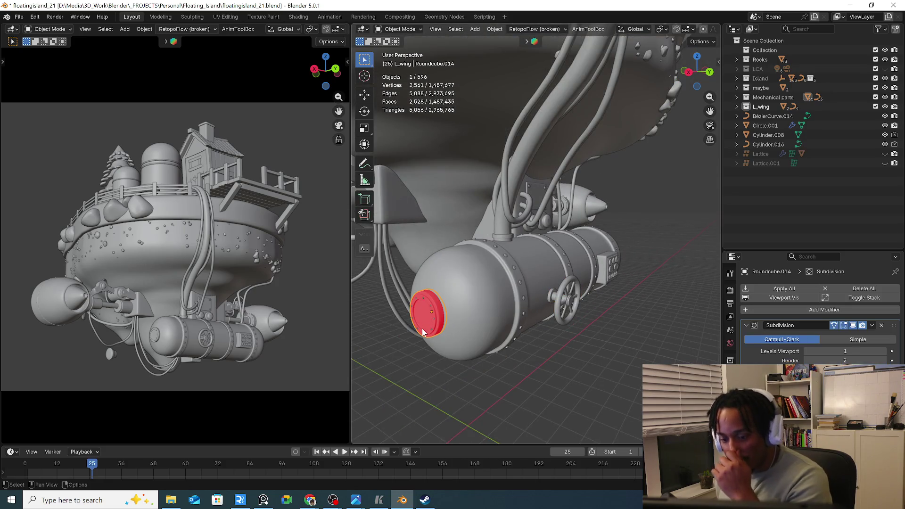
key("Tab")
scroll(488, 327, "up", 3)
scroll(489, 327, "up", 3)
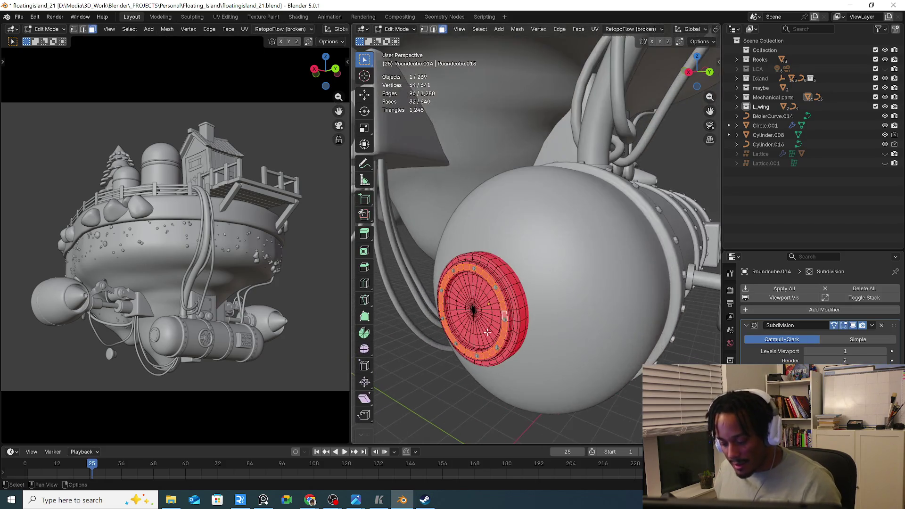
key("ctrl+l")
middle_click_drag(481, 333, 499, 320)
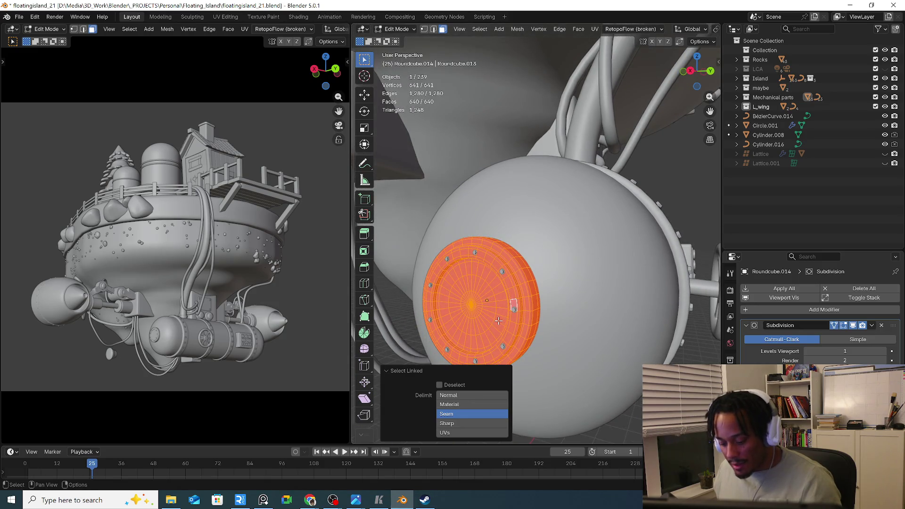
right_click(498, 321)
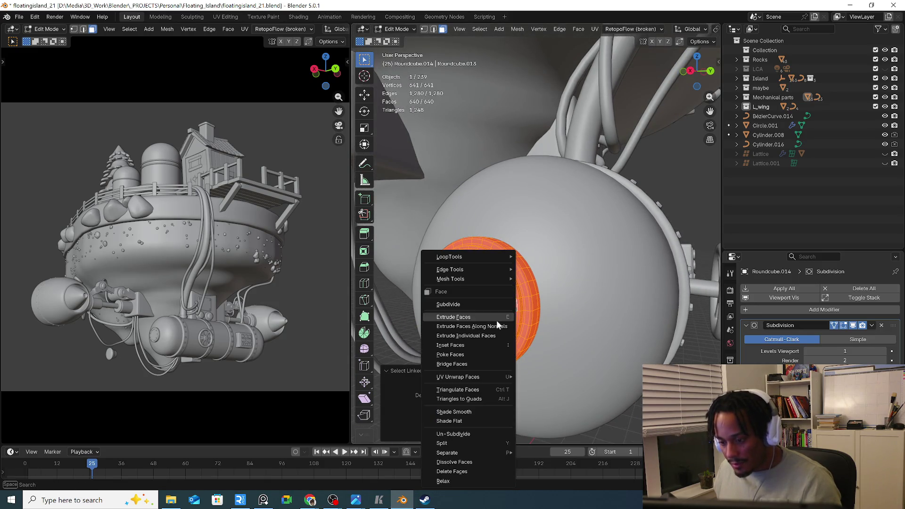
left_click(562, 299)
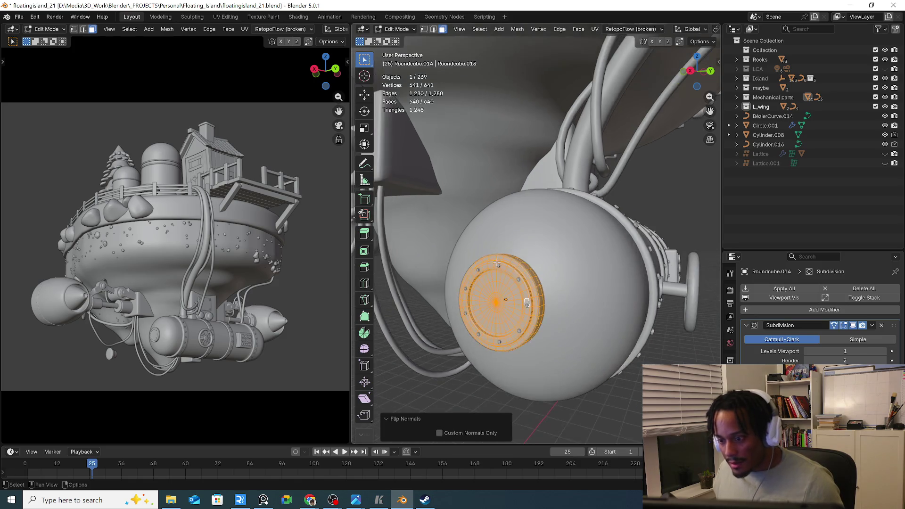
mouse_move(557, 297)
middle_mouse_down("shift")
mouse_move(521, 233)
mouse_move(552, 327)
middle_mouse_up("shift")
scroll(522, 233, "up", 3)
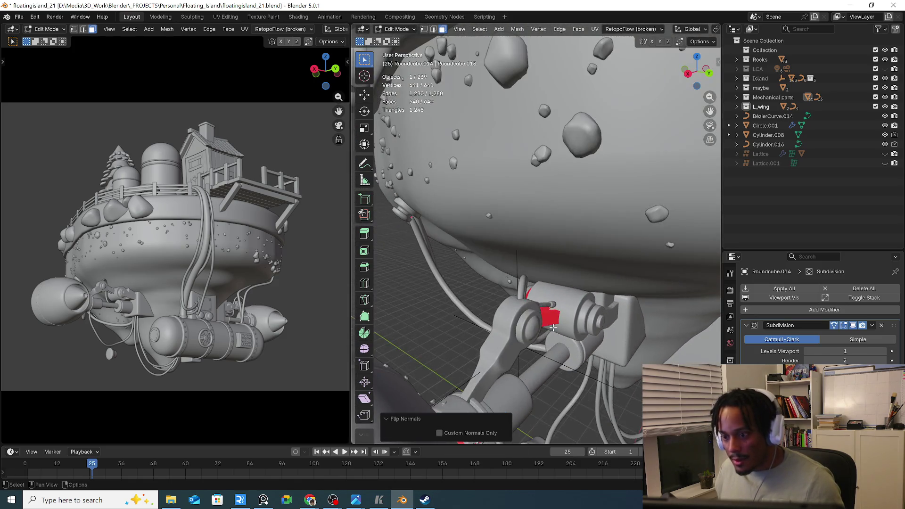
Edit Cylinder.046, select the linked red linkage piece, flip its normals and deselect all
key("Tab")
left_click(546, 332)
scroll(545, 327, "up", 5)
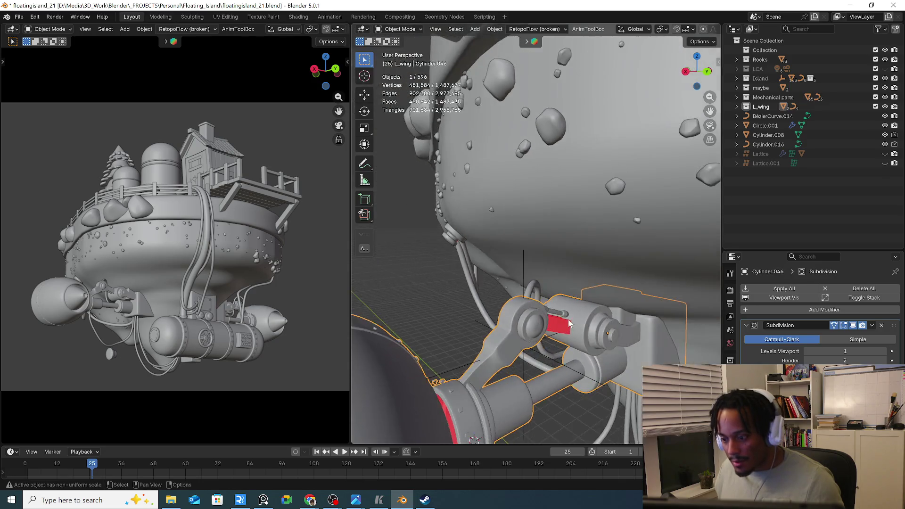
key("Tab")
mouse_move(572, 344)
middle_mouse_down()
mouse_move(543, 290)
mouse_move(546, 329)
middle_mouse_up()
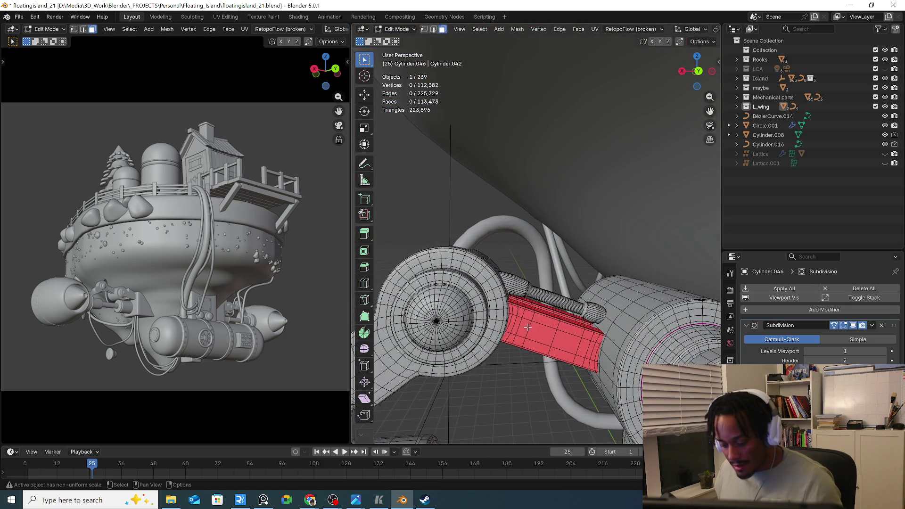
key("l")
key("l")
right_click(553, 309)
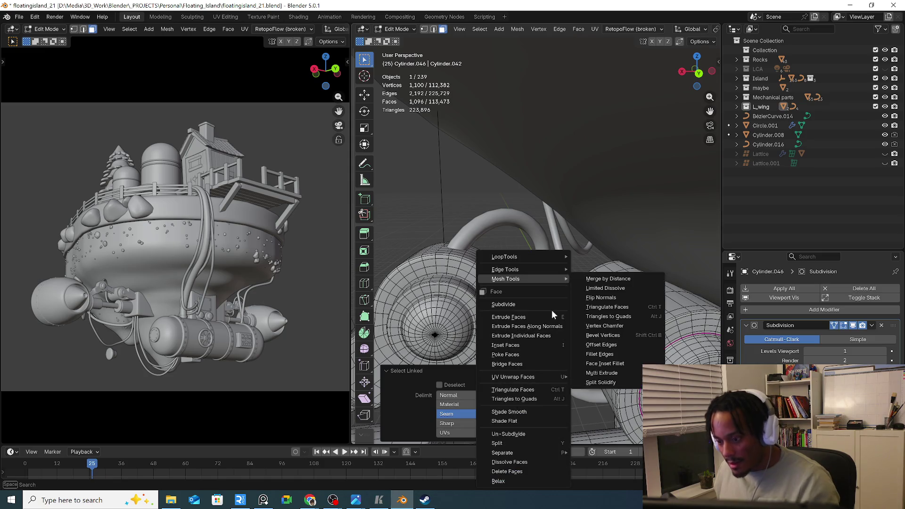
mouse_move(507, 279)
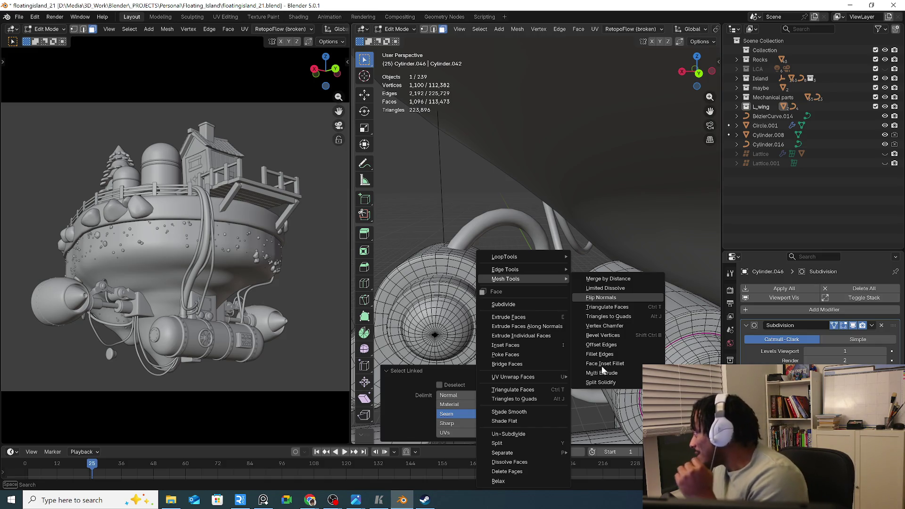
key("Return")
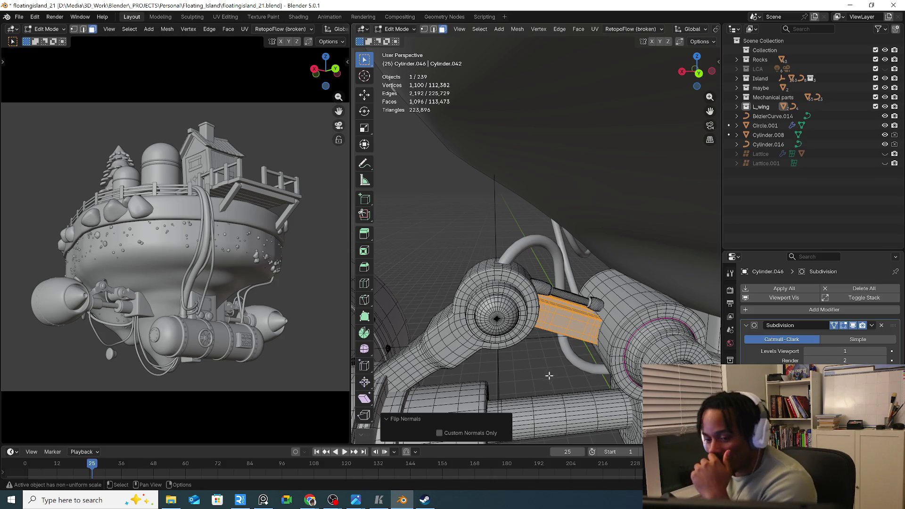
key("alt+a")
Return to Object Mode and reselect the arm linkage Cylinder.046 while inspecting it
mouse_move(535, 370)
middle_mouse_down()
mouse_move(539, 350)
mouse_move(608, 322)
middle_mouse_up()
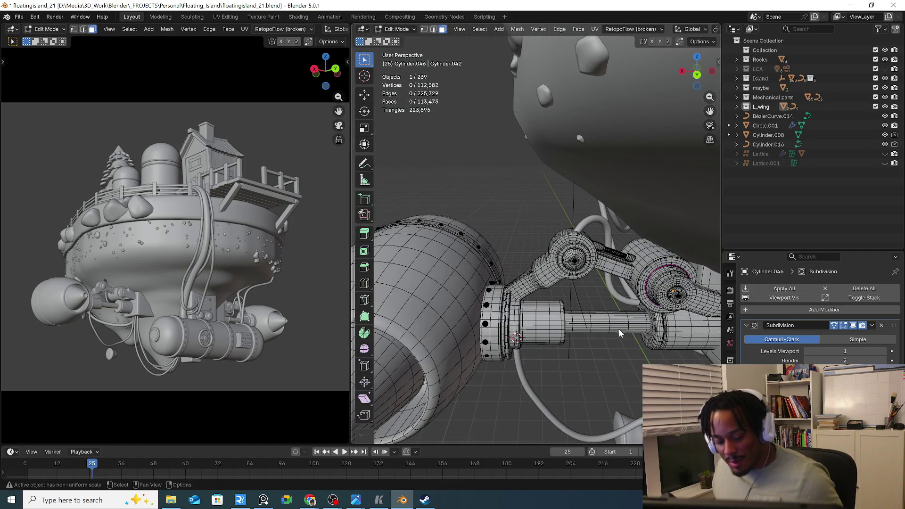
key("Tab")
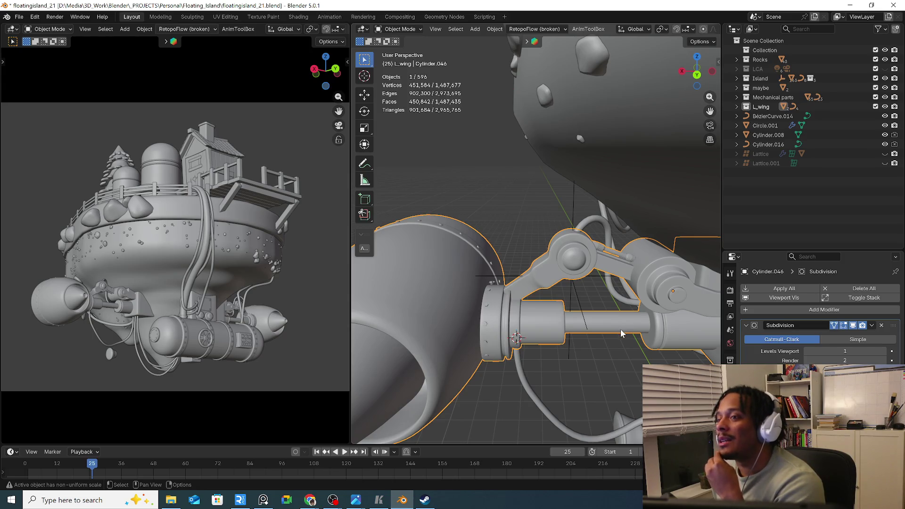
left_click(594, 296)
left_click(588, 278)
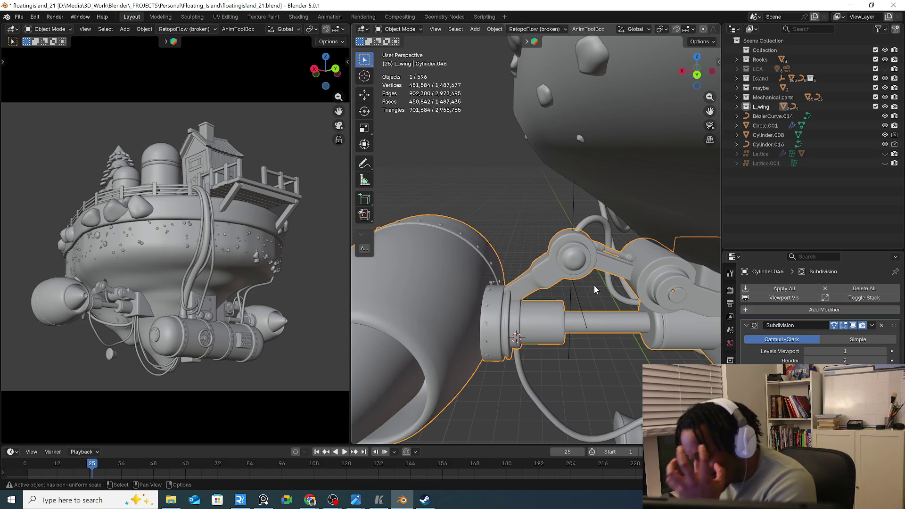
middle_click_drag(602, 281, 608, 299)
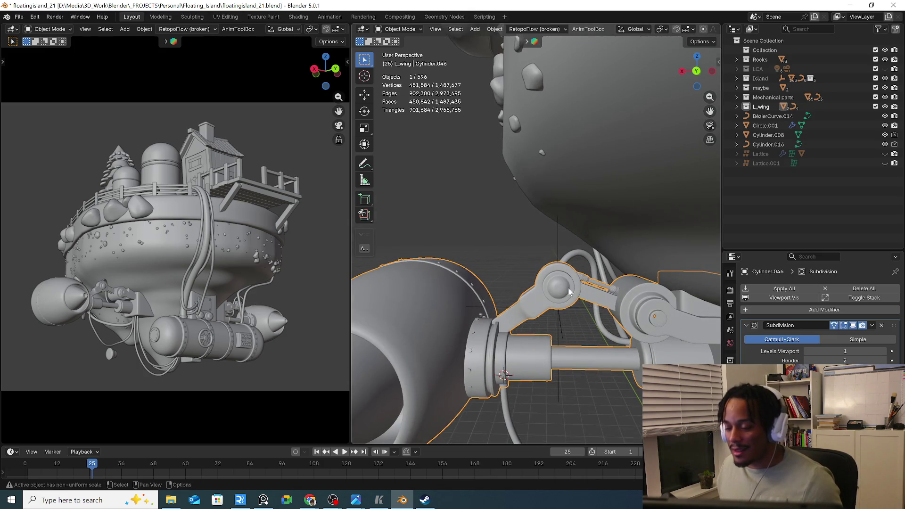
In Edit Mode select the three linked sections of the piston rod and isolate the arm in local view
key("Tab")
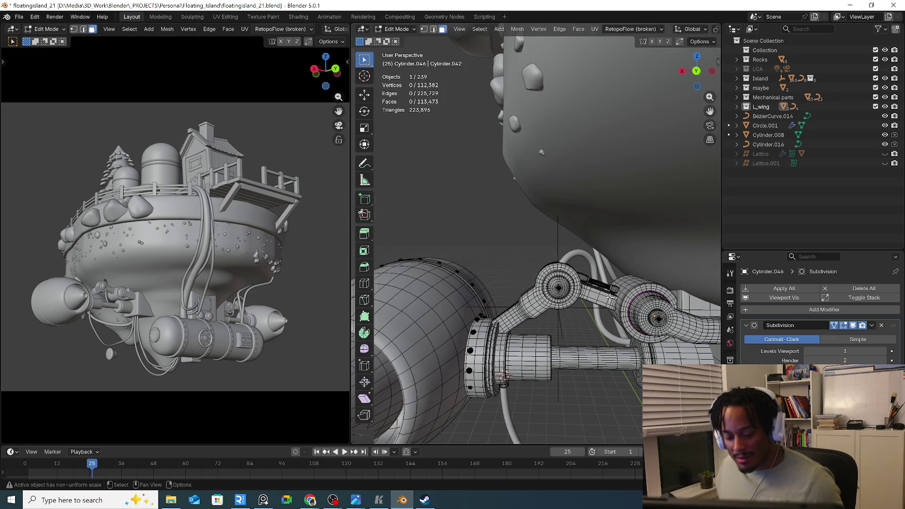
scroll(611, 296, "up", 2)
scroll(594, 283, "up", 2)
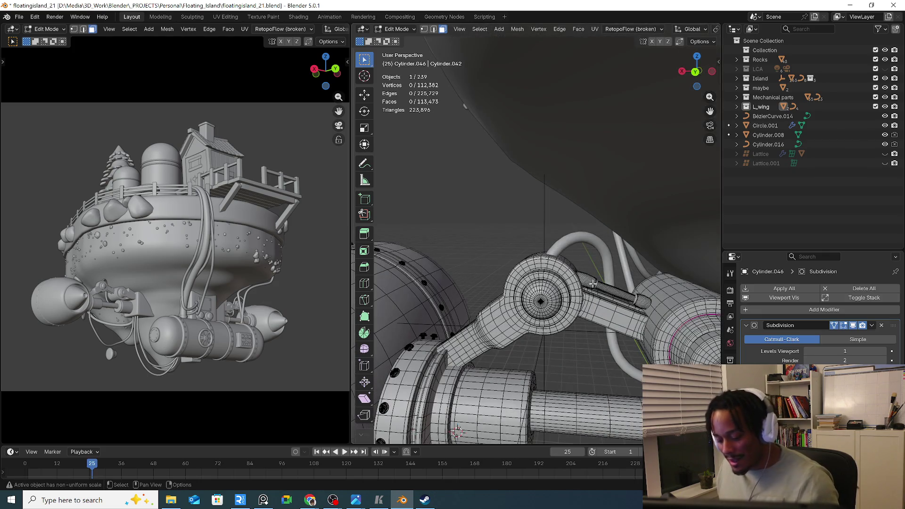
key("l")
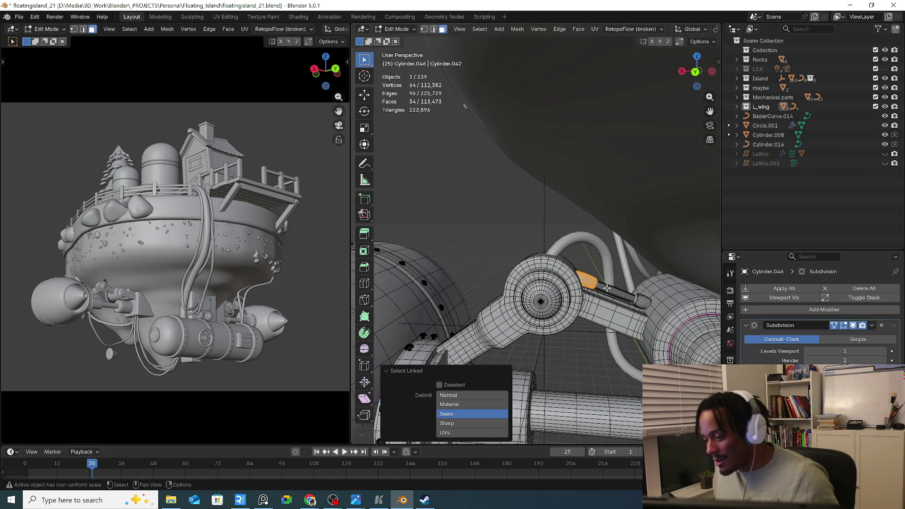
key("l")
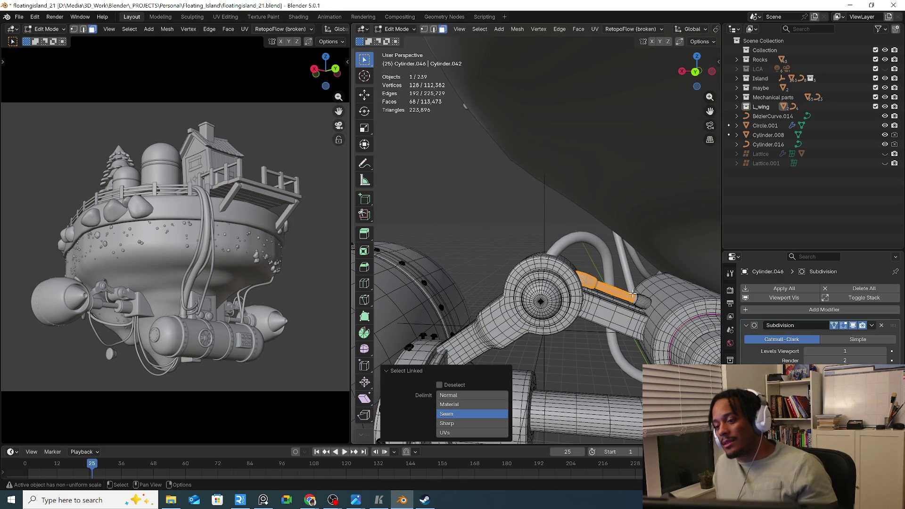
key("l")
scroll(644, 292, "up", 2)
scroll(615, 297, "up", 3)
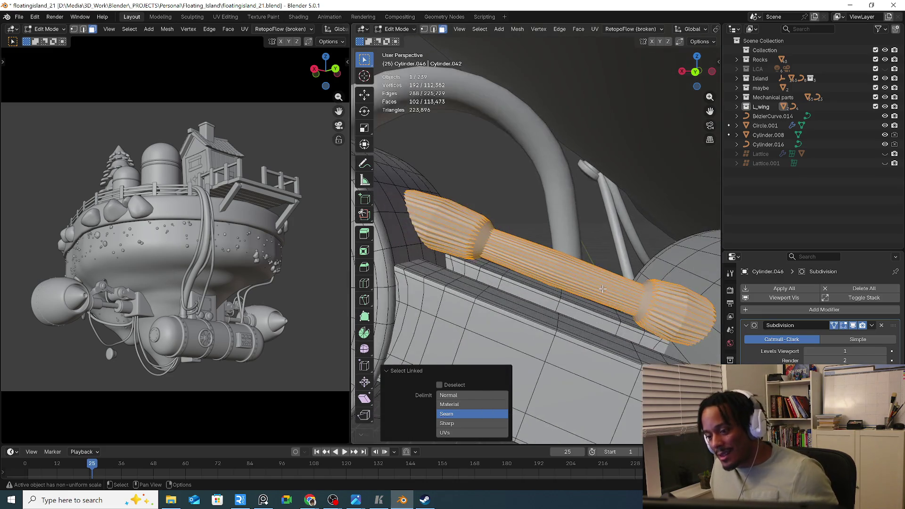
scroll(603, 291, "down", 3)
key("KP_Divide")
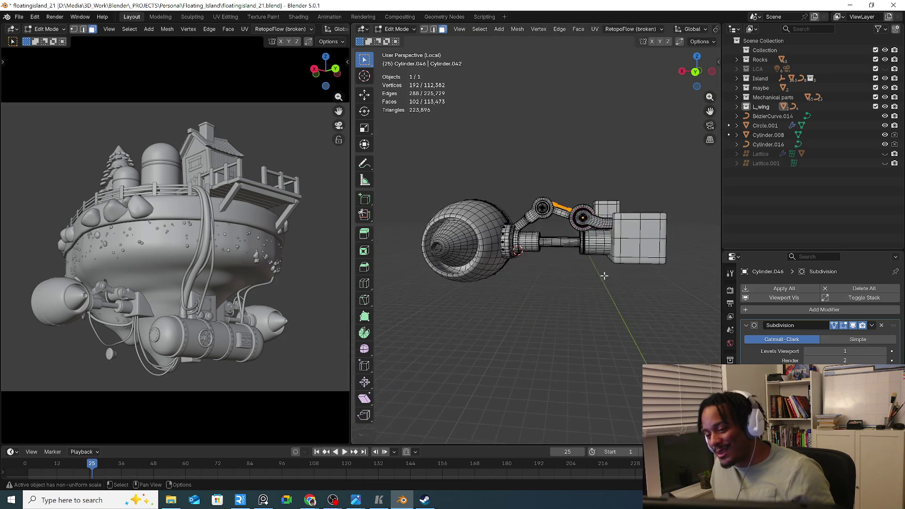
scroll(601, 274, "up", 3)
scroll(567, 248, "up", 2)
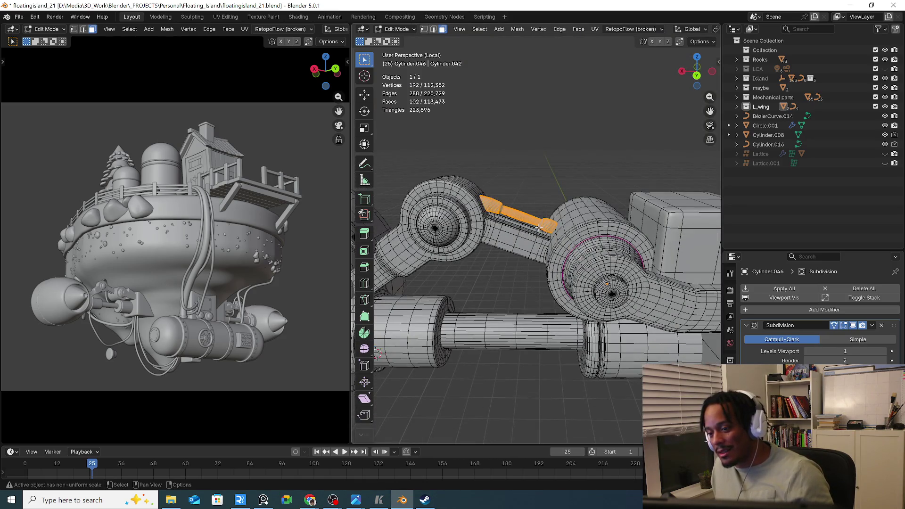
scroll(541, 227, "up", 2)
scroll(549, 270, "up", 2)
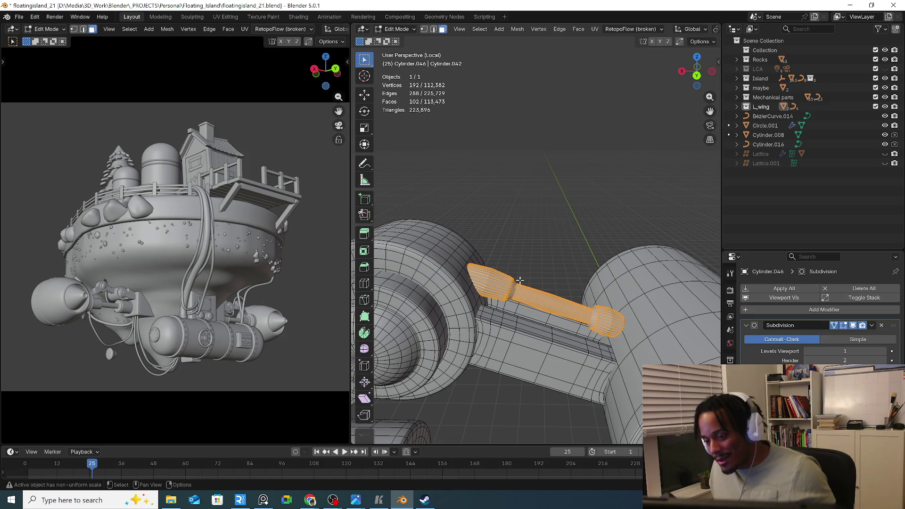
Separate the selected rod into its own object Cylinder.010 and select it
key("p")
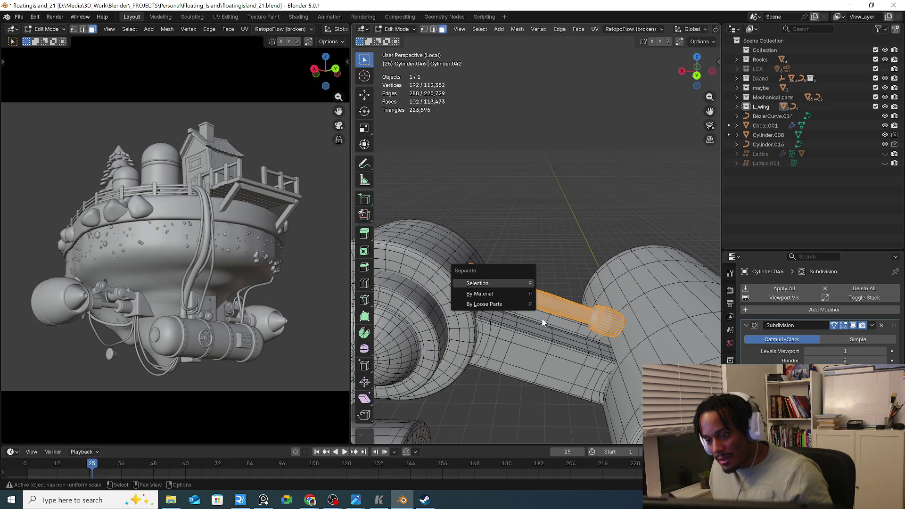
left_click(507, 282)
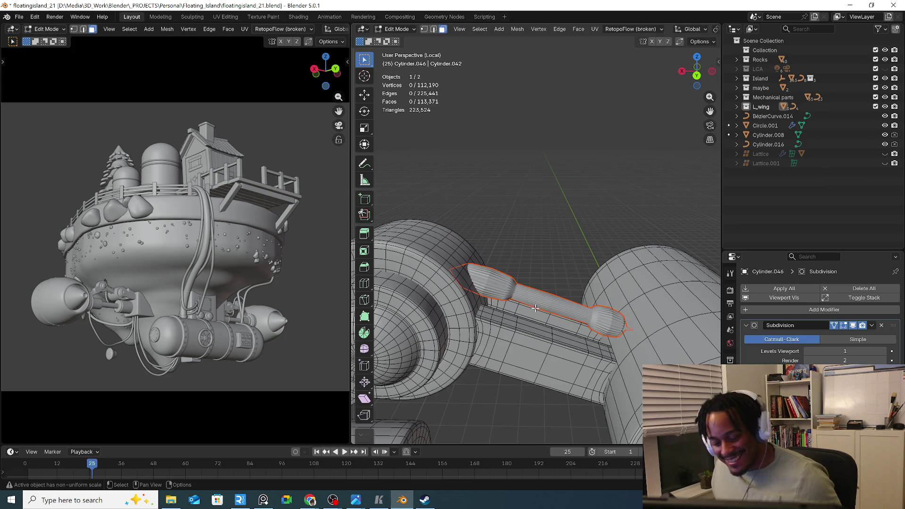
scroll(497, 291, "up", 2)
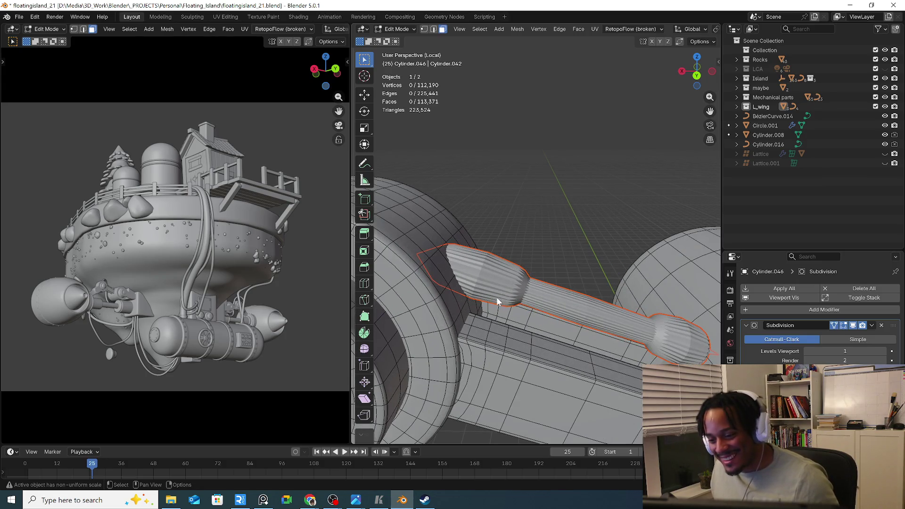
key("Tab")
left_click(499, 301)
key("Tab")
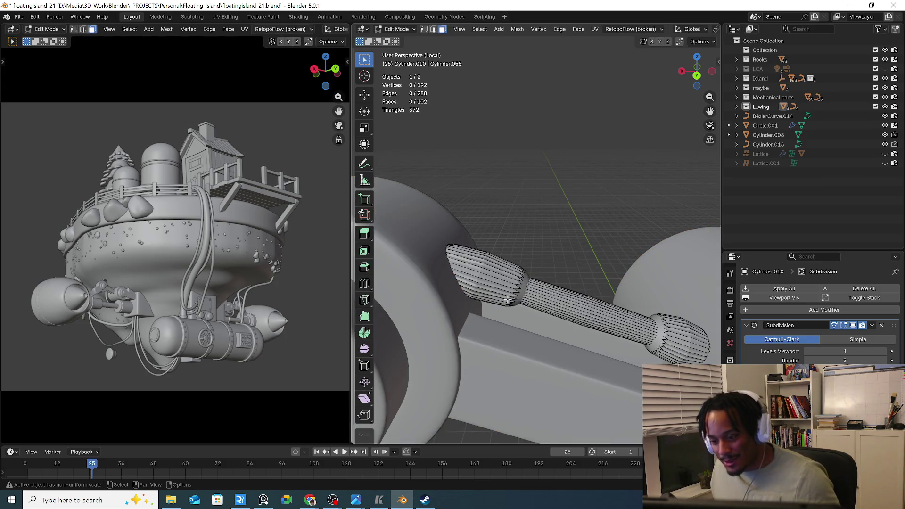
key("Tab")
scroll(667, 335, "down", 2)
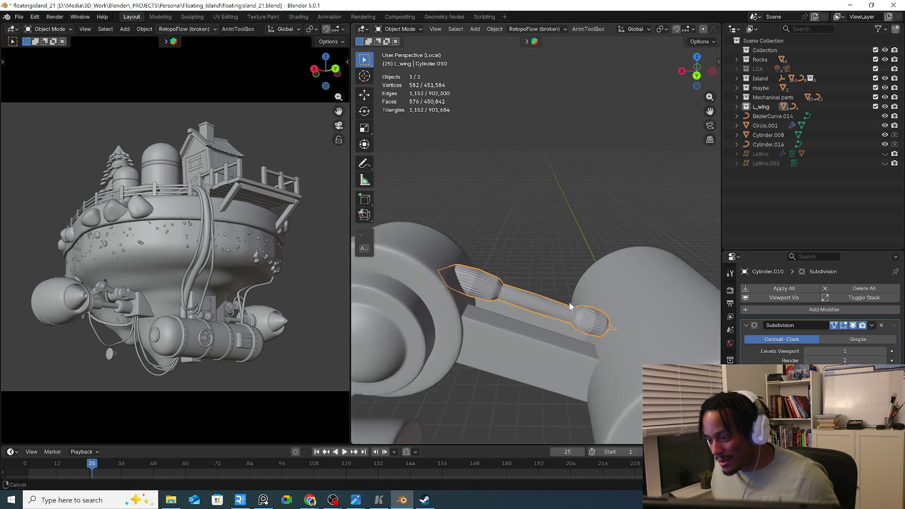
scroll(586, 313, "down", 2)
scroll(573, 301, "down", 2)
scroll(573, 300, "down", 2)
Leave the isolated view and inspect Cylinder.009 and the island around the wing joint
key("Tab")
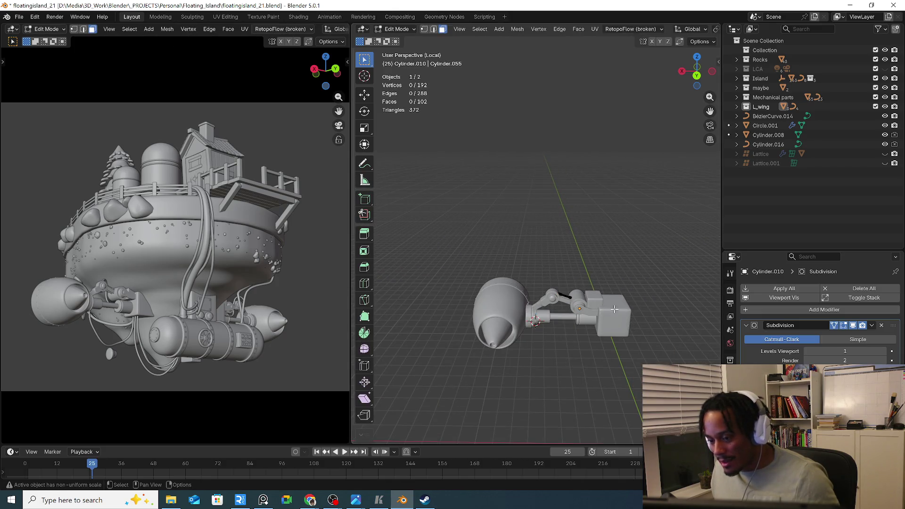
key("KP_Divide")
scroll(600, 316, "down", 4)
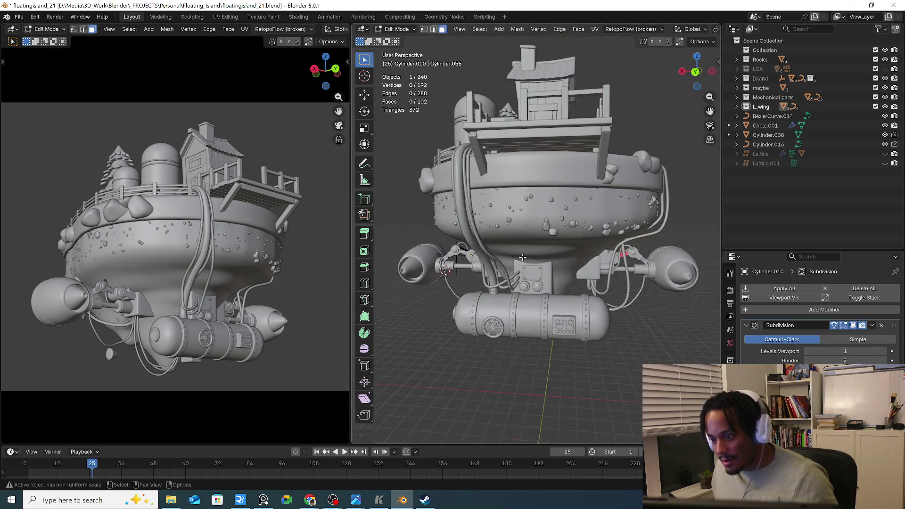
middle_click_drag(600, 317, 471, 289)
scroll(471, 289, "up", 3)
scroll(467, 285, "up", 3)
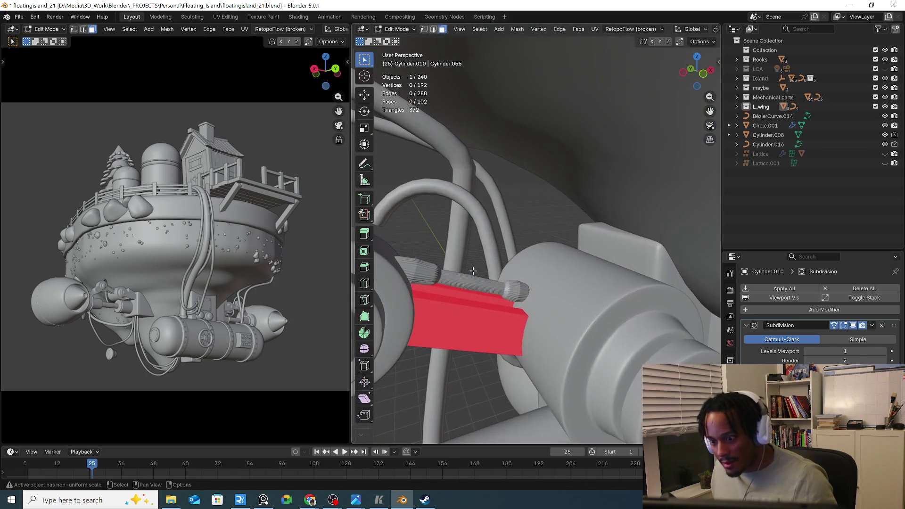
scroll(464, 284, "up", 2)
key("Tab")
left_click(495, 283)
scroll(496, 289, "down", 2)
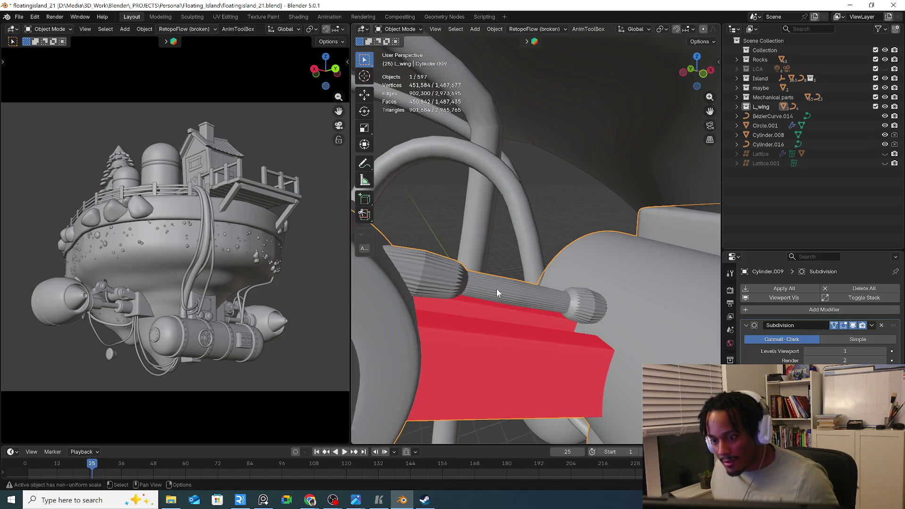
middle_click_drag(497, 288, 498, 285)
scroll(499, 285, "down", 5)
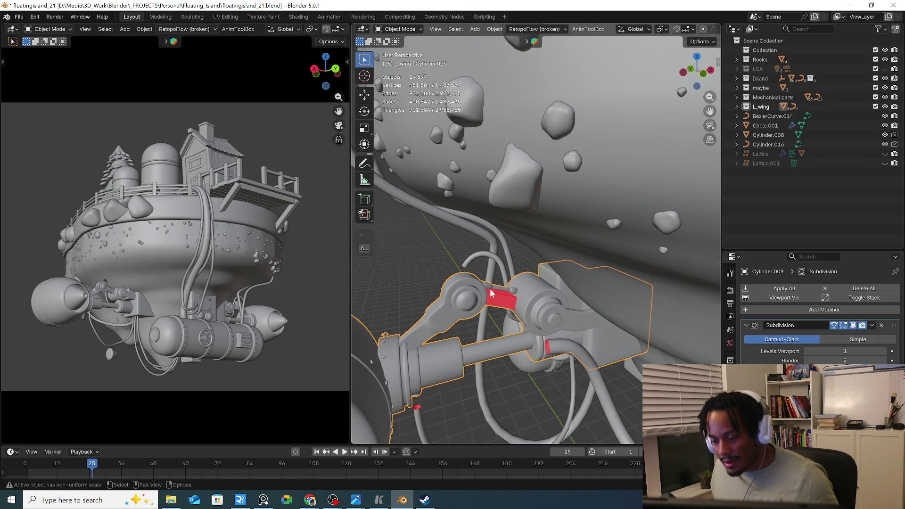
scroll(502, 302, "down", 5)
key("Tab")
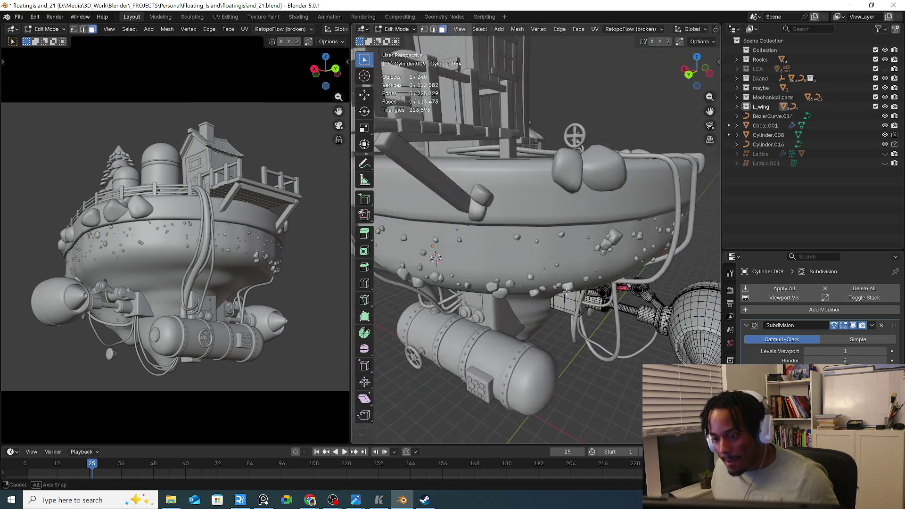
mouse_move(502, 303)
middle_mouse_down()
mouse_move(631, 266)
mouse_move(468, 304)
mouse_move(566, 314)
middle_mouse_up()
scroll(631, 266, "up", 5)
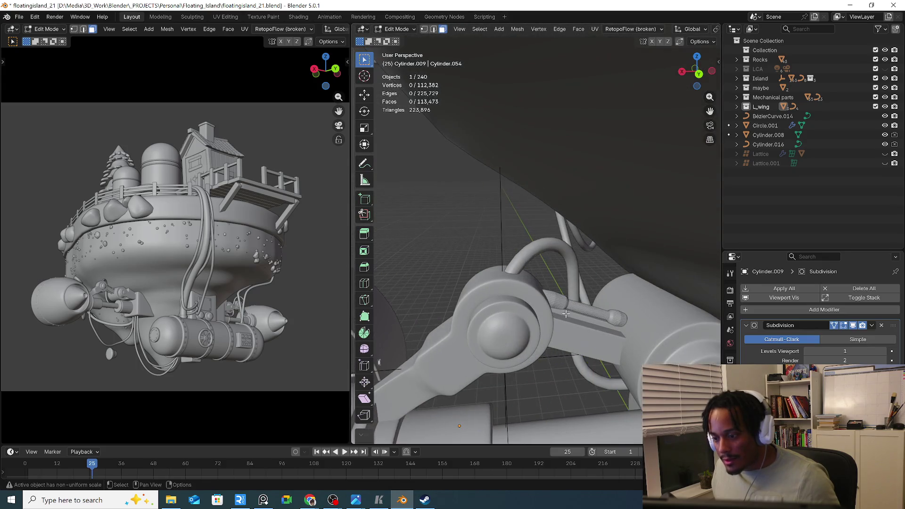
Select the linkage rod Cylinder.010 and remove its Subdivision modifier
key("Tab")
left_click(591, 308)
scroll(591, 310, "up", 2)
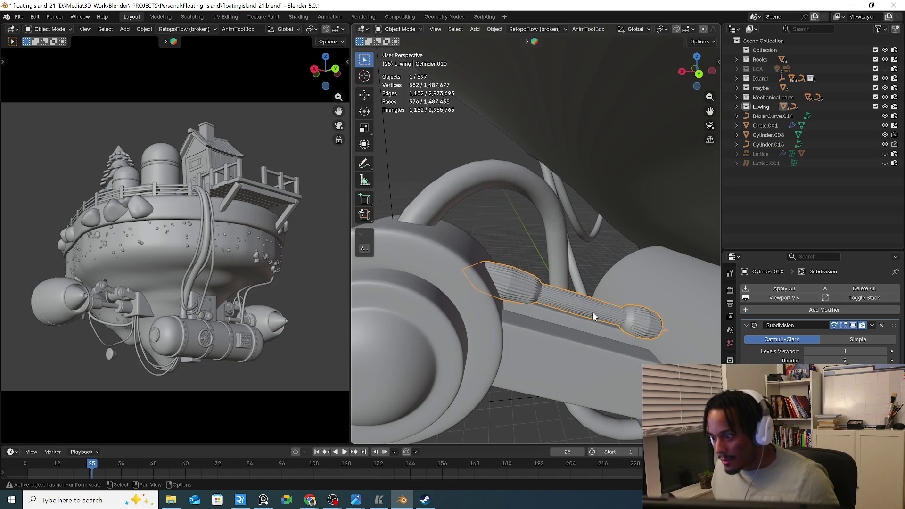
left_click(881, 325)
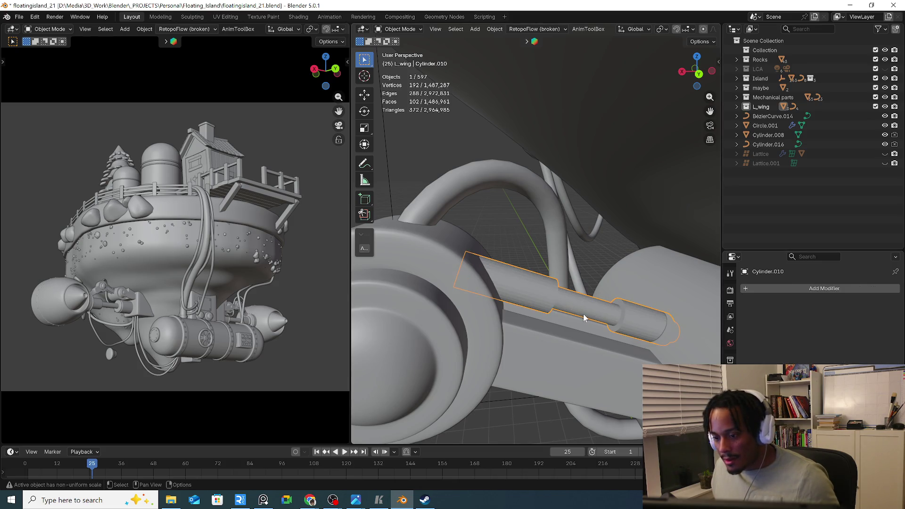
Isolate the rod in Local View and delete its end-cap face to open the wide end
key("Tab")
key("KP_Divide")
middle_click_drag(572, 312, 548, 291)
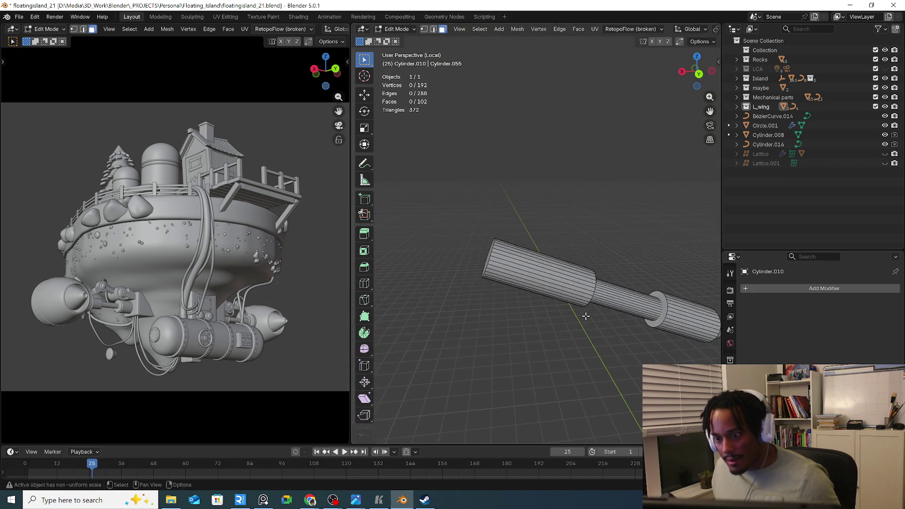
key("a")
key("alt+a")
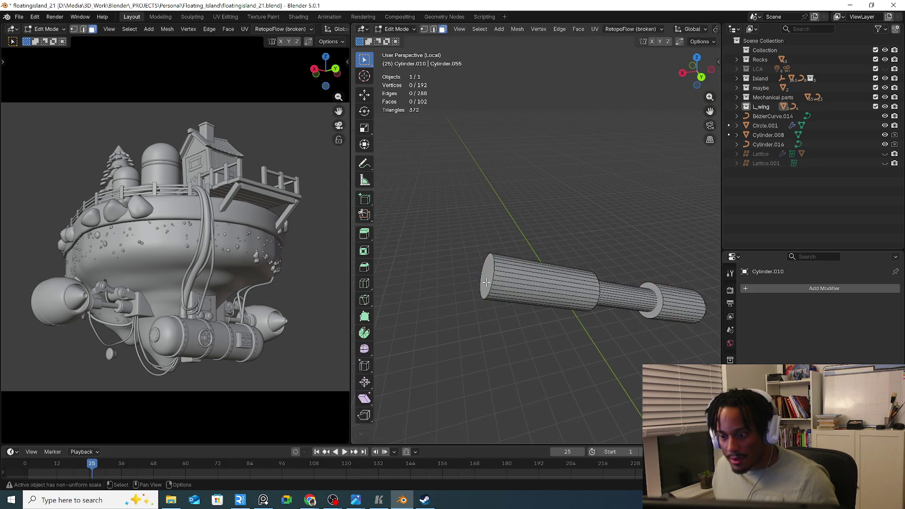
mouse_move(486, 282)
middle_mouse_down()
mouse_move(501, 296)
mouse_move(568, 248)
middle_mouse_up()
left_click(489, 284)
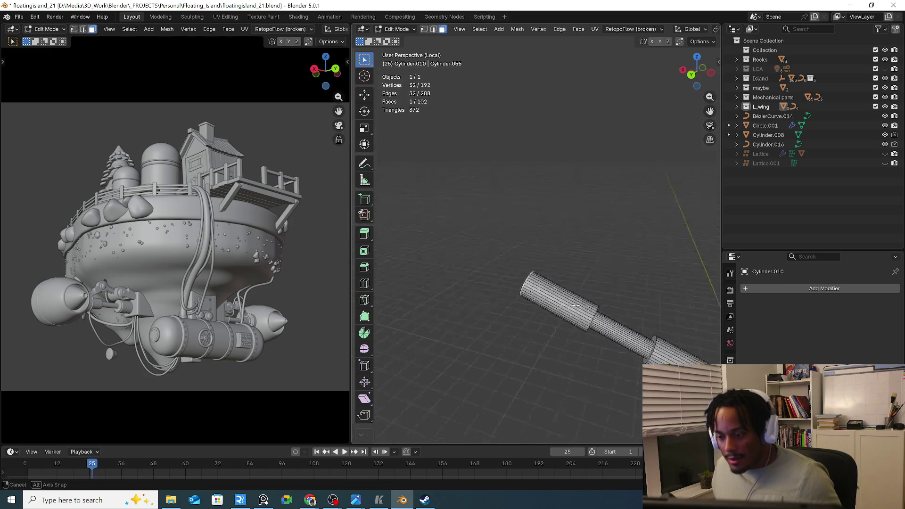
key("x")
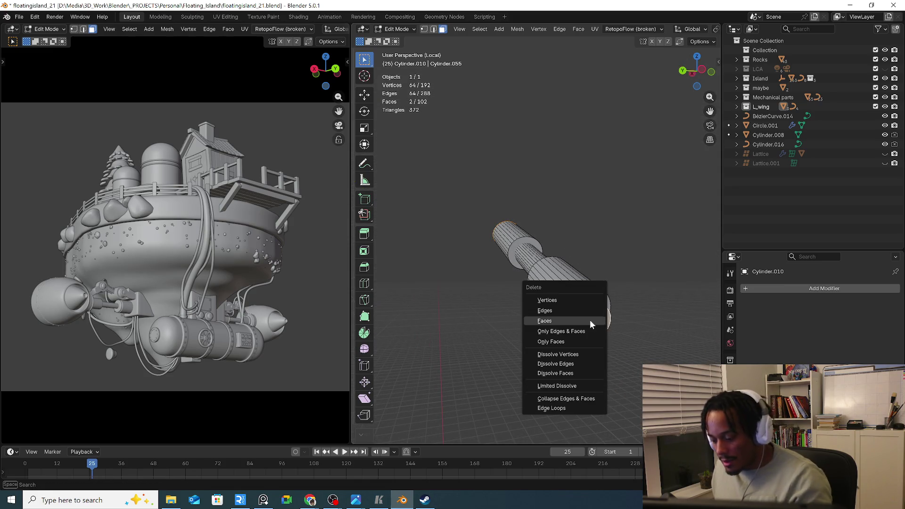
left_click(590, 320)
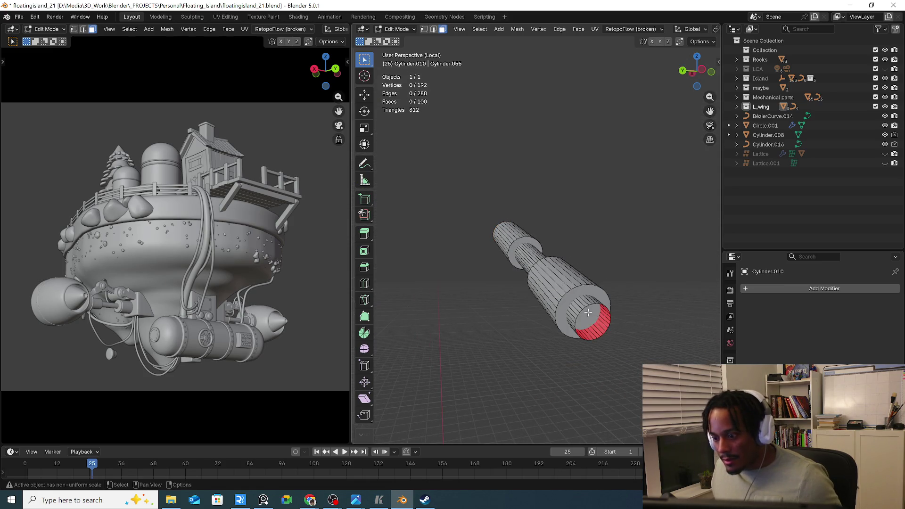
Scale the open rim inward and add an extra edge loop around the wide end
left_click(577, 292, "alt")
key("s")
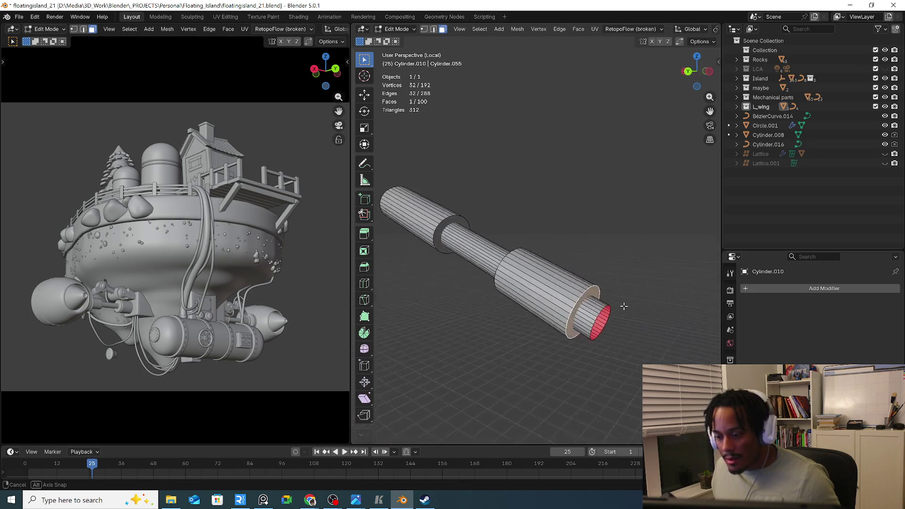
mouse_move(584, 295)
middle_mouse_down()
mouse_move(595, 310)
mouse_move(586, 312)
middle_mouse_up()
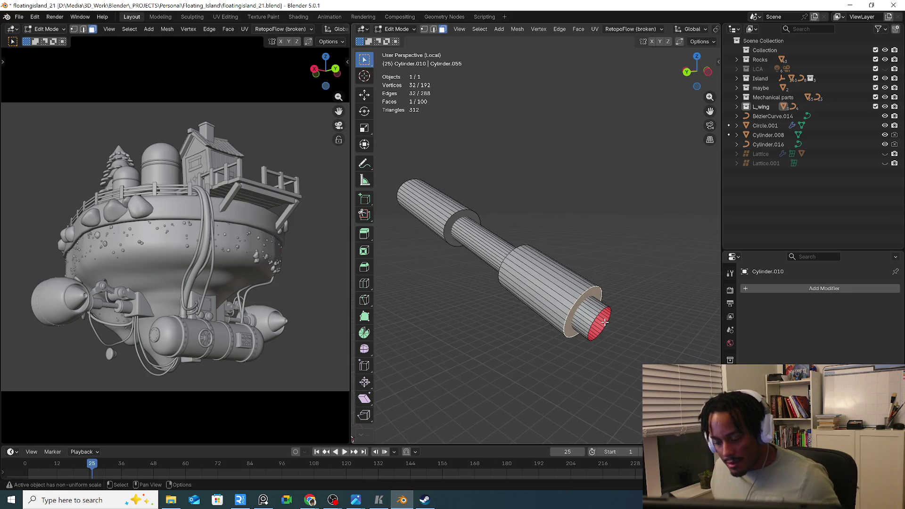
key("ctrl+r")
left_click(589, 320)
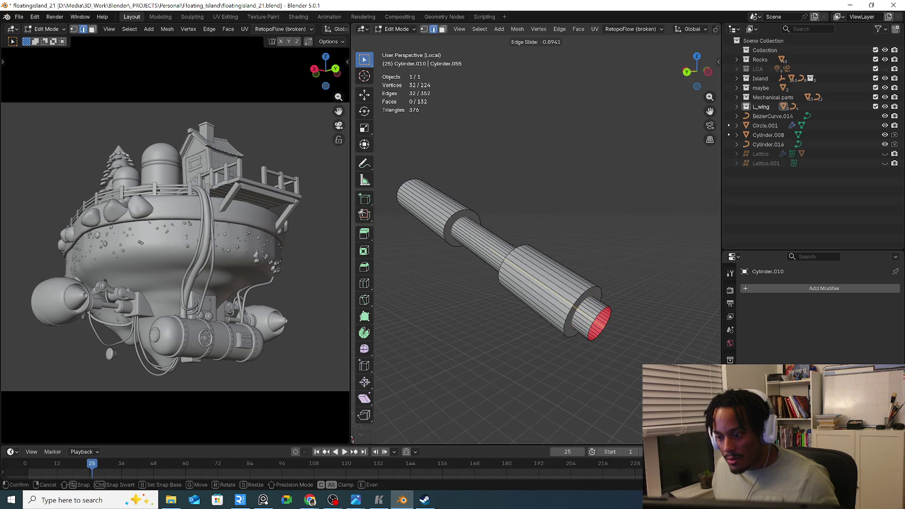
left_click(584, 326)
key("Tab")
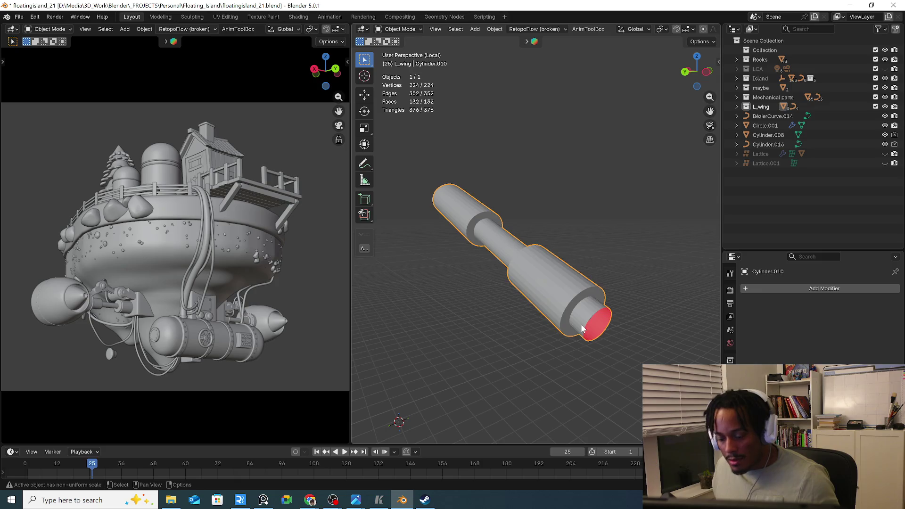
Delete the inner cap face so the rod's wide end is hollow inside
key("Tab")
key("3")
left_click(581, 324)
key("x")
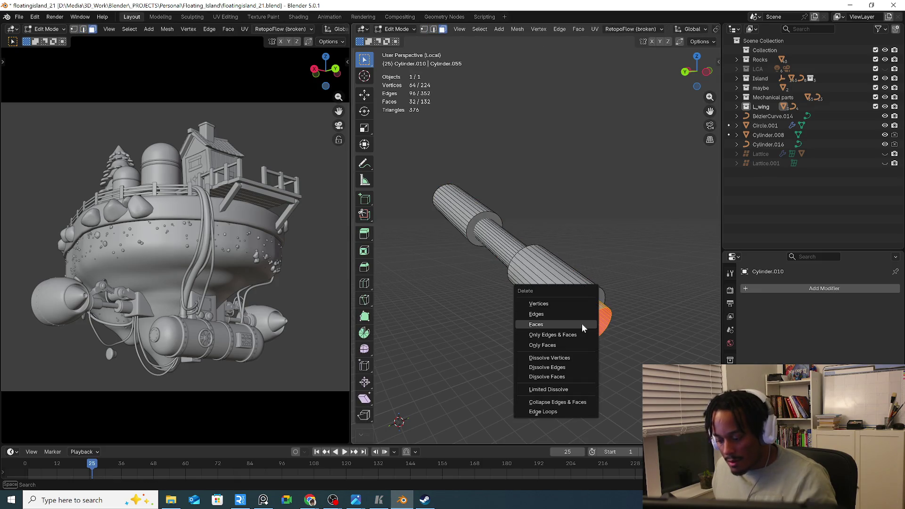
left_click(583, 328)
key("Caps_Lock")
key("f")
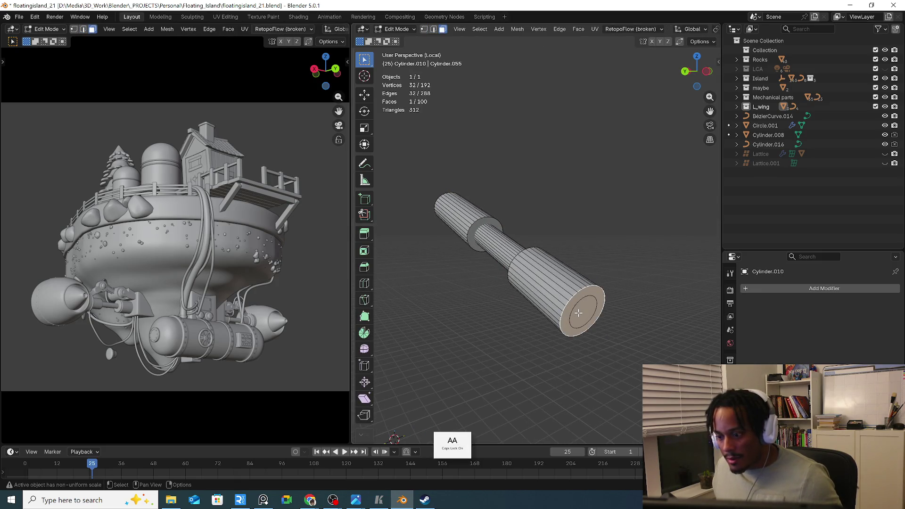
right_click(579, 313)
left_click(580, 315)
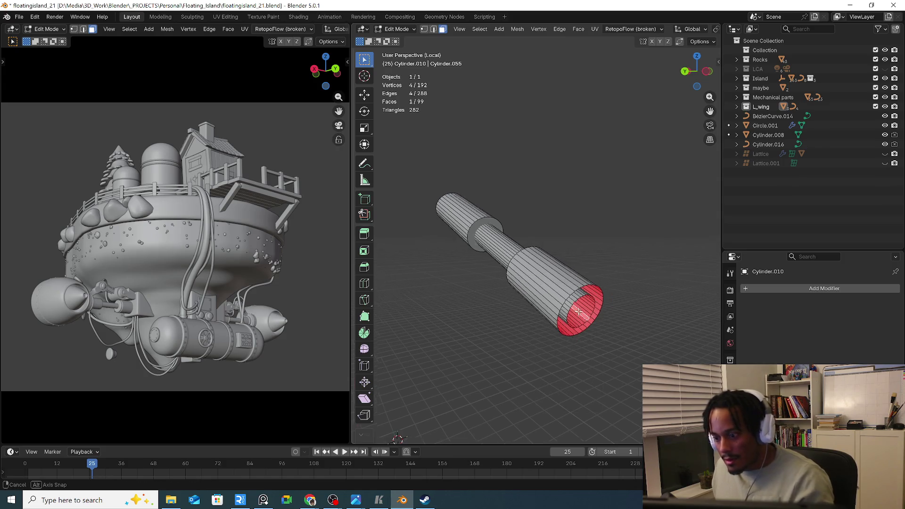
scroll(564, 286, "up", 2)
scroll(564, 286, "up", 1)
Try bridging the outer and inner rim loops and a shaft loop cut, then undo them
key("2")
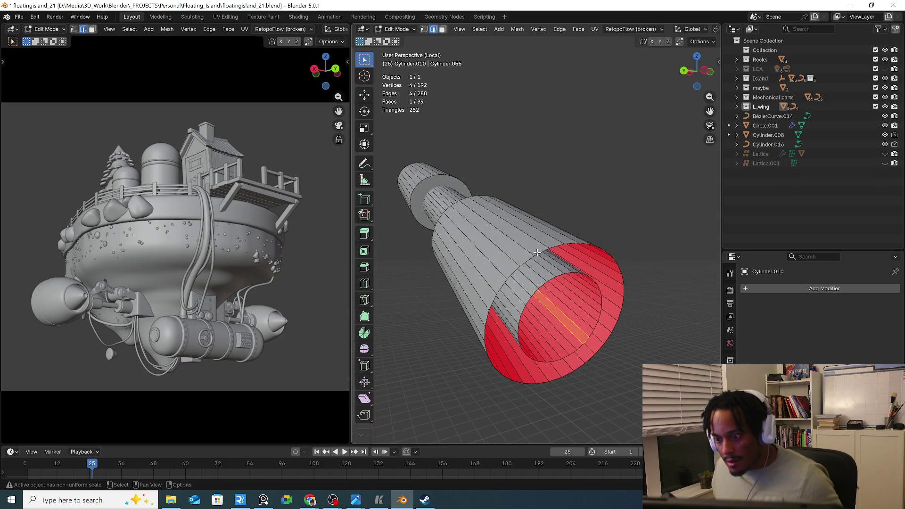
left_click(544, 273, "alt")
left_click(552, 278, "alt+shift")
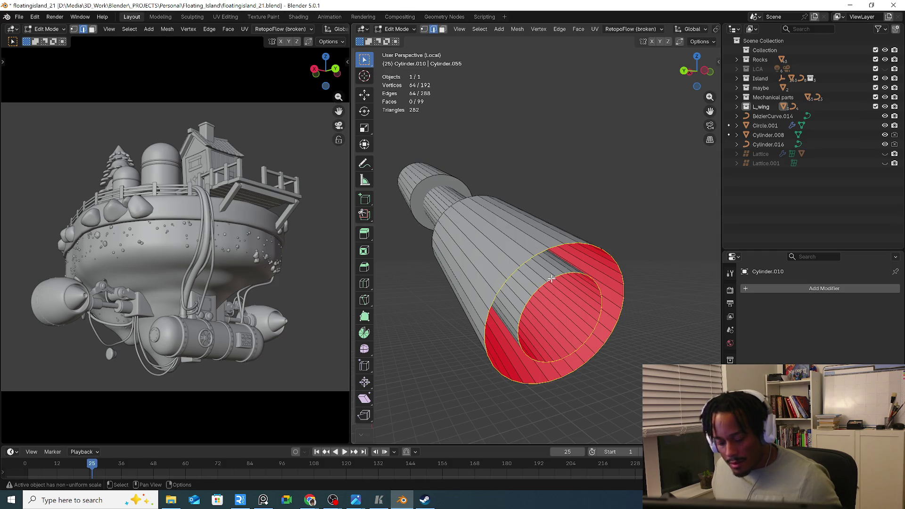
right_click(551, 279)
left_click(548, 229)
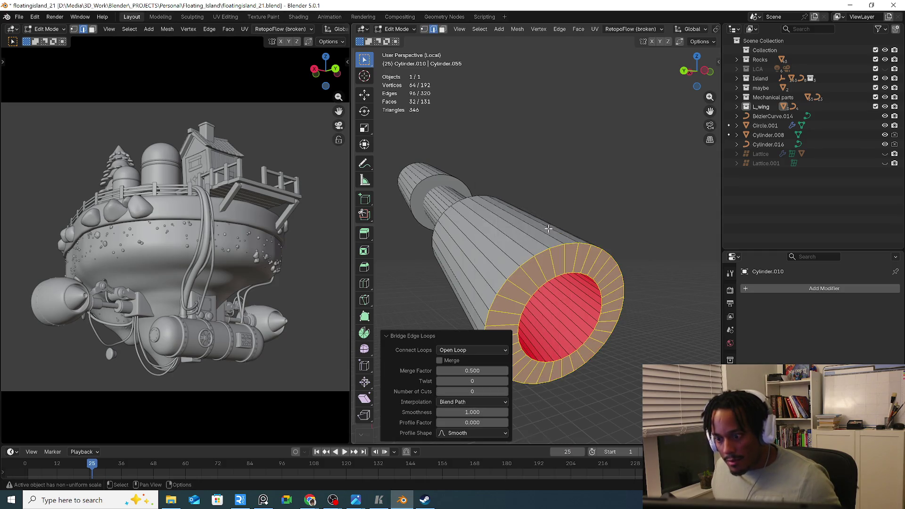
mouse_move(549, 229)
middle_mouse_down()
mouse_move(519, 264)
mouse_move(609, 290)
mouse_move(620, 314)
middle_mouse_up()
left_click(518, 264)
scroll(618, 296, "up", 3)
key("ctrl+r")
left_click(620, 318)
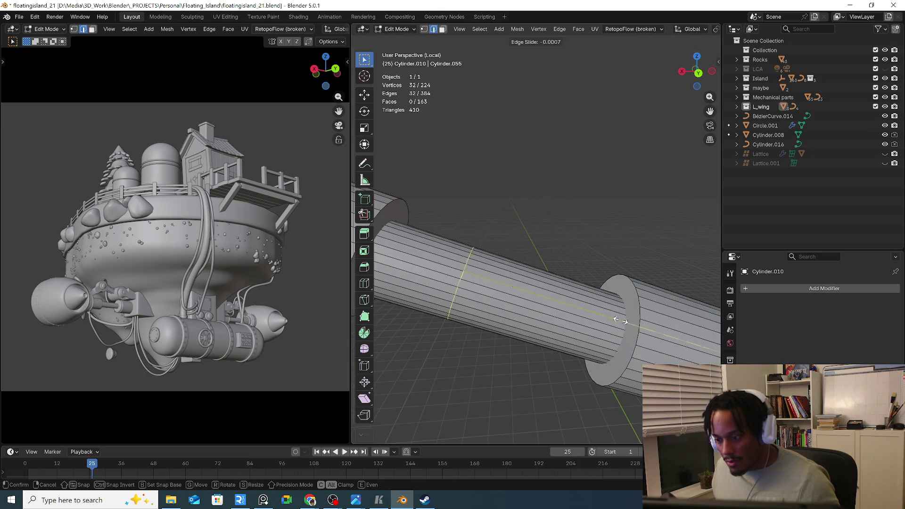
left_click(428, 380)
scroll(538, 339, "down", 3)
scroll(570, 325, "down", 3)
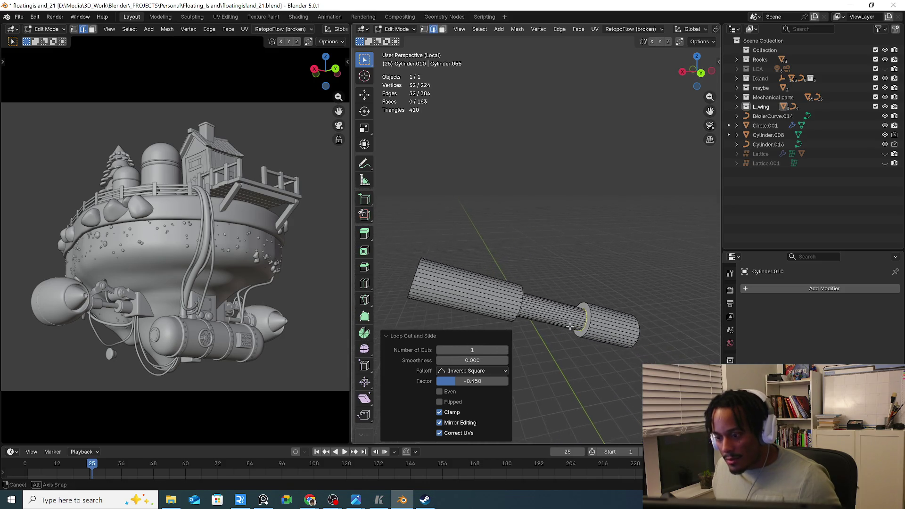
mouse_move(570, 326)
middle_mouse_down()
mouse_move(568, 338)
mouse_move(588, 326)
middle_mouse_up()
key("ctrl+z")
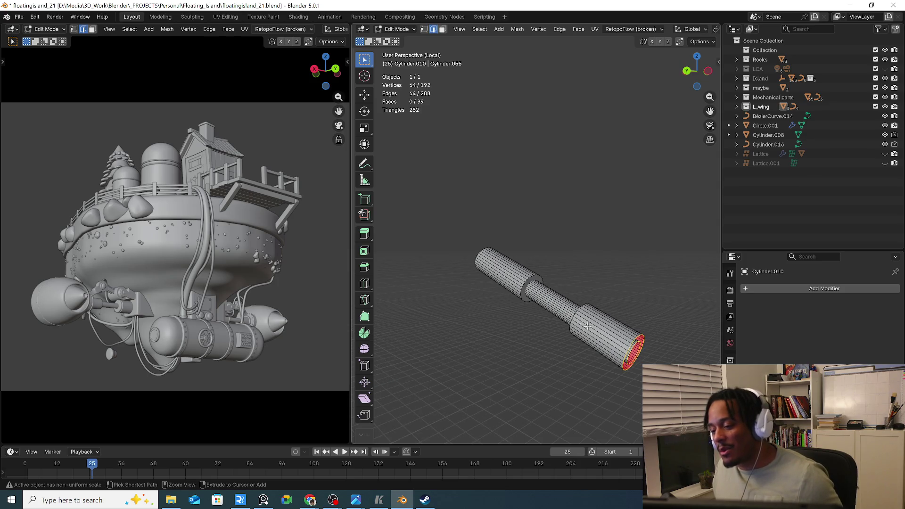
Restore the inner cap and select the whole connected middle shaft section of the rod
key("3")
key("f")
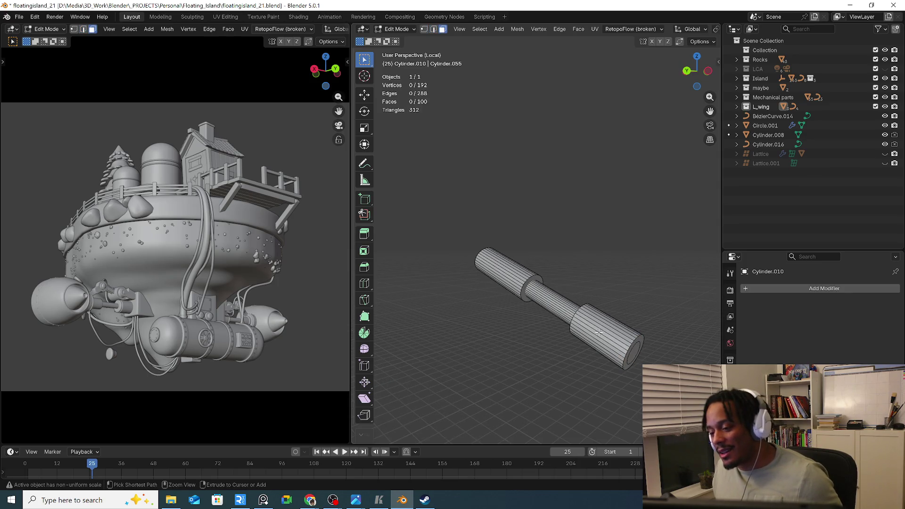
middle_click_drag(599, 334, 546, 303)
scroll(546, 304, "up", 2)
left_click(550, 350)
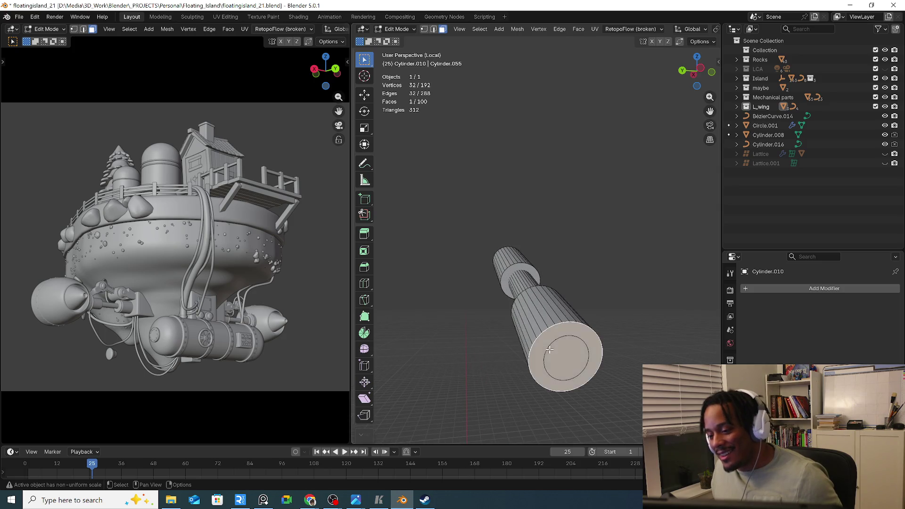
mouse_move(562, 363)
middle_mouse_down()
mouse_move(591, 341)
mouse_move(522, 321)
middle_mouse_up()
key("ctrl+l")
Separate the selected shaft into its own object, L_wing, leaving Cylinder.010 behind
key("p")
left_click(531, 326)
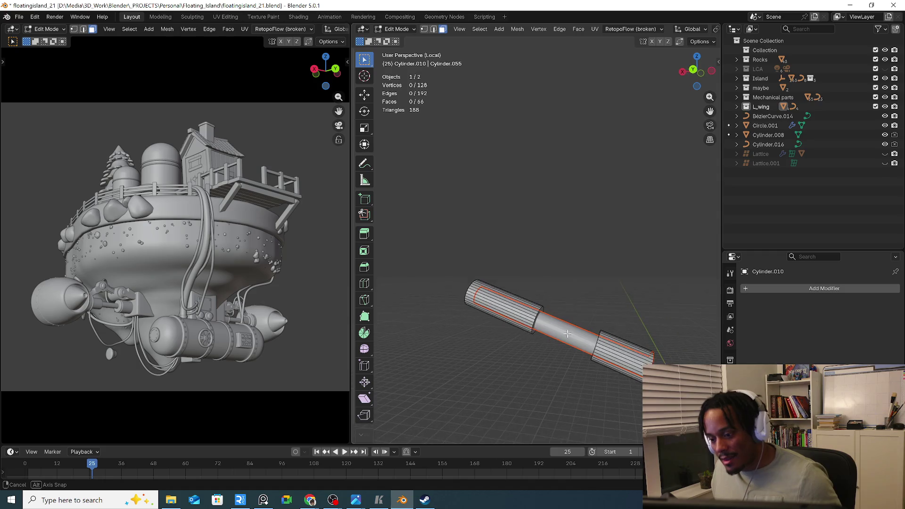
key("Caps_Lock")
left_click(521, 321)
key("Tab")
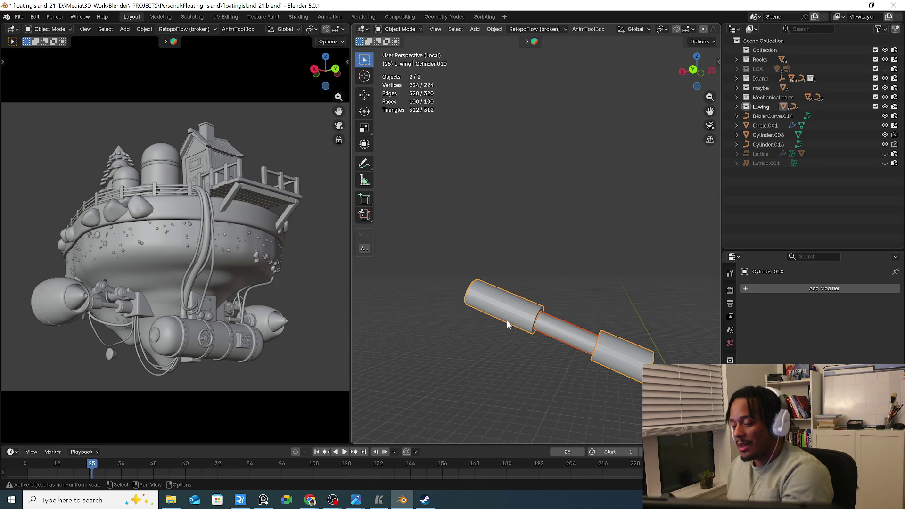
Exit Local View to show the full wing linkage and select the Empty at the joint
key("KP_Divide")
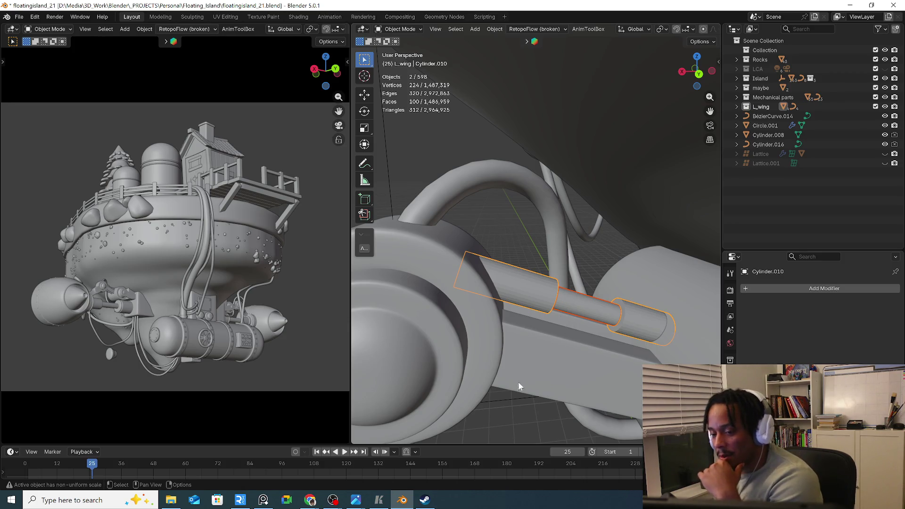
middle_click_drag(518, 386, 527, 386)
left_click(506, 396)
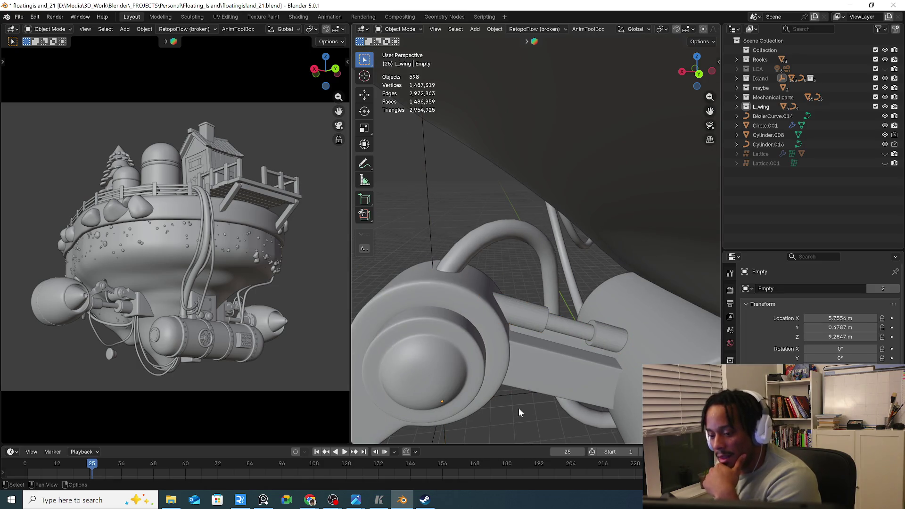
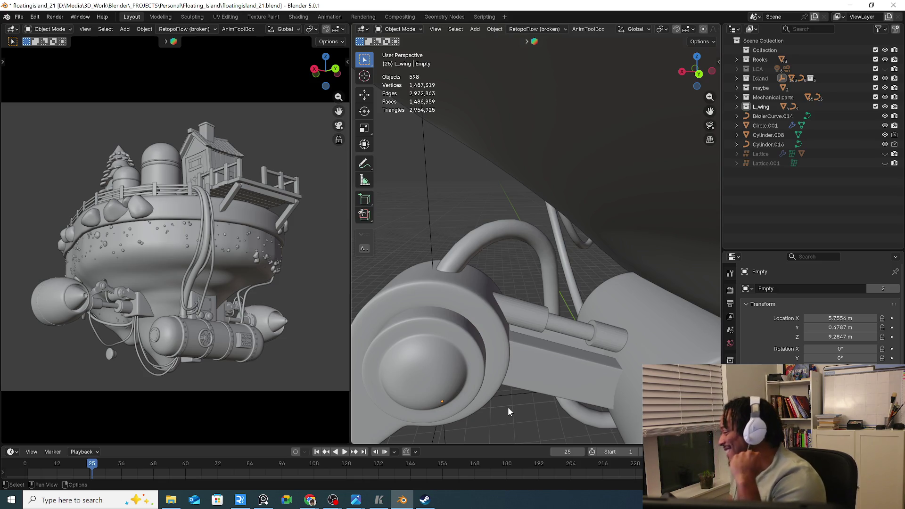
Add a centred edge loop around each of the two sleeve cylinders on the arm rod
left_click(533, 328)
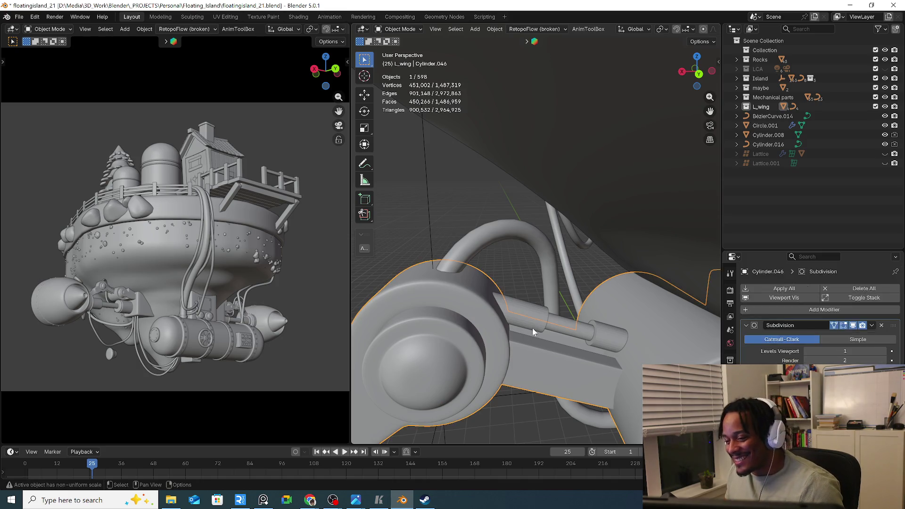
mouse_move(570, 337)
middle_mouse_down()
mouse_move(570, 325)
mouse_move(536, 320)
middle_mouse_up()
scroll(570, 325, "up", 3)
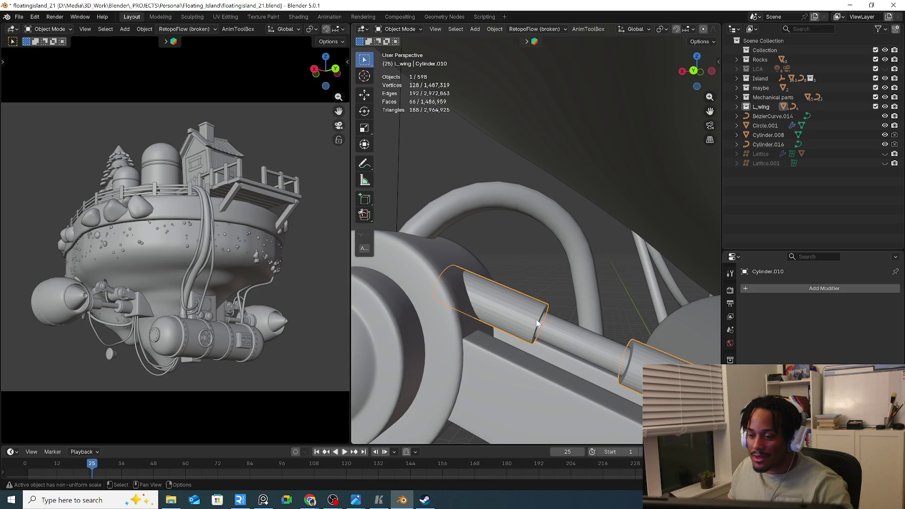
mouse_move(536, 319)
middle_mouse_down()
mouse_move(513, 326)
mouse_move(533, 335)
middle_mouse_up()
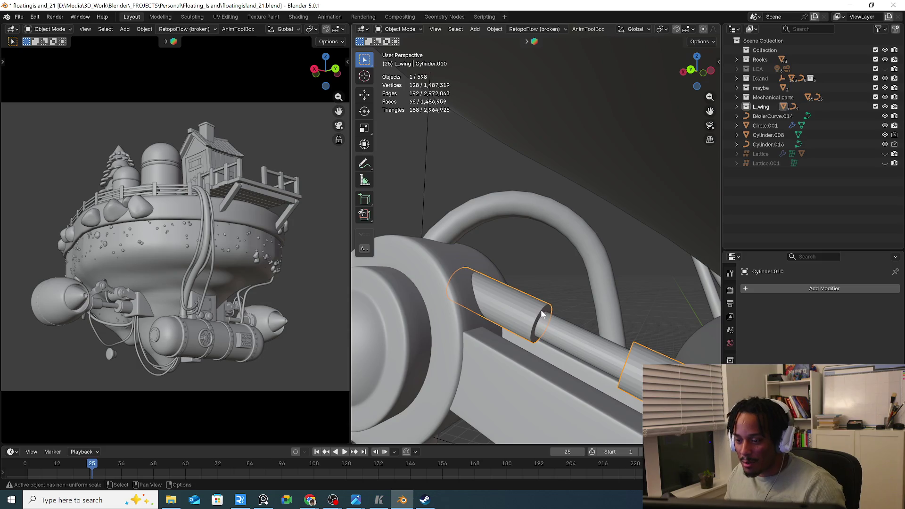
key("Tab")
scroll(523, 307, "up", 1)
key("ctrl+r")
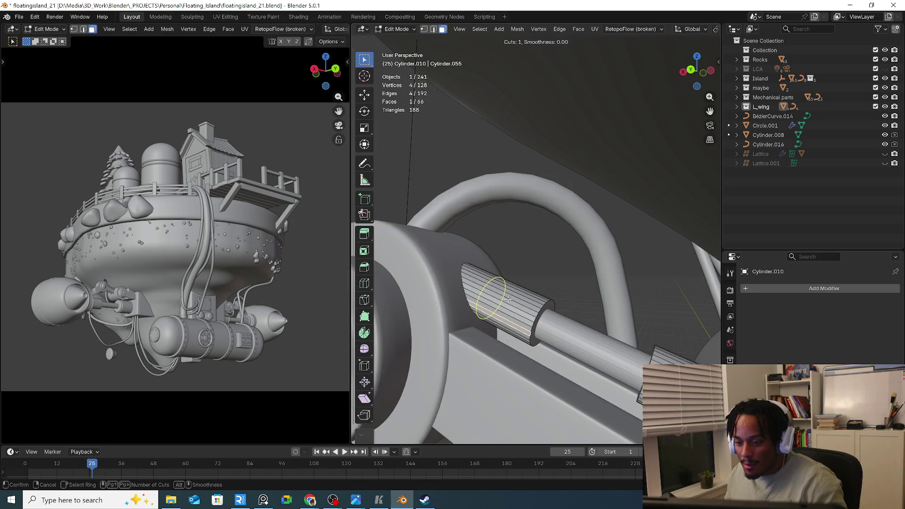
left_click(508, 299)
right_click(508, 299)
middle_click_drag(539, 318, 502, 291, "shift")
key("ctrl+r")
left_click(639, 332)
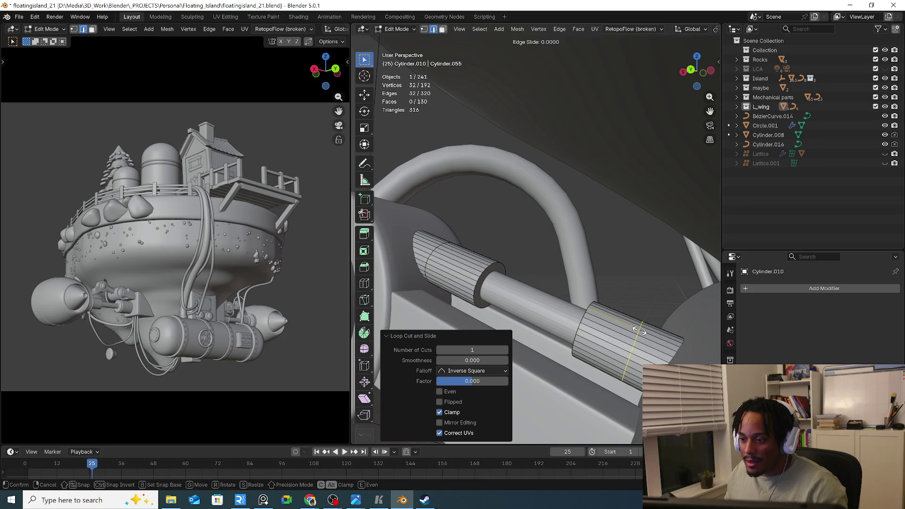
right_click(639, 332)
Bevel the two new edge loops into grooved rims and return to Object Mode
left_click(479, 283)
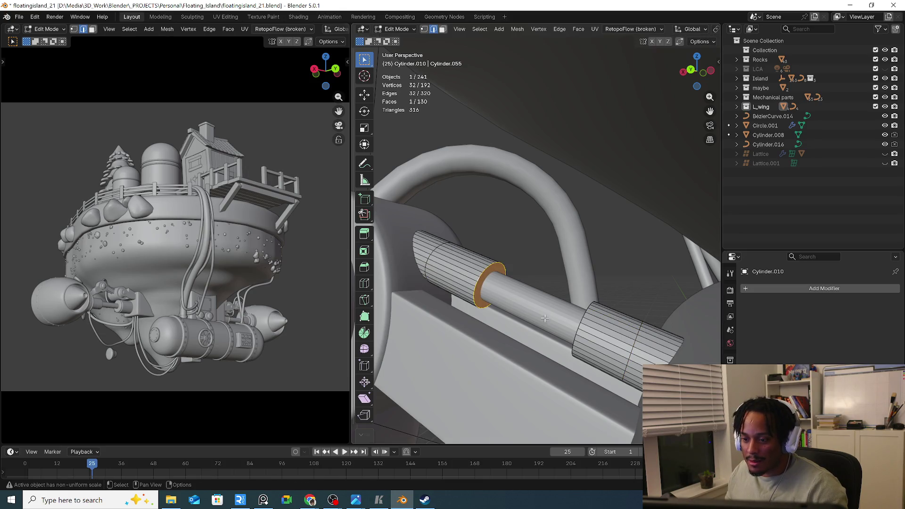
middle_click_drag(545, 319, 596, 336)
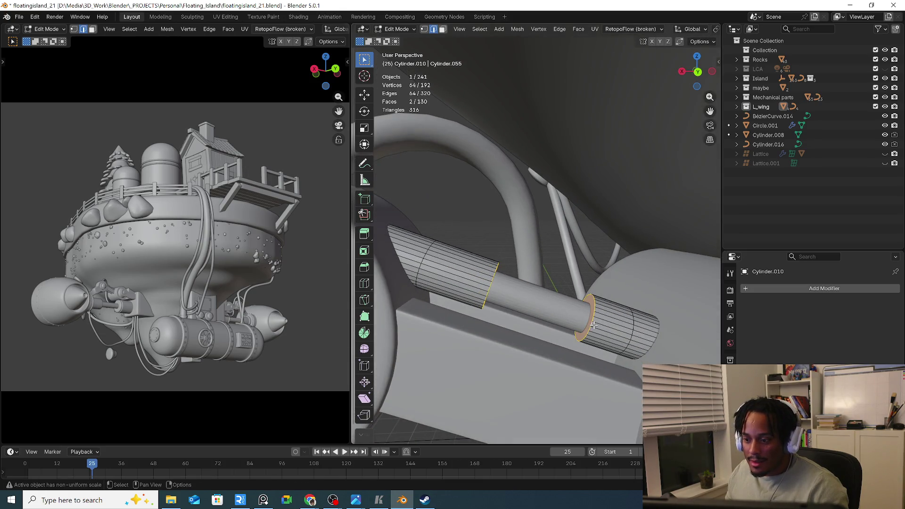
key("ctrl+b")
left_click(596, 327)
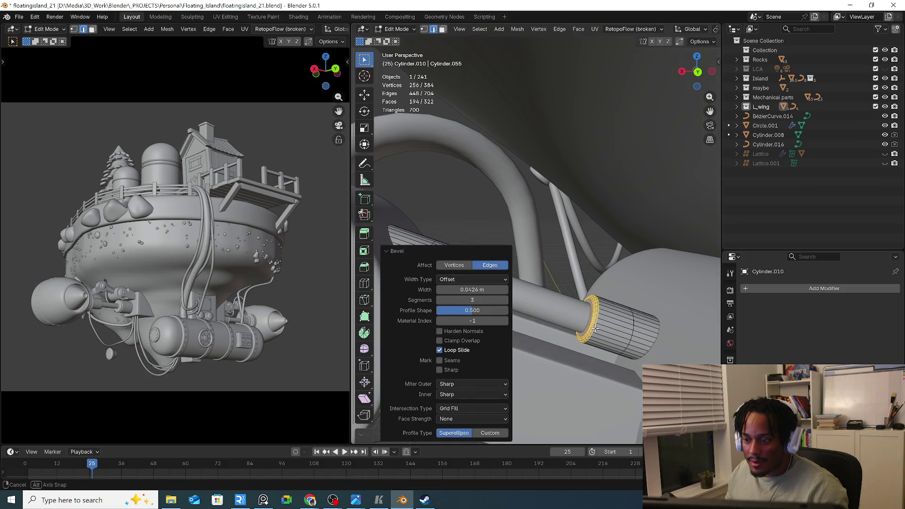
key("Tab")
left_click(522, 292)
scroll(523, 300, "down", 3)
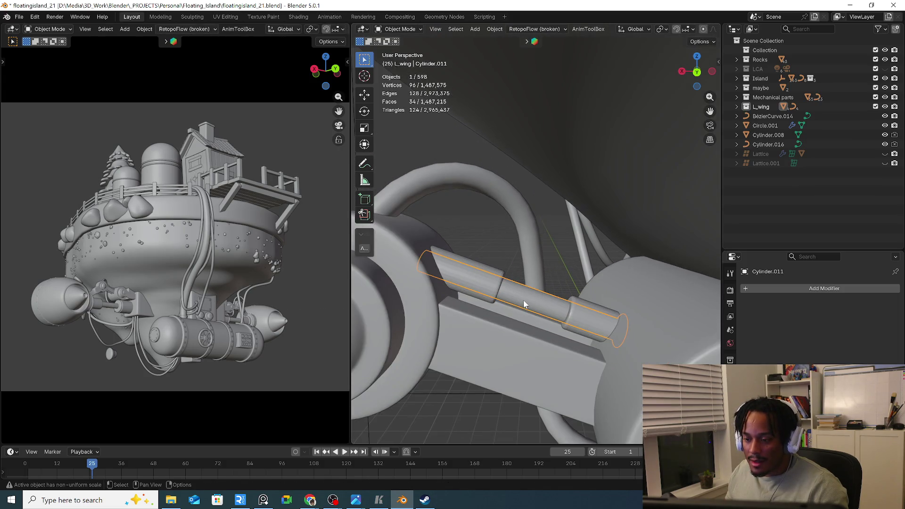
scroll(490, 343, "down", 3)
Delete the stray part at the engine mount under the island
left_click(489, 341)
scroll(524, 348, "down", 3)
scroll(525, 348, "down", 5)
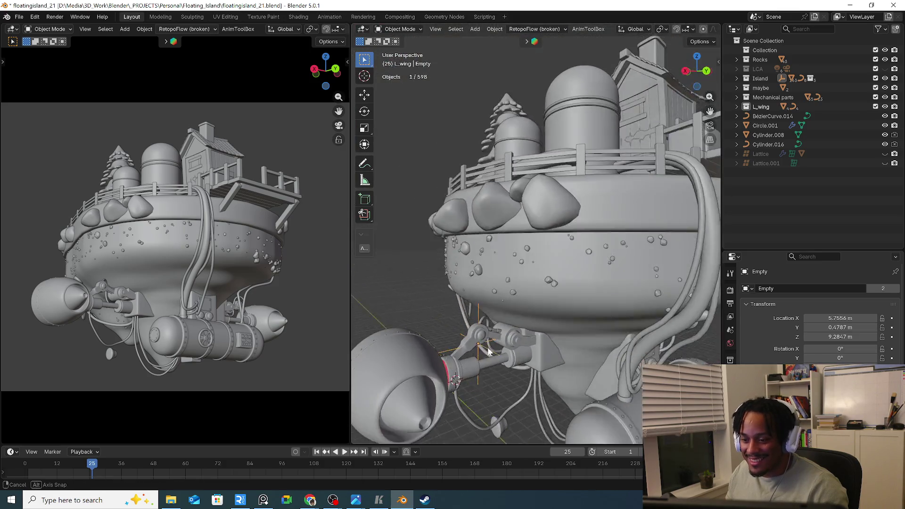
scroll(506, 345, "up", 3)
mouse_move(506, 345)
middle_mouse_down()
mouse_move(521, 331)
mouse_move(494, 356)
mouse_move(510, 331)
mouse_move(456, 318)
mouse_move(495, 332)
middle_mouse_up()
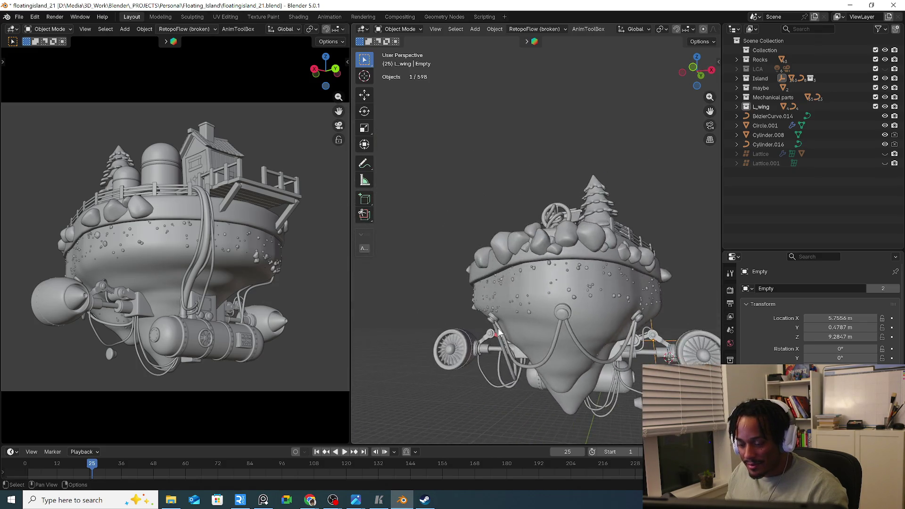
scroll(495, 332, "up", 5)
scroll(526, 344, "up", 3)
scroll(526, 344, "down", 5)
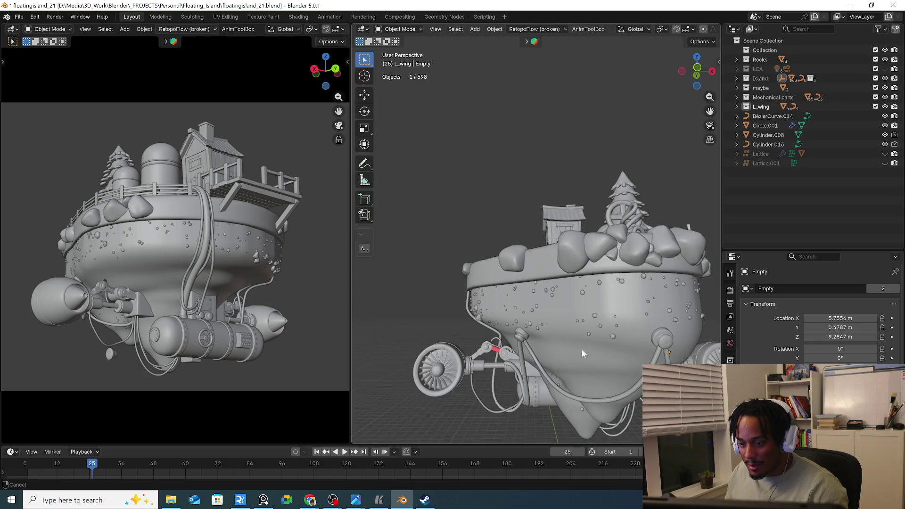
mouse_move(582, 350)
middle_mouse_down()
mouse_move(493, 365)
mouse_move(537, 340)
mouse_move(491, 327)
middle_mouse_up()
scroll(538, 339, "up", 5)
scroll(551, 337, "up", 3)
scroll(487, 324, "down", 2)
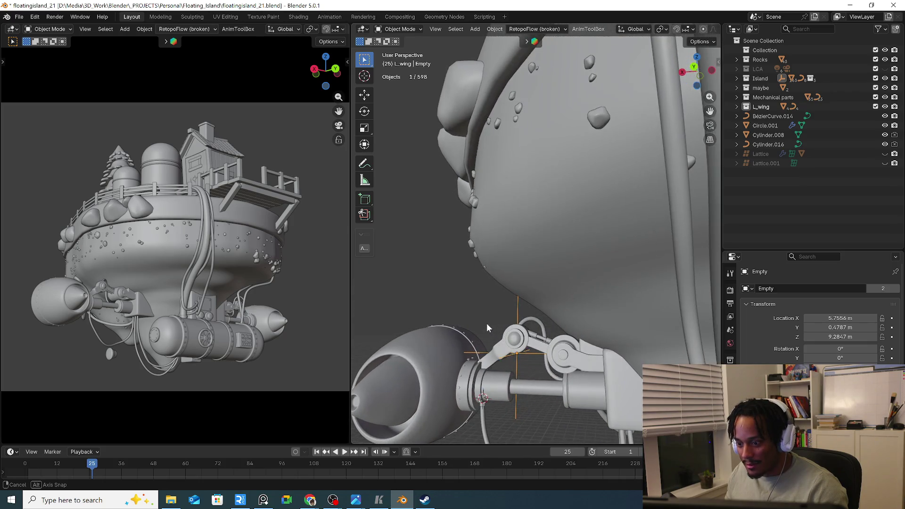
scroll(487, 323, "down", 3)
scroll(591, 338, "down", 3)
mouse_move(591, 337)
middle_mouse_down()
mouse_move(625, 345)
mouse_move(494, 360)
mouse_move(522, 362)
mouse_move(506, 352)
mouse_move(509, 371)
middle_mouse_up()
scroll(533, 359, "up", 3)
left_click(488, 350)
key("Delete")
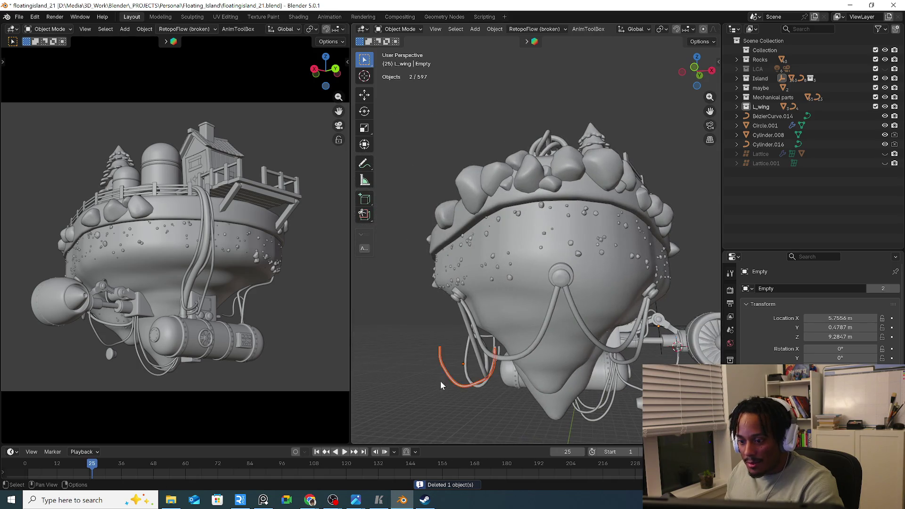
Orbit around the island to inspect the engine's rear mounting
middle_click_drag(440, 386, 490, 385)
left_click(490, 384)
mouse_move(531, 363)
middle_mouse_down()
mouse_move(488, 358)
mouse_move(535, 354)
mouse_move(584, 290)
mouse_move(495, 322)
mouse_move(571, 258)
middle_mouse_up()
scroll(534, 354, "up", 4)
scroll(539, 323, "up", 3)
mouse_move(538, 323)
middle_mouse_down()
mouse_move(589, 349)
mouse_move(554, 338)
middle_mouse_up()
scroll(541, 322, "up", 3)
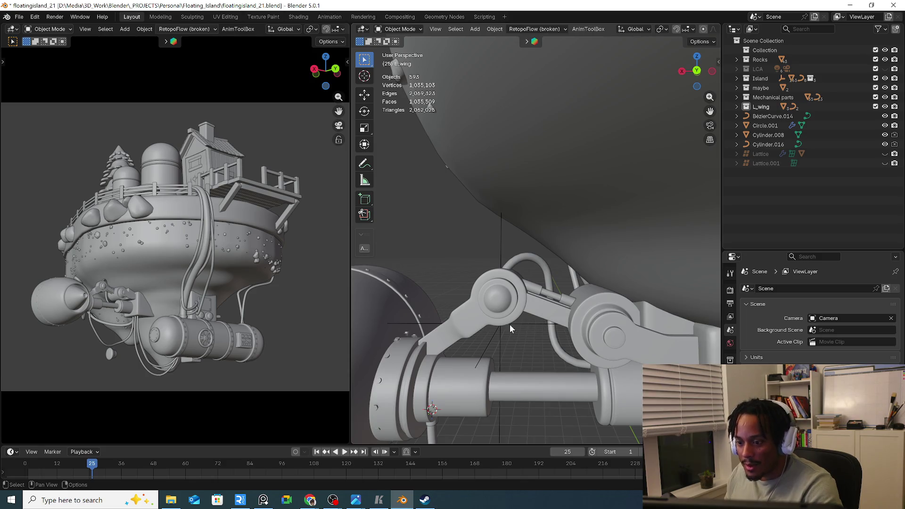
Delete the leftover piece at the arm joint and check the viewport overlay settings
middle_click_drag(476, 331, 481, 331)
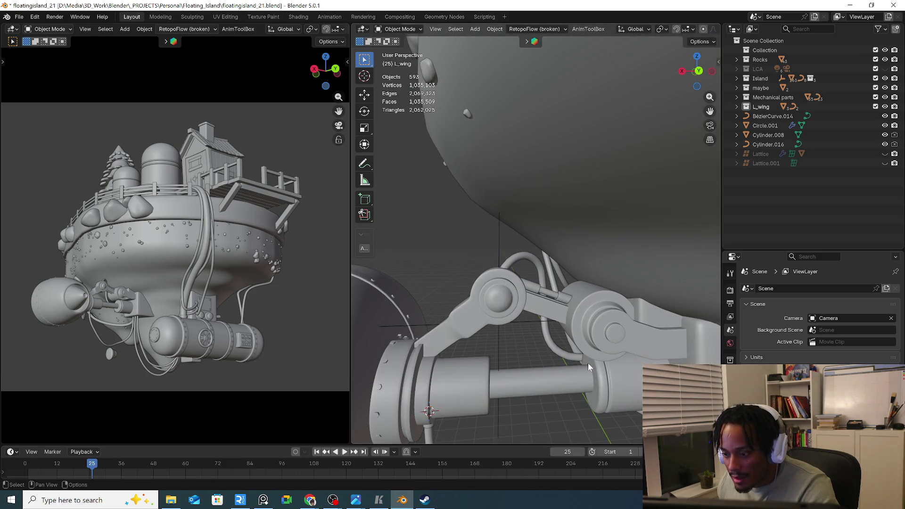
mouse_move(584, 305)
middle_mouse_down()
mouse_move(620, 302)
mouse_move(646, 279)
mouse_move(594, 259)
mouse_move(534, 295)
middle_mouse_up()
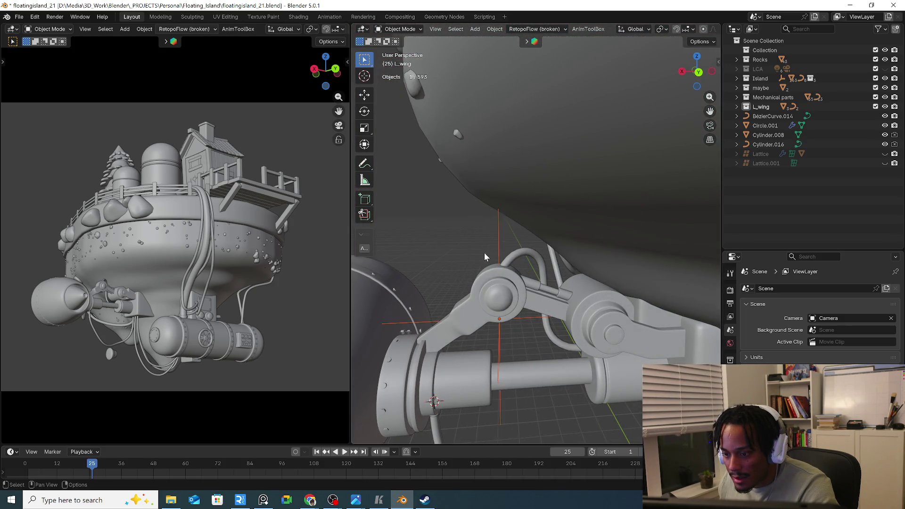
middle_click_drag(484, 257, 540, 256, "shift")
key("g")
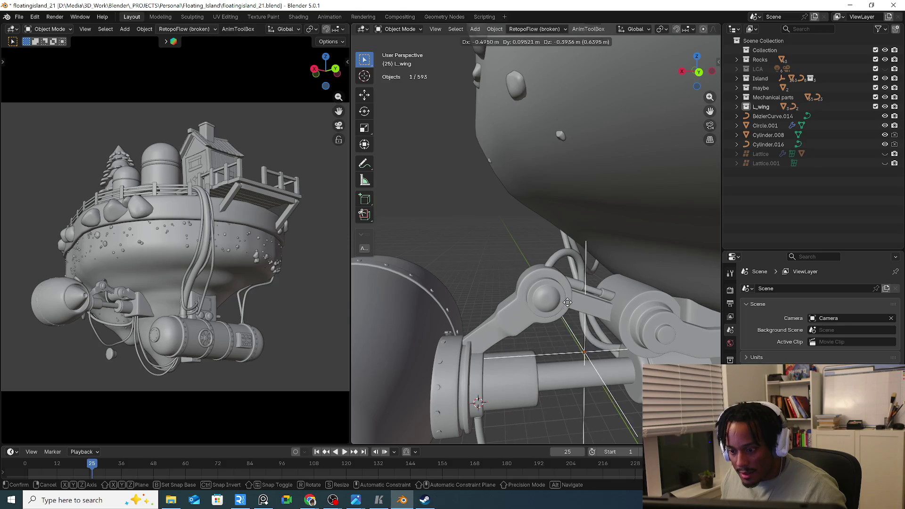
right_click(567, 302)
scroll(549, 309, "down", 2)
key("Delete")
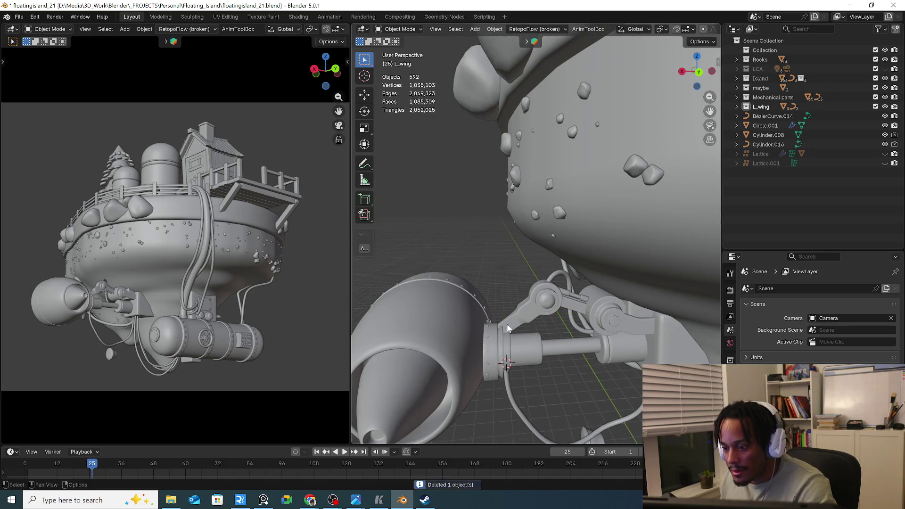
mouse_move(539, 299)
middle_mouse_down()
mouse_move(568, 332)
mouse_move(652, 339)
mouse_move(597, 356)
mouse_move(665, 59)
middle_mouse_up()
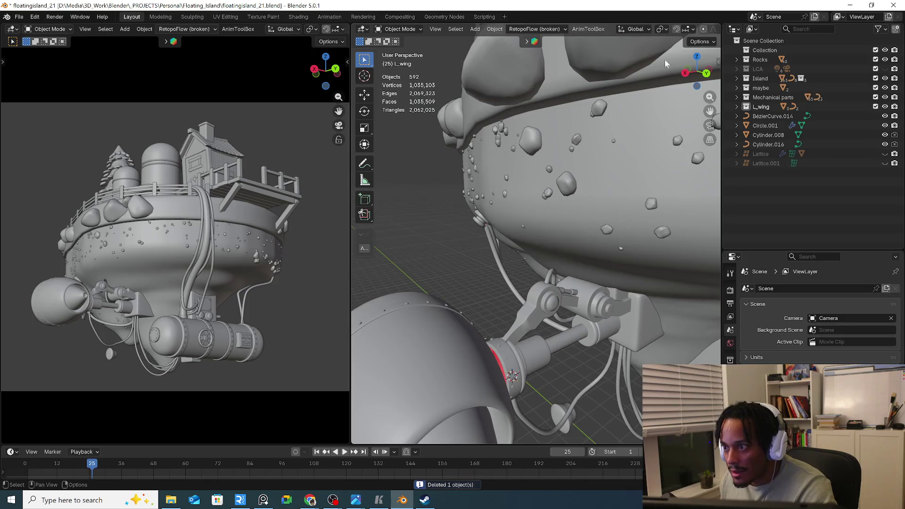
scroll(650, 38, "down", 3)
left_click(652, 29)
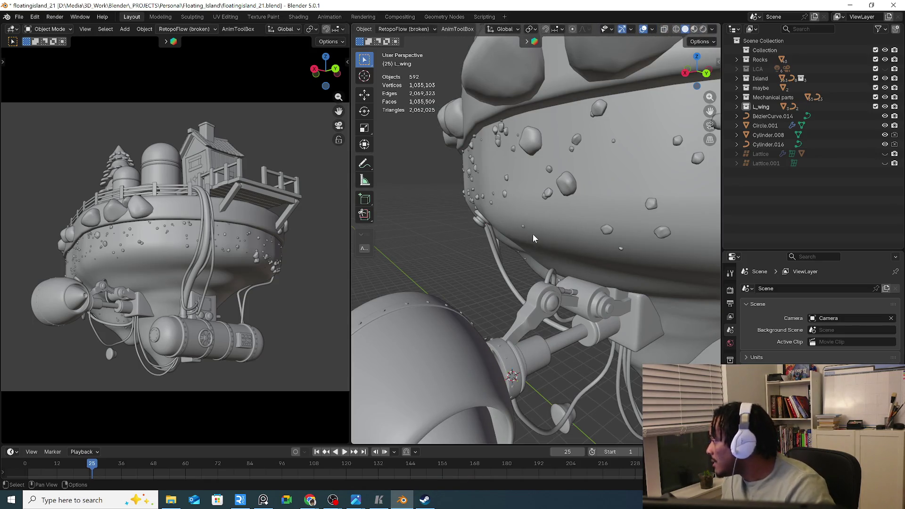
scroll(539, 239, "down", 5)
middle_click_drag(538, 239, 532, 303)
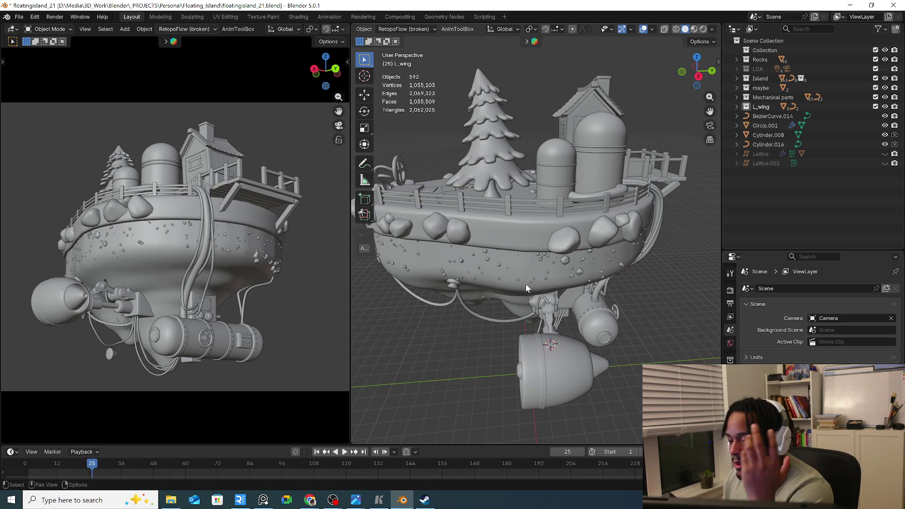
middle_click_drag(525, 284, 514, 295)
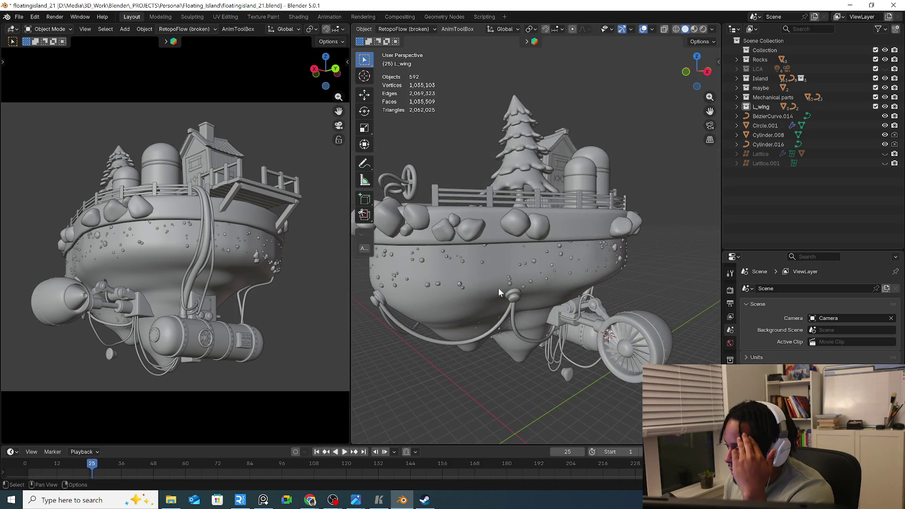
mouse_move(490, 290)
middle_mouse_down()
mouse_move(587, 288)
mouse_move(537, 319)
mouse_move(565, 318)
middle_mouse_up()
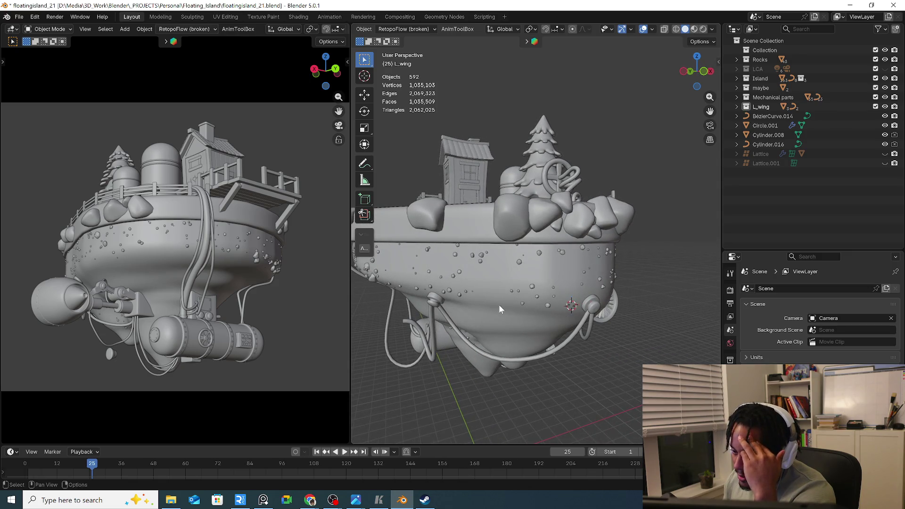
middle_click_drag(499, 309, 555, 315)
mouse_move(491, 311)
middle_mouse_down()
mouse_move(589, 327)
mouse_move(529, 320)
middle_mouse_up()
Rotate the bent curve's control points and flip it upside down into an arc
left_click(529, 321)
scroll(580, 331, "up", 3)
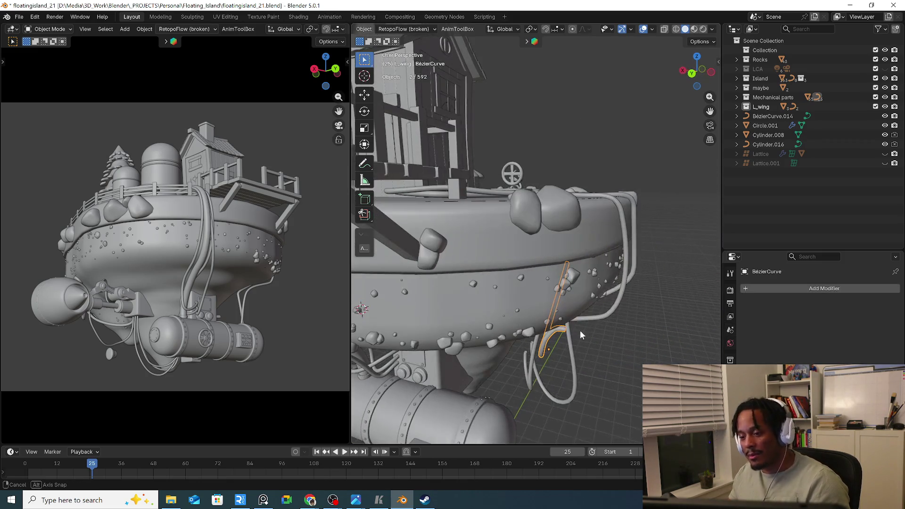
key("Tab")
middle_click_drag(580, 330, 571, 324, "shift")
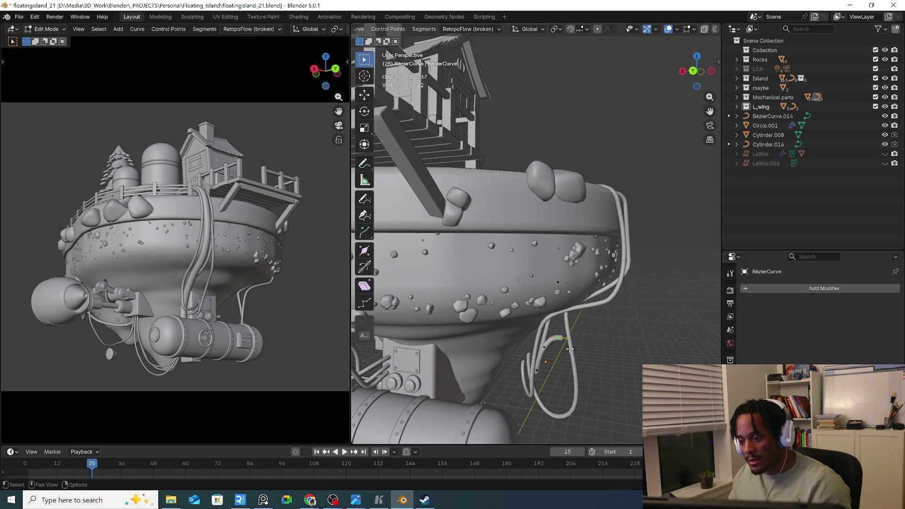
scroll(570, 348, "down", 3)
key("r")
left_click(585, 324)
mouse_move(584, 324)
middle_mouse_down()
mouse_move(499, 281)
mouse_move(594, 333)
middle_mouse_up()
key("r")
left_click(605, 343)
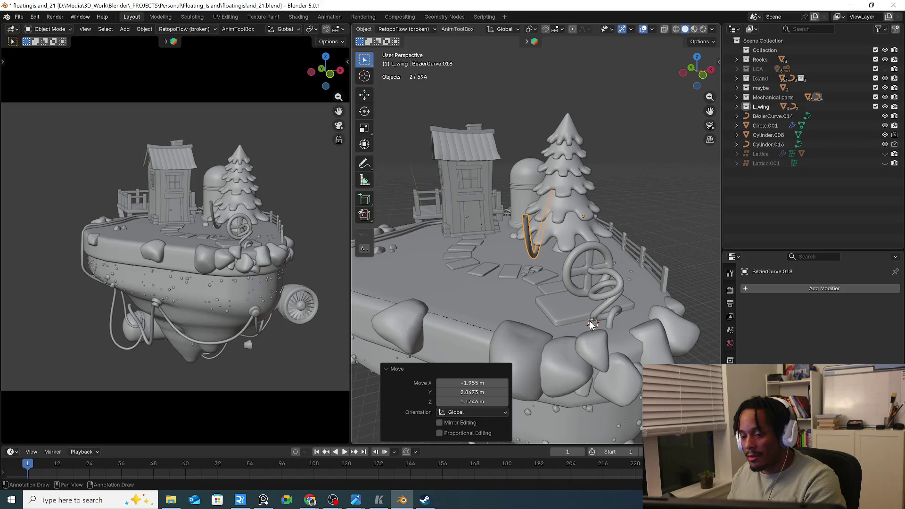
key("Escape")
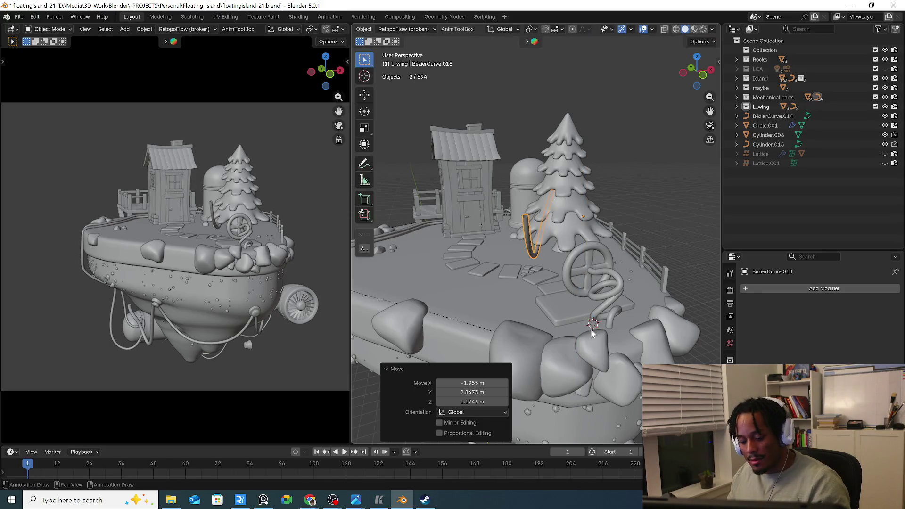
type("sz")
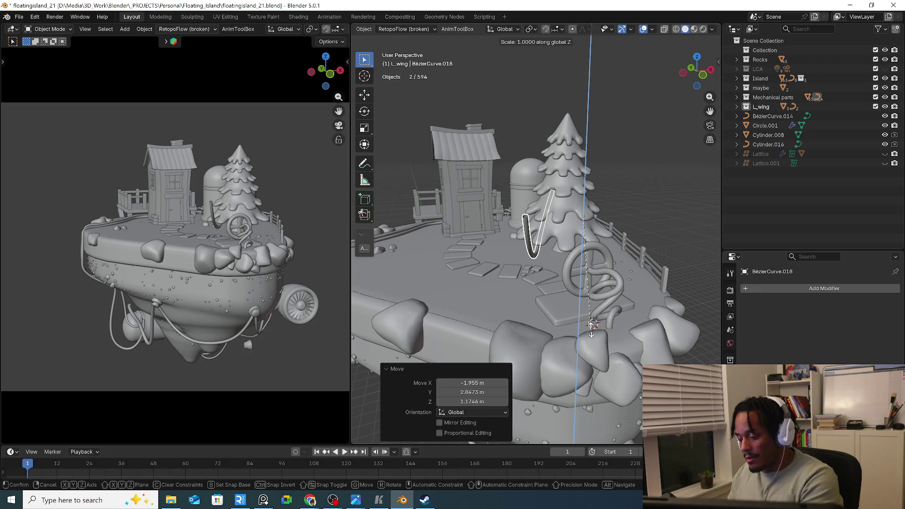
type("-1")
key("Return")
middle_click_drag(593, 332, 594, 294)
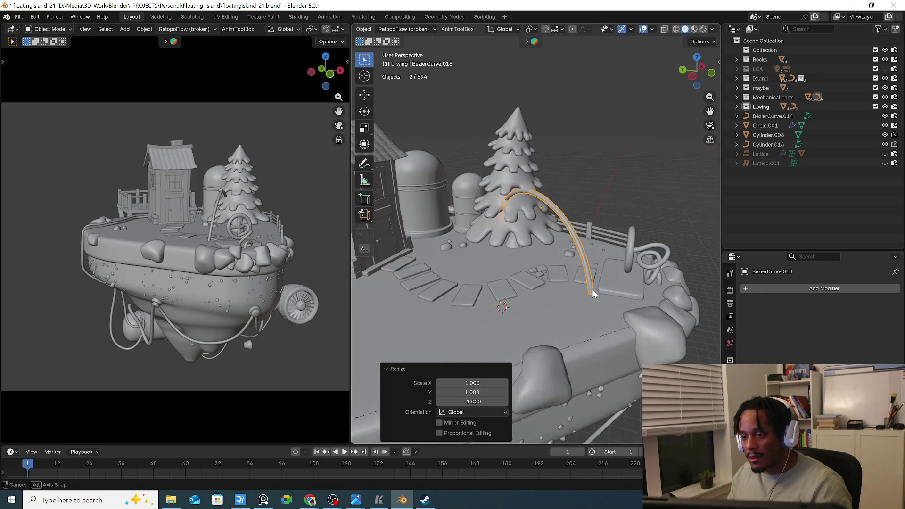
key("Tab")
key("Tab")
From top view rotate the curve 54° to lie across the island and raise its Bevel Depth
key("KP_7")
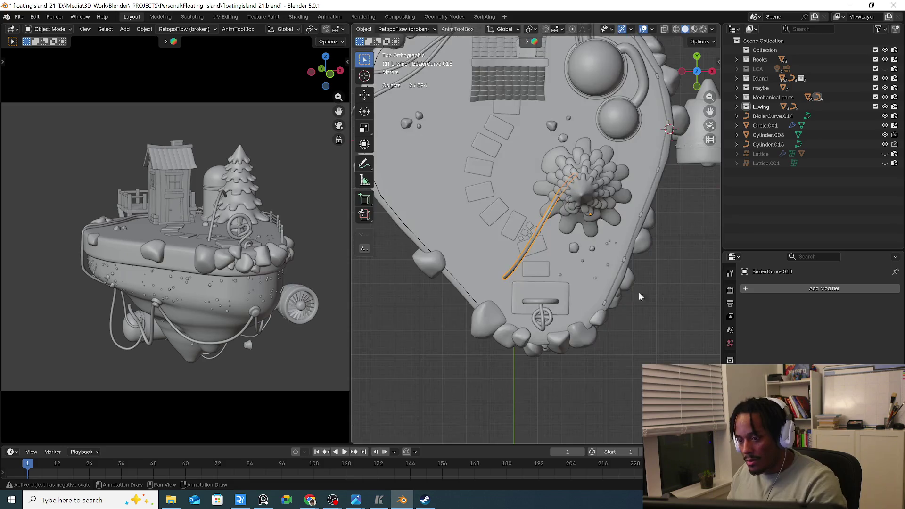
key("r")
left_click(660, 335)
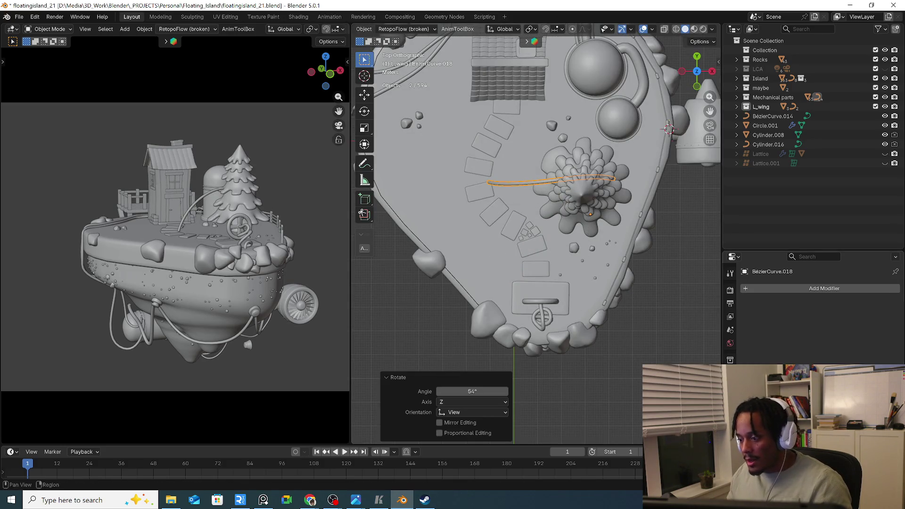
left_click(730, 425)
scroll(813, 318, "down", 3)
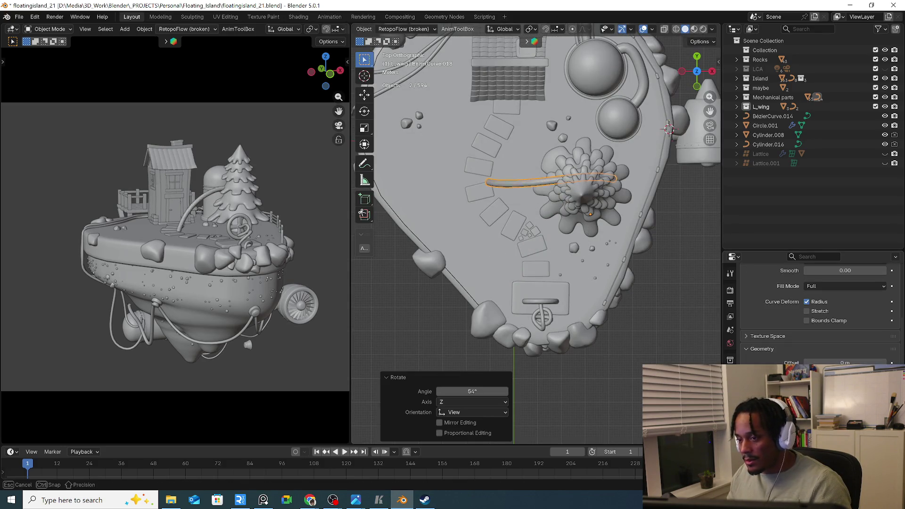
left_click_drag(845, 396, 870, 397)
mouse_move(587, 212)
middle_mouse_down()
mouse_move(591, 193)
mouse_move(550, 161)
middle_mouse_up()
key("Tab")
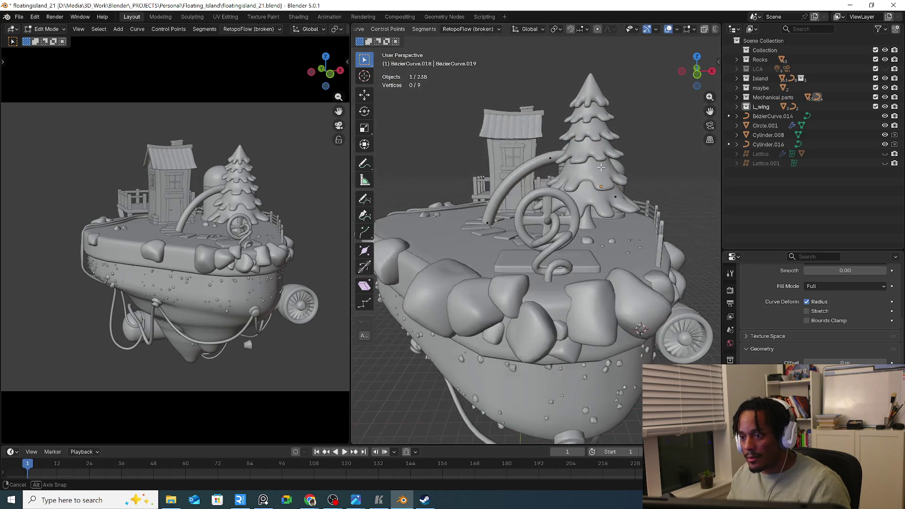
Move the selected curve points into place on the island top
key("b")
key("g")
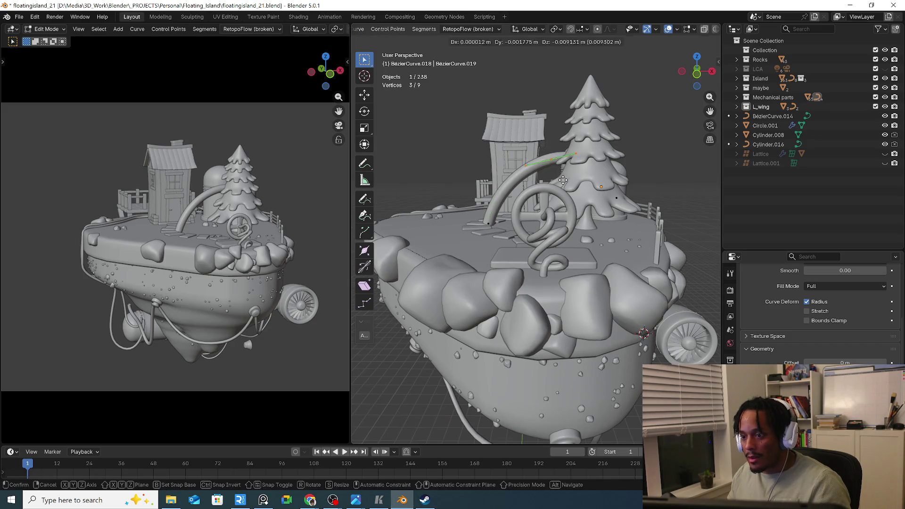
left_click(541, 184)
mouse_move(542, 185)
middle_mouse_down()
mouse_move(579, 195)
mouse_move(637, 241)
middle_mouse_up()
scroll(579, 195, "up", 4)
key("g")
scroll(661, 269, "down", 5)
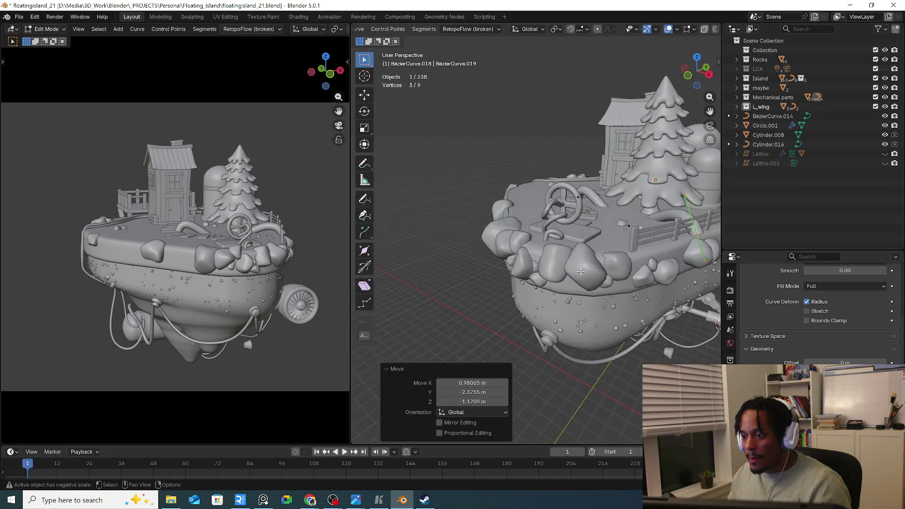
middle_click_drag(662, 269, 592, 244)
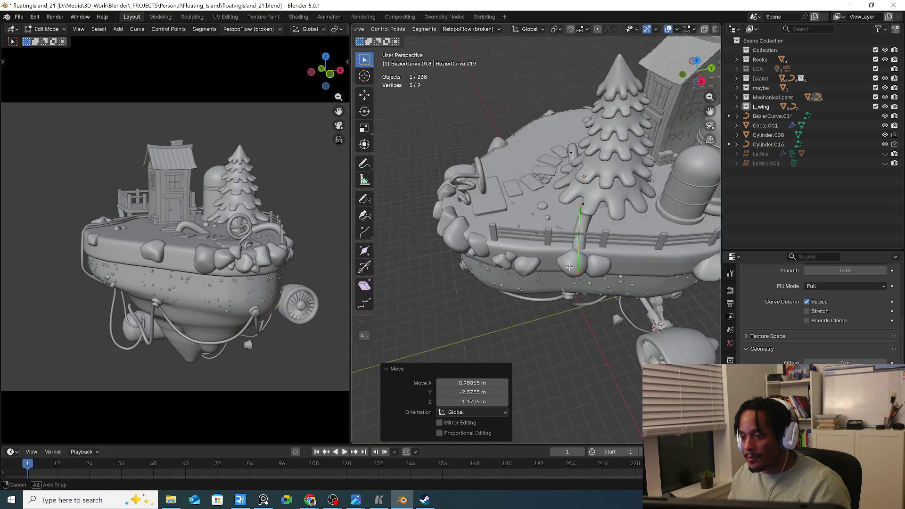
key("g")
left_click(593, 244)
Extrude and rotate new curve segments over the top, undoing one extra extension
key("e")
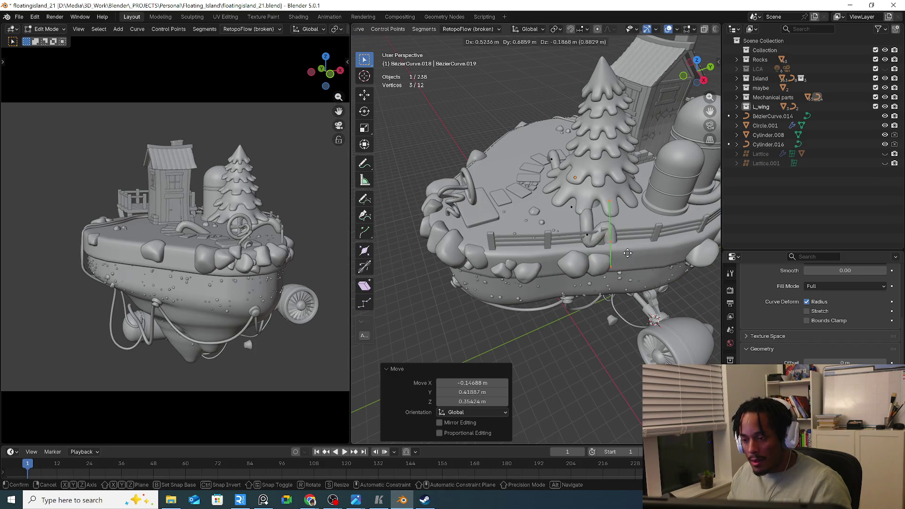
left_click(625, 253)
key("r")
left_click(538, 269)
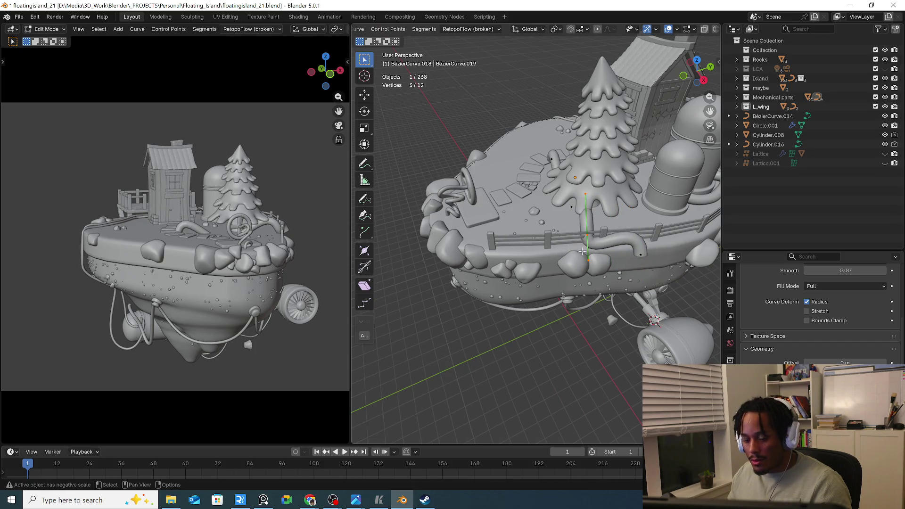
key("e")
left_click(562, 272)
key("e")
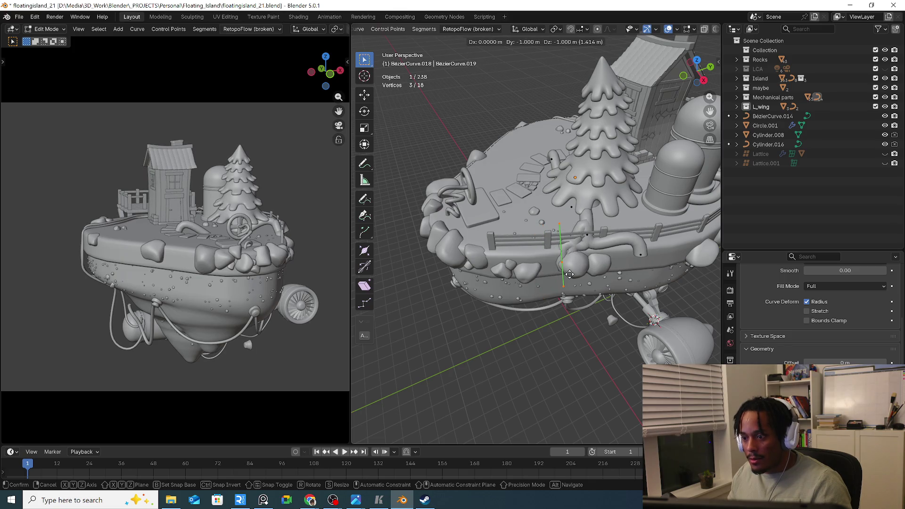
key("Escape")
key("ctrl+z")
key("ctrl+z")
Extrude further segments so the pipe runs down the island side
middle_click_drag(569, 274, 619, 245)
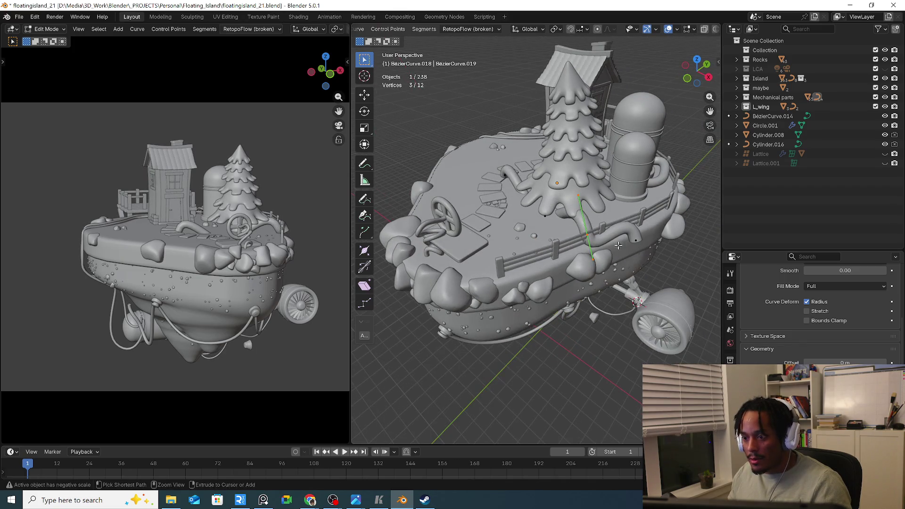
key("e")
left_click(588, 244)
key("e")
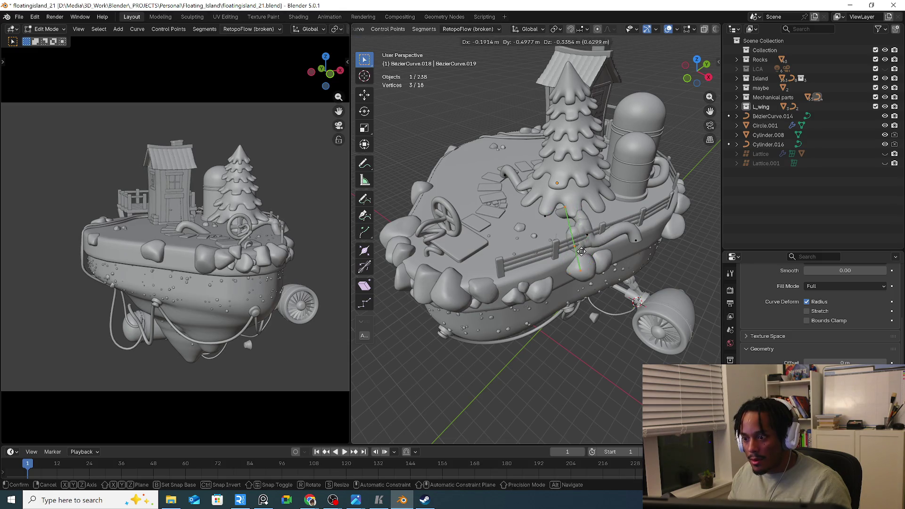
left_click(571, 264)
mouse_move(570, 264)
middle_mouse_down()
mouse_move(559, 233)
mouse_move(600, 243)
mouse_move(577, 210)
middle_mouse_up()
left_click(576, 210)
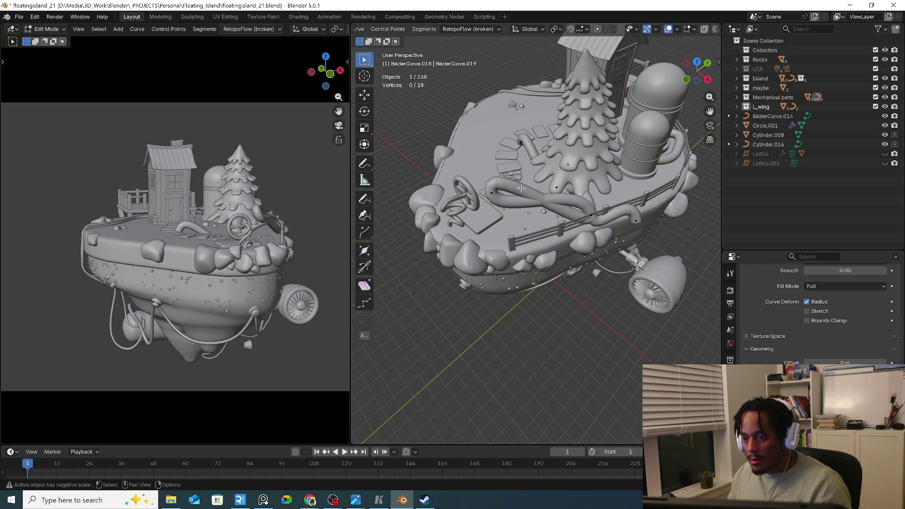
Select the whole pipe section, shift it, then undo to lower its left end
key("l")
key("g")
left_click(482, 184)
key("g")
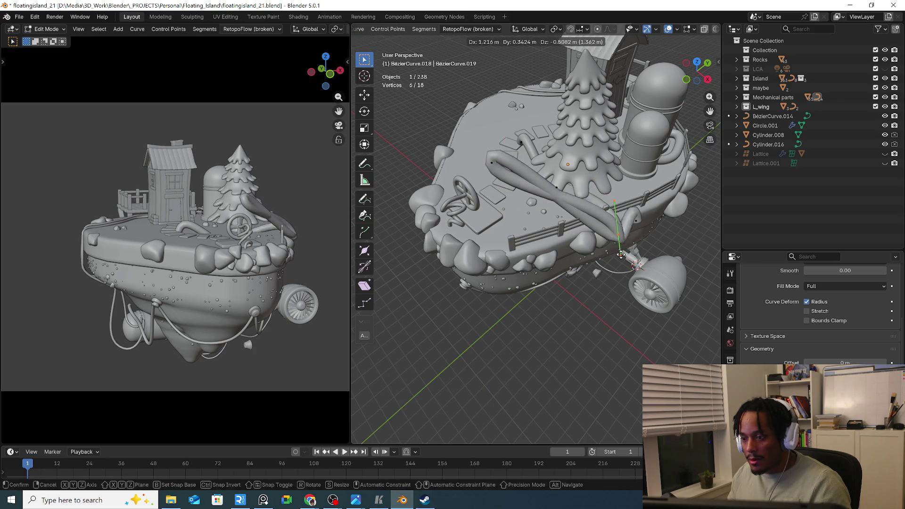
left_click(622, 254)
middle_click_drag(621, 256, 607, 248)
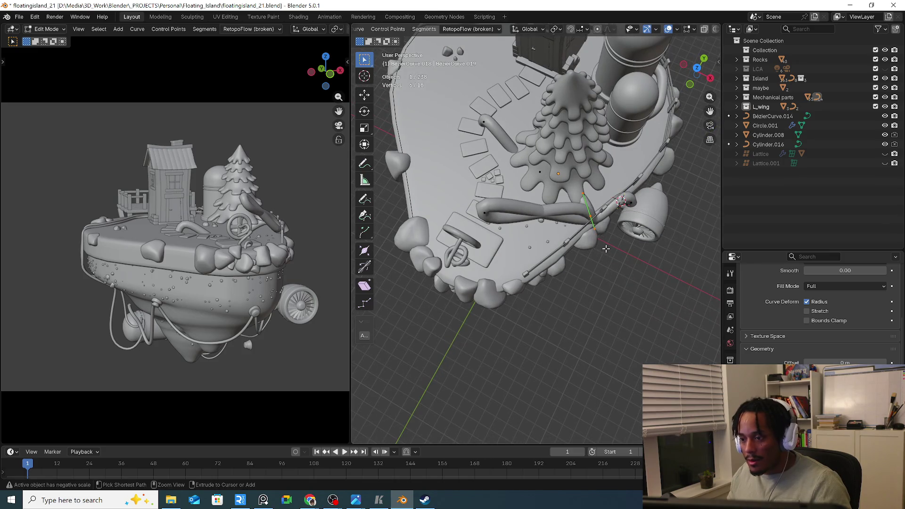
key("ctrl+z")
key("ctrl+z")
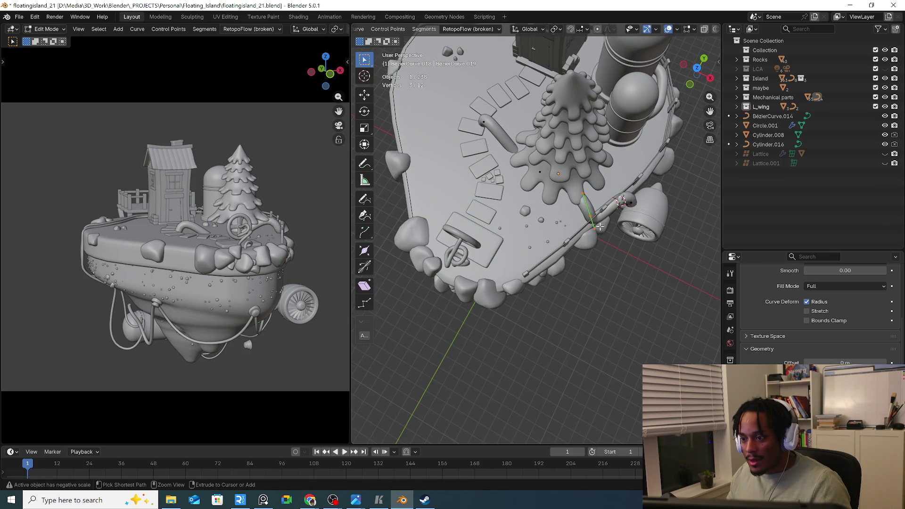
Reposition curve points on the side facing the house
mouse_move(589, 219)
middle_mouse_down()
mouse_move(580, 246)
mouse_move(486, 225)
mouse_move(451, 202)
mouse_move(479, 224)
mouse_move(453, 234)
middle_mouse_up()
scroll(479, 224, "down", 4)
key("g")
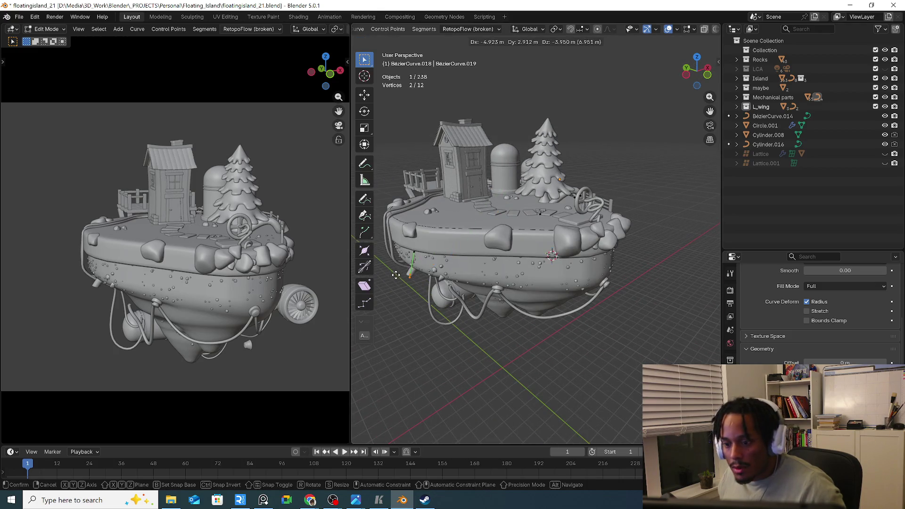
left_click(396, 275)
middle_click_drag(397, 275, 500, 255)
key("g")
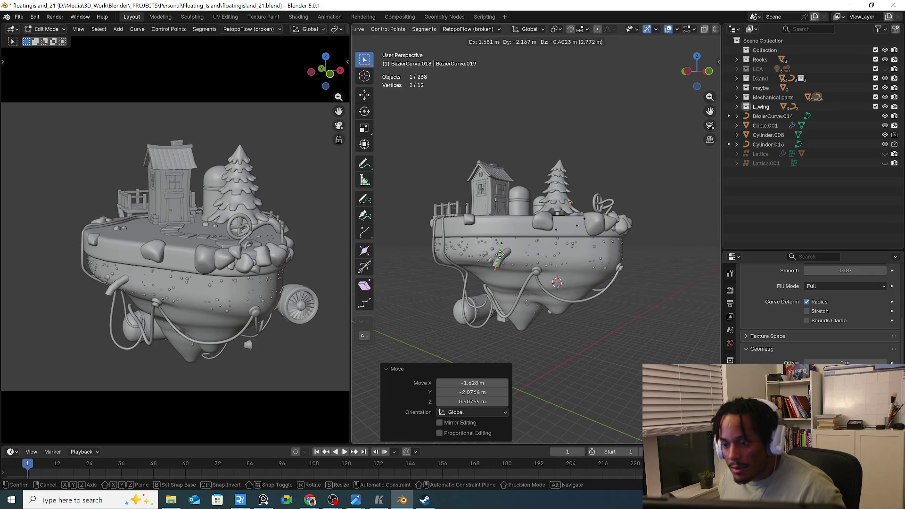
left_click(499, 254)
scroll(537, 262, "up", 5)
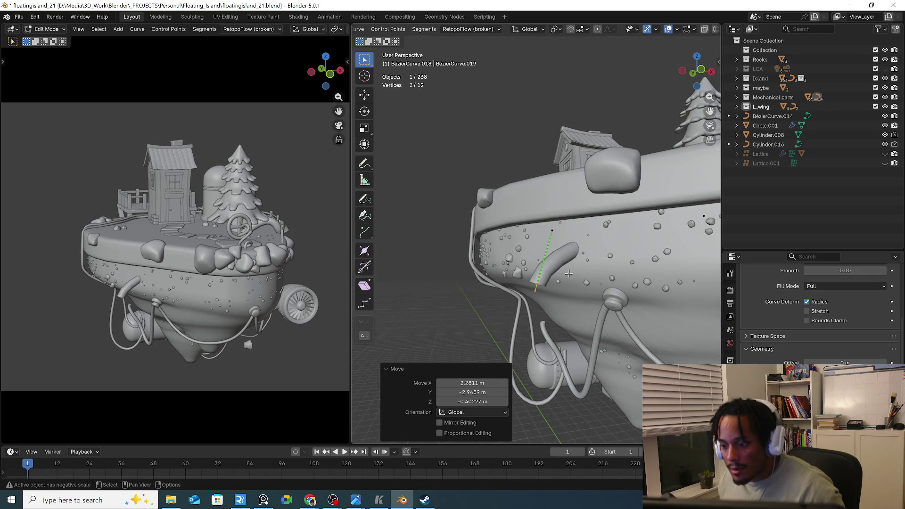
mouse_move(568, 274)
middle_mouse_down()
mouse_move(492, 244)
mouse_move(563, 183)
middle_mouse_up()
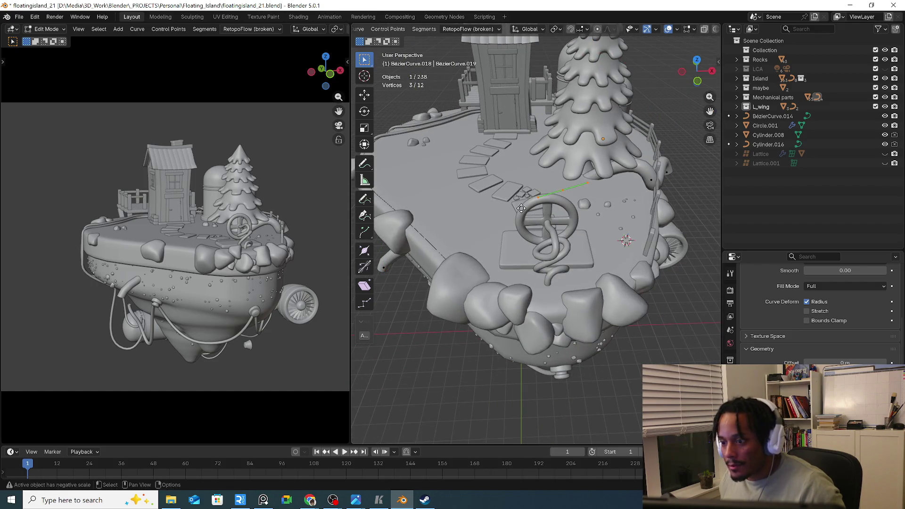
Move points along the pipe and raise one into an arch over the top
key("g")
left_click(460, 166)
key("g")
mouse_move(460, 167)
middle_mouse_down()
mouse_move(520, 178)
mouse_move(569, 169)
middle_mouse_up()
left_click(521, 178)
left_click(569, 168, "shift")
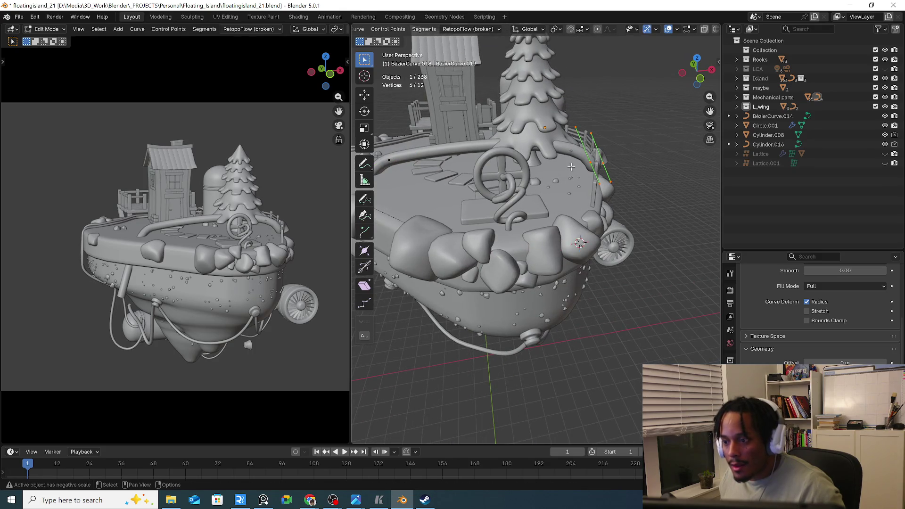
middle_click_drag(564, 173, 504, 199)
key("g")
left_click(538, 184)
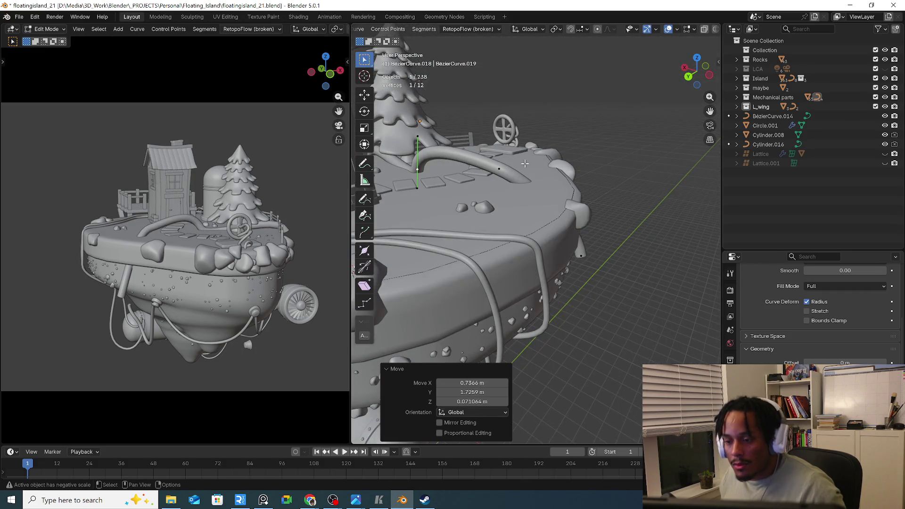
key("g")
left_click(523, 113)
Lower the arch point to settle the pipe and check it from above
middle_click_drag(522, 113, 502, 170)
scroll(519, 143, "up", 3)
key("g")
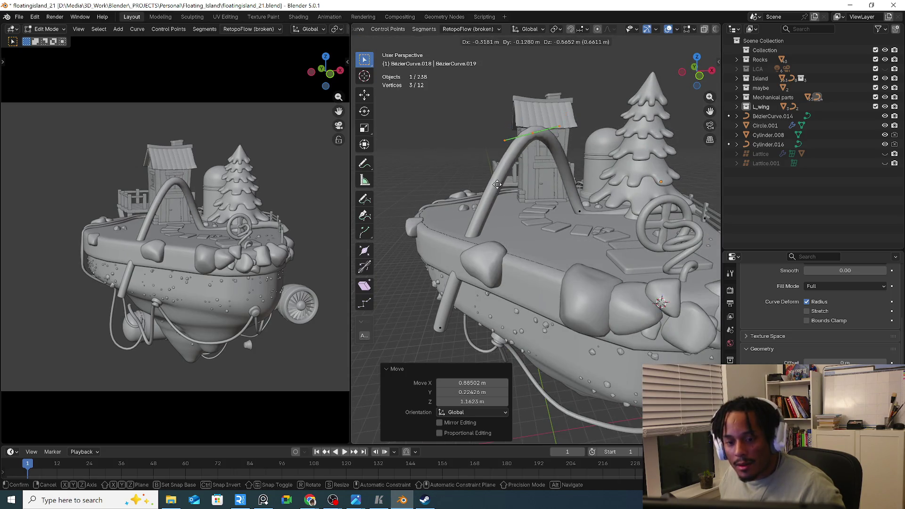
left_click(499, 213)
middle_click_drag(499, 212, 549, 242)
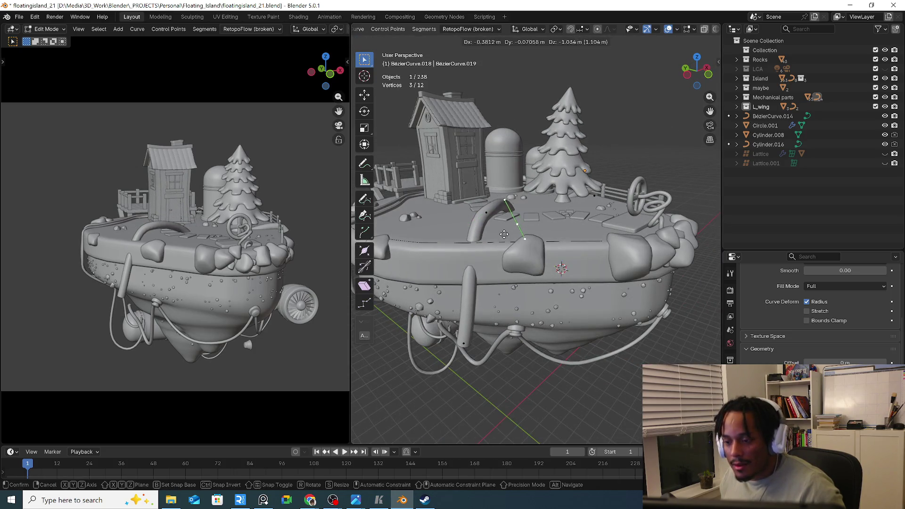
key("g")
mouse_move(526, 194)
middle_mouse_down()
mouse_move(429, 241)
mouse_move(553, 247)
mouse_move(538, 234)
middle_mouse_up()
left_click(415, 255)
key("KP_7")
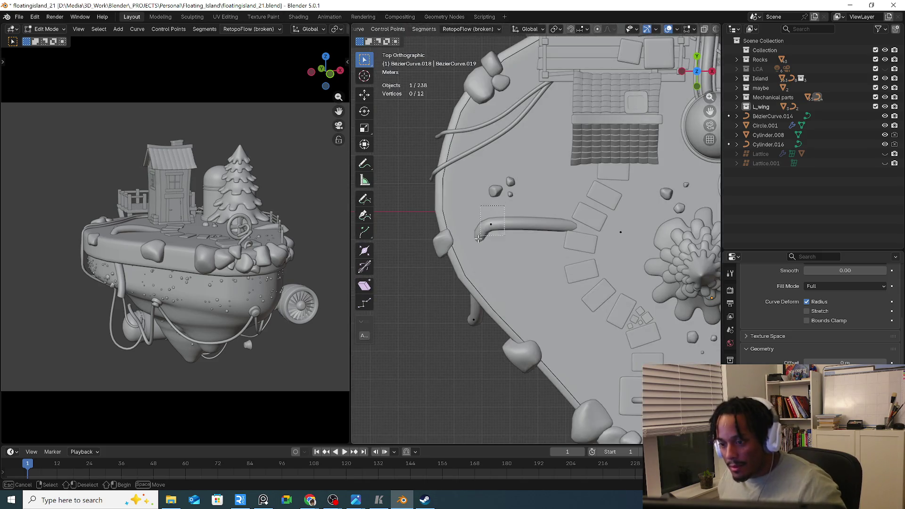
Shift the curve from top view so it lines up with the hull edge
key("g")
left_click(518, 198)
key("g")
left_click(538, 206)
middle_click_drag(538, 205, 507, 278)
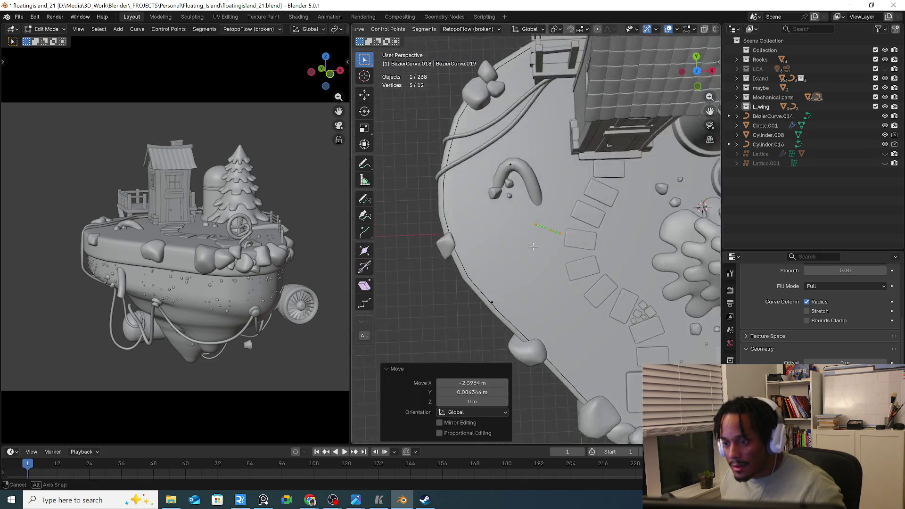
Place the pipe end at the leg bottom and subdivide extra points between the selected ones
left_click(491, 331)
key("g")
left_click(471, 330)
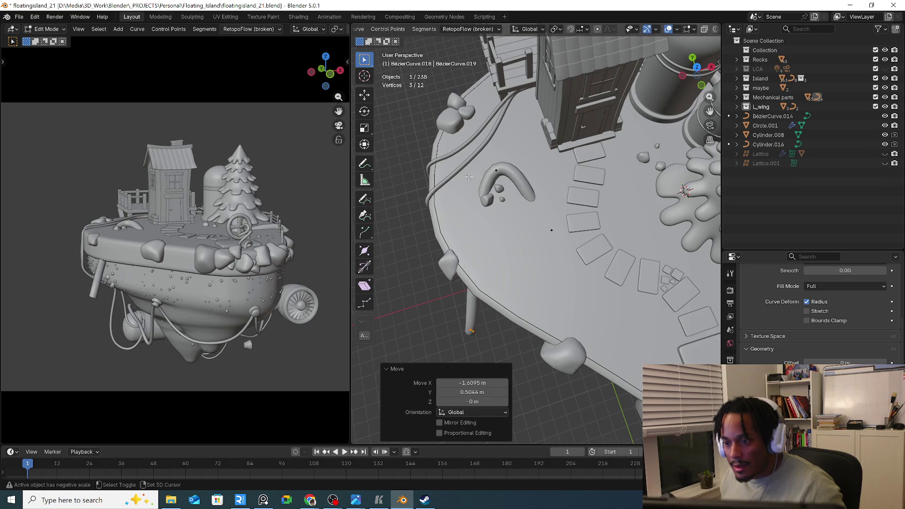
left_click(495, 170, "shift")
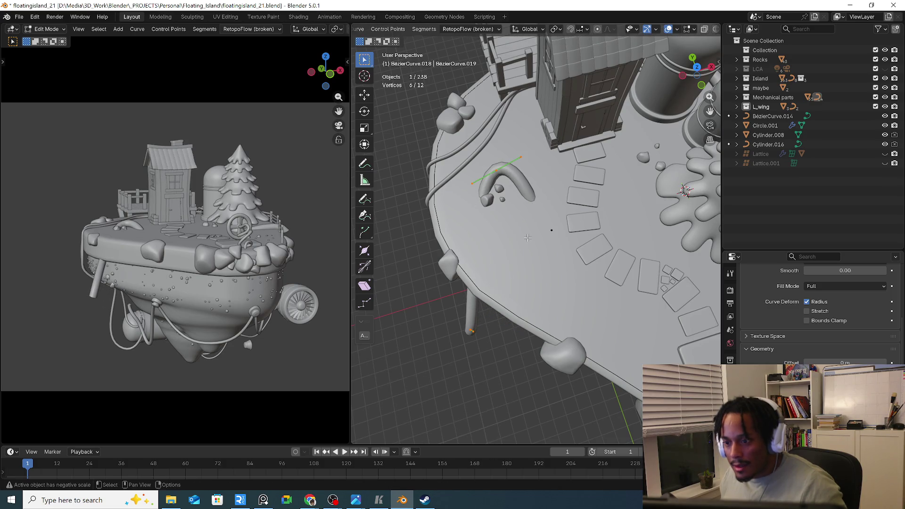
left_click(438, 28)
Move individual points so the pipe drapes over the rim and down the side wall
left_click_drag(452, 261, 455, 259)
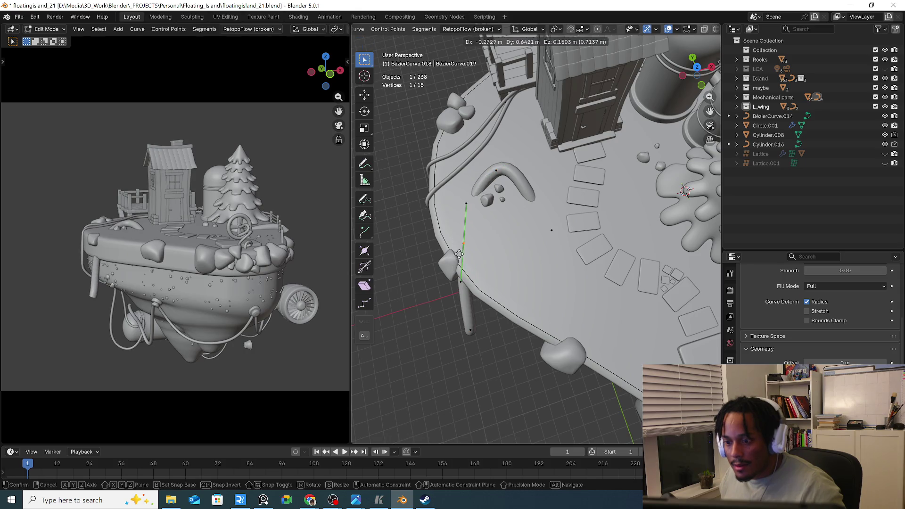
key("g")
left_click(495, 233)
mouse_move(495, 234)
middle_mouse_down()
mouse_move(548, 204)
mouse_move(418, 203)
middle_mouse_up()
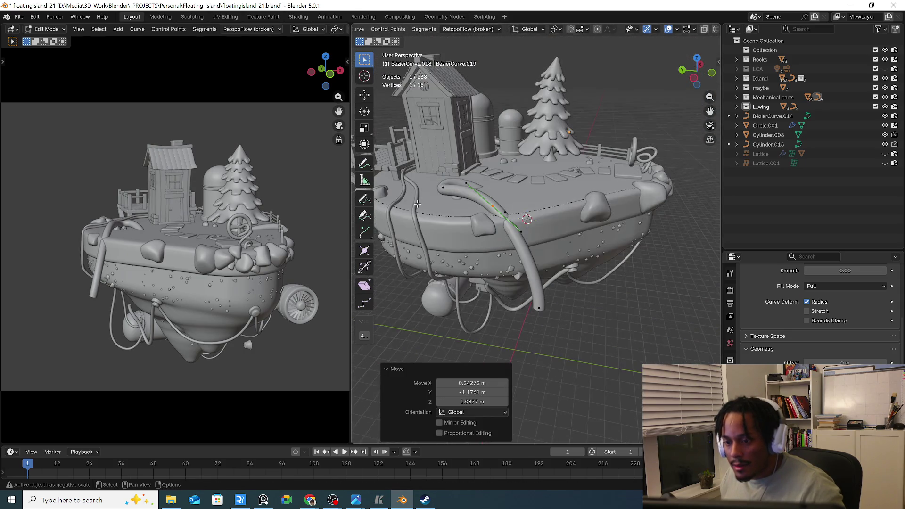
key("g")
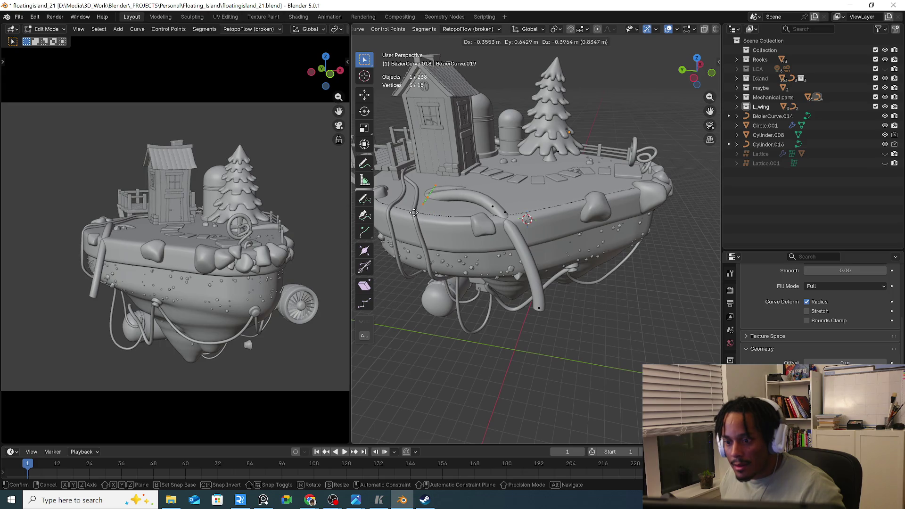
left_click(424, 205)
mouse_move(424, 206)
middle_mouse_down()
mouse_move(468, 194)
mouse_move(440, 226)
middle_mouse_up()
key("g")
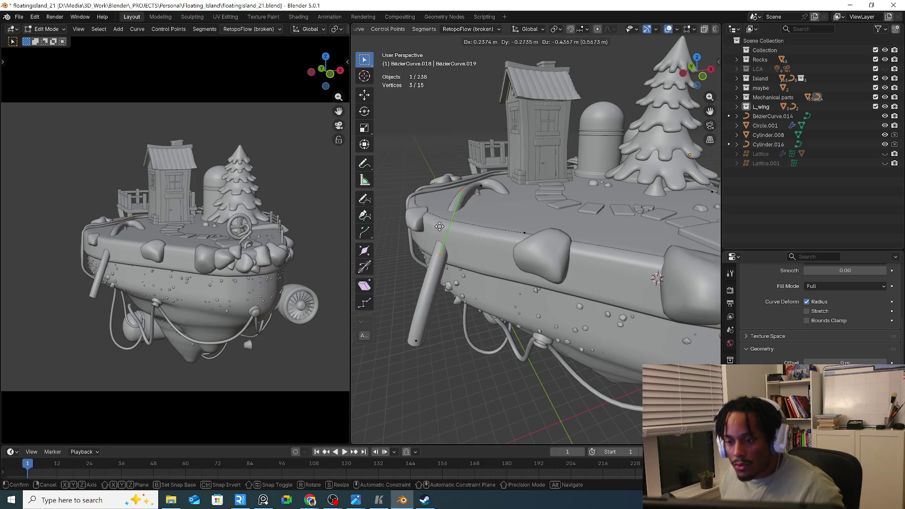
left_click(440, 277)
mouse_move(441, 276)
middle_mouse_down()
mouse_move(441, 343)
mouse_move(510, 298)
middle_mouse_up()
key("g")
left_click(441, 343)
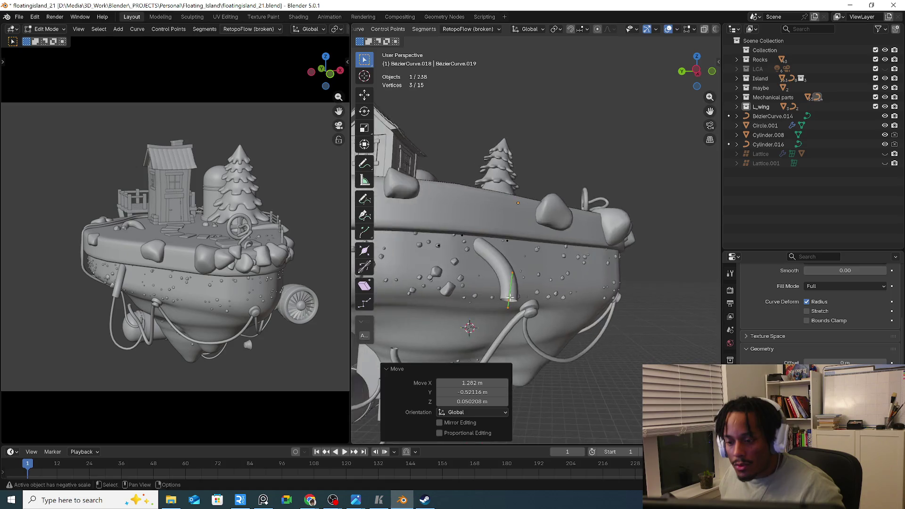
Nudge the spout's end points, then extrude two trial branches down from the curve end
key("g")
left_click(496, 281)
middle_click_drag(495, 281, 497, 278)
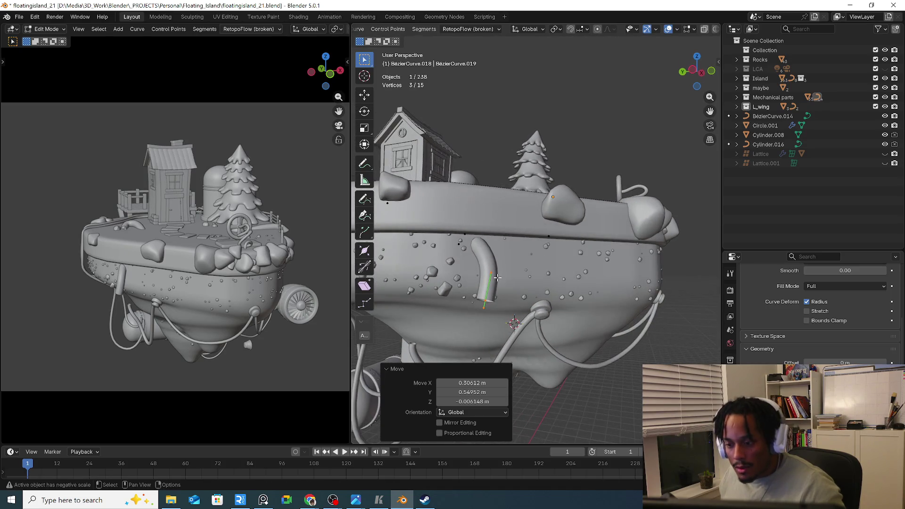
key("e")
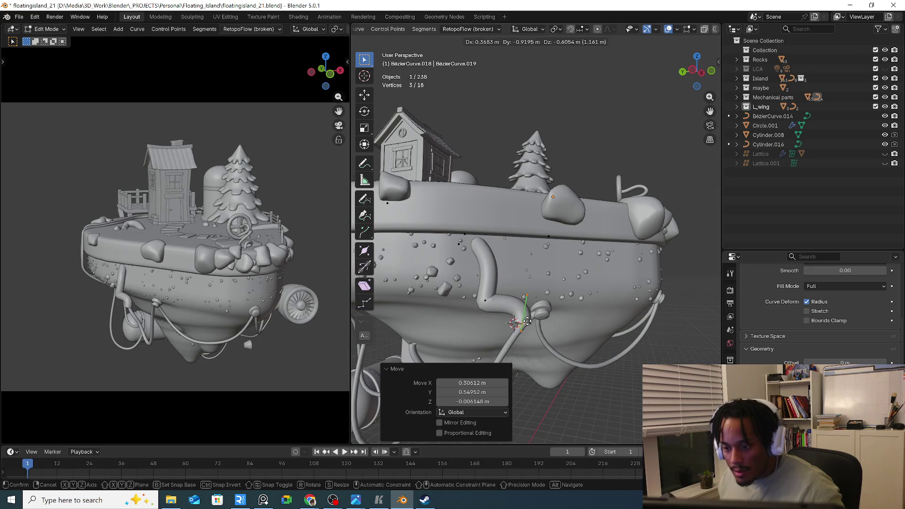
left_click(493, 292)
key("e")
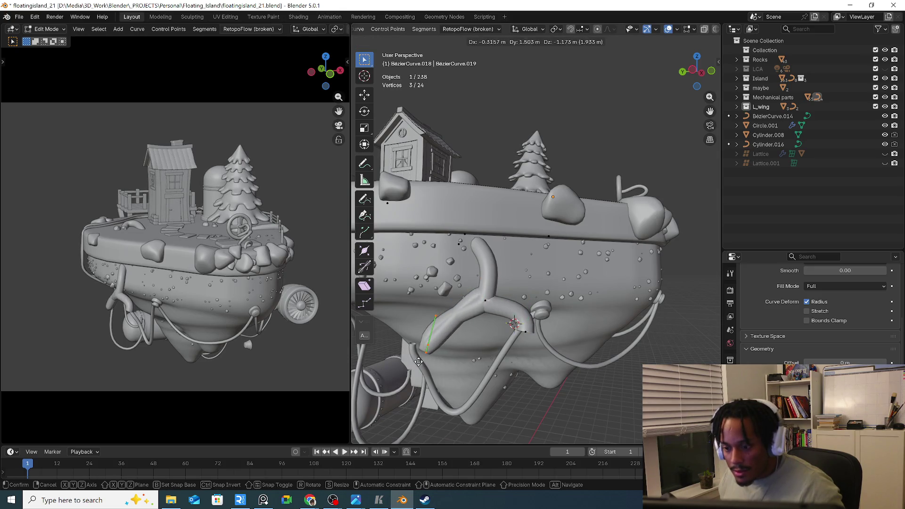
left_click(474, 299)
middle_click_drag(474, 299, 488, 318)
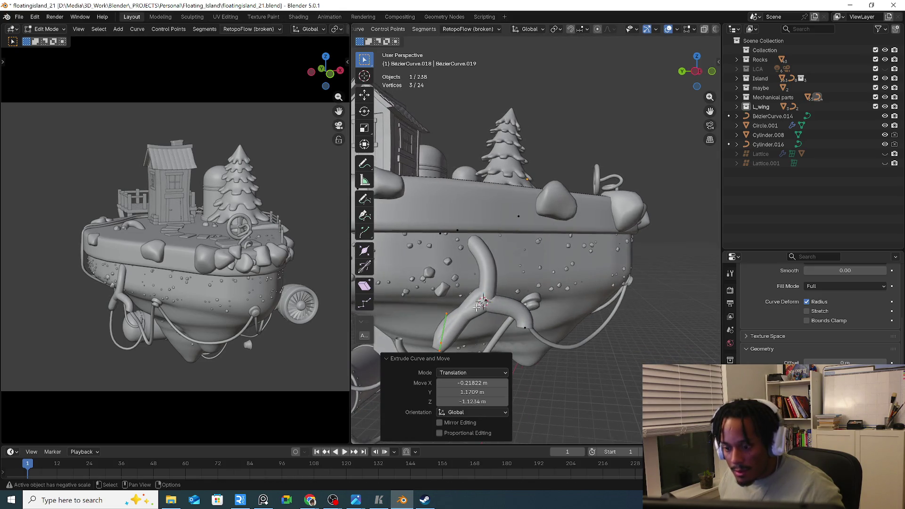
Try proportional, connected-only falloff on the extrusion, then undo both branches to keep the short bent spout
left_click(459, 432)
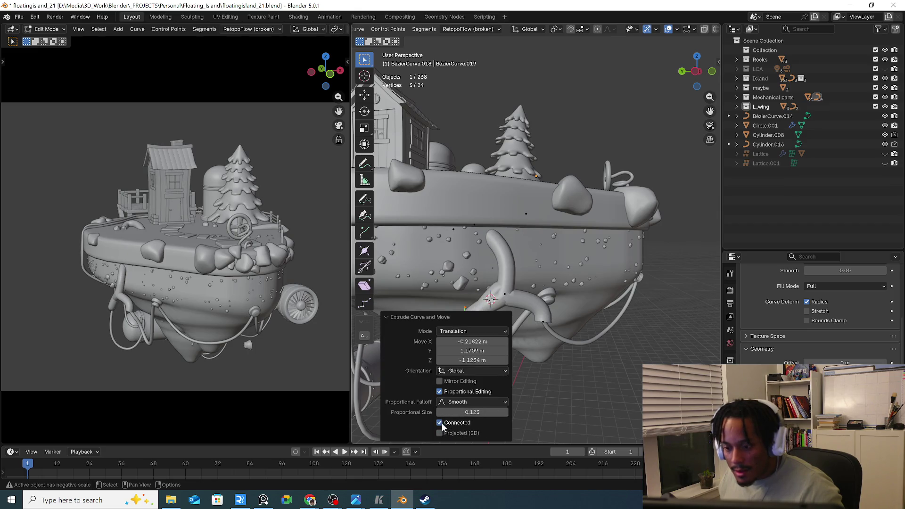
mouse_move(524, 425)
middle_mouse_down()
mouse_move(639, 301)
mouse_move(608, 333)
middle_mouse_up()
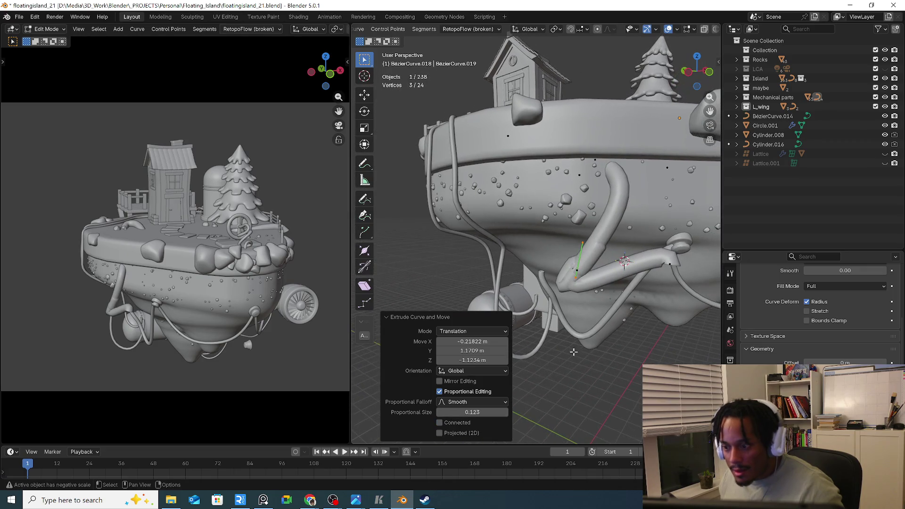
left_click(458, 423)
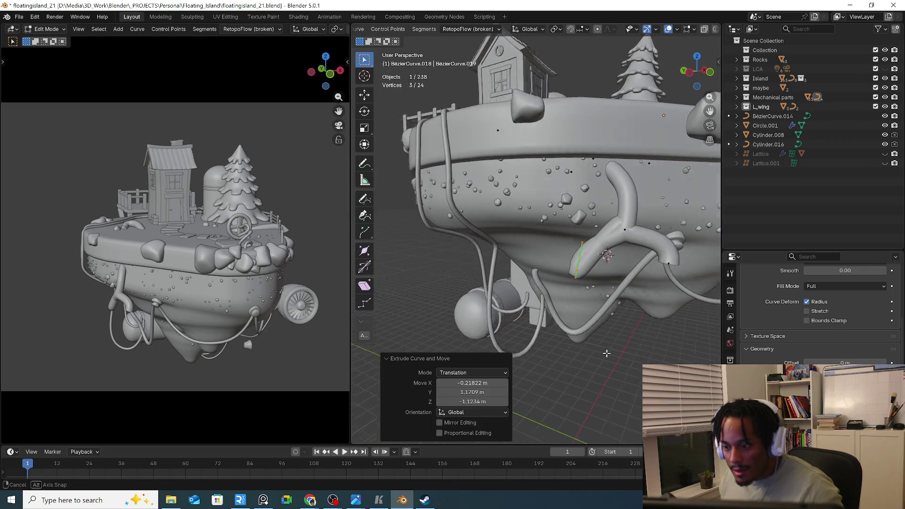
mouse_move(526, 393)
middle_mouse_down()
mouse_move(586, 340)
mouse_move(569, 307)
mouse_move(589, 306)
middle_mouse_up()
key("ctrl+z")
scroll(569, 309, "up", 5)
key("ctrl+z")
key("ctrl+z")
scroll(576, 283, "up", 2)
scroll(566, 265, "up", 2)
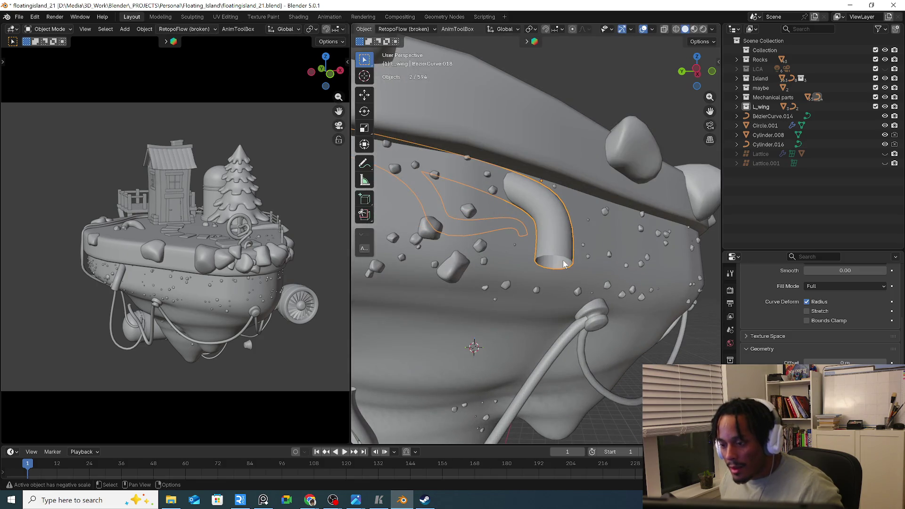
scroll(562, 260, "down", 3)
scroll(563, 261, "down", 2)
Move the selected spout curve points in several passes toward the island's rim
mouse_move(563, 261)
middle_mouse_down()
mouse_move(488, 249)
mouse_move(517, 249)
mouse_move(531, 260)
mouse_move(483, 269)
mouse_move(526, 232)
middle_mouse_up()
key("g")
left_click(552, 258)
key("g")
left_click(525, 232)
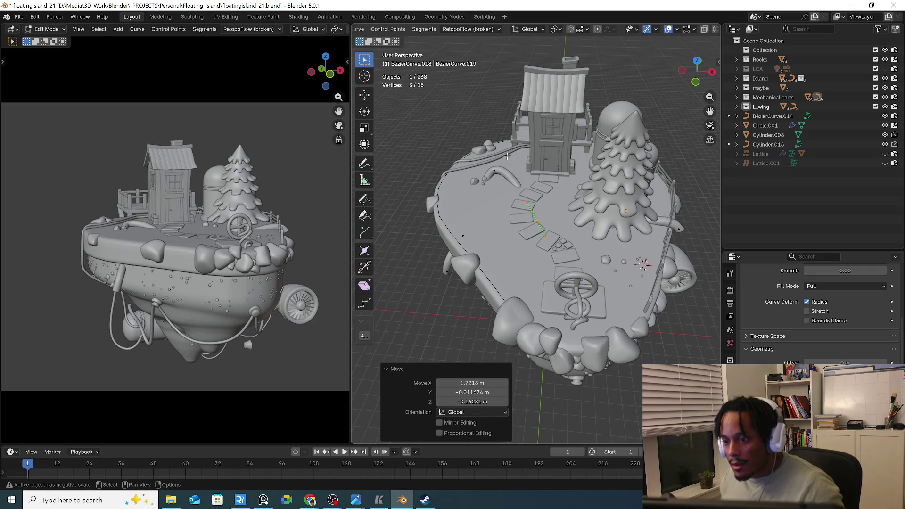
key("g")
left_click(525, 232)
mouse_move(525, 231)
middle_mouse_down()
mouse_move(572, 186)
mouse_move(550, 171)
mouse_move(473, 186)
mouse_move(429, 166)
mouse_move(455, 186)
mouse_move(481, 230)
middle_mouse_up()
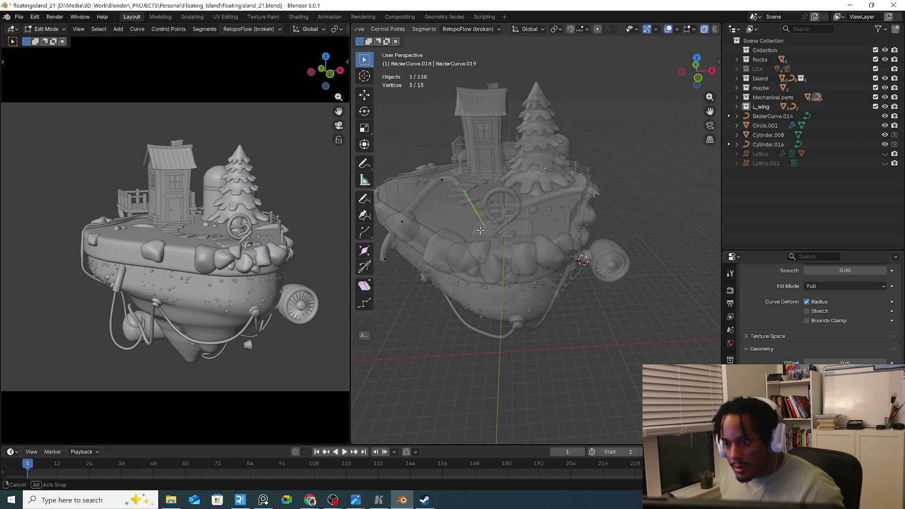
Box-select another group of curve points and reposition them until the pipe stands upright at the rim
key("g")
middle_click_drag(572, 210, 503, 236, "alt")
left_click(391, 241)
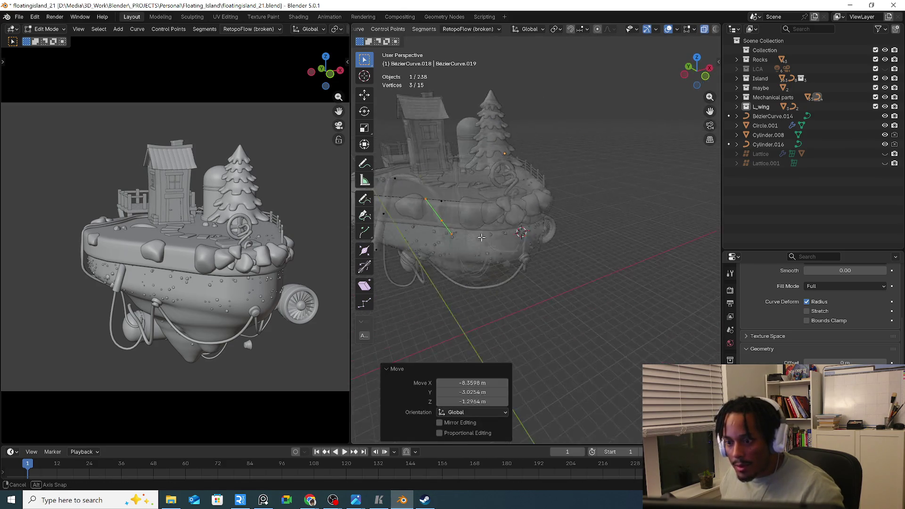
mouse_move(391, 242)
middle_mouse_down()
mouse_move(457, 261)
mouse_move(510, 240)
mouse_move(460, 269)
mouse_move(440, 296)
mouse_move(529, 261)
middle_mouse_up()
key("g")
left_click(458, 262)
key("g")
left_click(511, 240)
key("g")
left_click(460, 268)
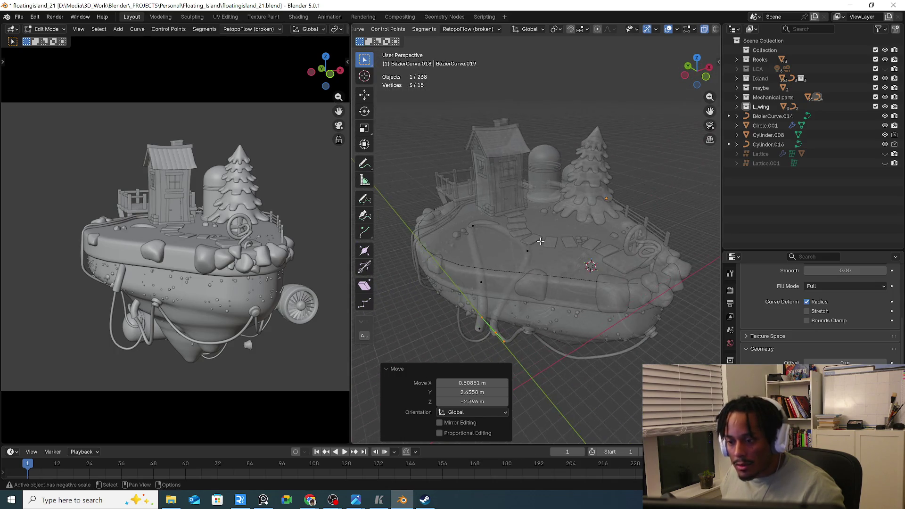
key("g")
mouse_move(529, 261)
middle_mouse_down()
mouse_move(457, 259)
mouse_move(469, 239)
middle_mouse_up()
left_click(455, 258)
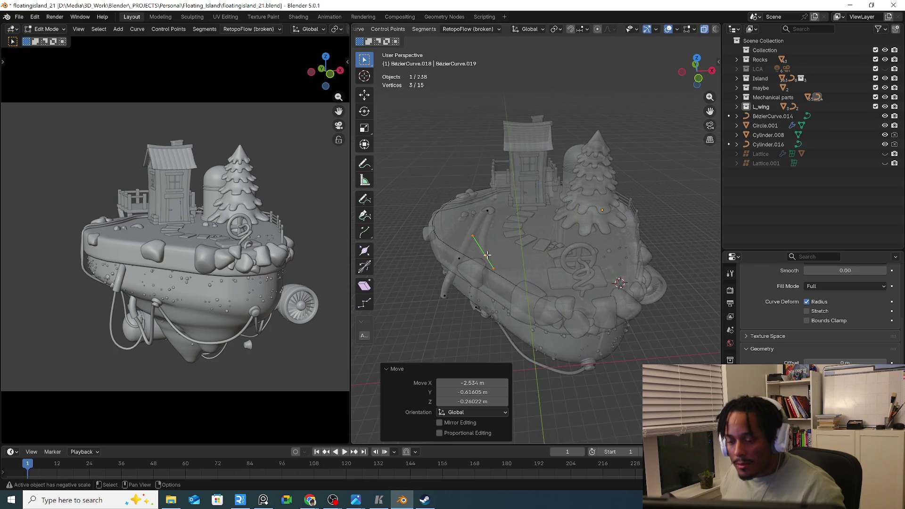
Leave curve editing and delete a leftover object from the scene
key("Tab")
left_click(469, 239)
key("Delete")
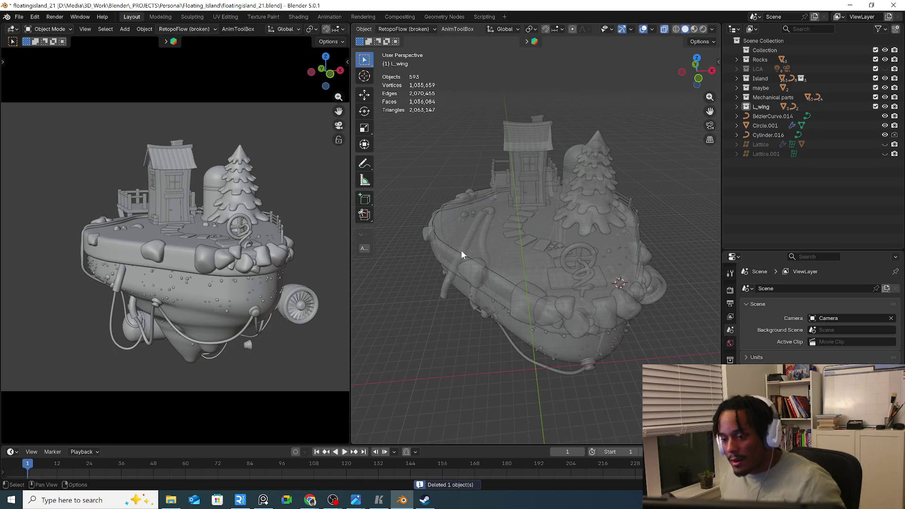
Undo the deletion back into editing the retopo hull mesh and toggle X-ray
key("ctrl+z")
left_click(445, 290, "shift")
key("ctrl+z")
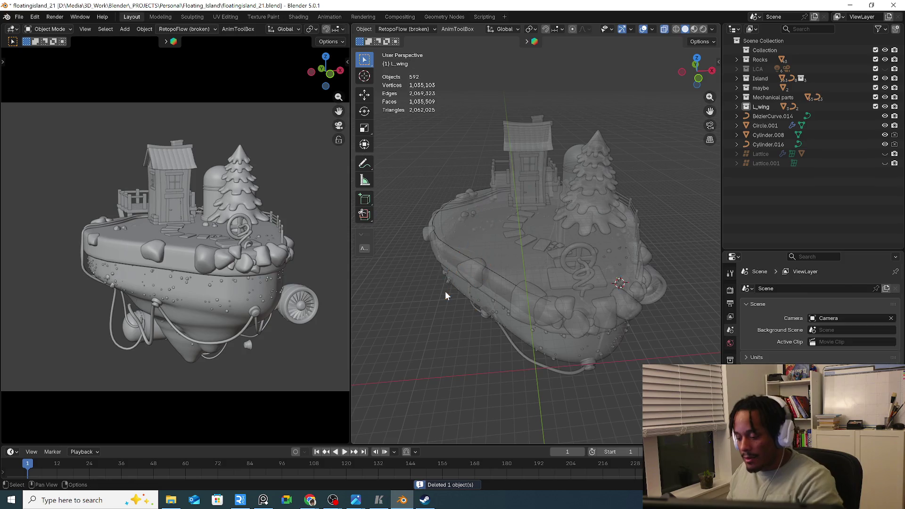
middle_click_drag(483, 274, 445, 299)
key("alt+z")
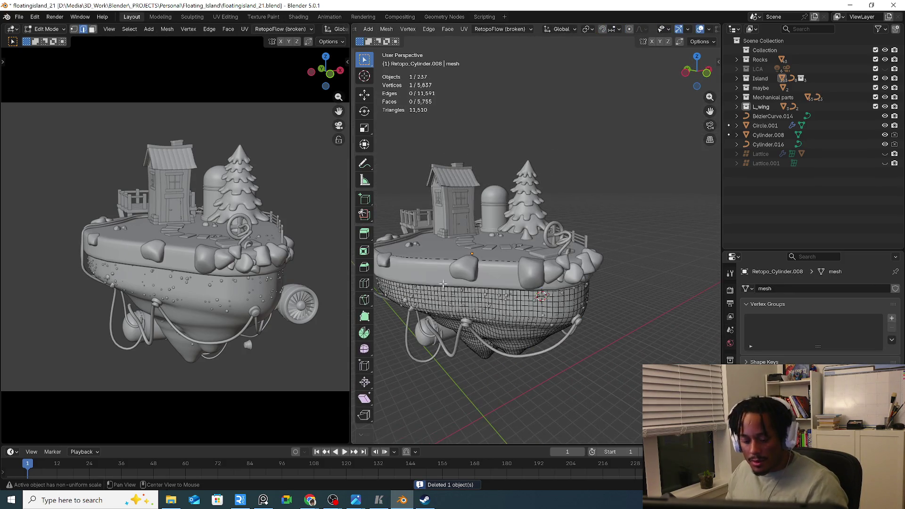
scroll(453, 291, "up", 1)
scroll(504, 271, "up", 2)
scroll(521, 274, "up", 2)
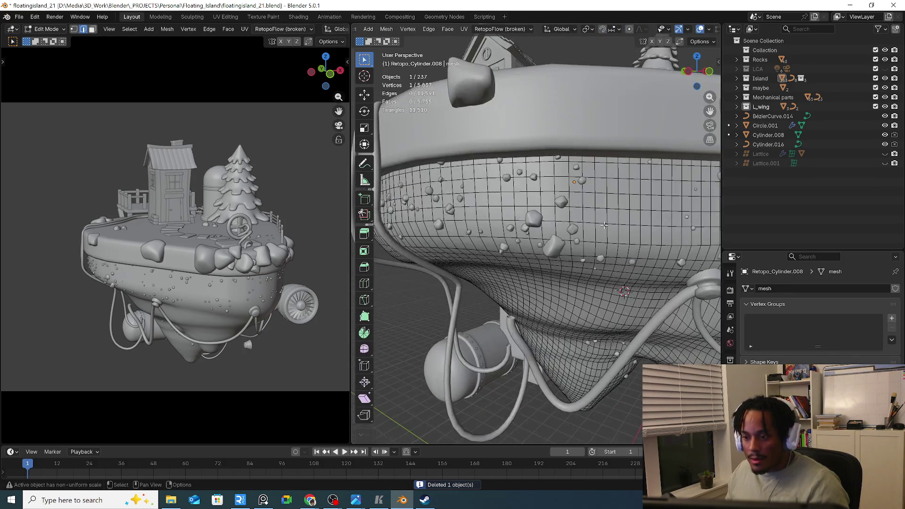
scroll(548, 239, "up", 2)
Select a small patch of hull faces, dropping the right-hand column, and keep them in place
right_click(574, 240, "ctrl")
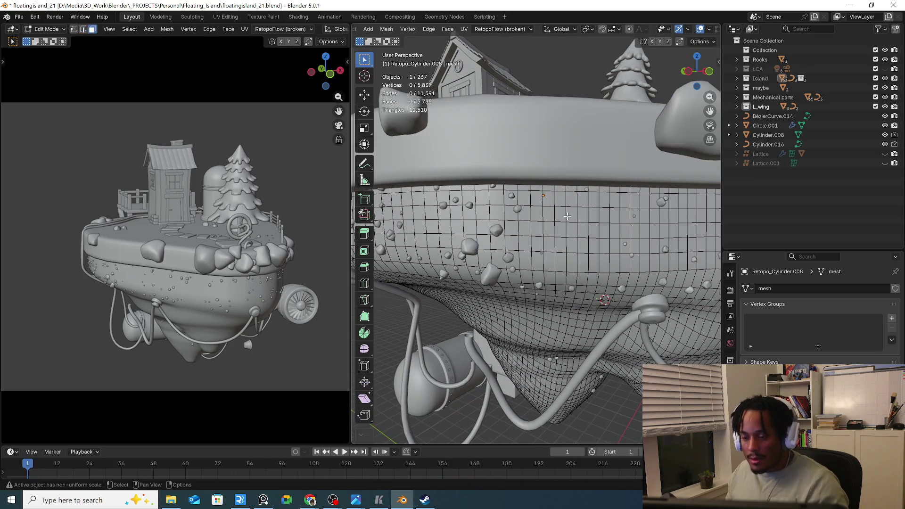
left_click_drag(577, 237, 597, 245)
middle_click_drag(598, 243, 595, 280)
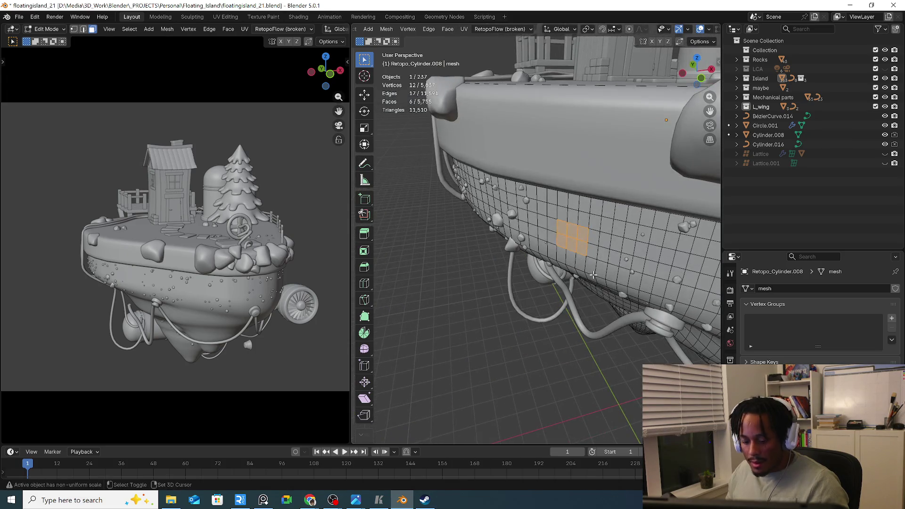
key("g")
right_click(594, 270)
right_click(594, 269)
mouse_move(559, 221)
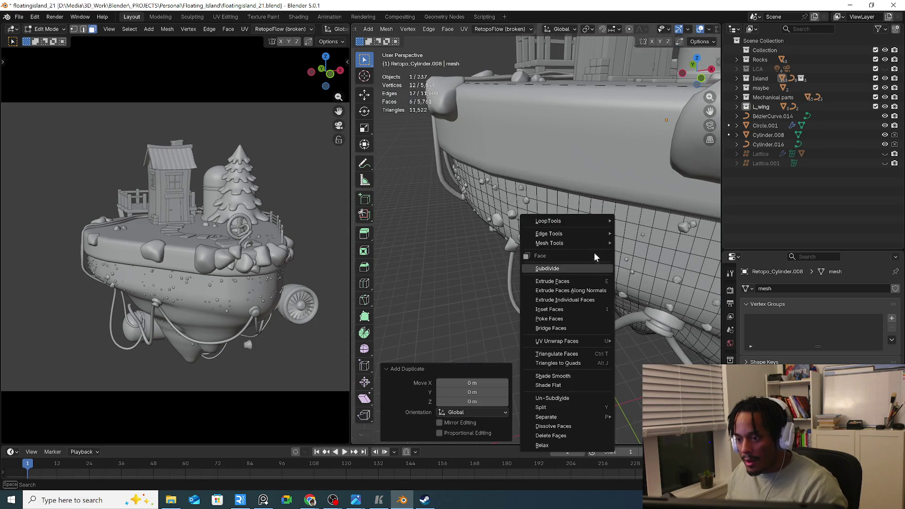
left_click(650, 239)
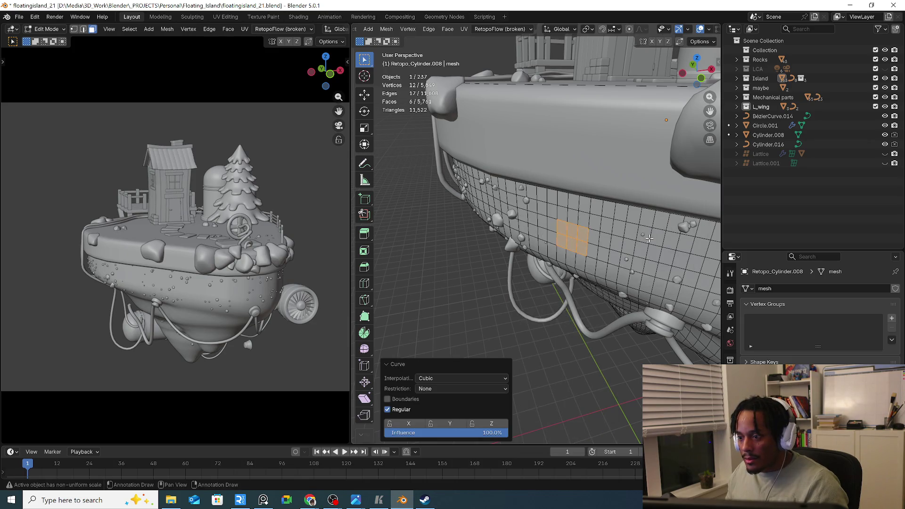
Apply LoopTools Circle to the face patch twice and frame it in view
right_click(584, 240)
mouse_move(545, 241)
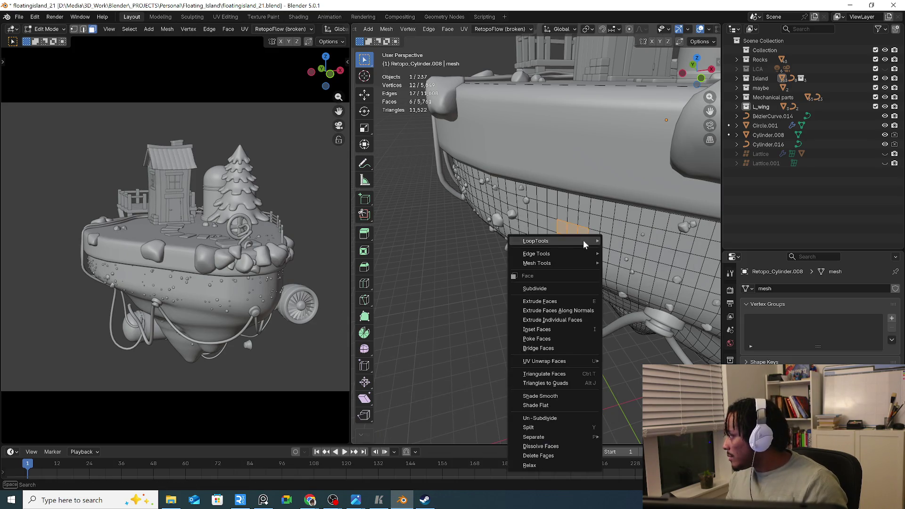
left_click(618, 245)
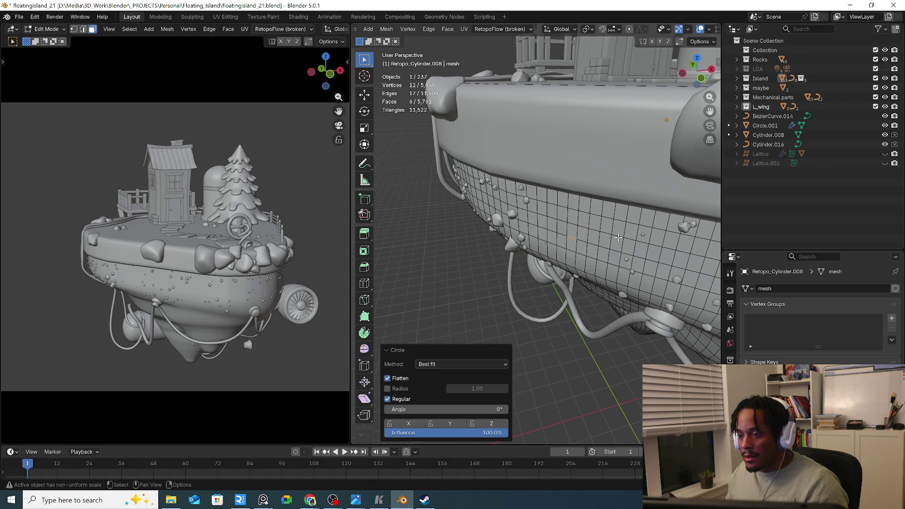
left_click(594, 243)
right_click(566, 241)
mouse_move(517, 239)
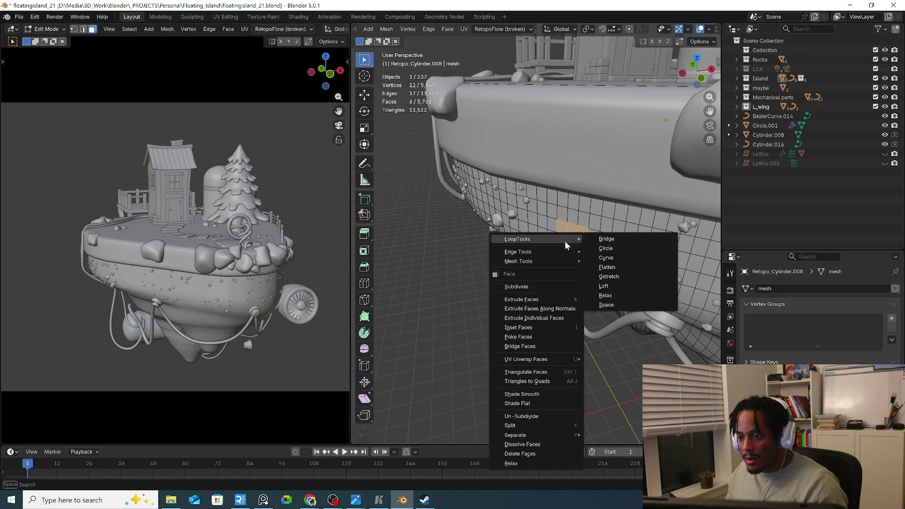
left_click(600, 249)
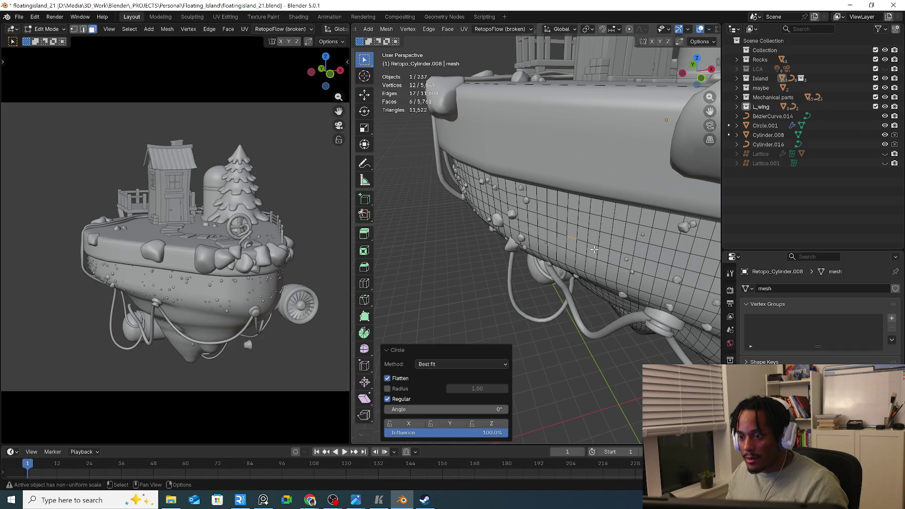
middle_click_drag(594, 249, 605, 230)
left_click(600, 231)
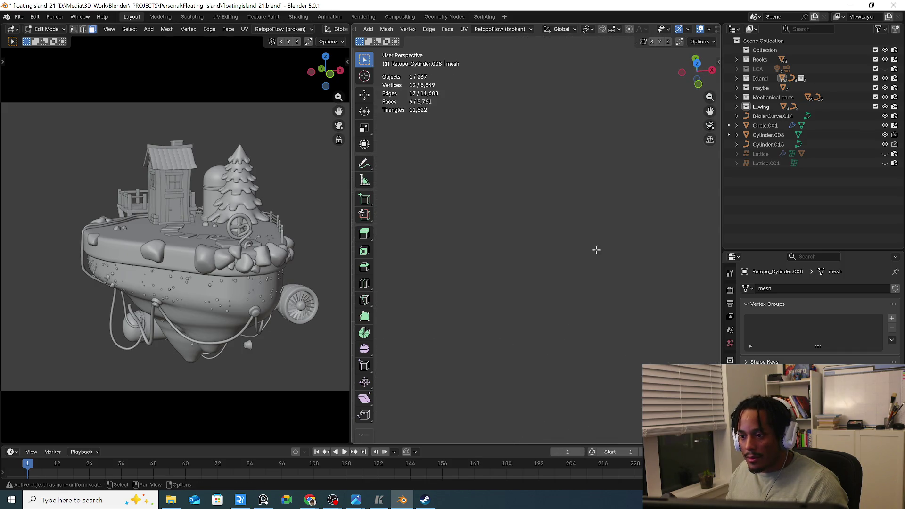
key("KP_Decimal")
scroll(602, 276, "down", 3)
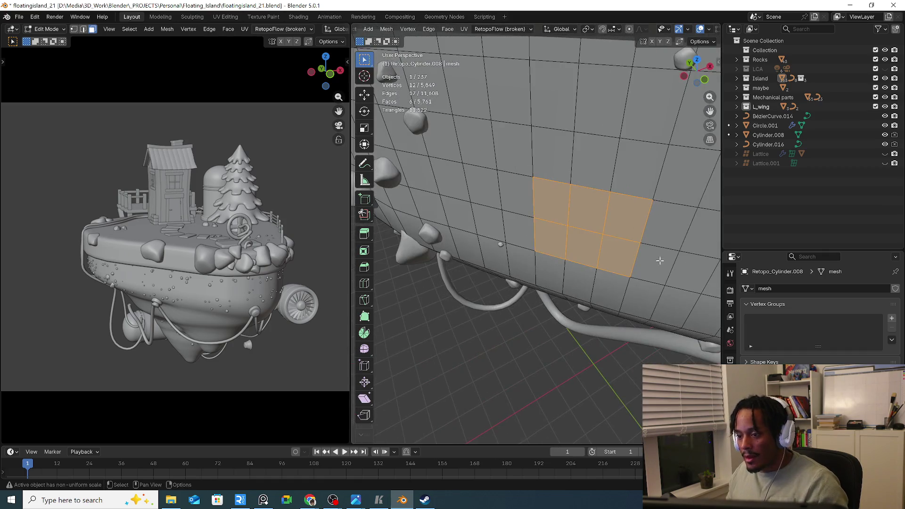
middle_click_drag(601, 276, 630, 282)
Separate the face patch into its own object and select the new small plane
left_click(730, 375)
middle_click_drag(552, 298, 582, 301)
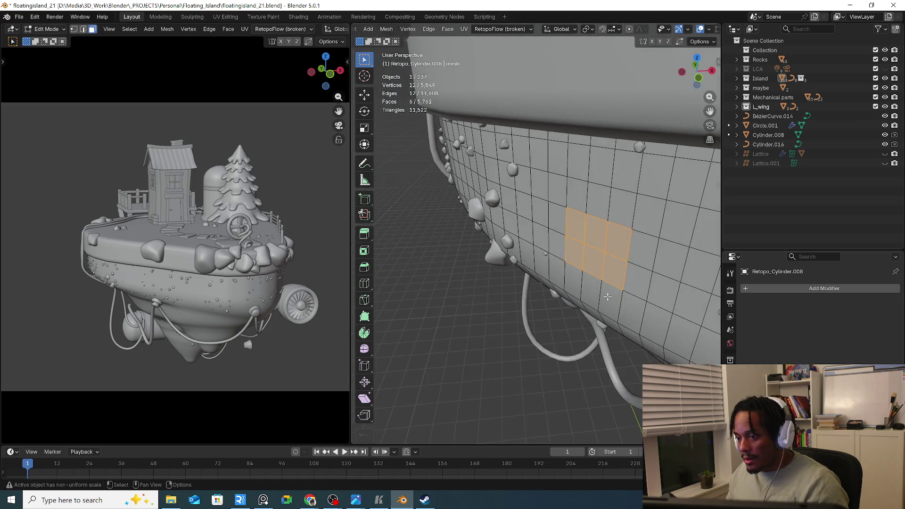
key("p")
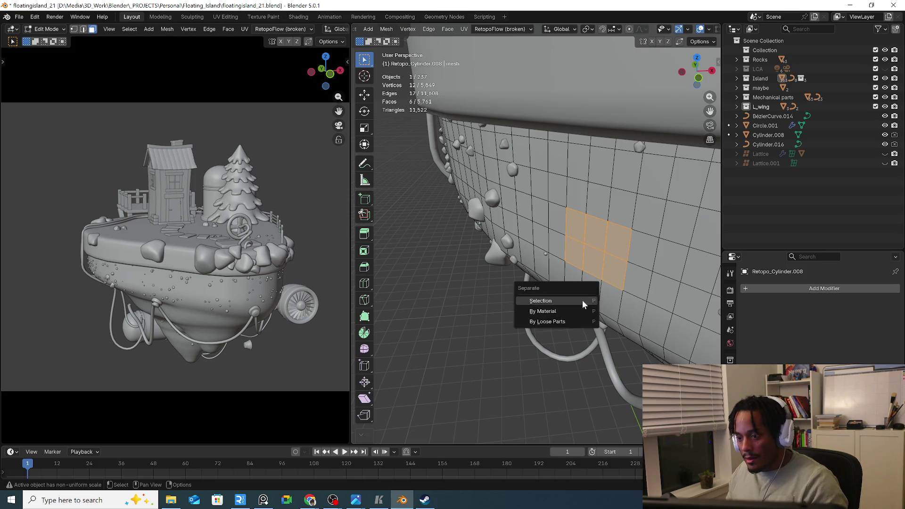
left_click(582, 309)
key("Tab")
left_click(607, 268, "shift")
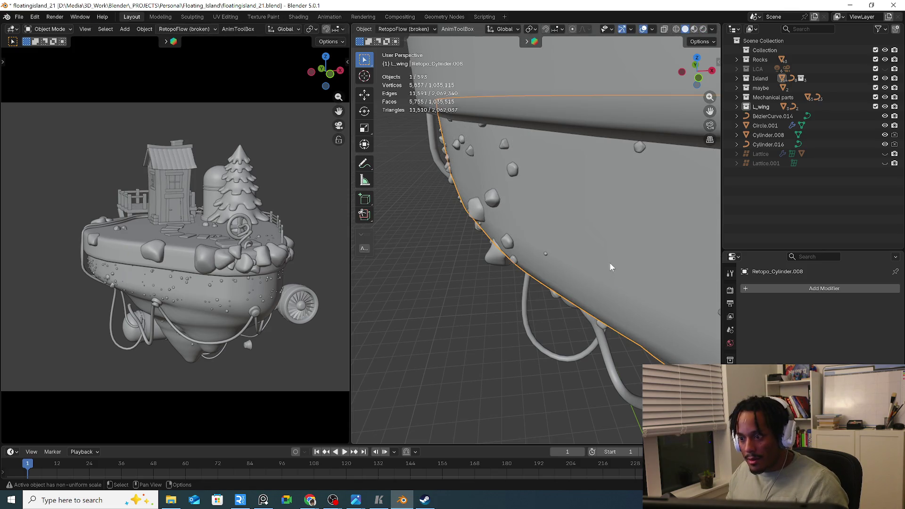
left_click(632, 294)
Select the separated plane through the hull and set its origin to its geometry
key("alt+z")
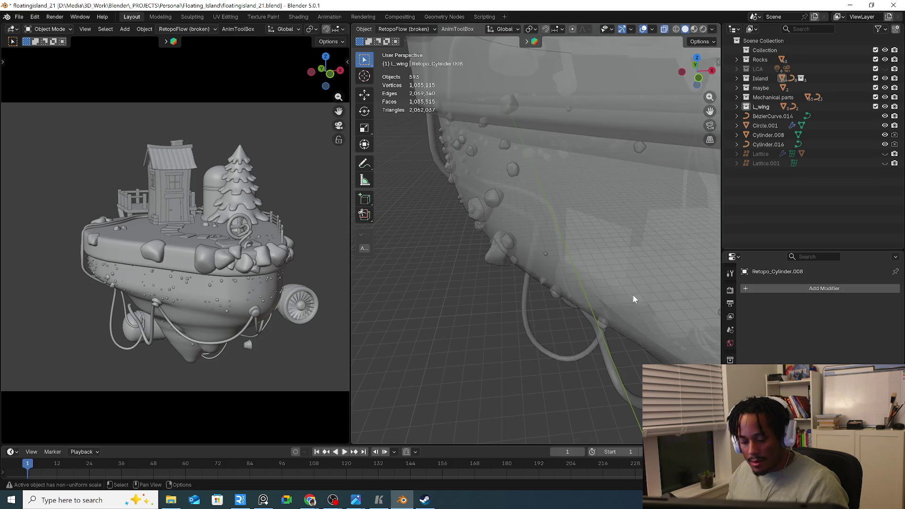
left_click(616, 270)
key("g")
key("y")
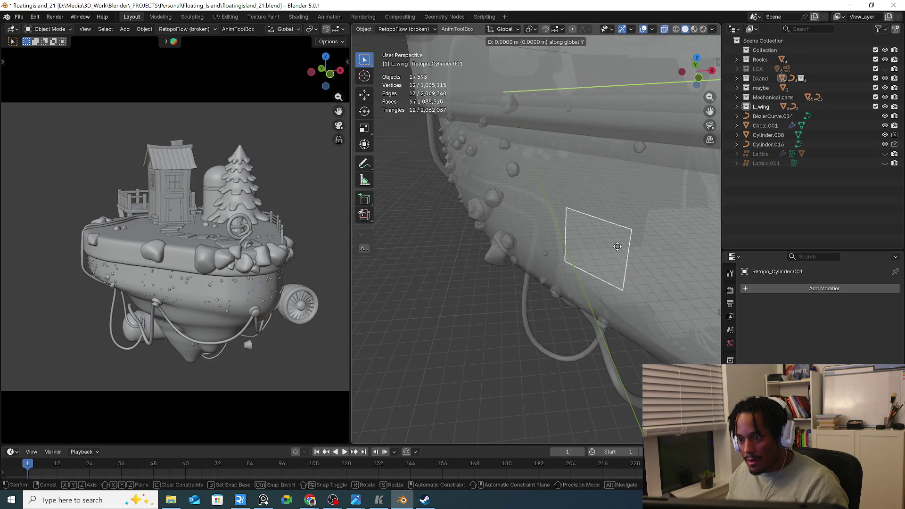
right_click(618, 247)
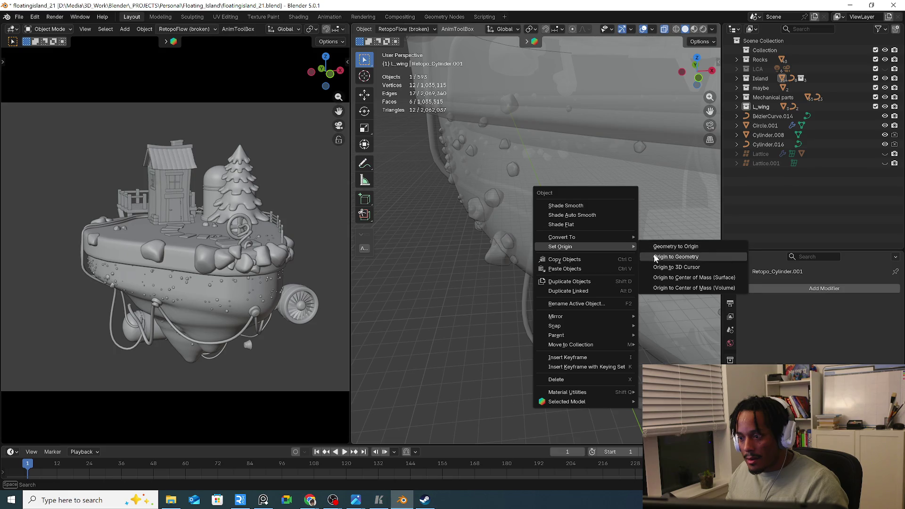
left_click(654, 255)
Cancel a test Y-axis move, leaving the plane in place, and enter its Edit Mode
key("g")
key("y")
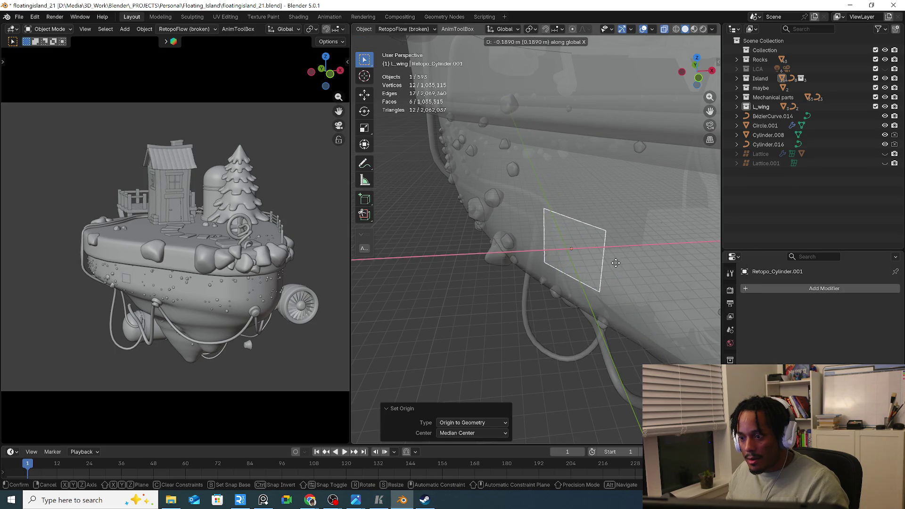
key("Escape")
mouse_move(622, 262)
middle_mouse_down()
mouse_move(595, 237)
mouse_move(600, 153)
mouse_move(622, 241)
mouse_move(637, 247)
mouse_move(614, 215)
mouse_move(630, 248)
middle_mouse_up()
key("Tab")
Select all of the plane's faces and inset them to create a border ring
key("q")
right_click(630, 248)
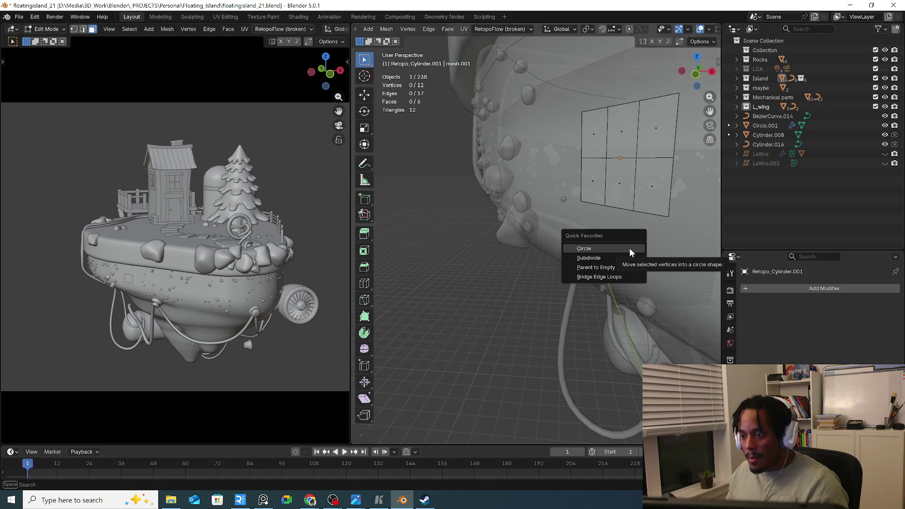
key("Escape")
key("q")
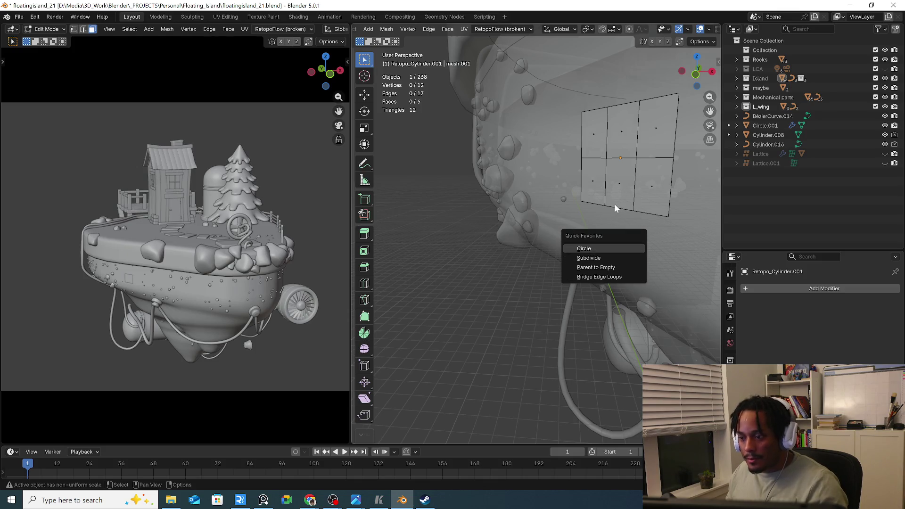
mouse_move(615, 204)
middle_mouse_down()
mouse_move(589, 239)
mouse_move(621, 234)
middle_mouse_up()
key("a")
key("i")
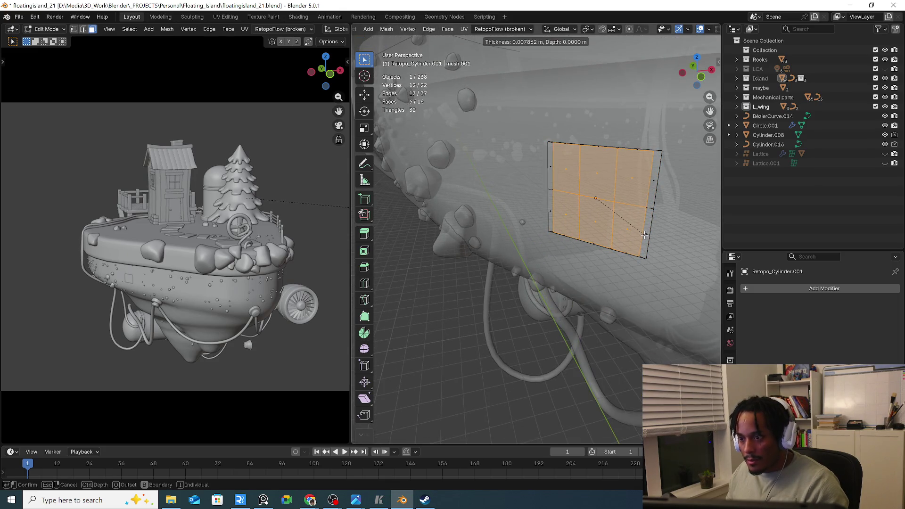
left_click(645, 235)
Flatten the plane slightly along Z and reshape its outline with LoopTools Circle
key("s")
key("z")
left_click(641, 233)
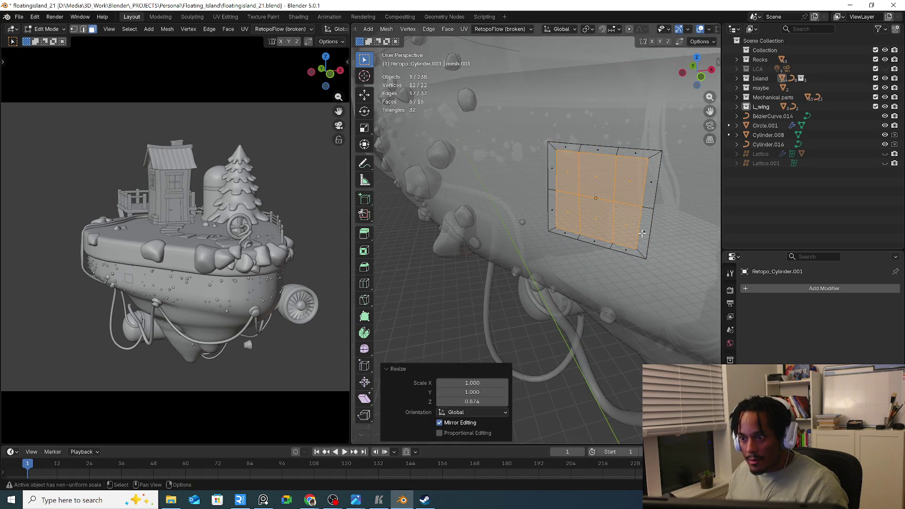
right_click(625, 227)
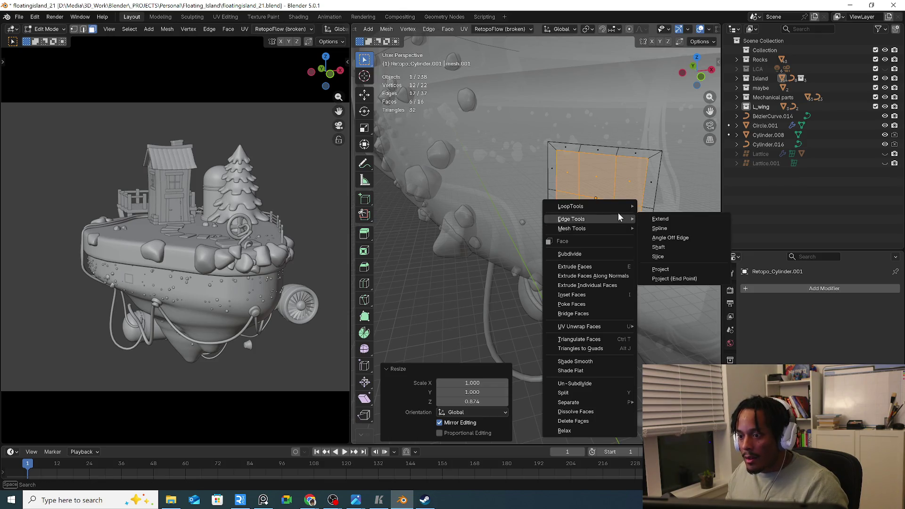
mouse_move(571, 206)
left_click(661, 218)
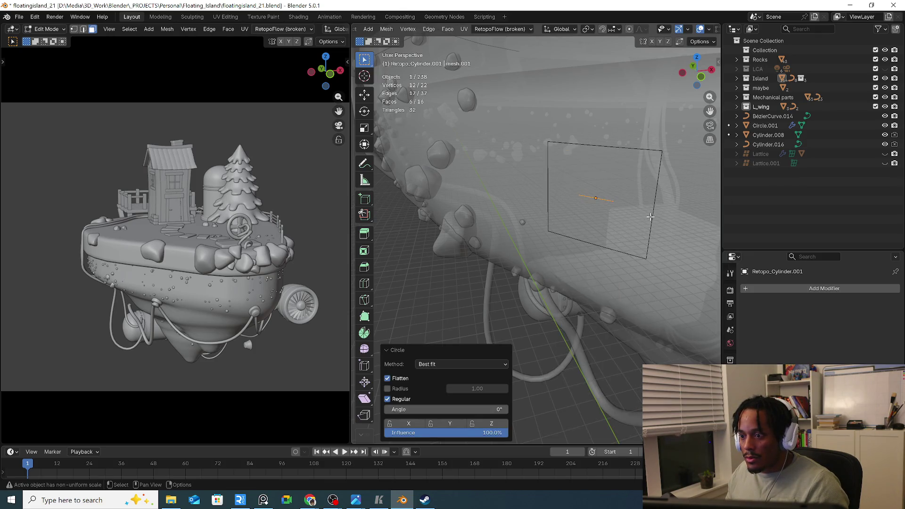
mouse_move(616, 227)
middle_mouse_down()
mouse_move(597, 254)
mouse_move(546, 231)
mouse_move(541, 207)
middle_mouse_up()
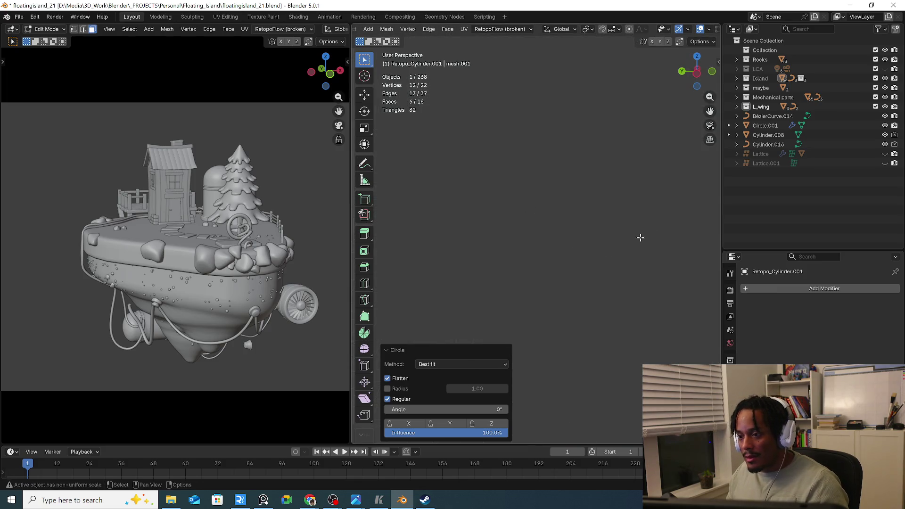
In the sidebar's View settings, raise the viewport Clip End to 10000000 m
middle_click_drag(599, 221, 566, 249)
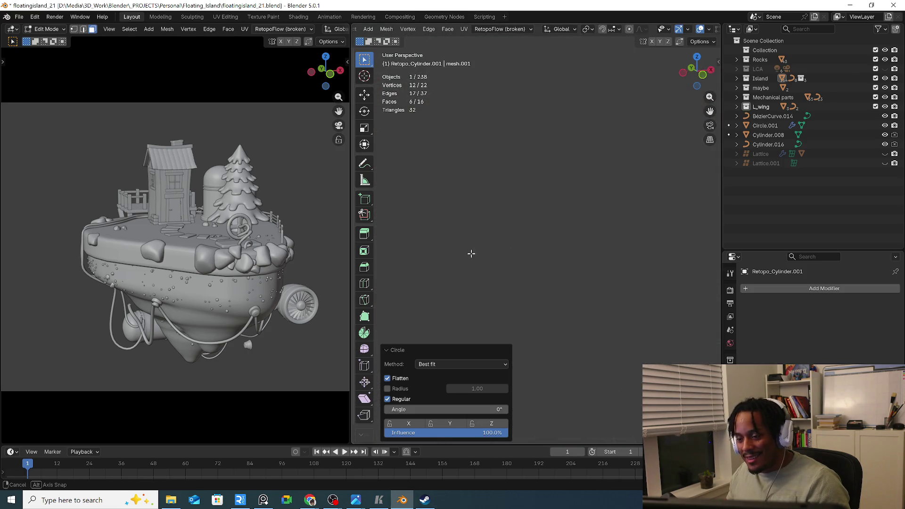
middle_click_drag(530, 231, 642, 271)
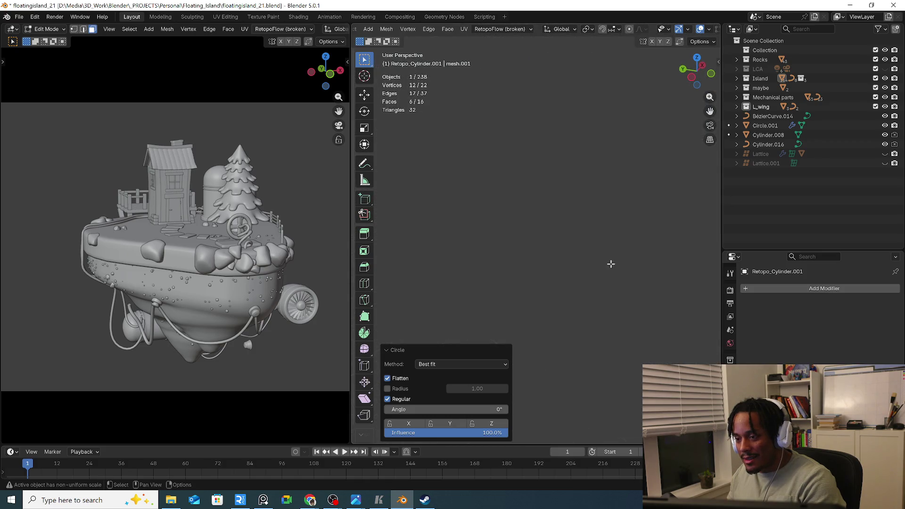
middle_click_drag(608, 263, 607, 263)
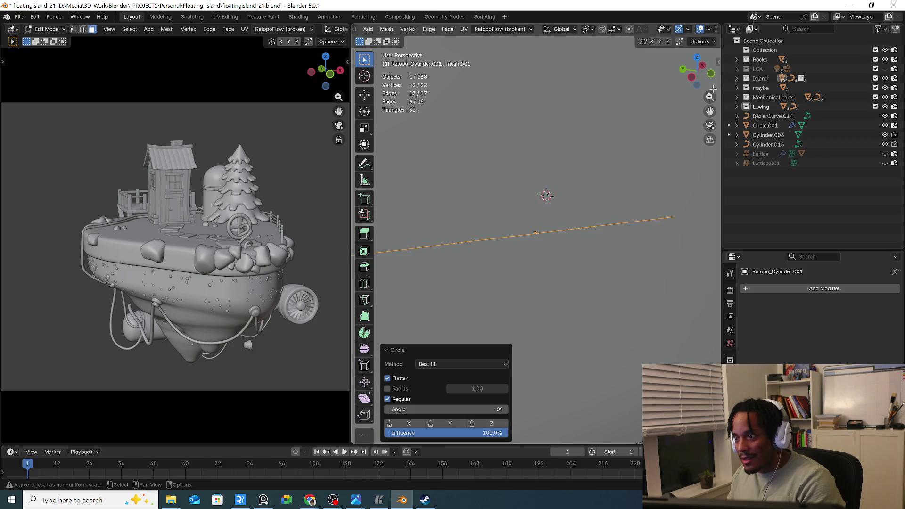
key("n")
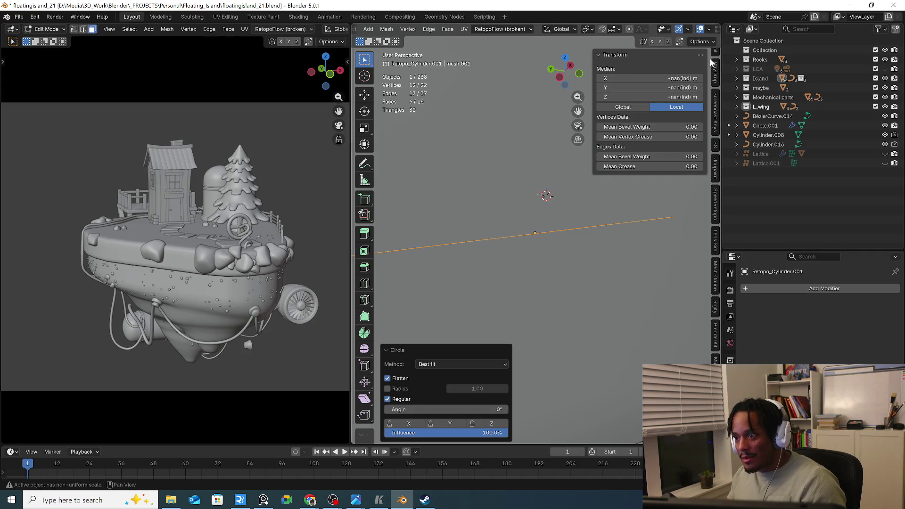
scroll(714, 71, "up", 5)
scroll(715, 71, "up", 5)
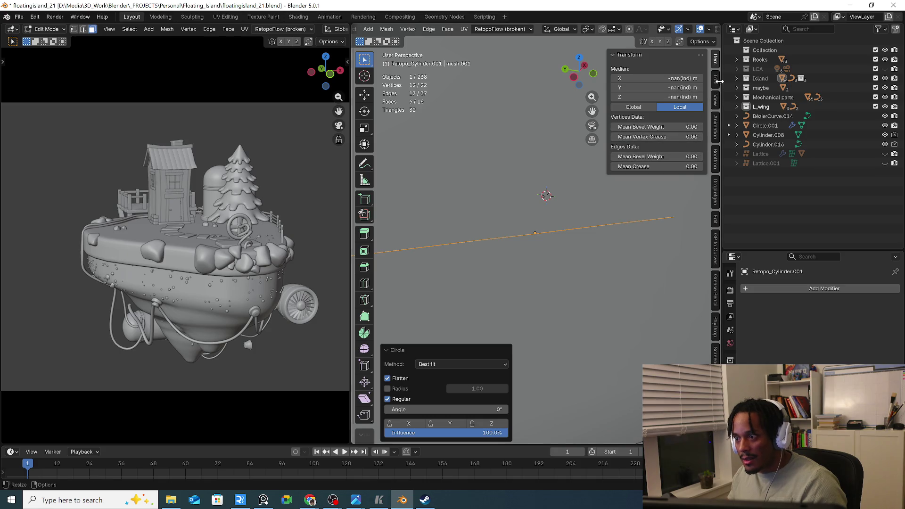
left_click(716, 85)
left_click(716, 62)
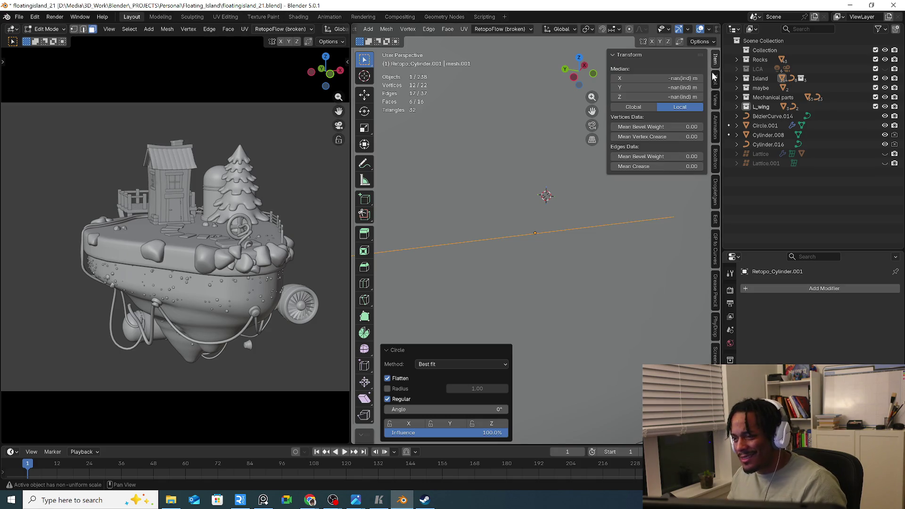
left_click(714, 108)
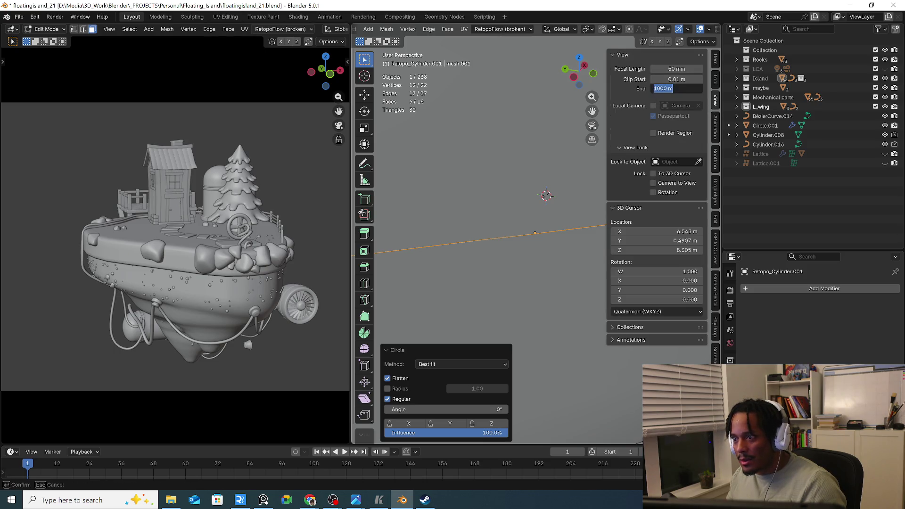
type("0")
key("Return")
scroll(542, 146, "up", 6)
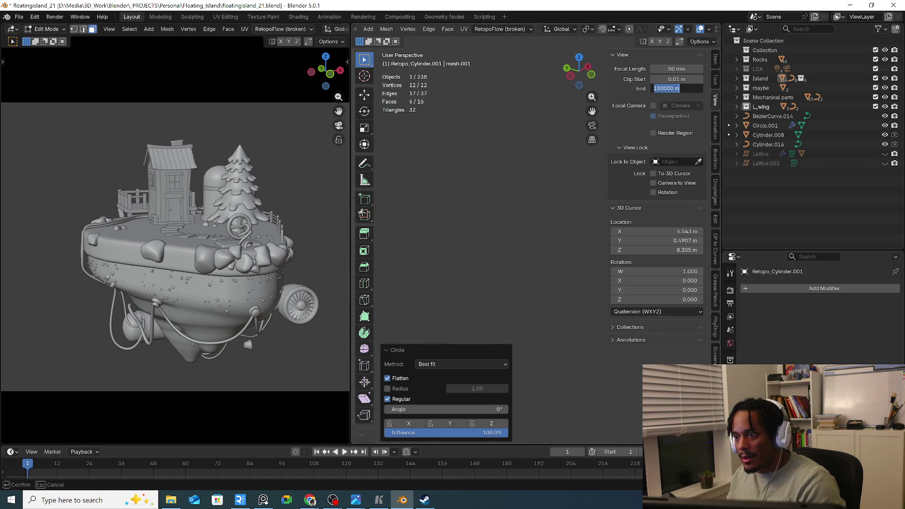
type("0")
key("Return")
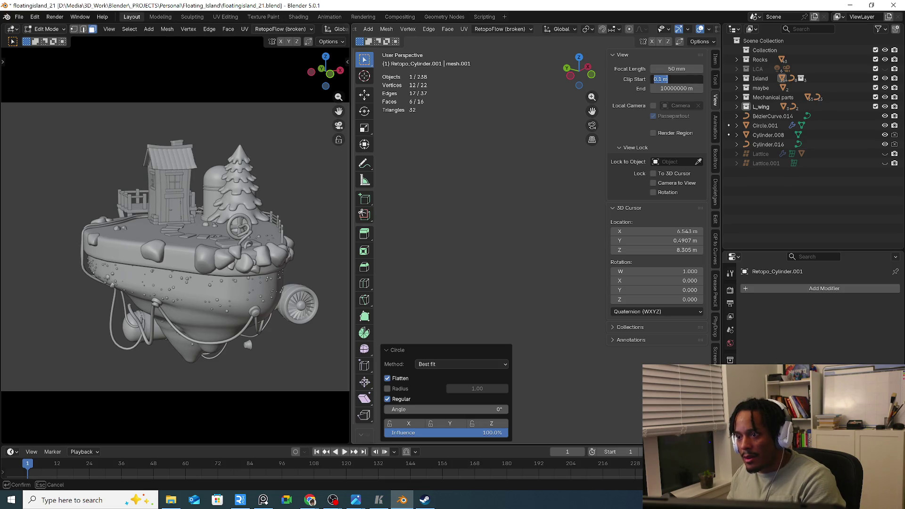
Deselect all of the mesh and switch back to Object Mode
key("alt+a")
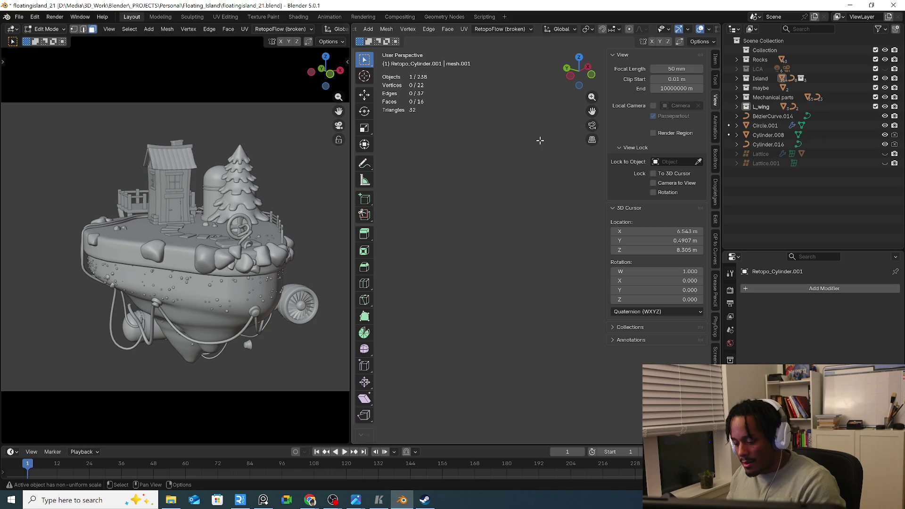
key("z")
key("Escape")
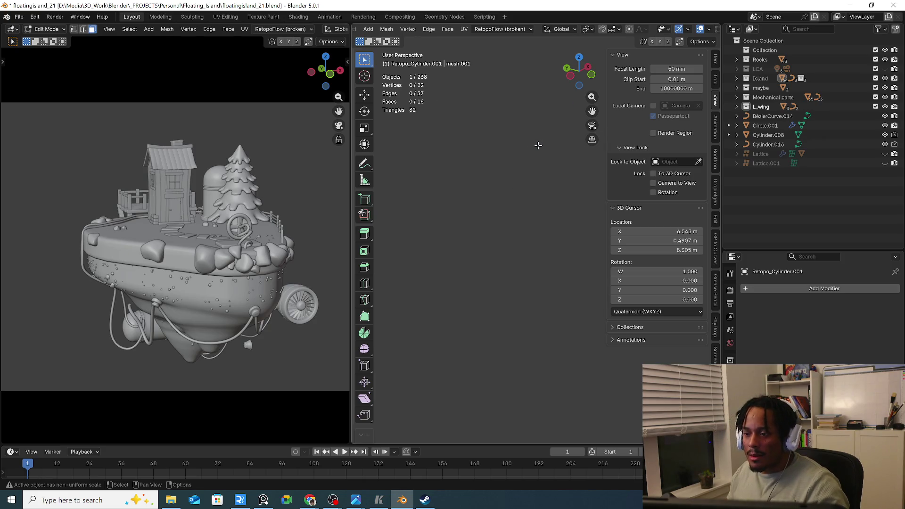
key("z")
key("Escape")
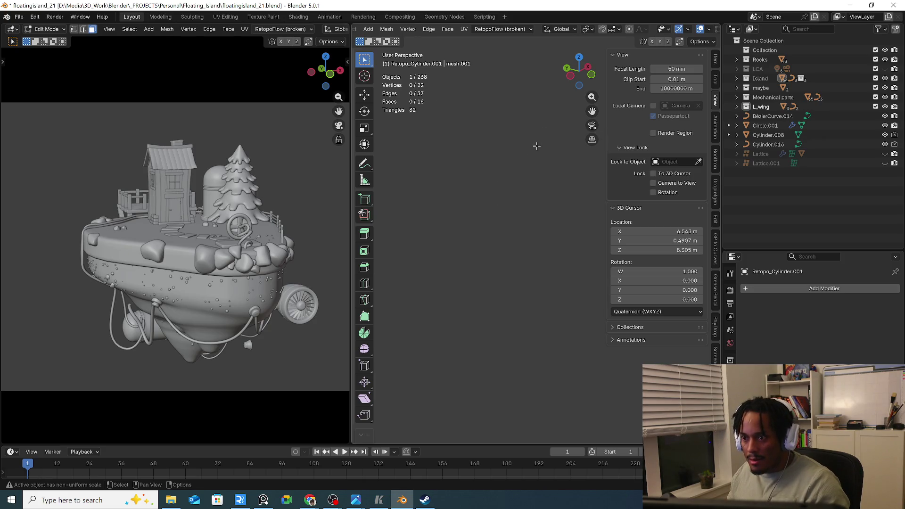
middle_click_drag(400, 43, 560, 30)
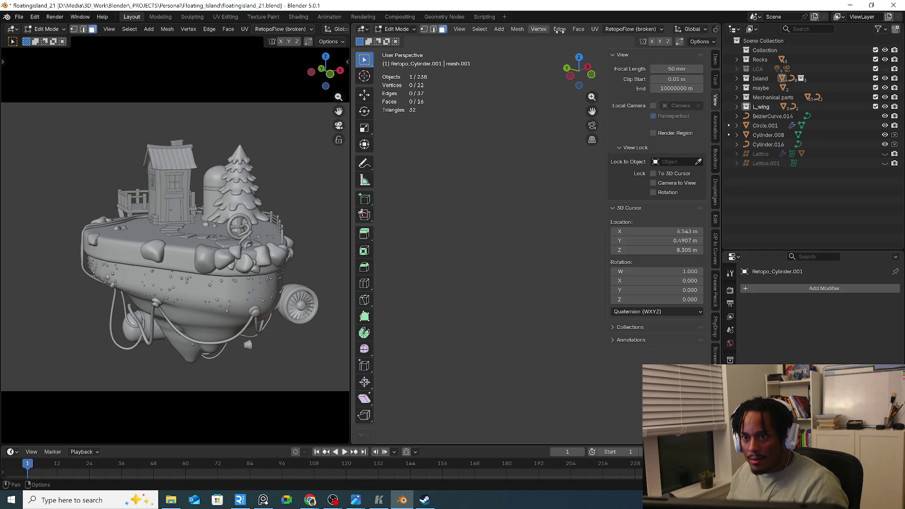
left_click(398, 28)
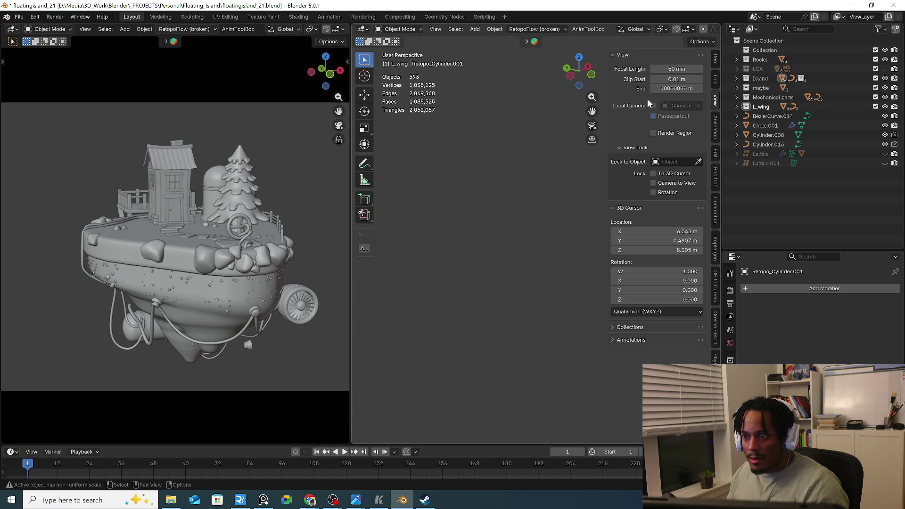
Briefly open the Pivot Point choices, keep median point, and hide the sidebar
key("z")
key("Escape")
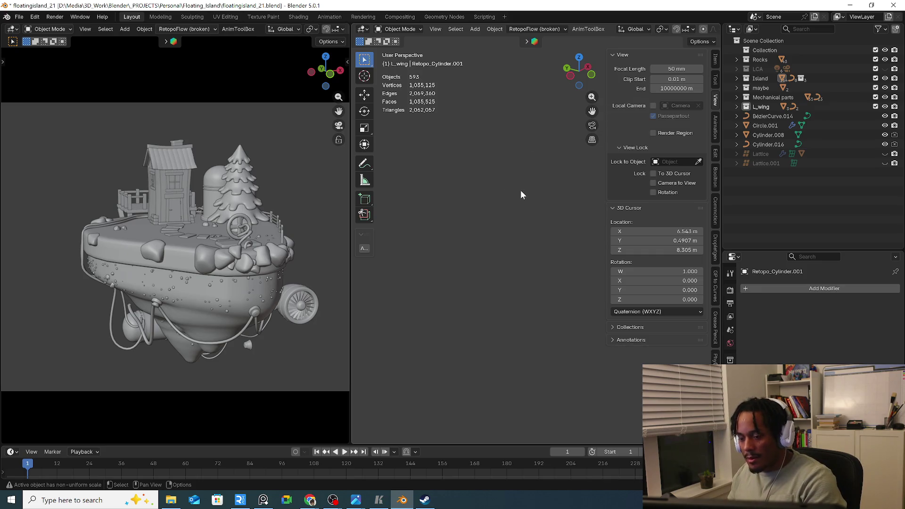
key("ctrl+v")
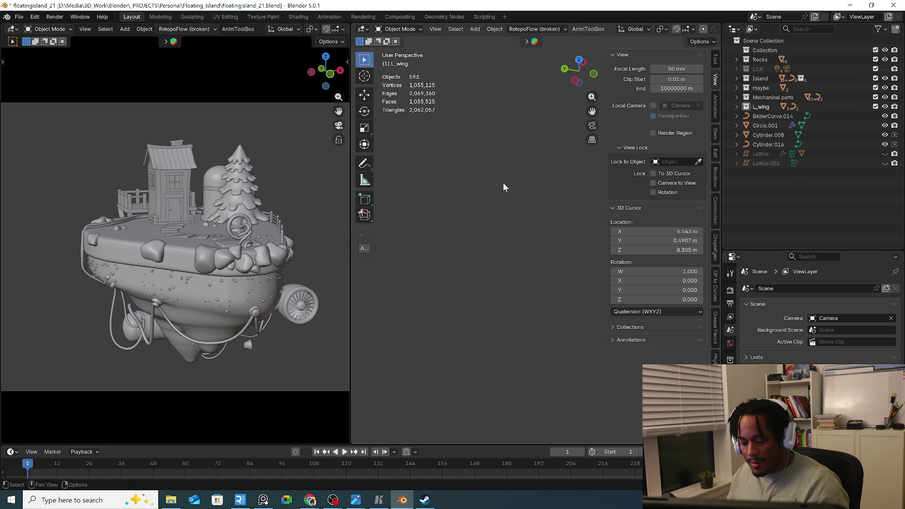
key("period")
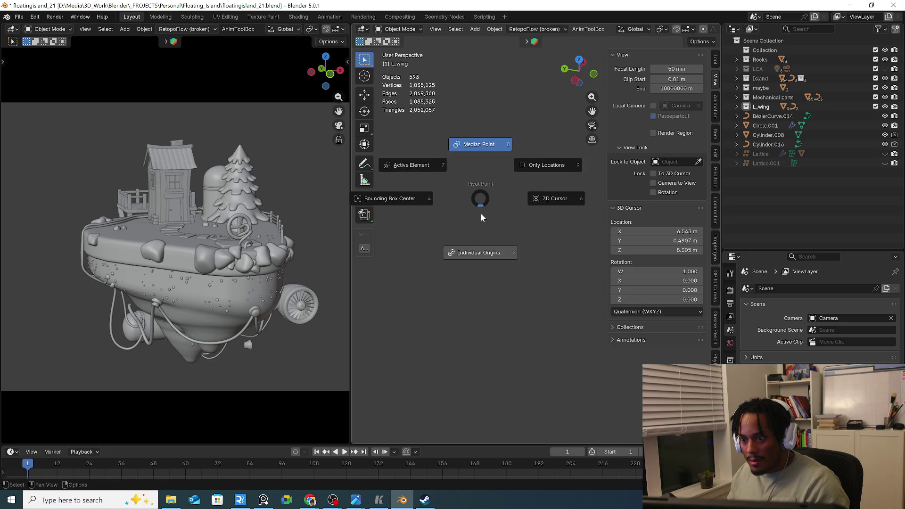
left_click(480, 212)
middle_click_drag(480, 213, 541, 205)
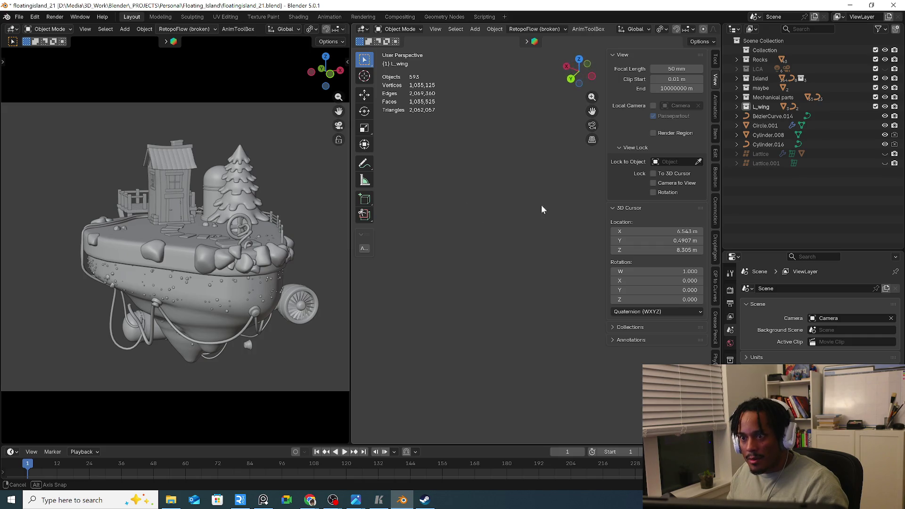
key("n")
left_click(771, 116)
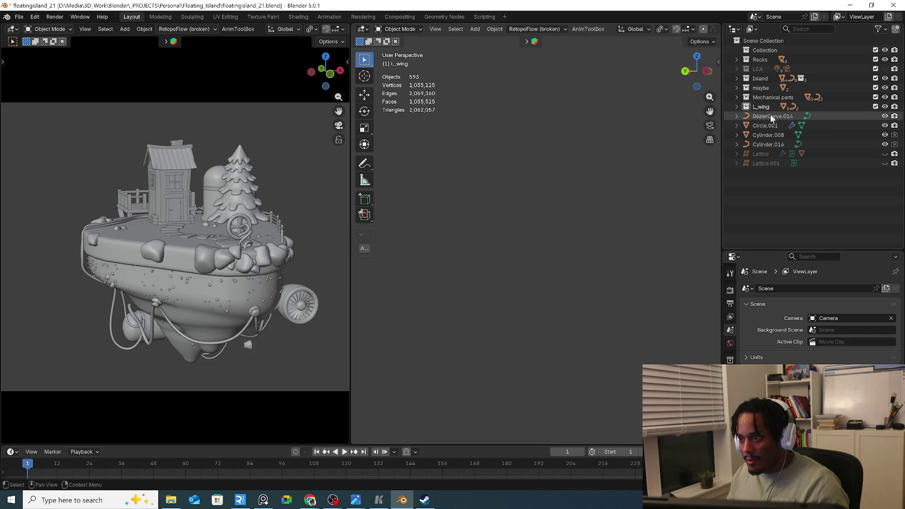
key("KP_Decimal")
scroll(585, 217, "down", 4)
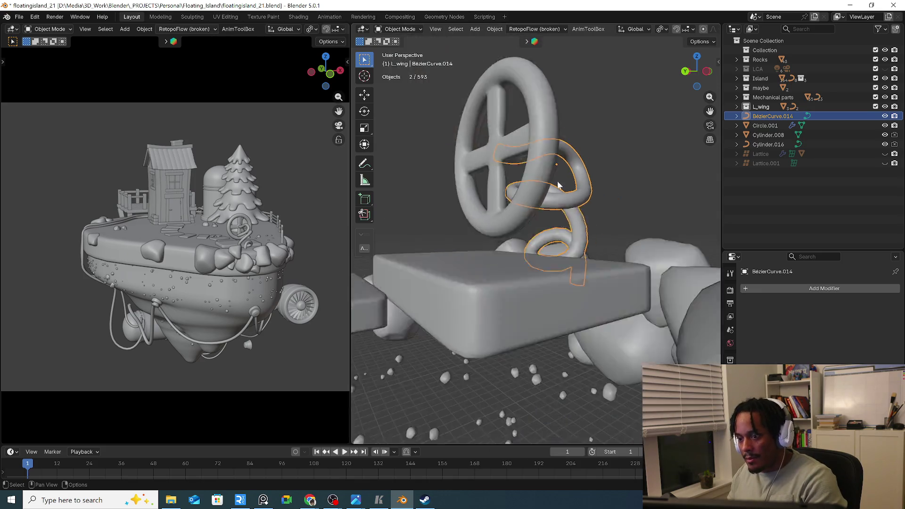
scroll(560, 197, "down", 4)
scroll(500, 198, "down", 3)
scroll(499, 199, "down", 2)
scroll(537, 212, "up", 3)
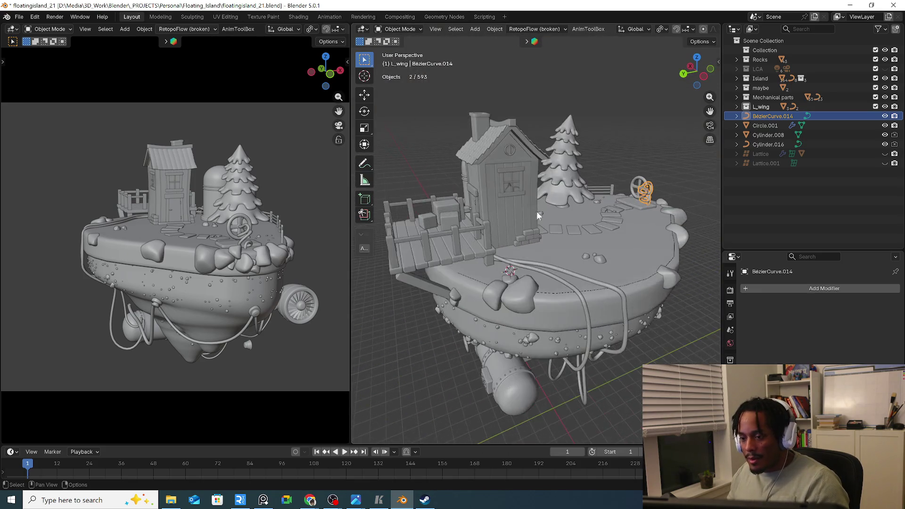
mouse_move(537, 211)
middle_mouse_down()
mouse_move(568, 216)
mouse_move(523, 219)
mouse_move(545, 239)
middle_mouse_up()
scroll(523, 218, "down", 3)
scroll(523, 218, "down", 2)
scroll(546, 239, "up", 3)
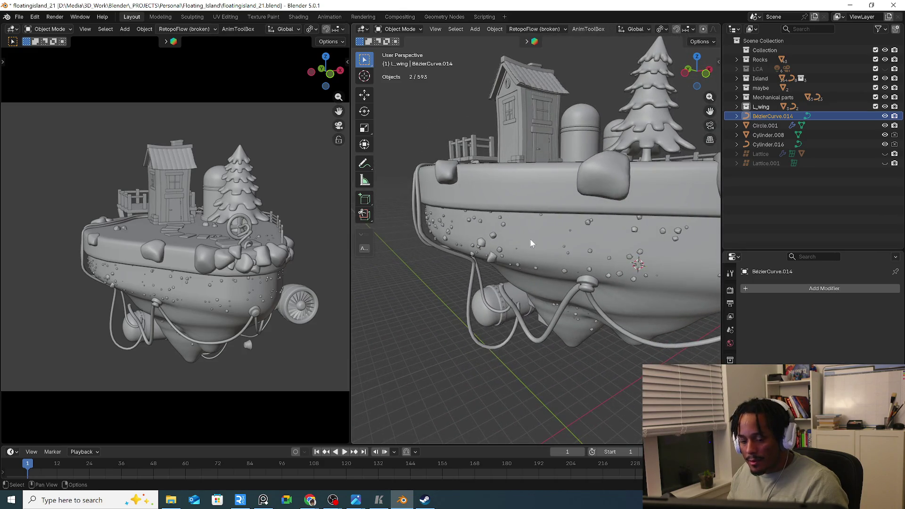
scroll(530, 238, "up", 1)
scroll(555, 240, "up", 3)
scroll(527, 240, "down", 1)
scroll(542, 230, "down", 2)
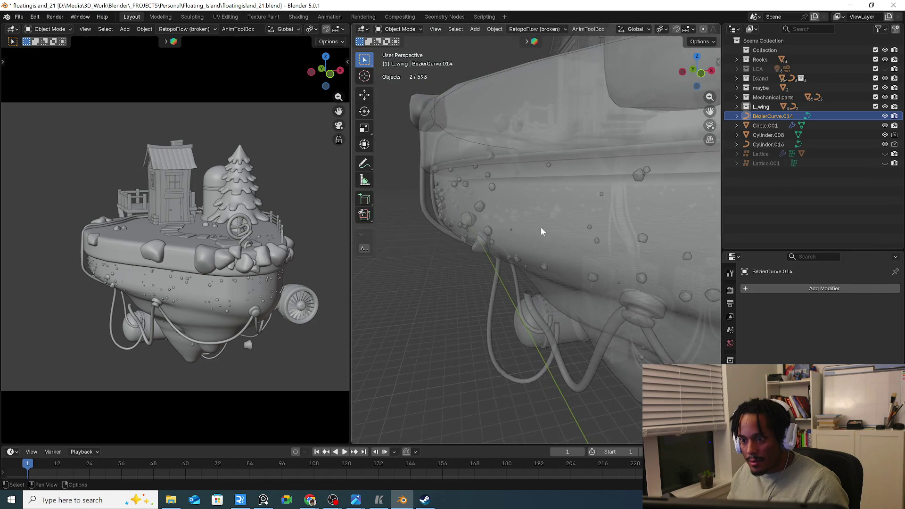
scroll(520, 248, "down", 1)
key("Tab")
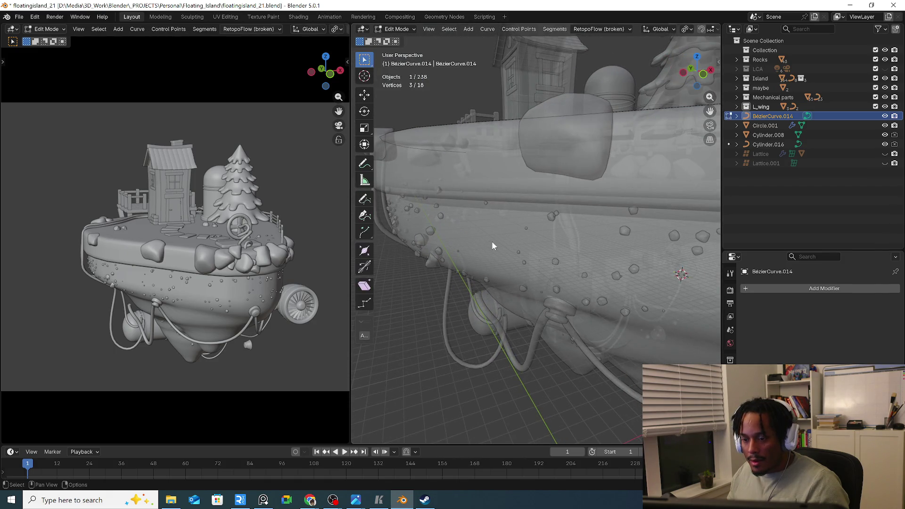
key("Tab")
key("Tab")
key("Tab")
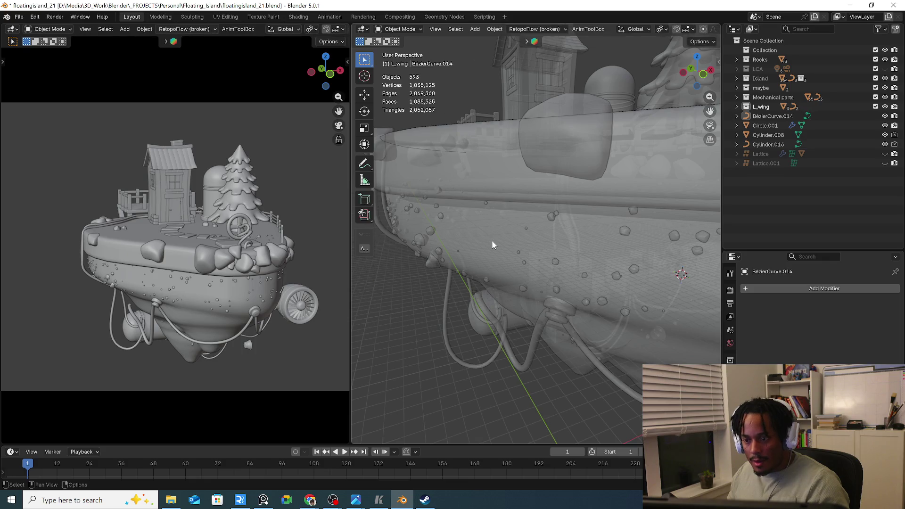
key("alt+z")
key("Tab")
key("Tab")
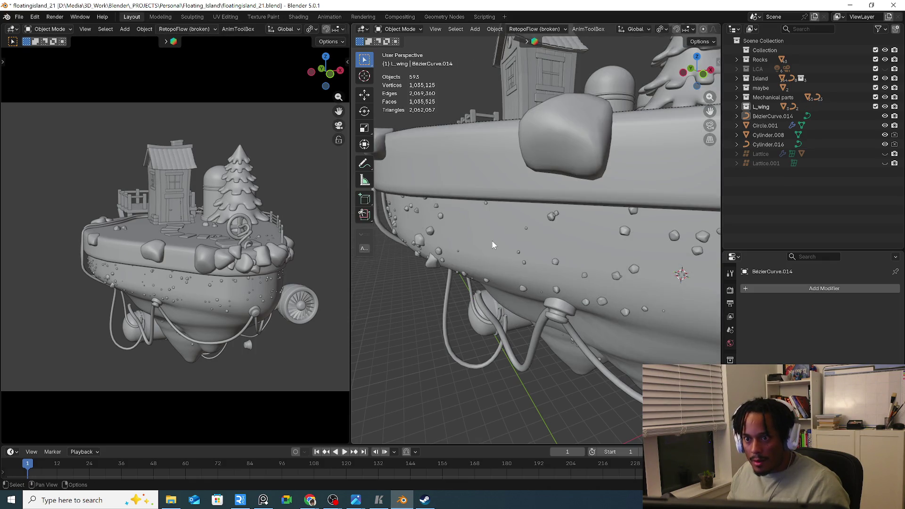
key("Home")
scroll(504, 32, "down", 5)
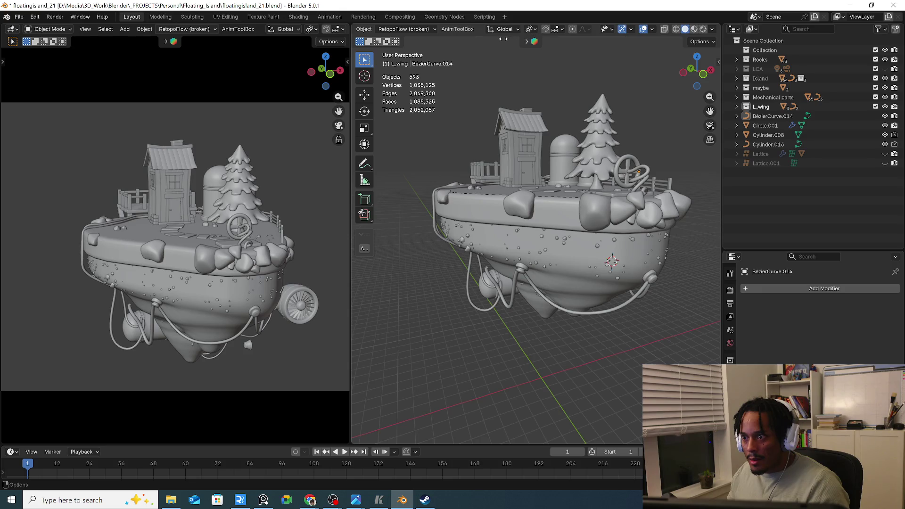
Select the island's retopo hull mesh and inspect it from below, above and the side
key("Tab")
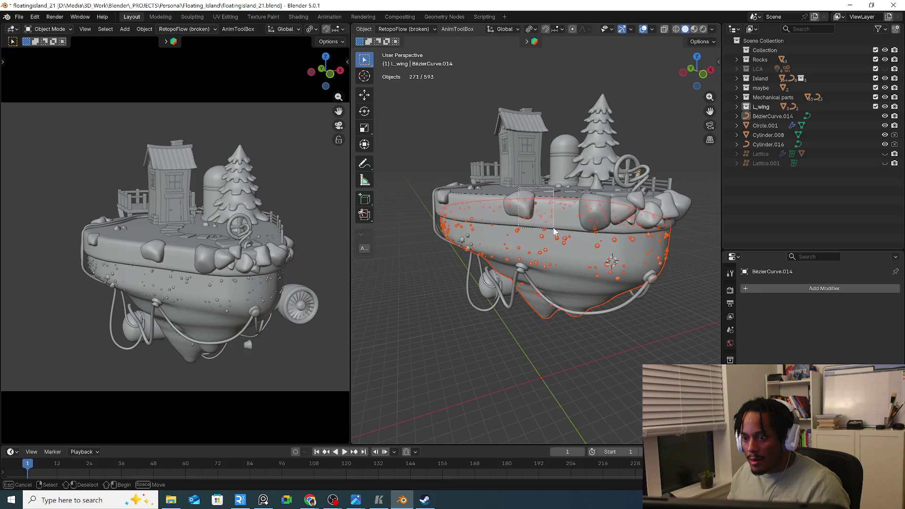
key("Tab")
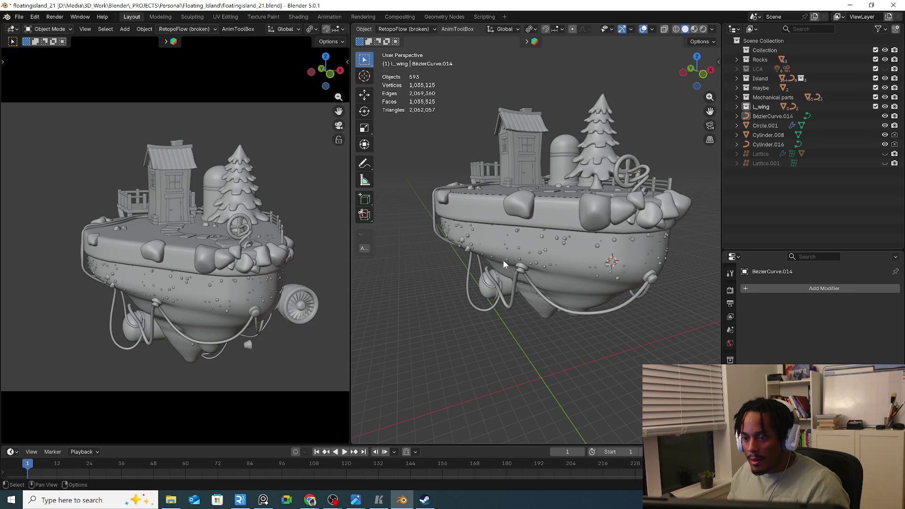
left_click(535, 304)
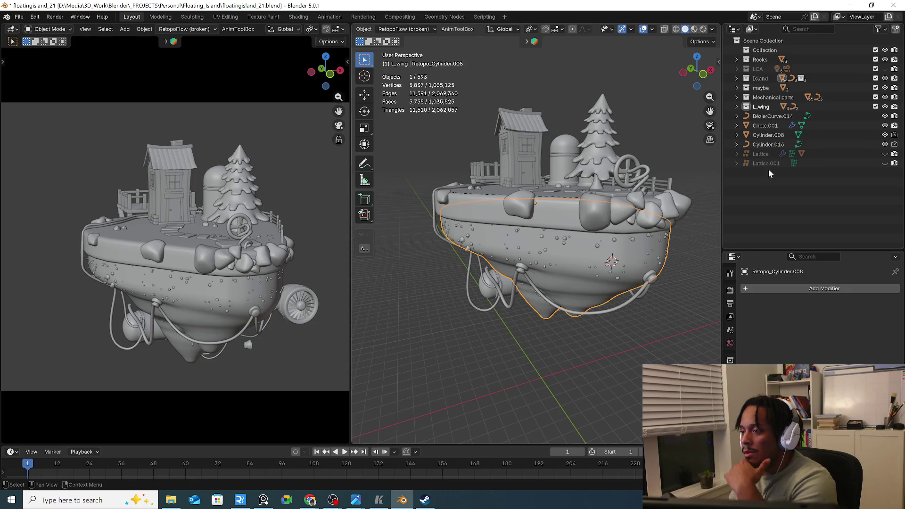
middle_click_drag(566, 233, 552, 238)
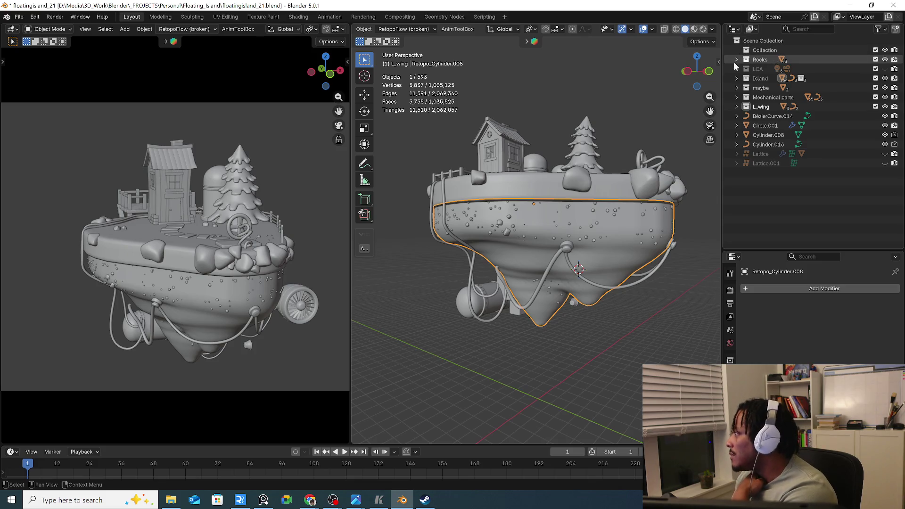
mouse_move(507, 171)
middle_mouse_down()
mouse_move(549, 232)
mouse_move(504, 219)
mouse_move(465, 182)
middle_mouse_up()
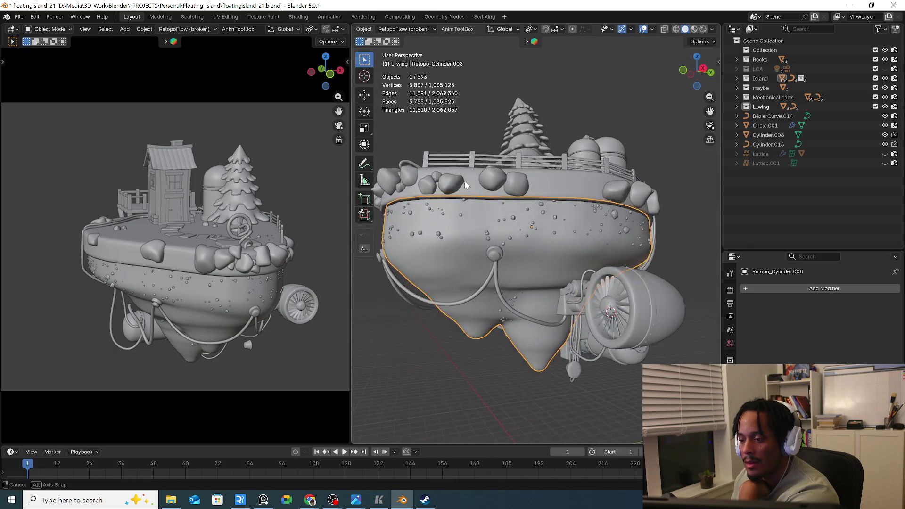
middle_click_drag(465, 181, 552, 221)
scroll(546, 269, "up", 3)
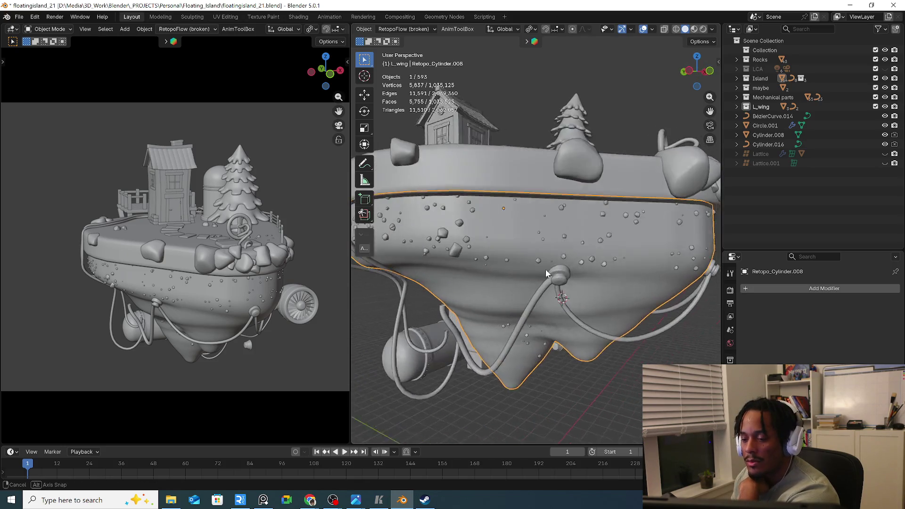
middle_click_drag(545, 270, 517, 254)
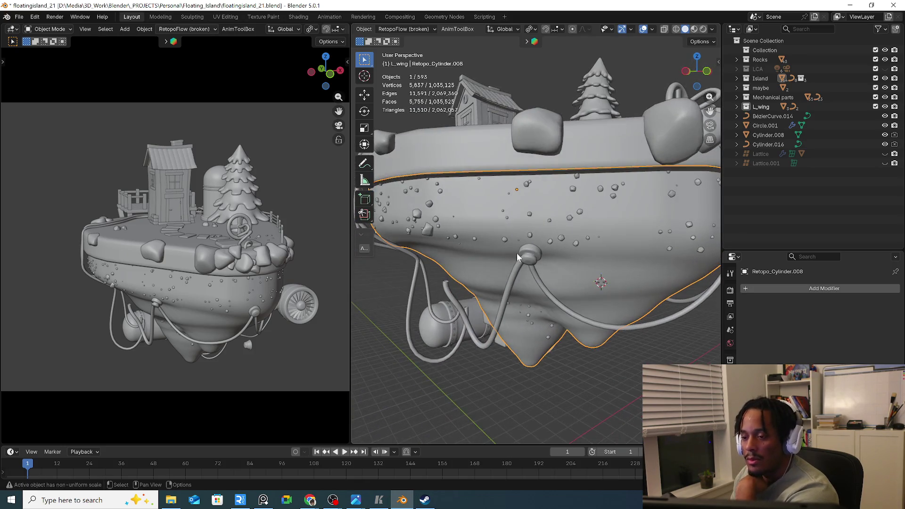
scroll(553, 210, "down", 3)
mouse_move(554, 211)
middle_mouse_down()
mouse_move(463, 230)
mouse_move(503, 216)
middle_mouse_up()
scroll(503, 217, "up", 3)
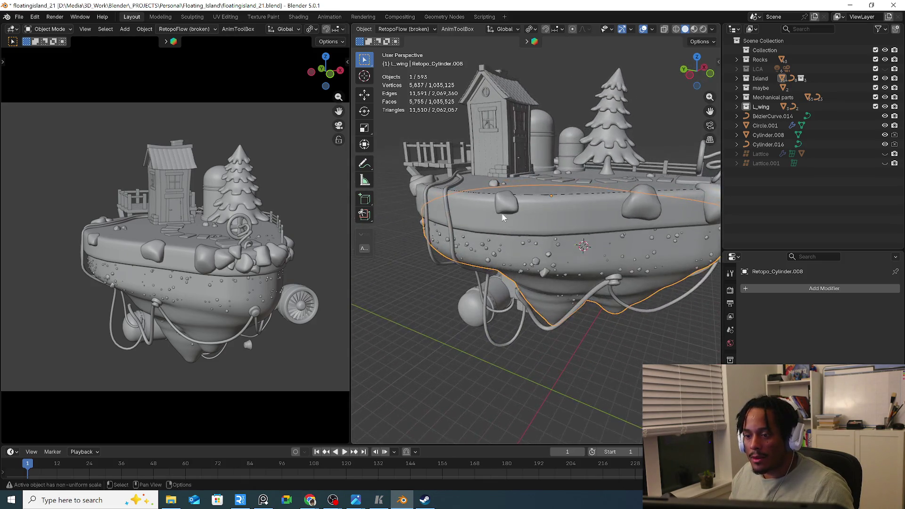
scroll(508, 221, "up", 2)
scroll(504, 218, "up", 3)
Check the hull in vertex-select Edit Mode, return to Object Mode and bring up the Add menu
key("alt+a")
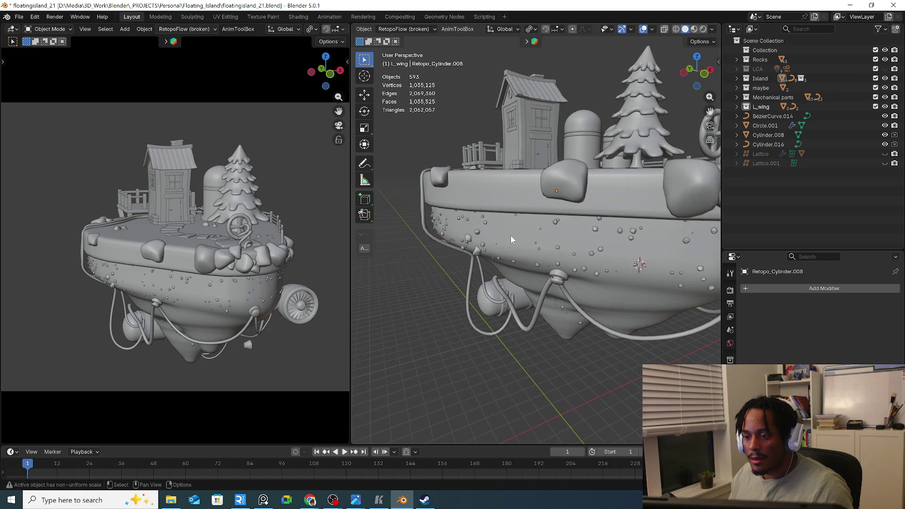
left_click(560, 328)
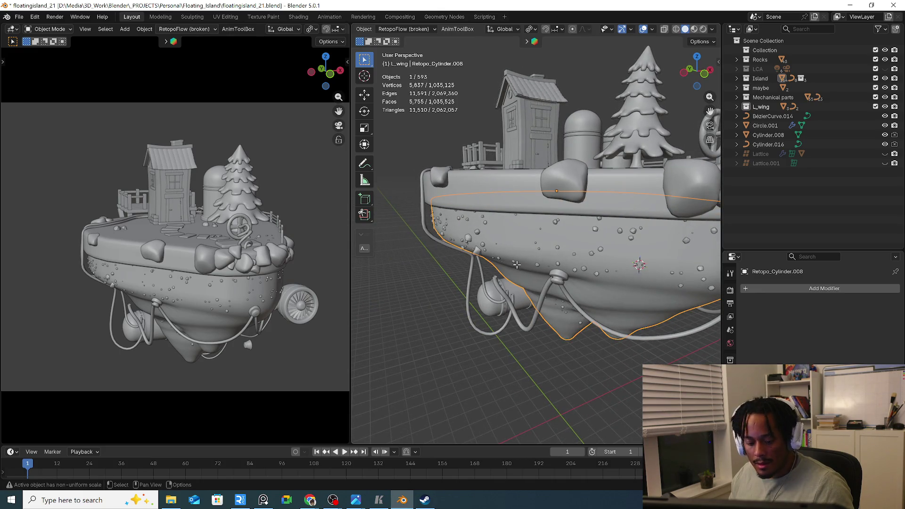
key("Tab")
scroll(513, 237, "up", 2)
key("1")
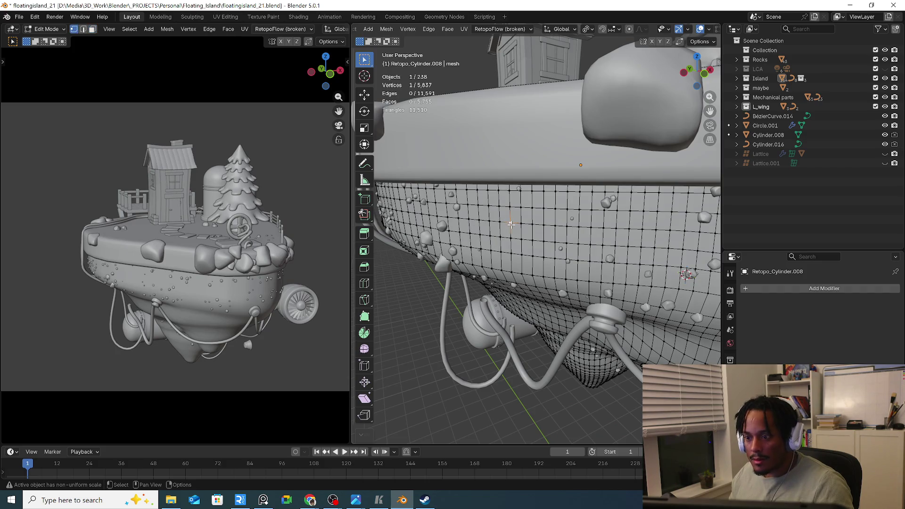
key("shift+s")
key("Tab")
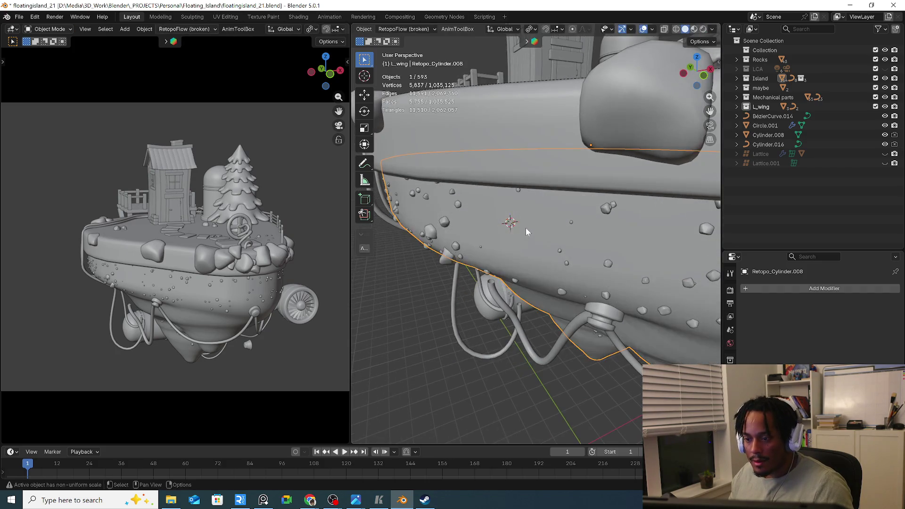
key("shift+a")
mouse_move(480, 129)
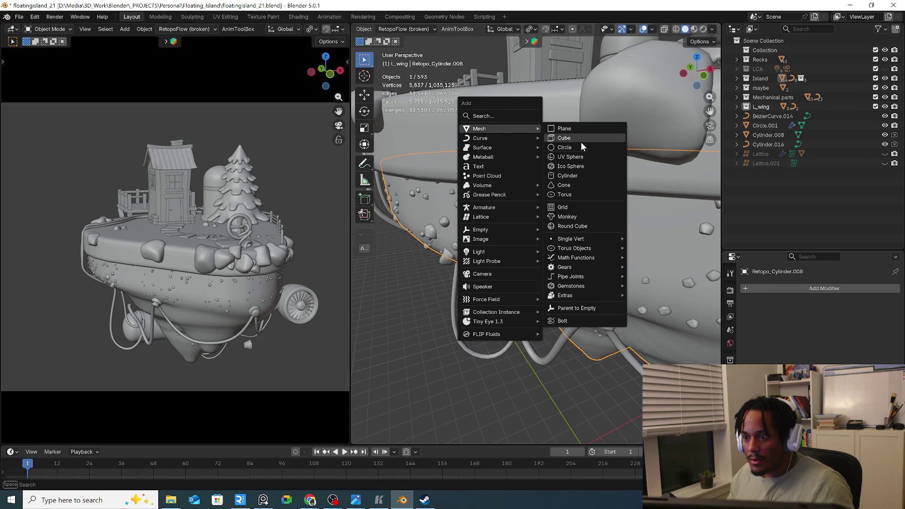
Add a cylinder, shrink it and rotate and tilt it into place against the hull's side
left_click(594, 176)
middle_click_drag(544, 195, 523, 201)
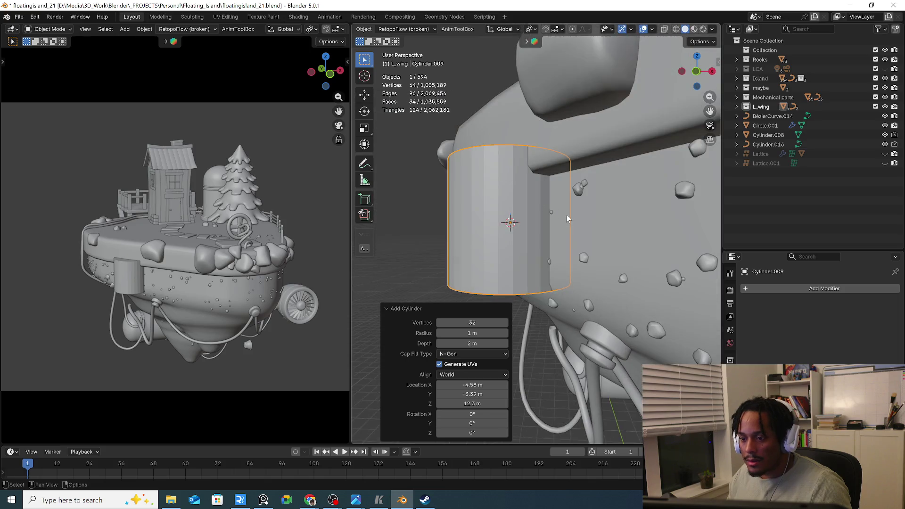
key("r")
left_click(601, 187)
middle_click_drag(602, 187, 618, 176)
key("s")
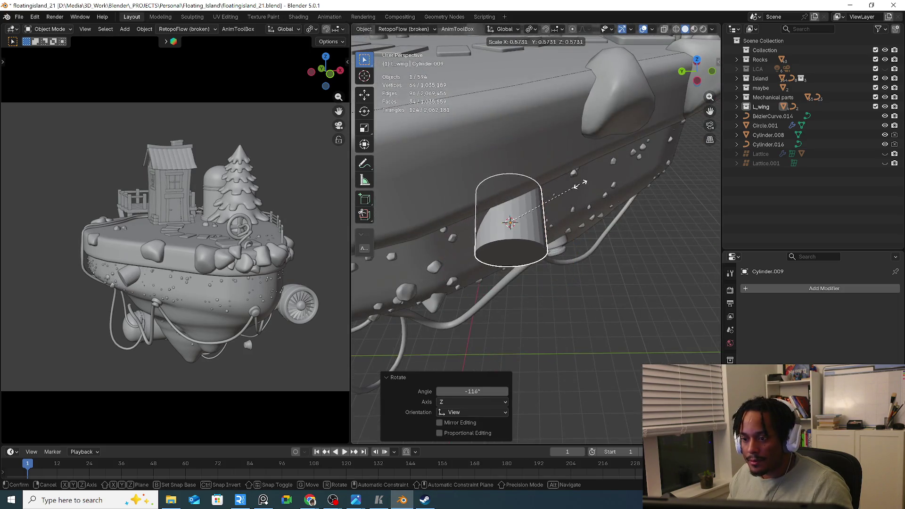
left_click(495, 170)
middle_click_drag(496, 170, 473, 155)
key("g")
left_click(513, 209)
middle_click_drag(513, 209, 639, 234)
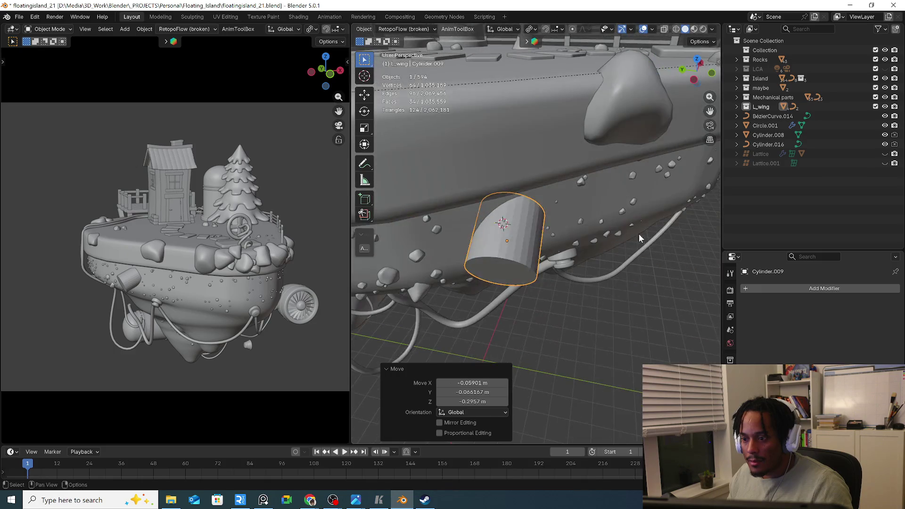
key("r")
left_click(572, 169)
mouse_move(573, 169)
middle_mouse_down()
mouse_move(577, 222)
mouse_move(538, 255)
mouse_move(560, 283)
mouse_move(517, 247)
mouse_move(566, 276)
mouse_move(548, 284)
middle_mouse_up()
In edit mode, select the cylinder's base face and enlarge it into a flared horn mouth
key("Tab")
left_click(522, 271)
left_click(522, 271)
key("s")
left_click(567, 287)
key("g")
key("Escape")
key("s")
left_click(587, 297)
Extrude the flared base face outward to begin the nozzle and start angling it
key("e")
left_click(544, 262)
key("g")
left_click(573, 280)
key("r")
Extrude a tapered segment from the nozzle end and rotate it to start bending the spout
key("s")
left_click(548, 284)
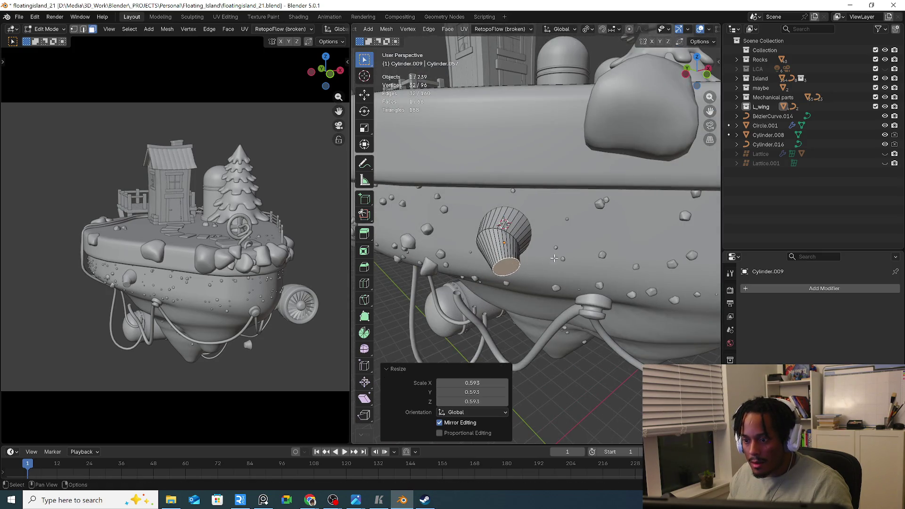
key("e")
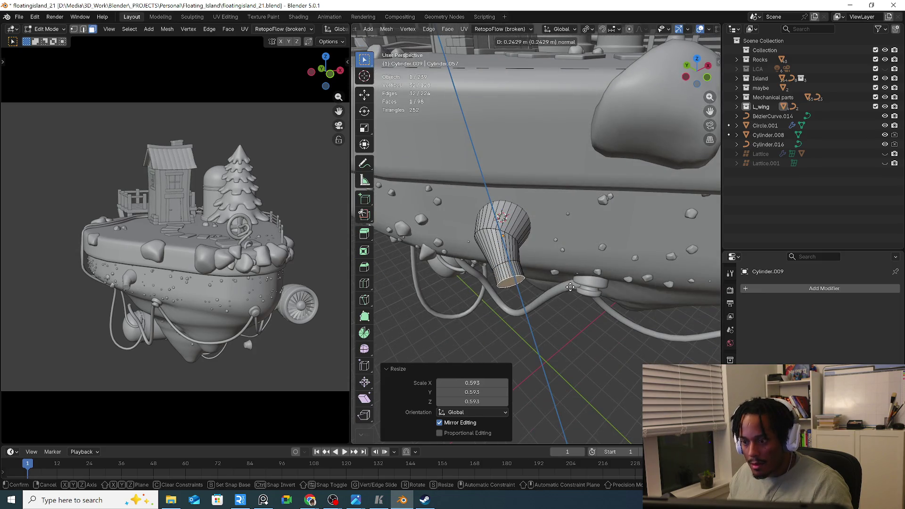
left_click(570, 286)
key("s")
key("r")
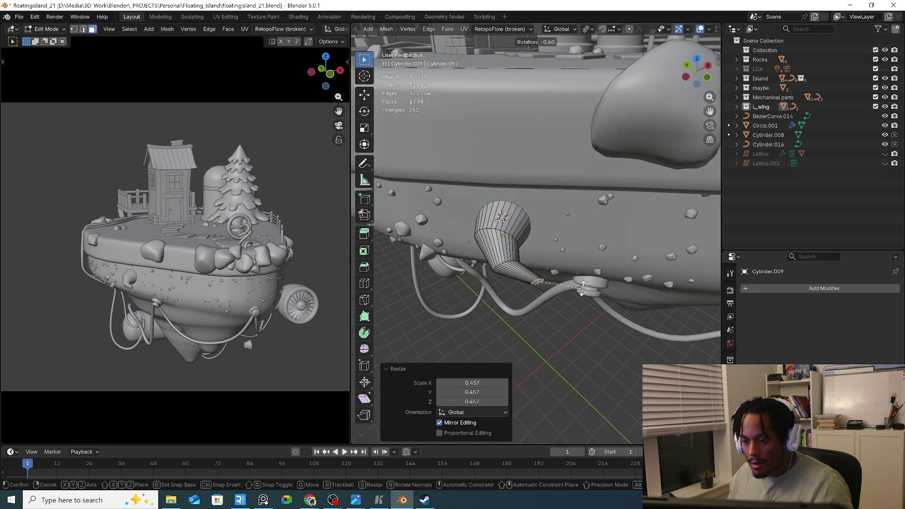
left_click(582, 286)
middle_click_drag(582, 286, 614, 256)
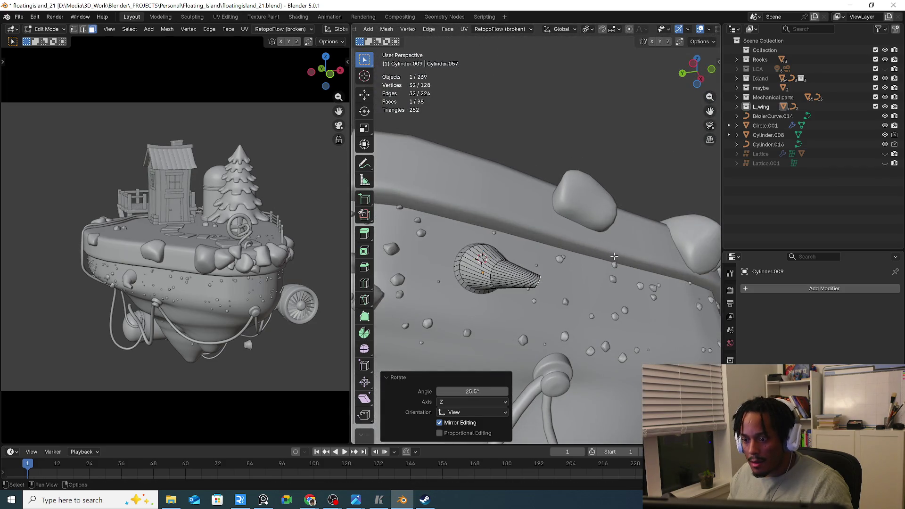
key("r")
left_click(640, 271)
Extrude two more tapered segments to lengthen the curved spout and position its tip
key("e")
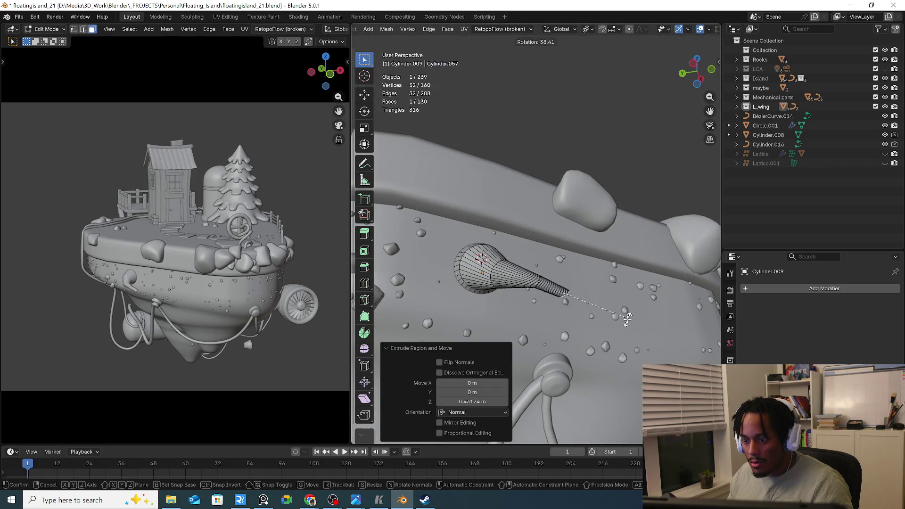
left_click(608, 317)
key("s")
middle_click_drag(609, 319, 588, 305)
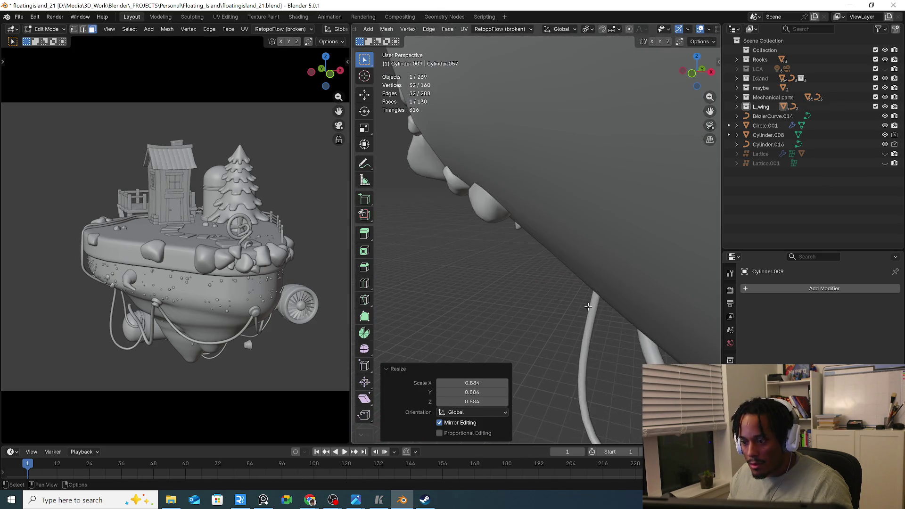
scroll(579, 291, "down", 3)
scroll(580, 292, "up", 5)
middle_click_drag(580, 289, 618, 326)
key("e")
left_click(600, 316)
key("s")
key("g")
left_click(602, 319)
Bevel the spout's end loop, then select the tip edge loop and shrink it to narrow the nozzle
key("ctrl+b")
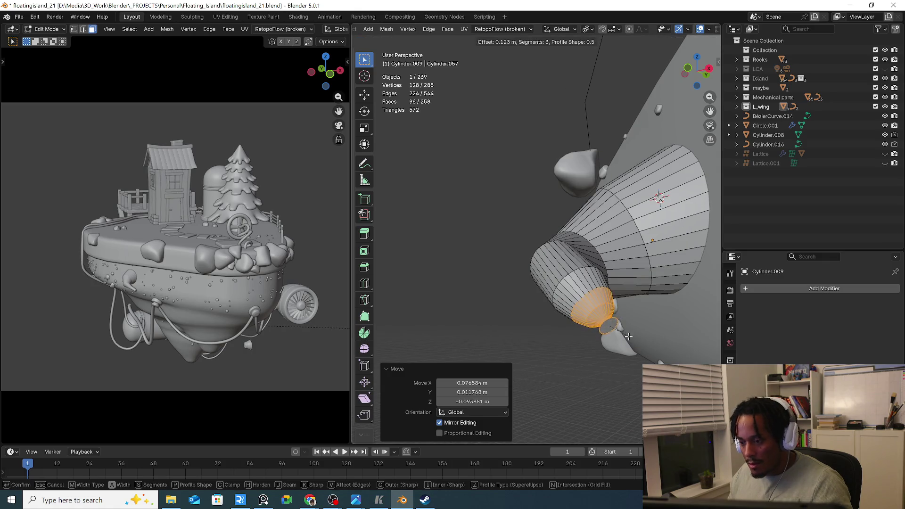
left_click(620, 334)
middle_click_drag(621, 333, 593, 290)
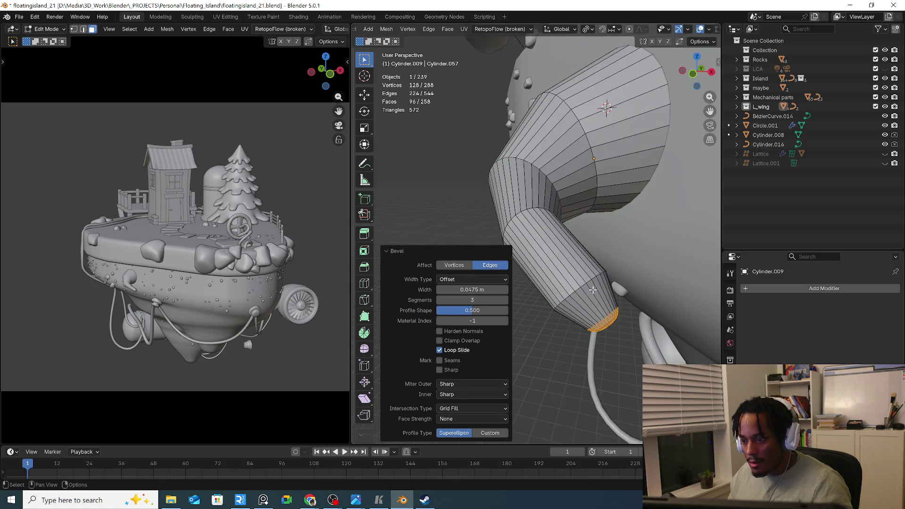
left_click(582, 286, "alt")
key("2")
left_click(582, 287, "alt")
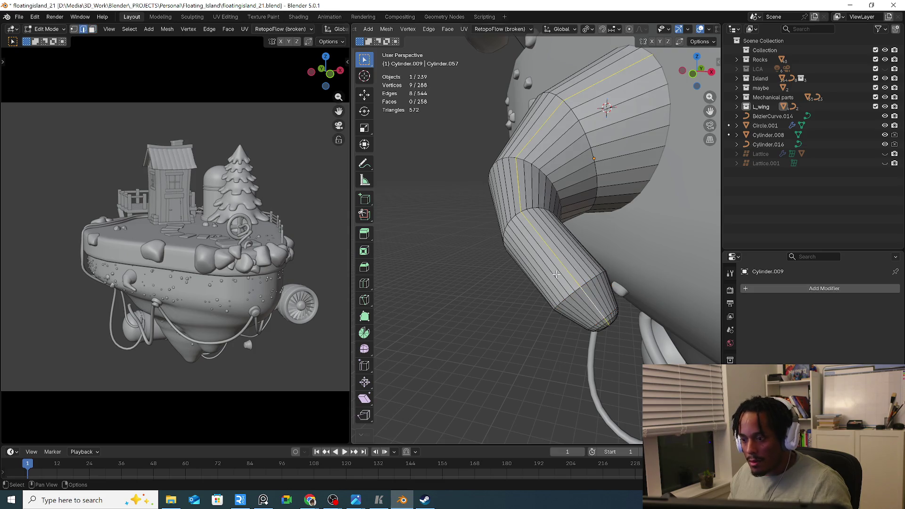
left_click(585, 287, "alt")
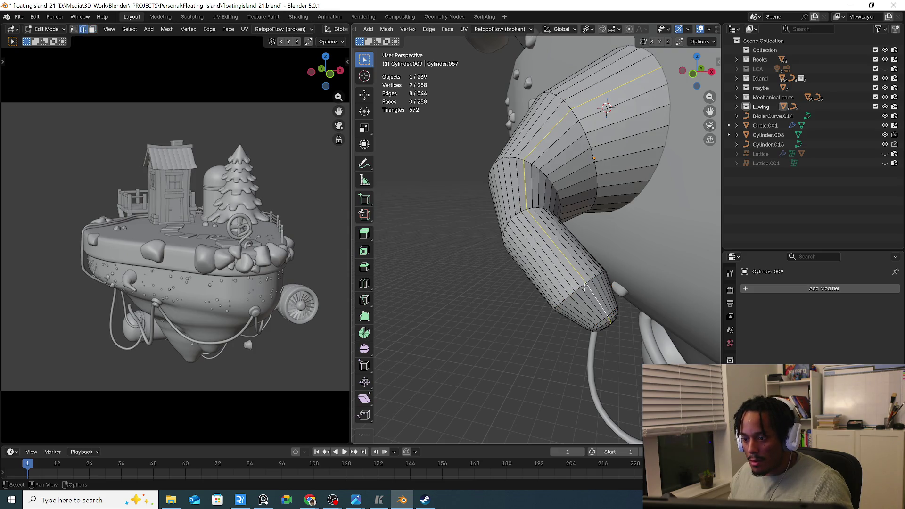
key("s")
left_click(627, 289)
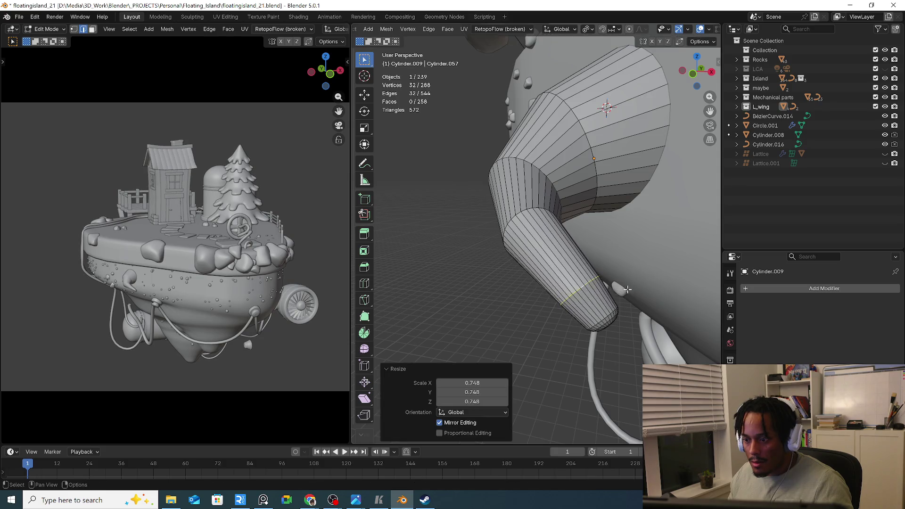
Bevel two edge loops on the horn into wide 3-segment bands, redoing the bevel wider
middle_click_drag(627, 289, 530, 263)
left_click(541, 258, "alt+shift")
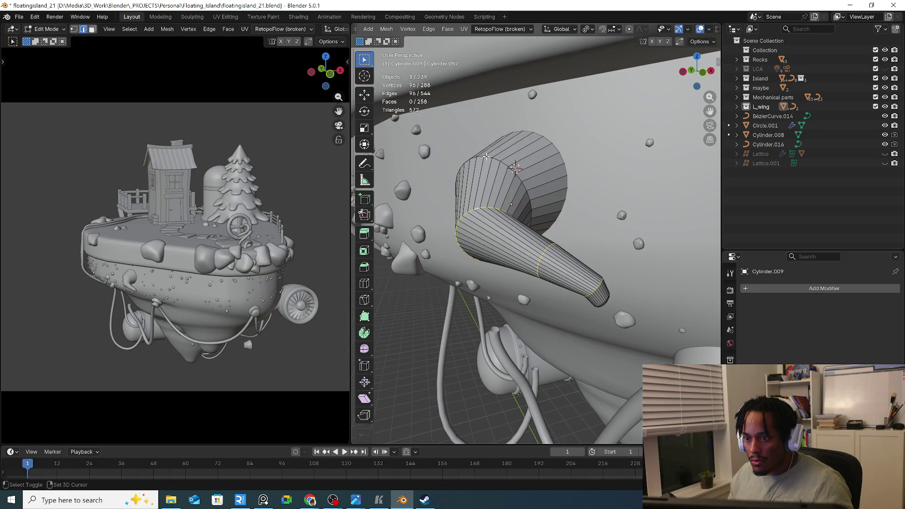
key("ctrl+b")
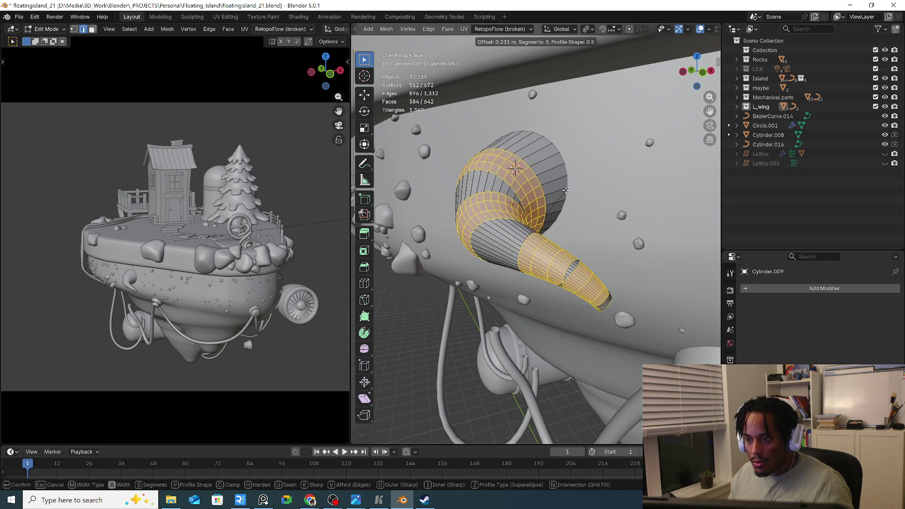
left_click(566, 189)
middle_click_drag(566, 190, 565, 206)
key("ctrl+z")
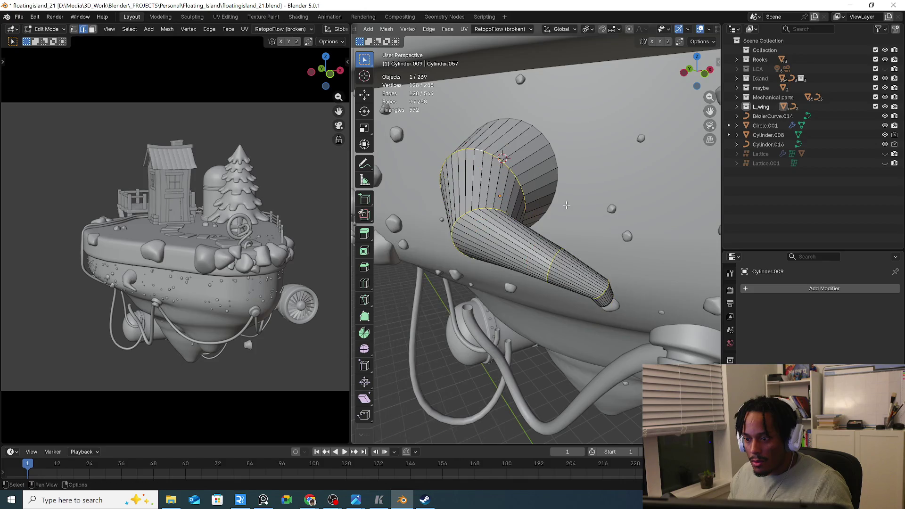
key("ctrl+b")
left_click(563, 262)
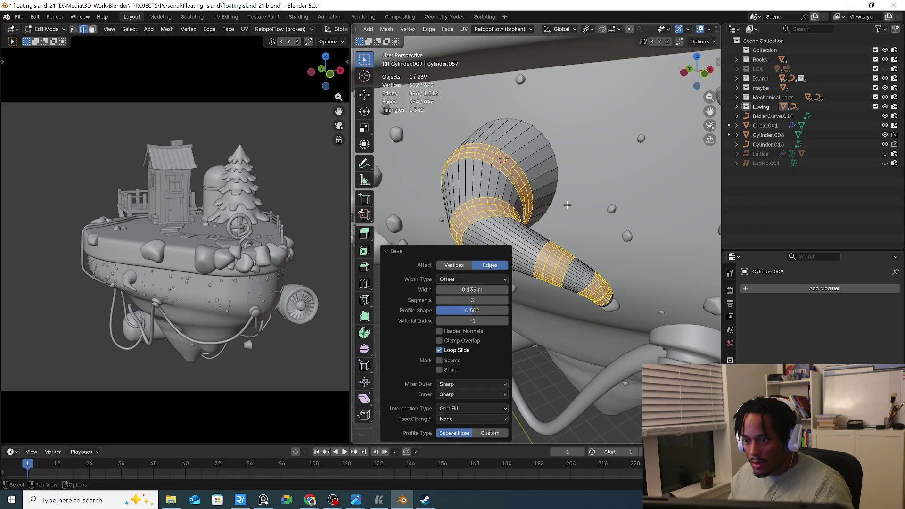
mouse_move(563, 261)
middle_mouse_down()
mouse_move(561, 249)
mouse_move(613, 223)
middle_mouse_up()
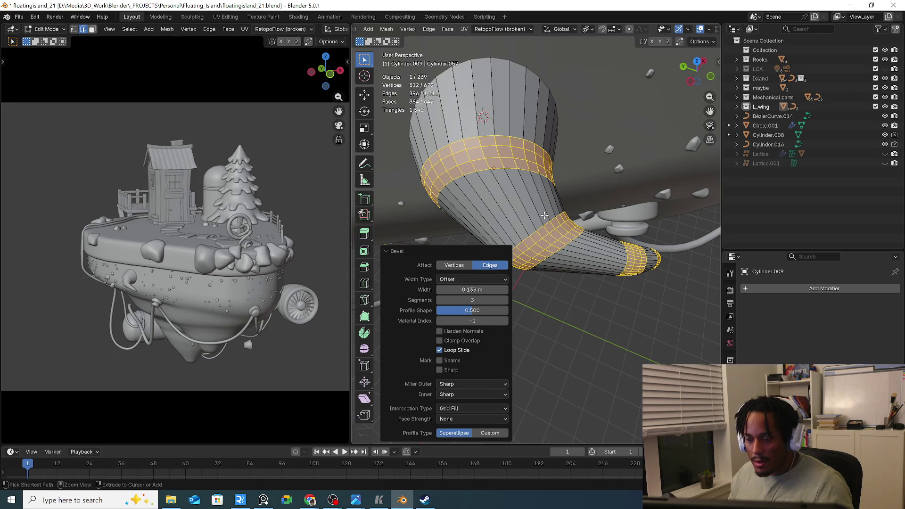
Undo the bevel bands and add a loop cut across the horn's bend, slightly enlarged
key("ctrl+z")
key("ctrl+r")
left_click(546, 213)
right_click(545, 212)
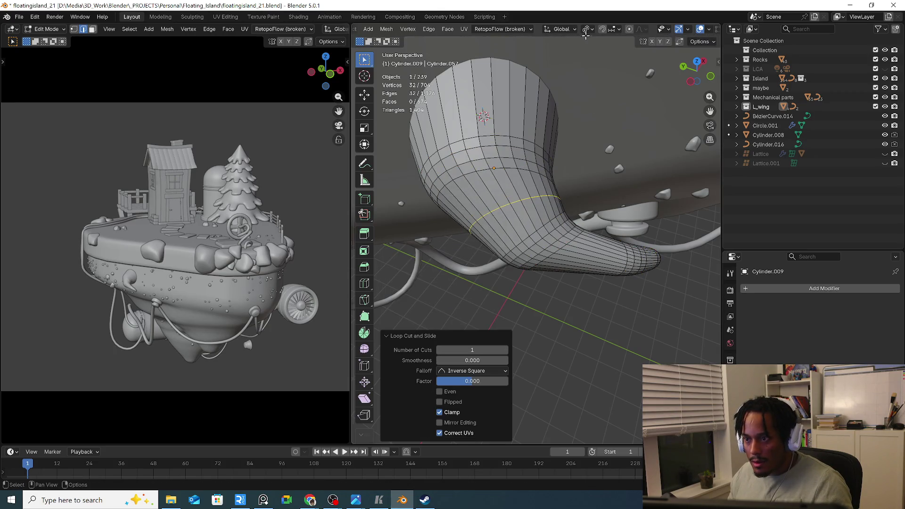
key("s")
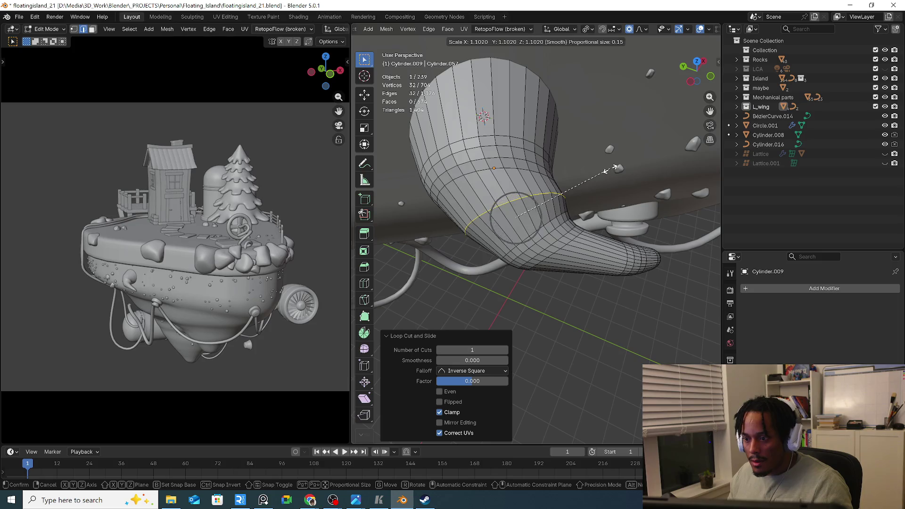
left_click(621, 169)
key("g")
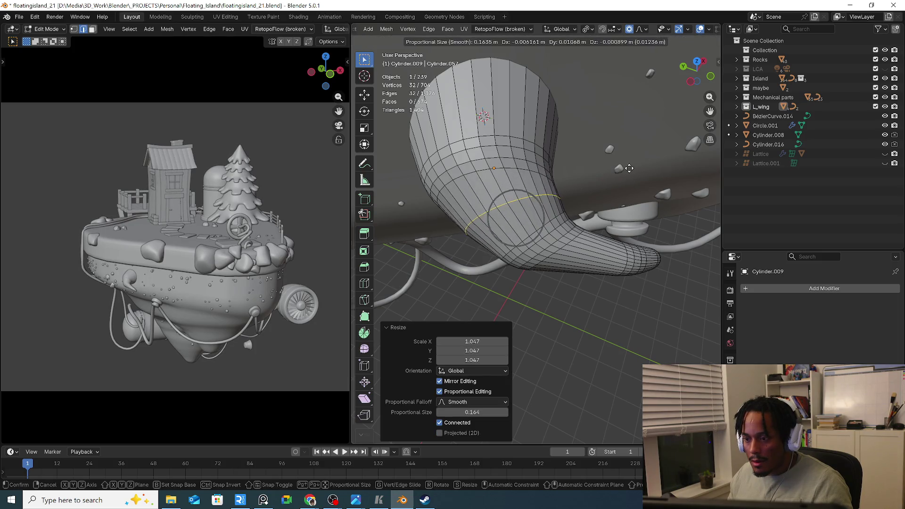
right_click(623, 172)
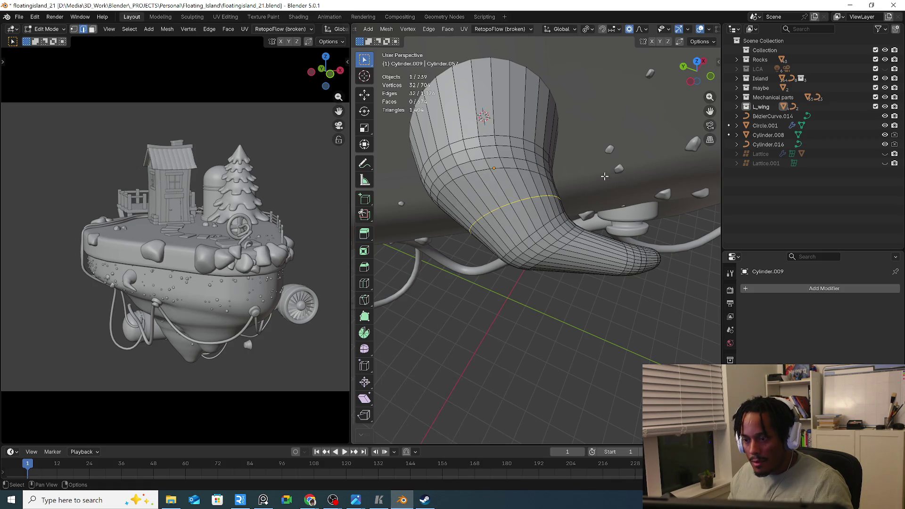
Reposition the new loop, then slide a lower spout loop and swell it with smooth falloff
key("ctrl+b")
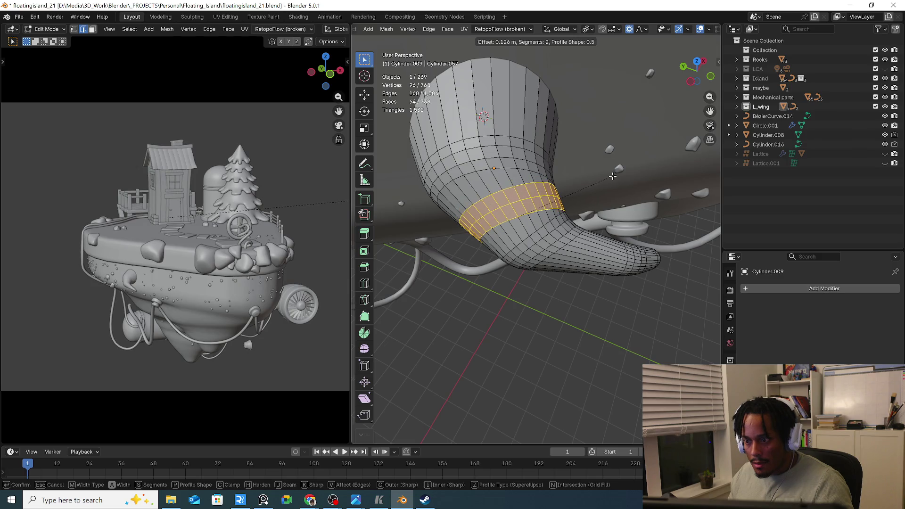
left_click(613, 176)
key("ctrl+z")
key("s")
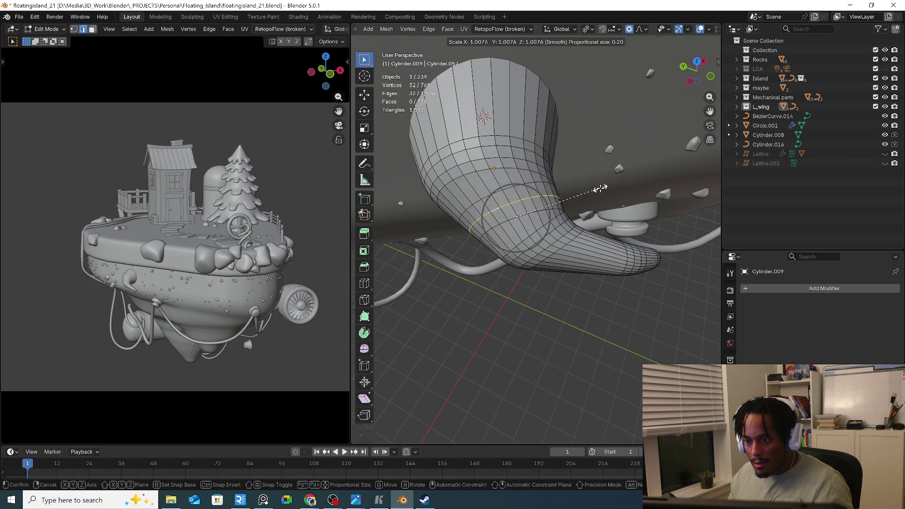
key("g")
left_click(597, 190)
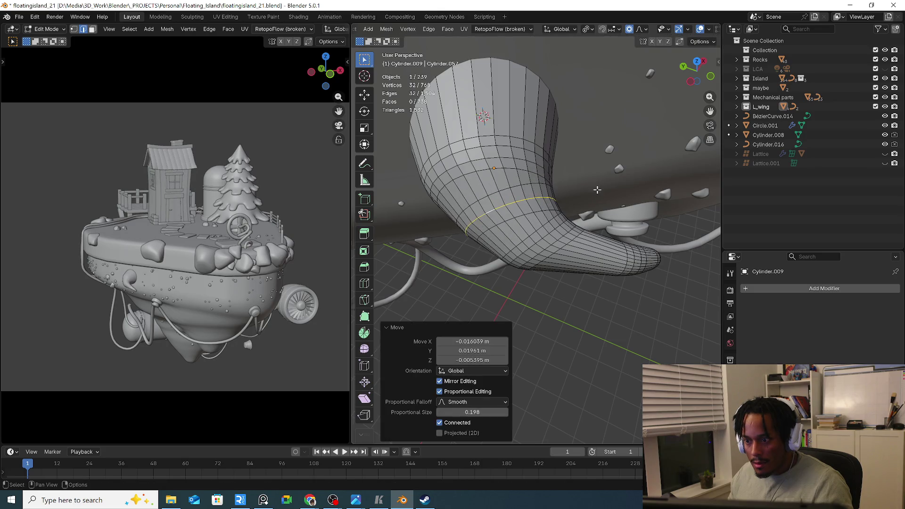
left_click(543, 263, "alt")
key("g")
key("g")
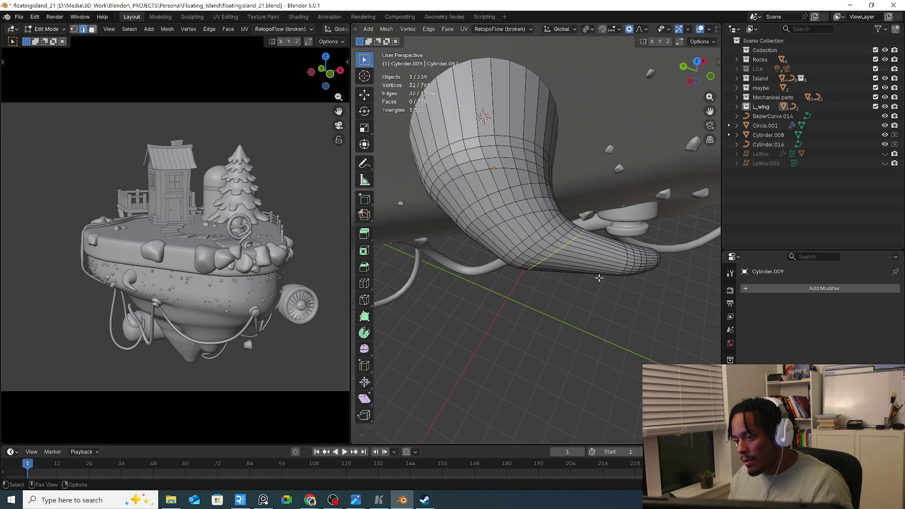
left_click(606, 281)
key("s")
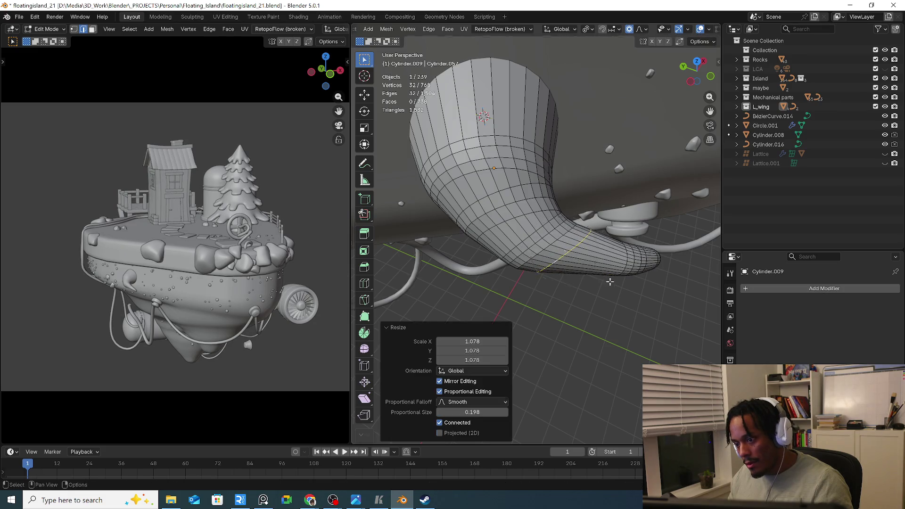
middle_click_drag(595, 280, 580, 278)
Add a loop cut near the spout tip and bevel it into a two-segment band
key("ctrl+r")
left_click(592, 273)
right_click(592, 273)
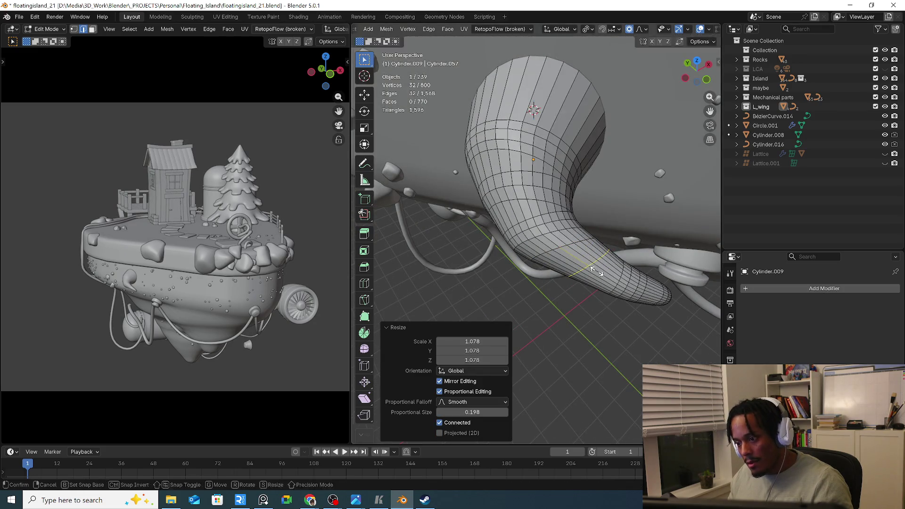
key("s")
right_click(627, 299)
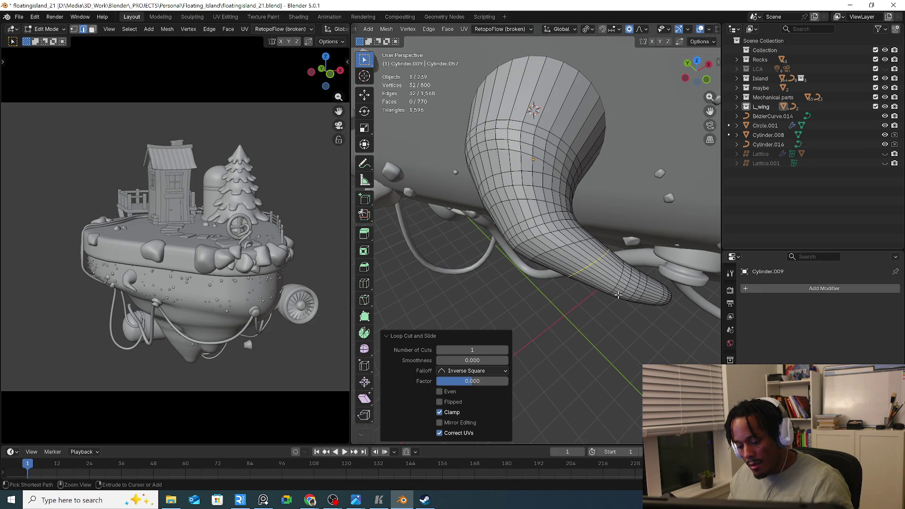
key("ctrl+b")
left_click(623, 298)
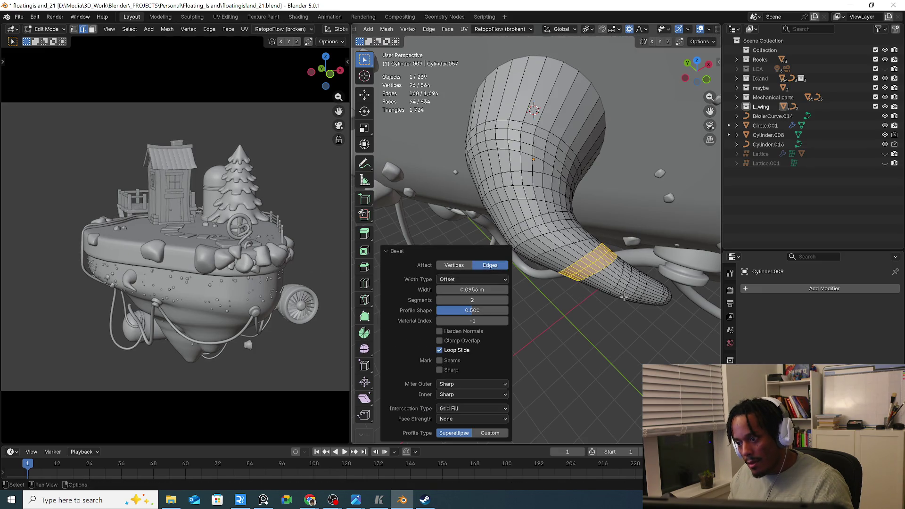
Apply Edge > Set Curve to the horn's middle loops and tune Tension and Mix for an even bend
left_click(570, 244, "alt")
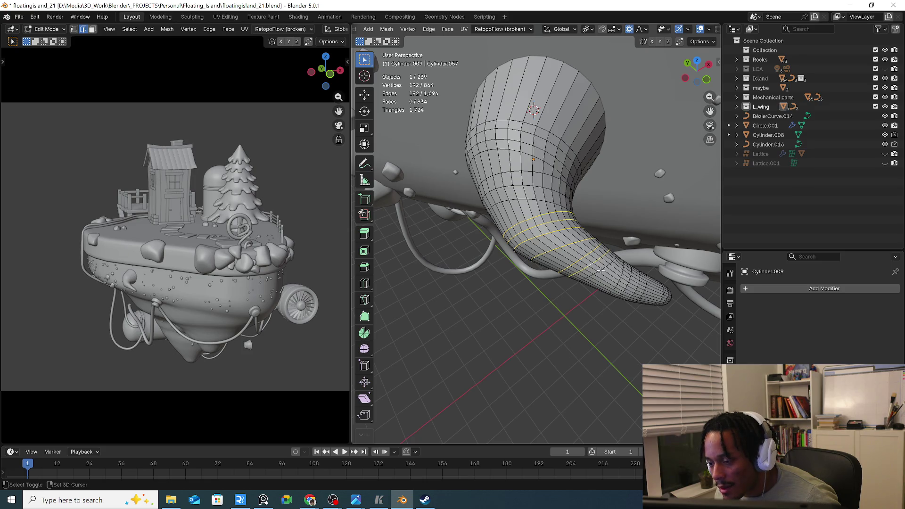
left_click(448, 29)
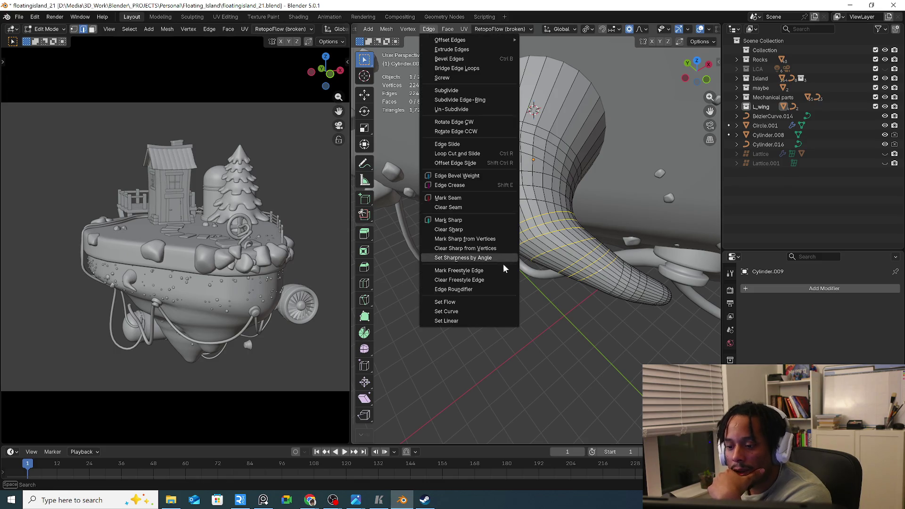
left_click(465, 312)
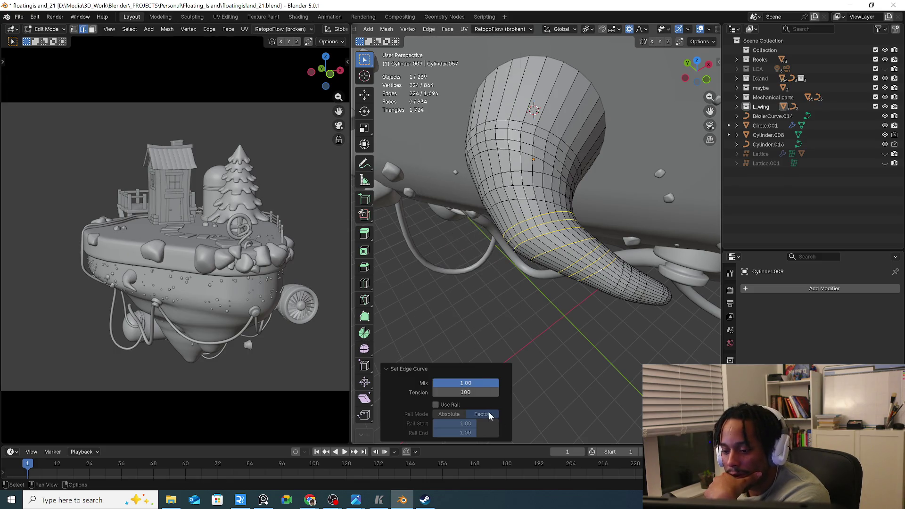
mouse_move(472, 391)
left_mouse_down()
mouse_move(487, 391)
mouse_move(473, 383)
left_mouse_up()
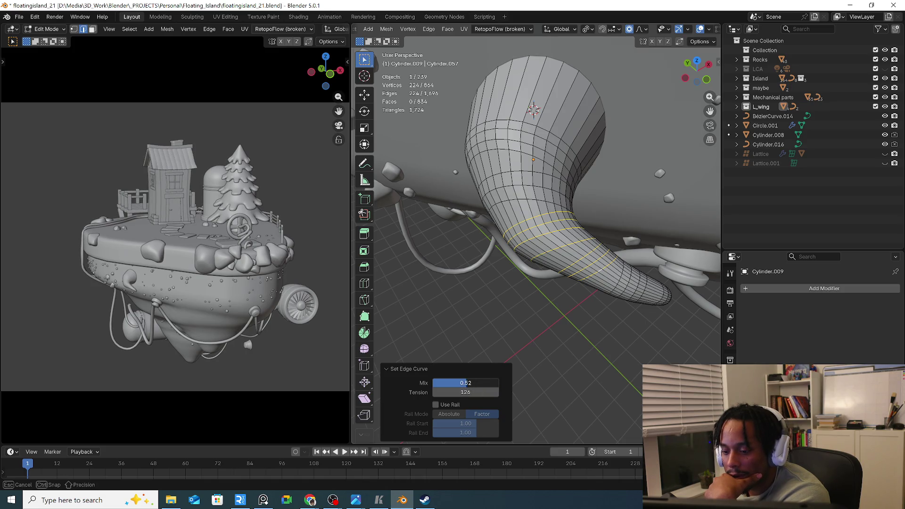
middle_click_drag(585, 343, 560, 328)
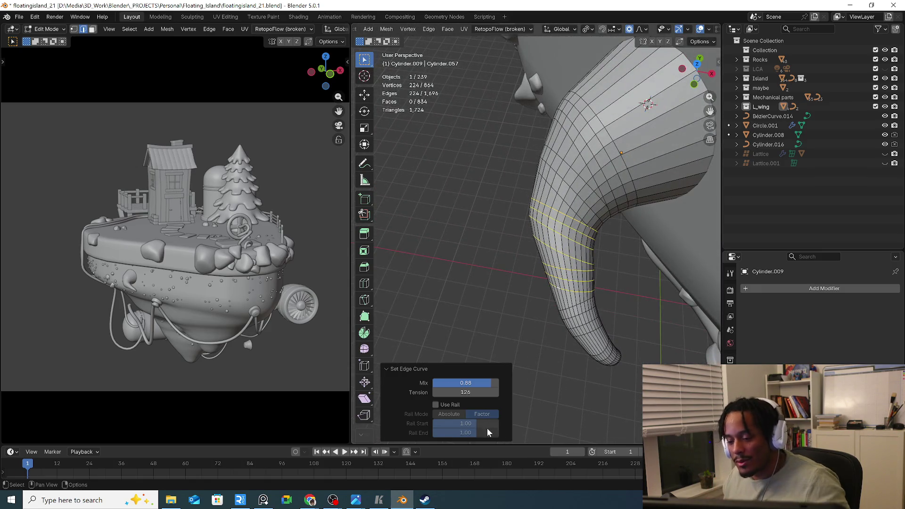
left_click_drag(488, 392, 424, 393)
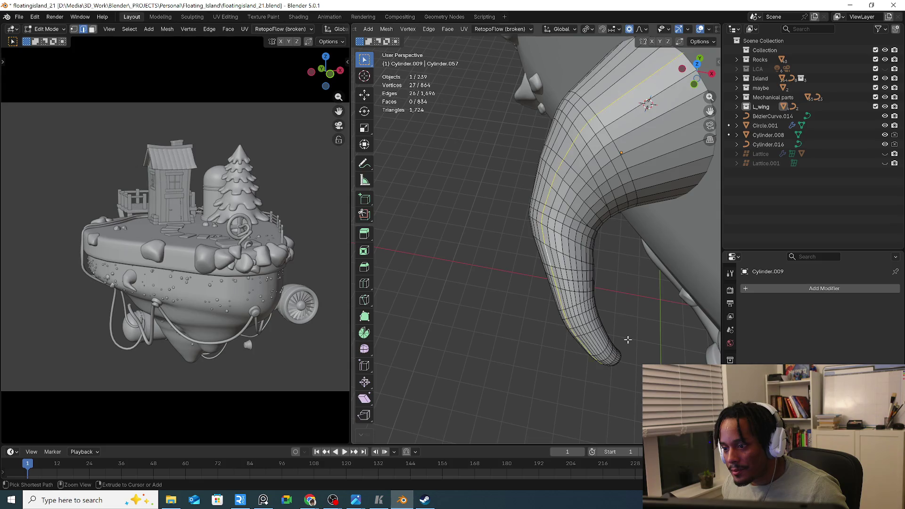
Undo to a single loop and slide it up the horn with a soft proportional nudge
key("ctrl+z")
key("ctrl+z")
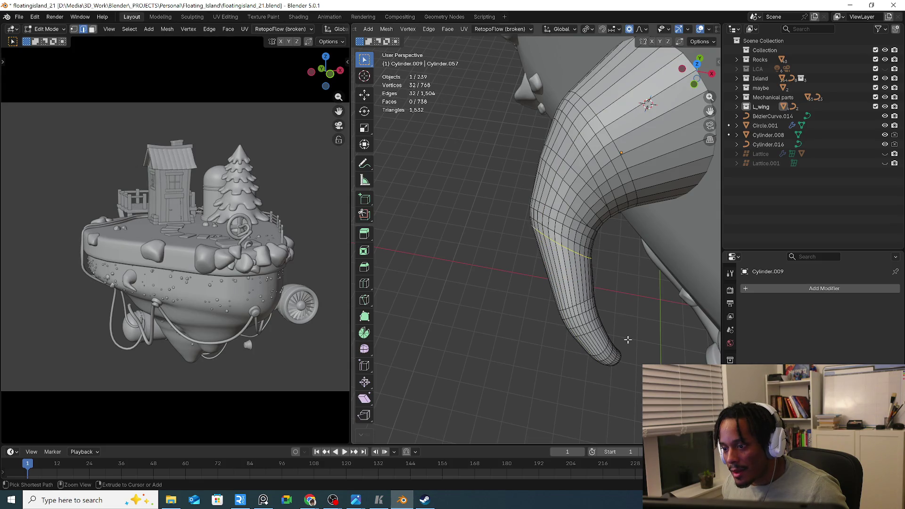
key("ctrl+z")
key("g")
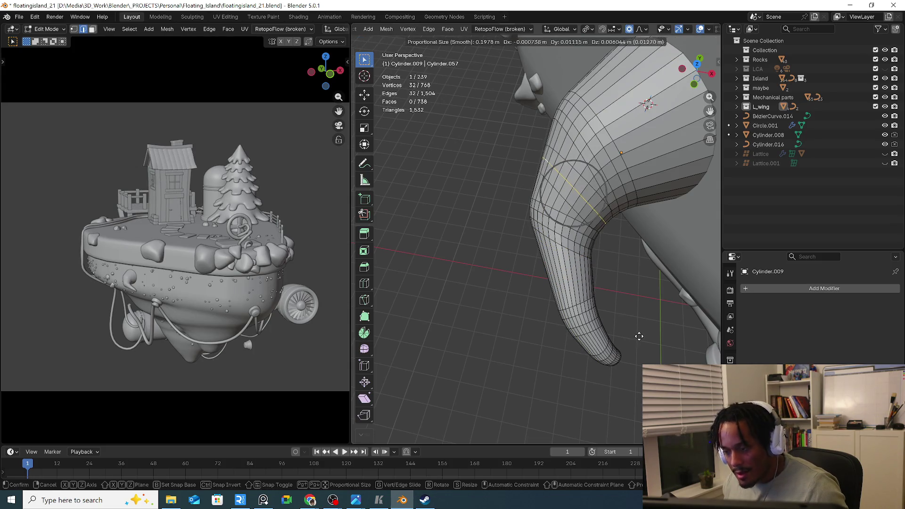
left_click(637, 334)
key("g")
key("g")
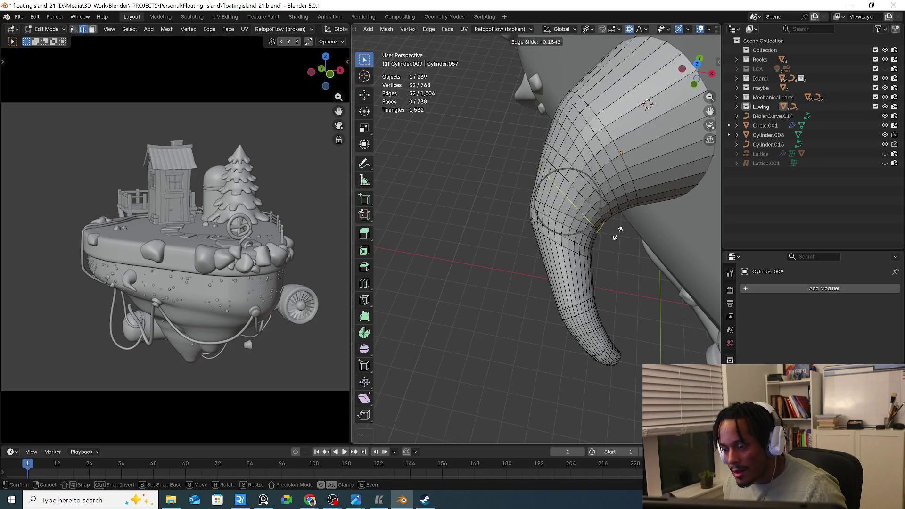
left_click(620, 232)
key("g")
left_click(630, 246)
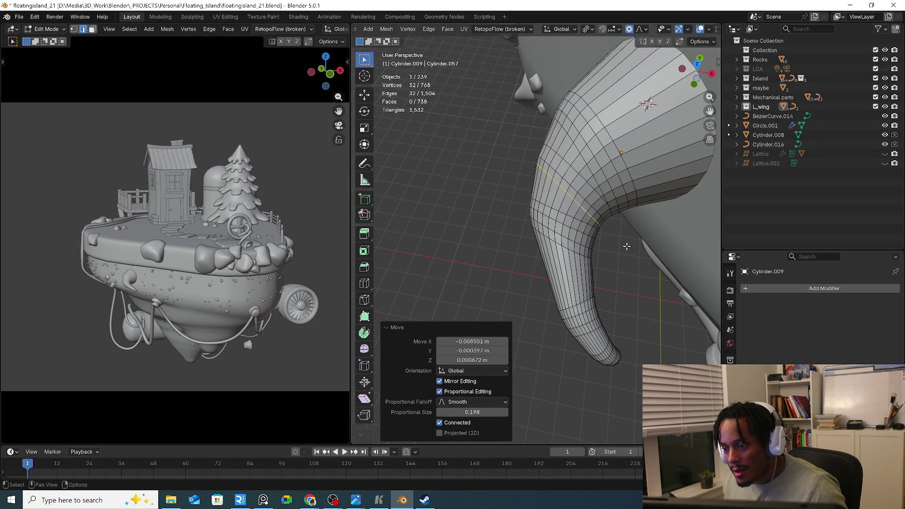
Return to object mode, select nozzle Cylinder.009 on the hull side and begin rotating it
mouse_move(630, 247)
middle_mouse_down()
mouse_move(652, 211)
mouse_move(648, 229)
mouse_move(511, 267)
mouse_move(540, 288)
mouse_move(554, 273)
middle_mouse_up()
key("Tab")
scroll(540, 287, "down", 3)
scroll(630, 254, "up", 3)
scroll(548, 272, "up", 1)
middle_click_drag(541, 261, 647, 259)
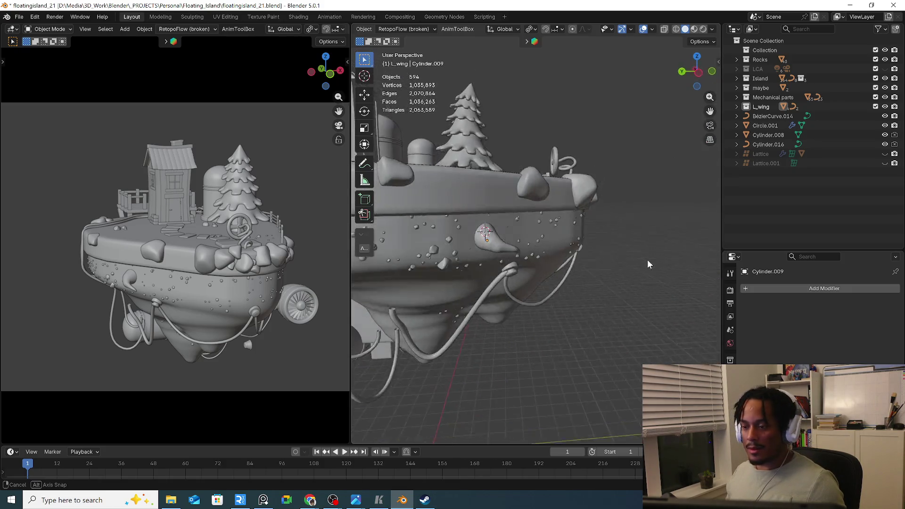
scroll(647, 260, "down", 3)
left_click(522, 252)
middle_click_drag(516, 244, 550, 262)
scroll(550, 263, "up", 2)
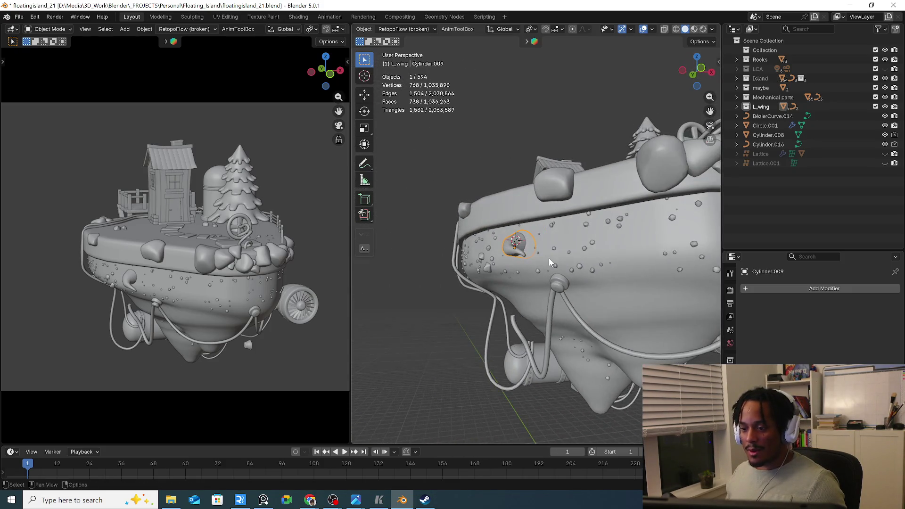
key("r")
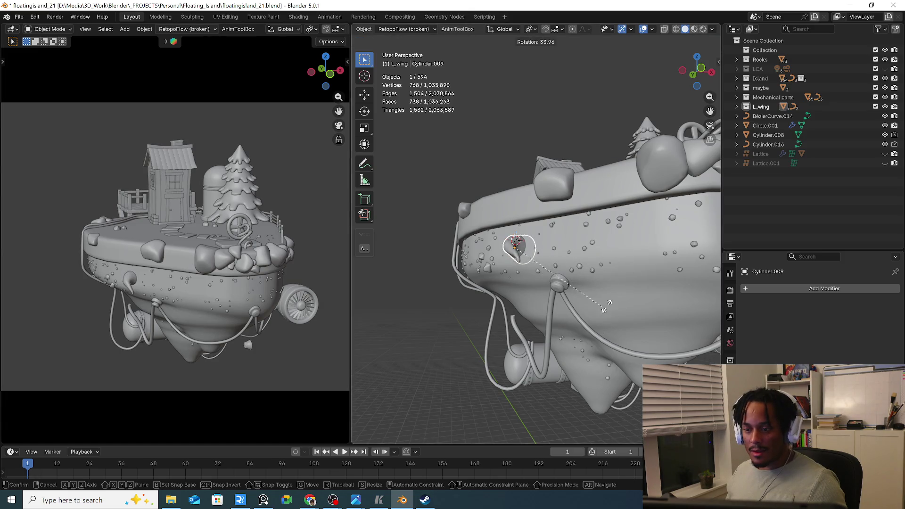
Turn the nozzle slightly around its centre using the Rotate gizmo
key("Escape")
left_click(365, 143)
mouse_move(553, 269)
left_mouse_down()
mouse_move(581, 284)
mouse_move(554, 258)
left_mouse_up()
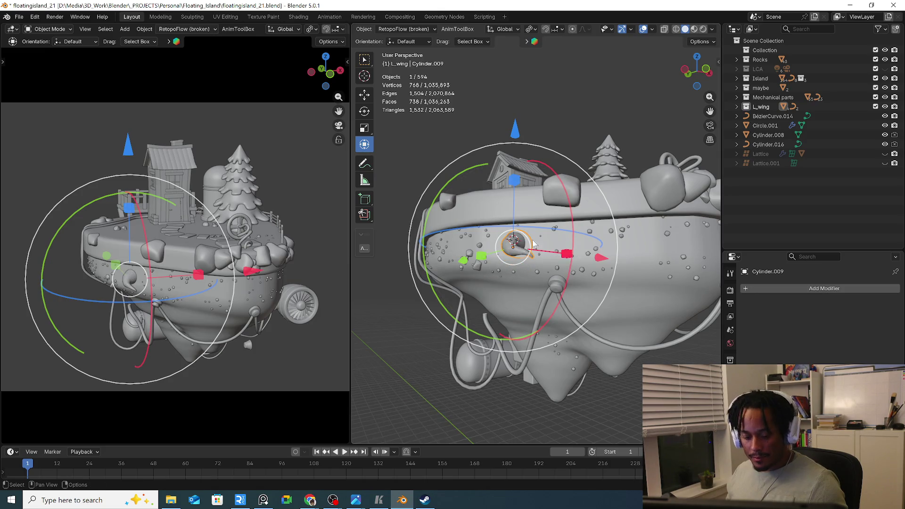
left_click(365, 59)
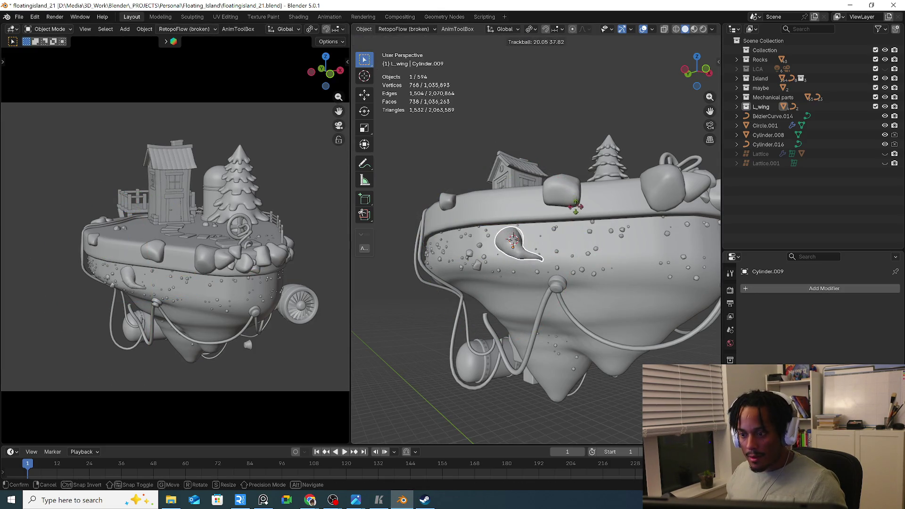
middle_click_drag(523, 248, 647, 239)
Rotate the nozzle about 39.8° on the view Z axis so its tip points down, then enter Edit Mode framed on it
key("r")
left_click(626, 233)
left_click(365, 112)
left_click_drag(612, 209, 613, 216)
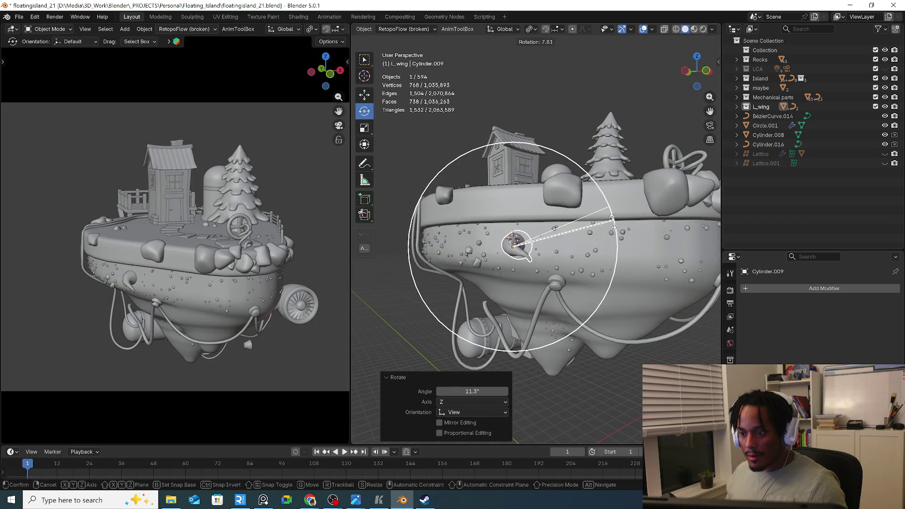
left_click_drag(619, 269, 619, 272)
middle_click_drag(590, 262, 529, 259)
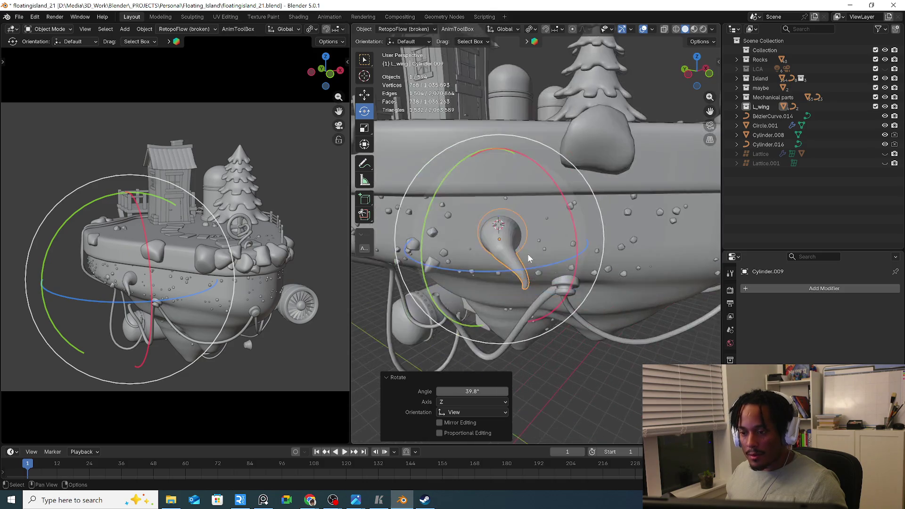
key("Tab")
key("KP_Decimal")
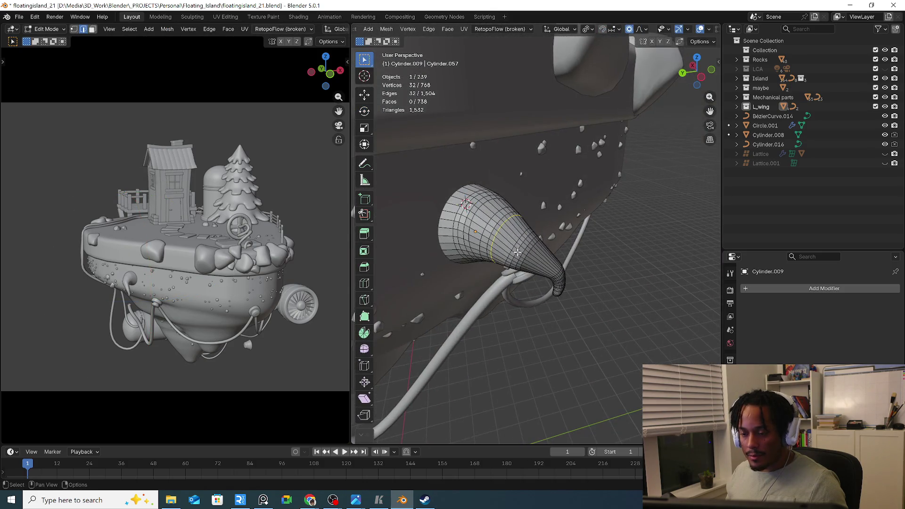
Add centred loop cuts across the horn, including two at once and one near its wide end
key("ctrl+r")
mouse_move(507, 238)
middle_mouse_down()
mouse_move(525, 267)
mouse_move(466, 248)
mouse_move(546, 205)
middle_mouse_up()
left_click(526, 267)
right_click(527, 268)
key("ctrl+r")
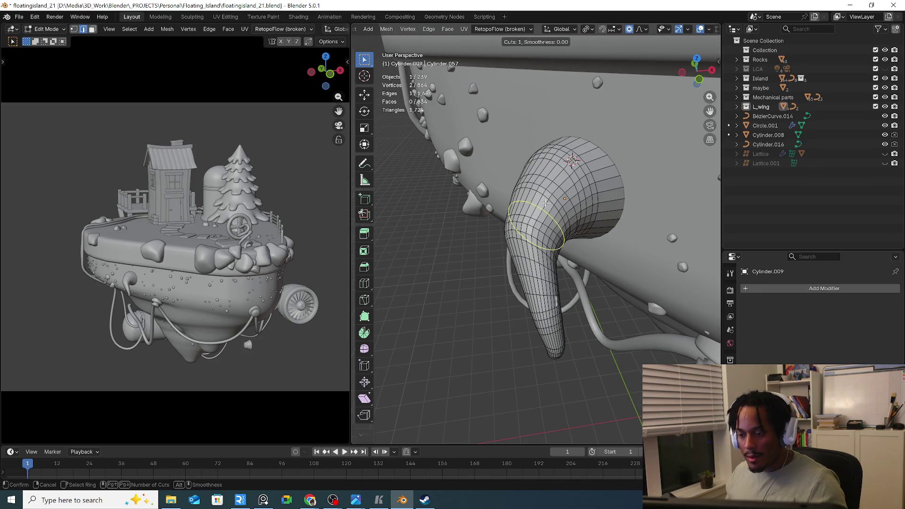
left_click(545, 204)
right_click(556, 186)
key("ctrl+r")
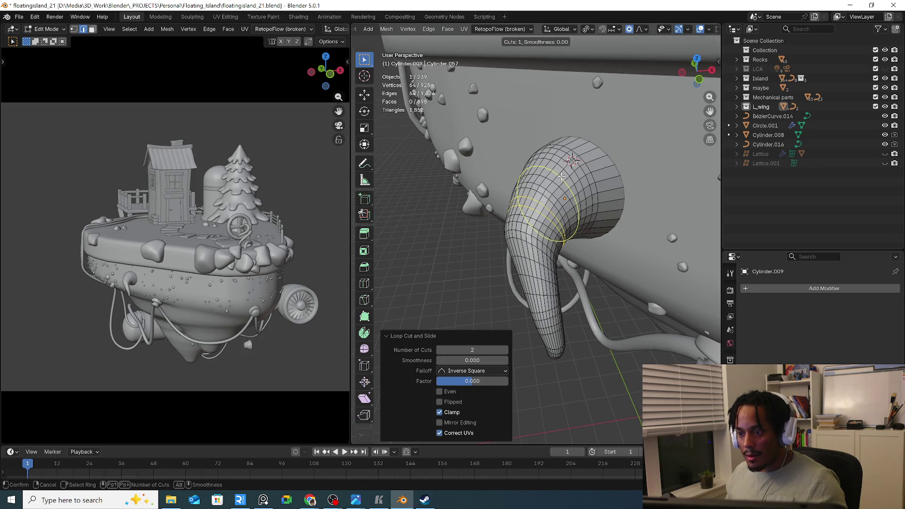
left_click(558, 182)
right_click(558, 182)
Add two more centred loops near the horn opening and return to object mode
key("ctrl+r")
left_click(617, 180)
right_click(617, 180)
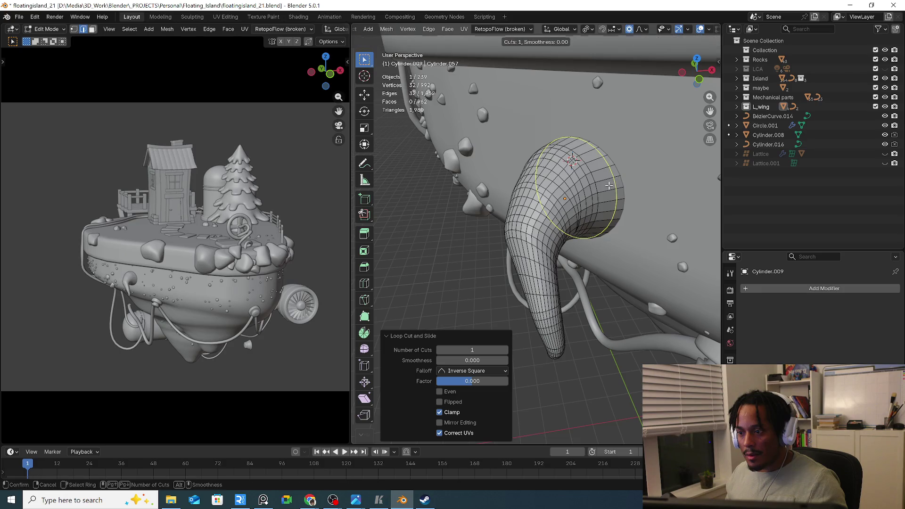
key("ctrl+r")
left_click(585, 211)
right_click(585, 211)
mouse_move(585, 212)
middle_mouse_down()
mouse_move(601, 219)
mouse_move(595, 237)
mouse_move(572, 245)
middle_mouse_up()
key("Tab")
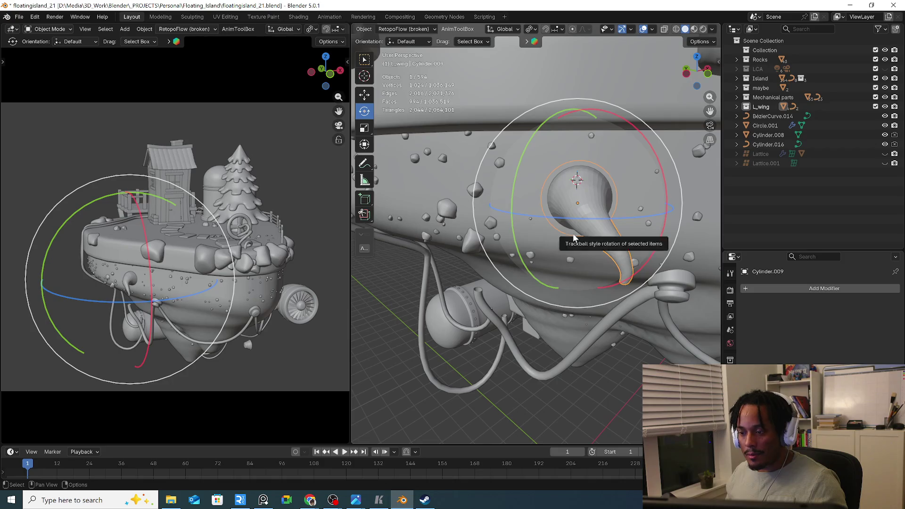
Detour through the horn's quick actions and sculpt mode, then enter mesh editing
right_click(573, 237)
left_click(538, 194)
key("ctrl+Tab")
mouse_move(537, 195)
middle_mouse_down()
mouse_move(527, 303)
mouse_move(471, 283)
mouse_move(475, 213)
mouse_move(637, 147)
middle_mouse_up()
key("Tab")
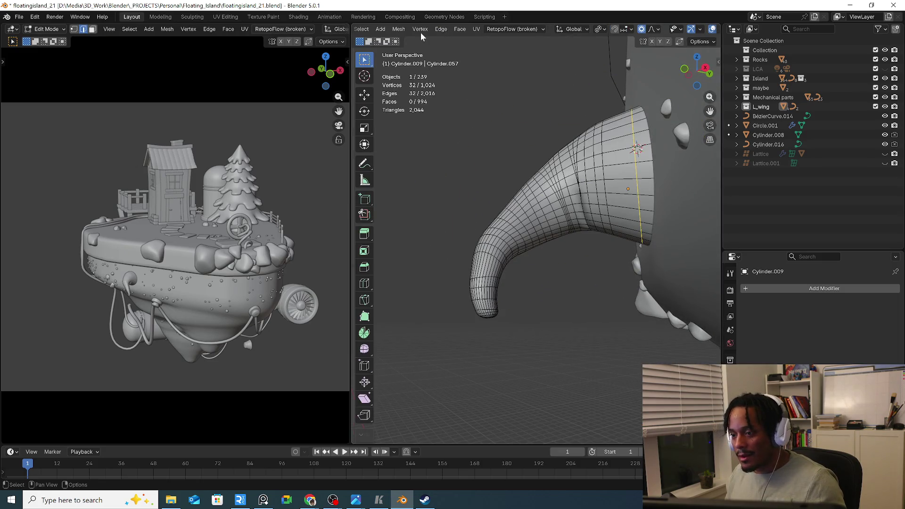
Switch the horn to Object Mode and back to Edit Mode, then select an edge loop
left_click(400, 29)
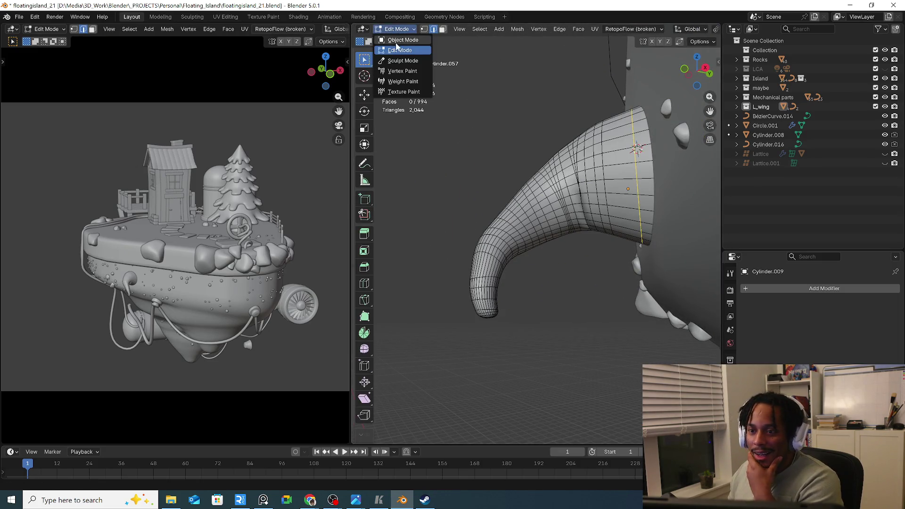
left_click(629, 188)
left_click(399, 29)
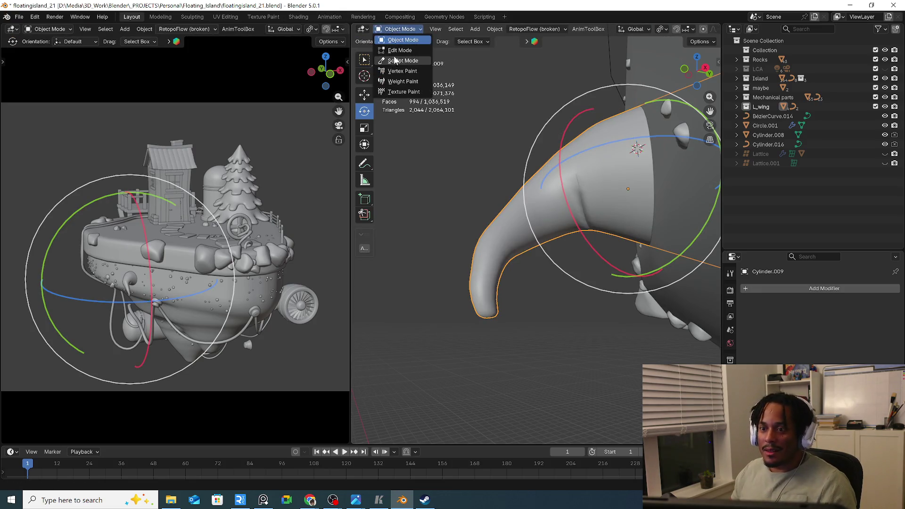
left_click(405, 53)
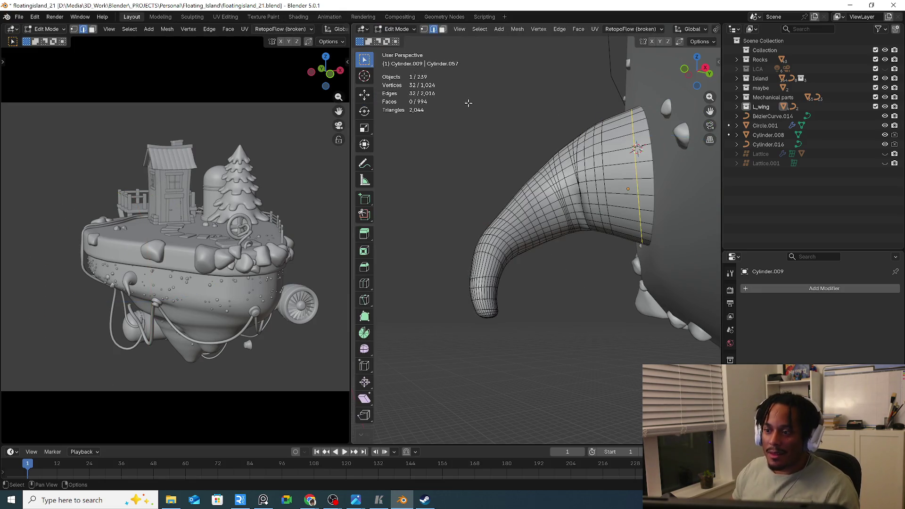
left_click(580, 189, "alt")
scroll(581, 190, "up", 4)
Dissolve the selected loop, add a centred loop across the bend and bevel it into a two-segment strip
middle_click_drag(580, 190, 605, 213)
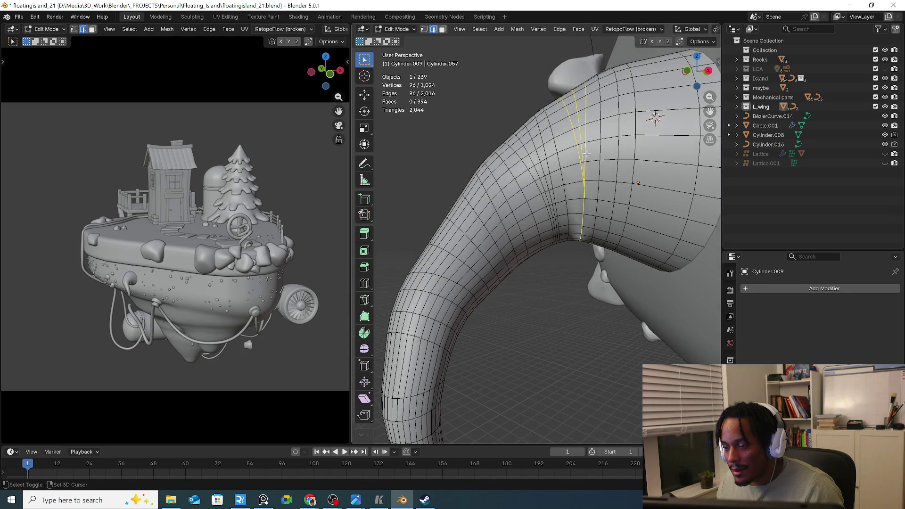
key("x")
left_click(566, 200)
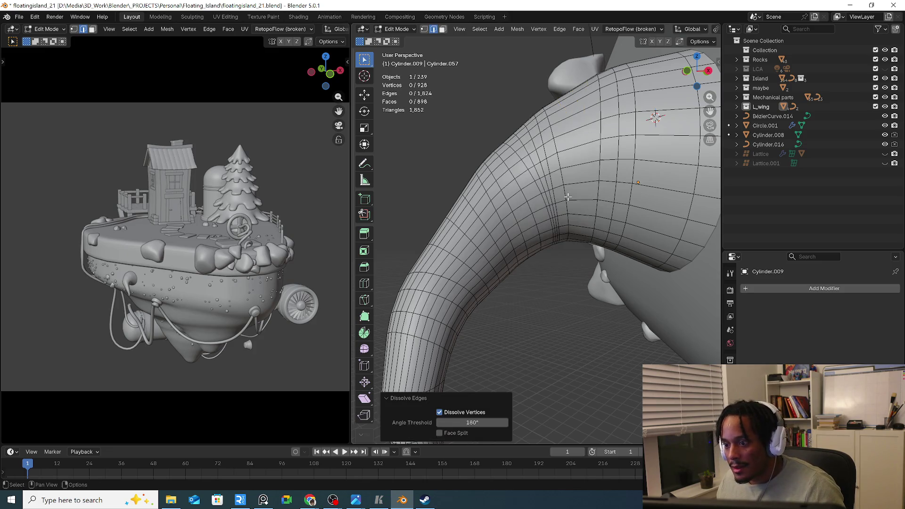
mouse_move(565, 200)
middle_mouse_down()
mouse_move(585, 176)
mouse_move(580, 197)
middle_mouse_up()
key("ctrl+r")
left_click(580, 198)
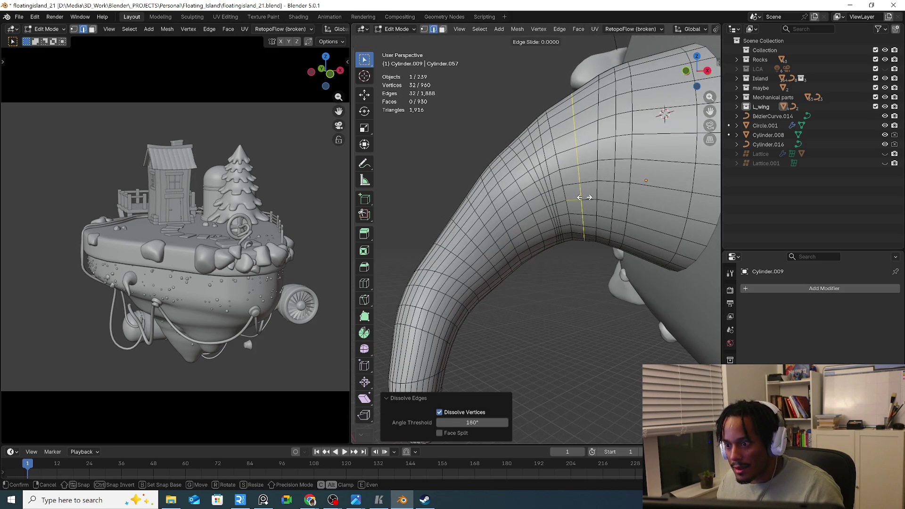
right_click(580, 197)
key("ctrl+b")
left_click(589, 200)
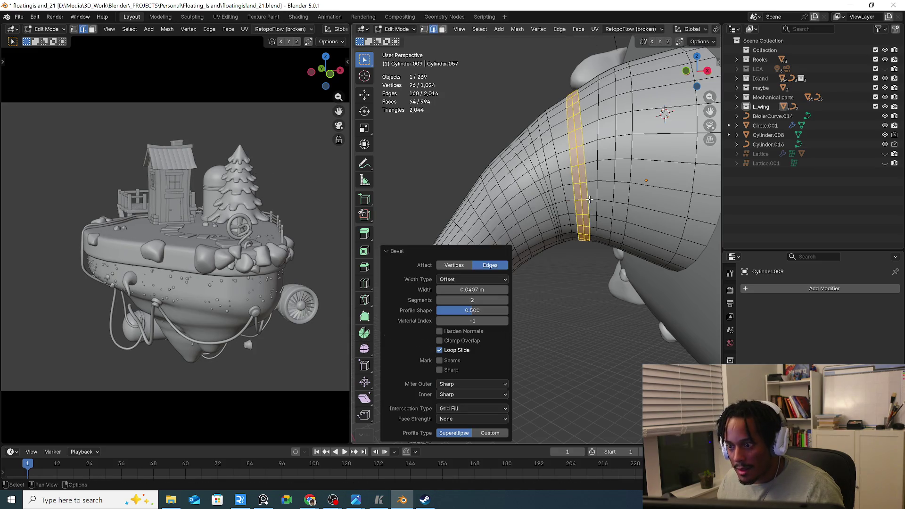
Dissolve the bevelled band's loops and cut one fresh loop across the horn's bend
left_click(552, 212)
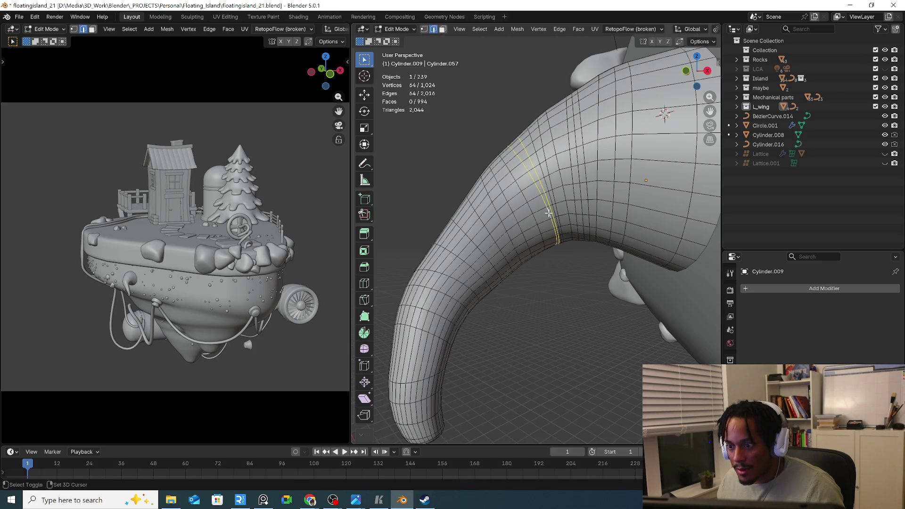
key("x")
left_click(548, 212)
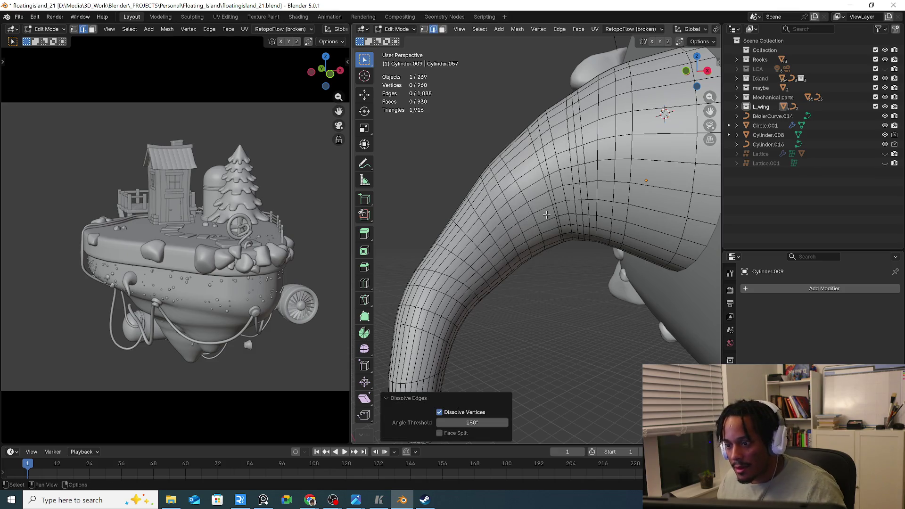
left_click(551, 212, "alt")
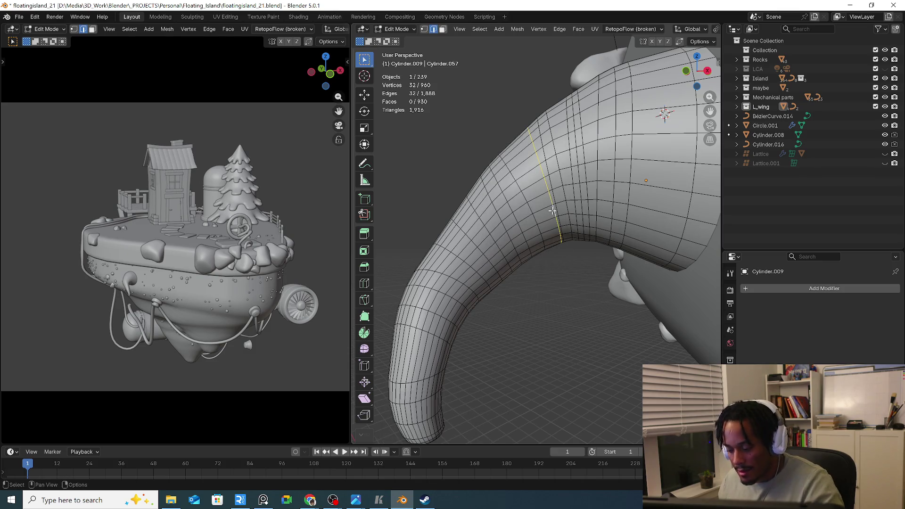
key("x")
left_click(549, 211)
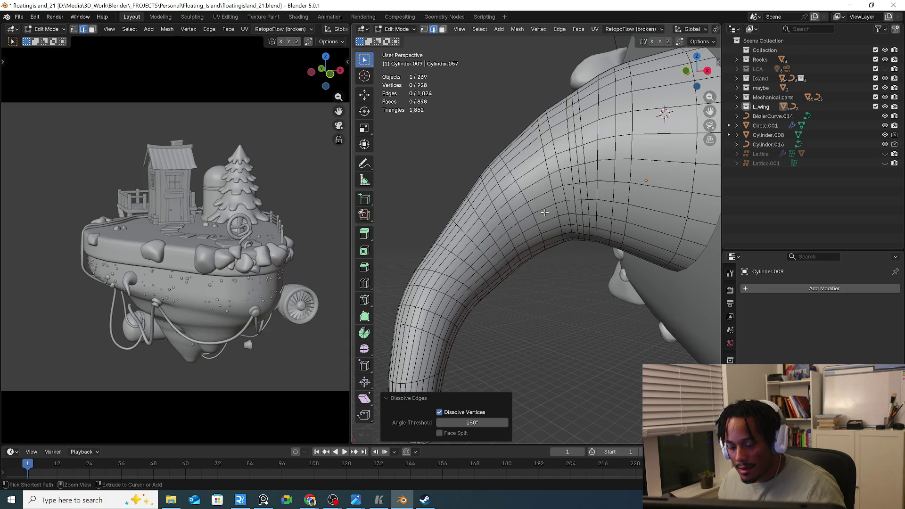
key("ctrl+r")
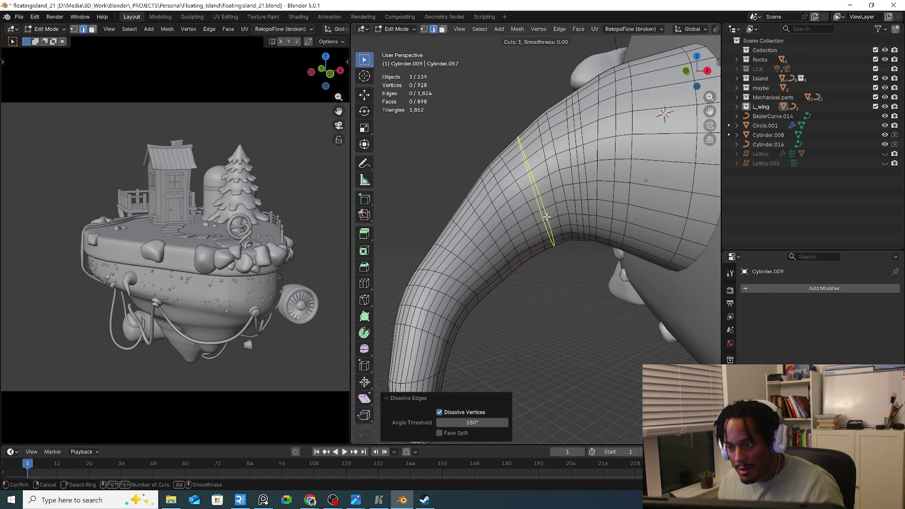
left_click(547, 216)
mouse_move(569, 243)
middle_mouse_down()
mouse_move(581, 273)
mouse_move(659, 238)
mouse_move(610, 256)
middle_mouse_up()
scroll(582, 273, "down", 5)
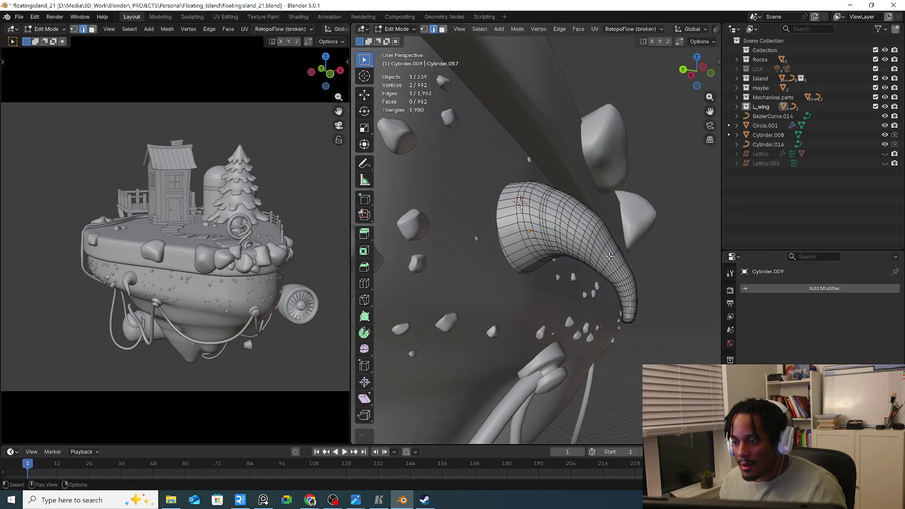
Move, rotate and scale the loop to 0.962 with proportional falloff, then switch to face select
key("g")
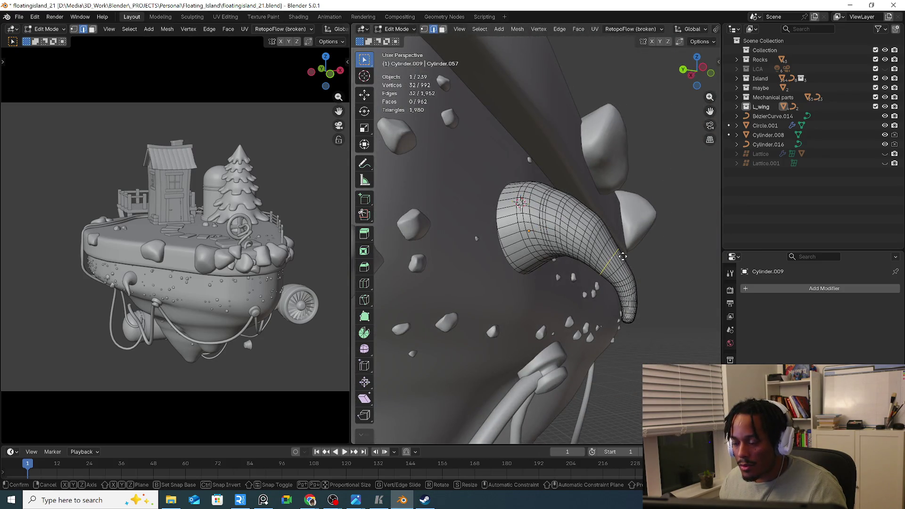
left_click(626, 254)
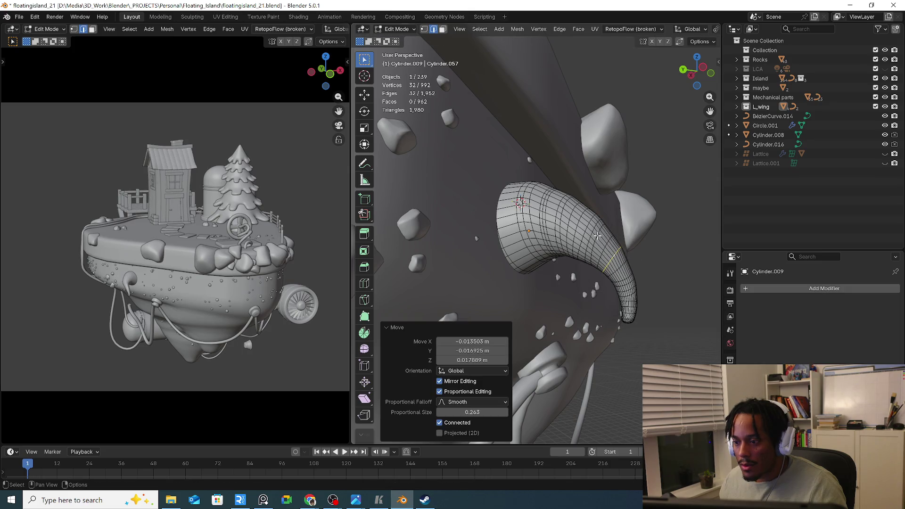
middle_click_drag(597, 236, 616, 222)
key("r")
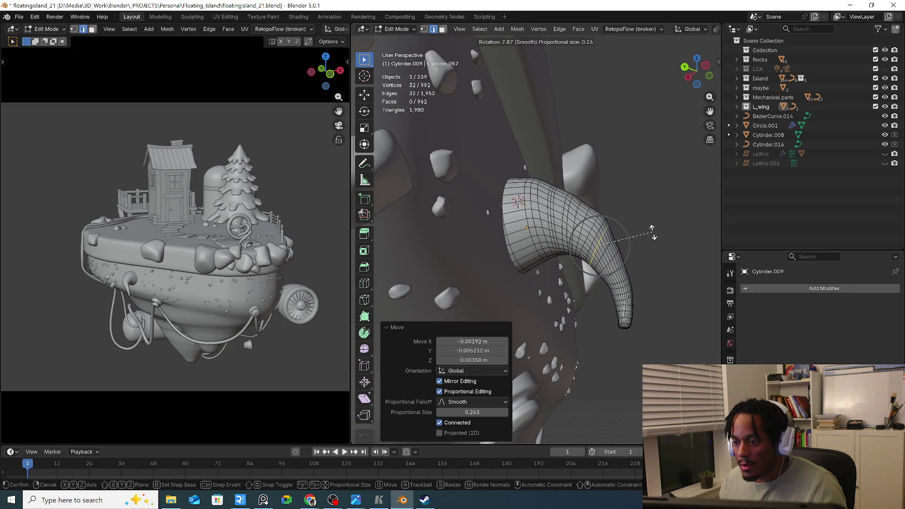
left_click(649, 224)
key("s")
mouse_move(652, 266)
middle_mouse_down()
mouse_move(617, 270)
mouse_move(593, 250)
mouse_move(582, 264)
mouse_move(567, 235)
mouse_move(596, 254)
middle_mouse_up()
key("3")
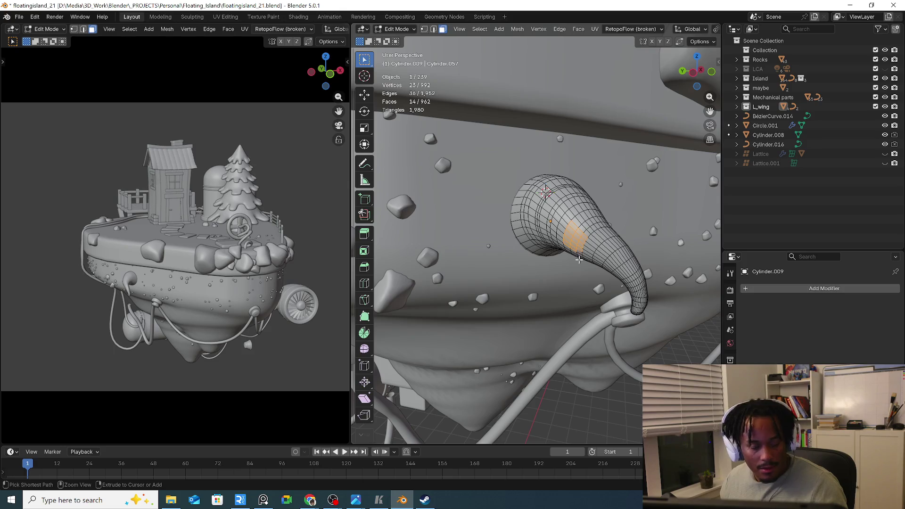
scroll(579, 259, "up", 3)
Orbit under the island and box-select a patch of faces on the horn's side
mouse_move(588, 255)
middle_mouse_down()
mouse_move(614, 239)
mouse_move(601, 233)
mouse_move(637, 248)
middle_mouse_up()
left_click(591, 230, "shift")
scroll(669, 259, "down", 2)
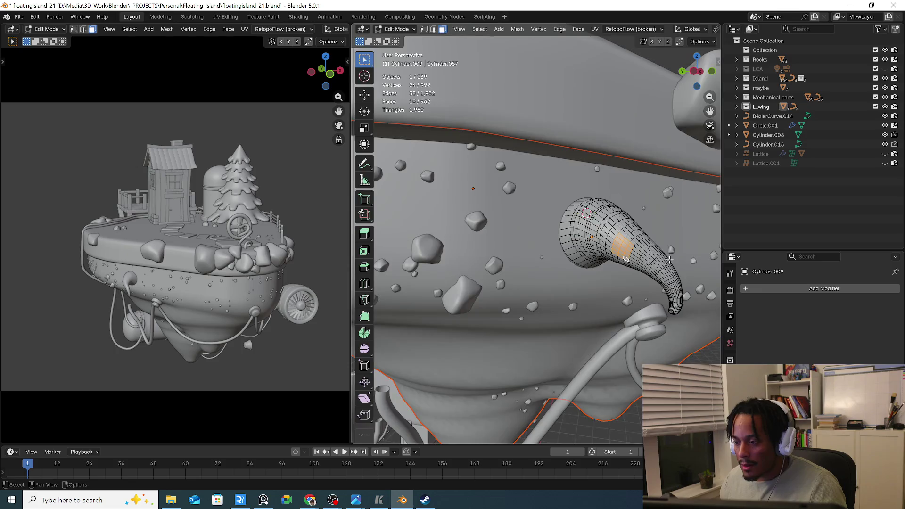
scroll(670, 259, "down", 2)
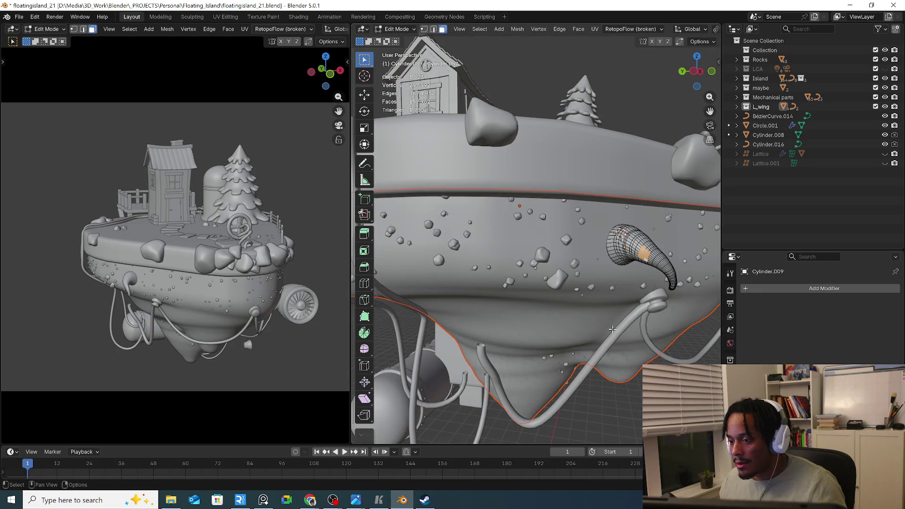
middle_click_drag(612, 329, 620, 280)
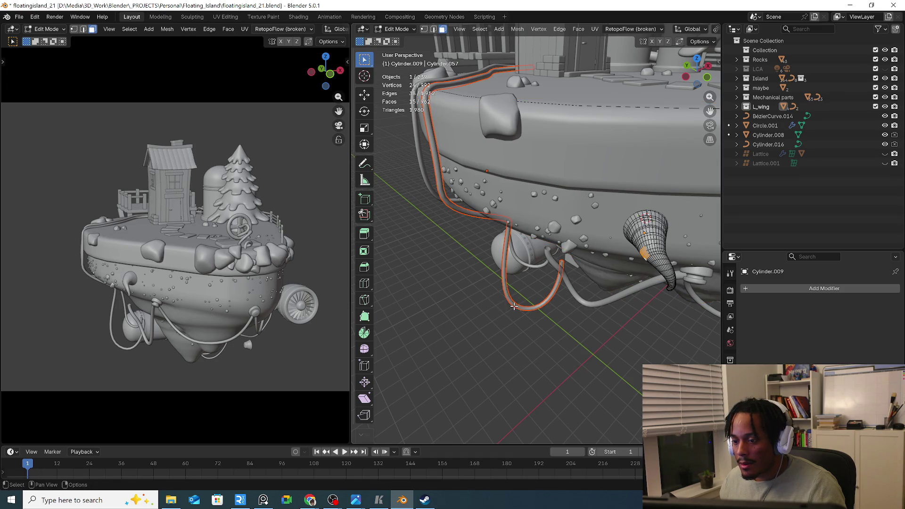
scroll(517, 308, "up", 2)
scroll(527, 321, "up", 2)
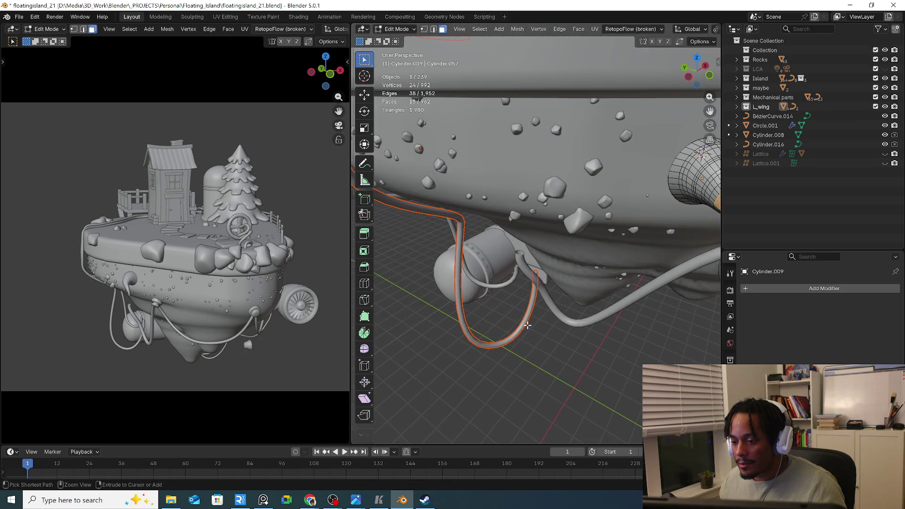
scroll(548, 331, "up", 2)
scroll(615, 267, "up", 2)
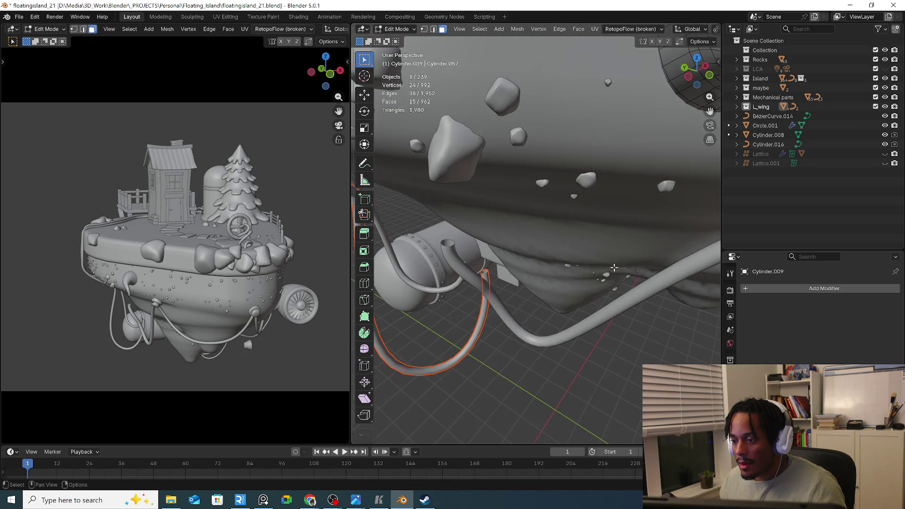
scroll(502, 312, "down", 3)
left_click_drag(478, 323, 507, 356)
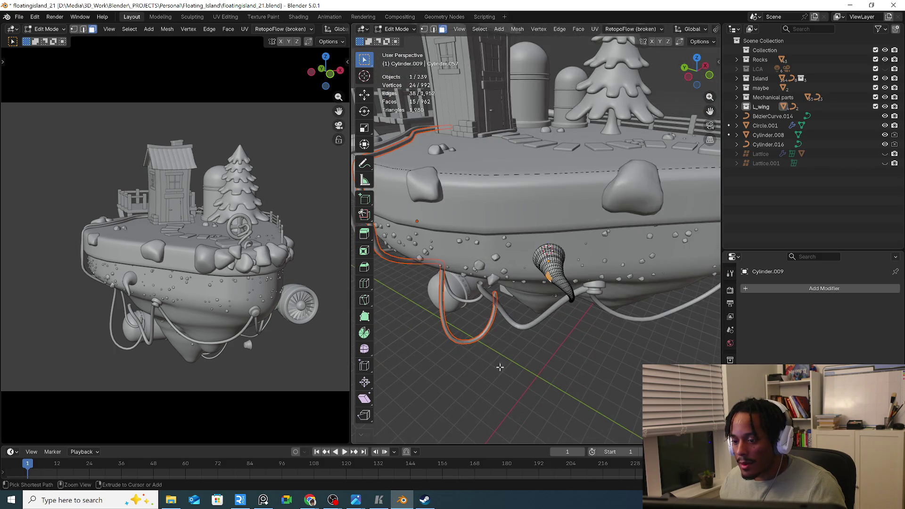
middle_click_drag(470, 325, 559, 340)
scroll(545, 269, "up", 3)
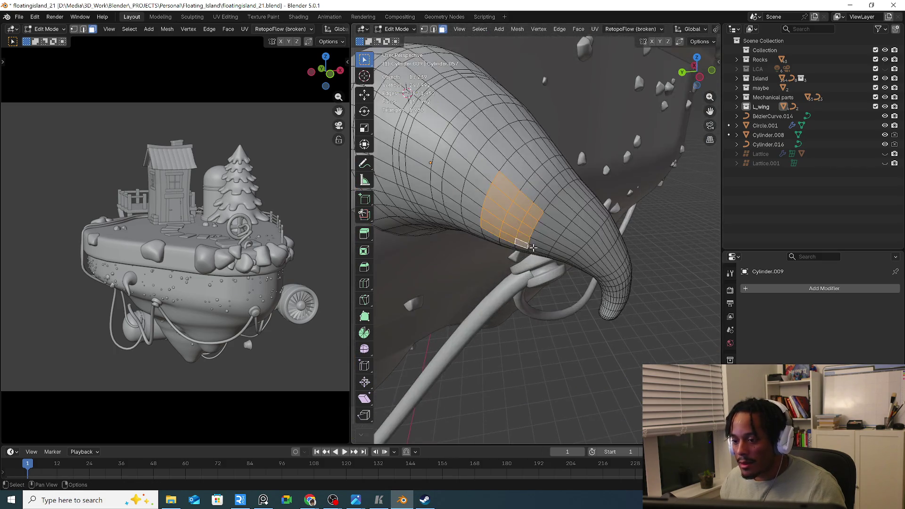
scroll(528, 210, "up", 3)
Trim the face patch smaller, inset it, then extrude it outward and undo the extrusion
middle_click_drag(529, 210, 496, 204, "shift")
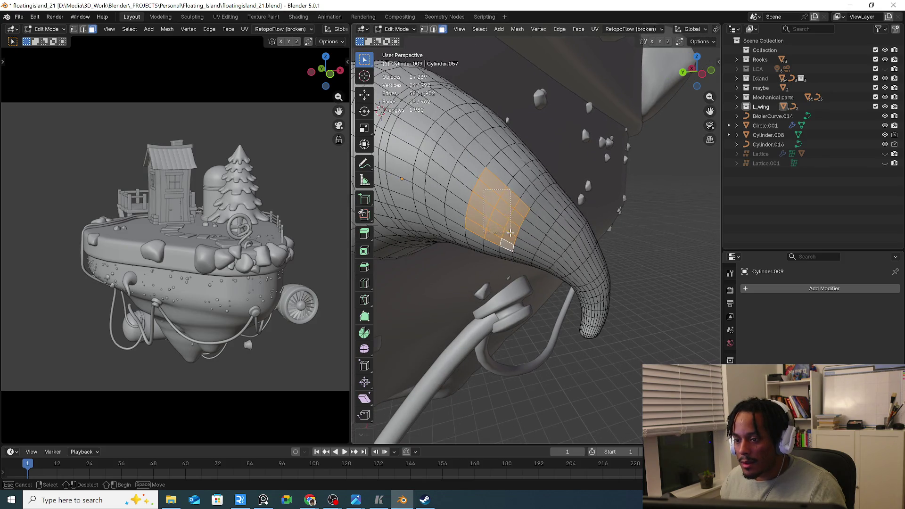
left_click_drag(492, 222, 502, 232, "ctrl")
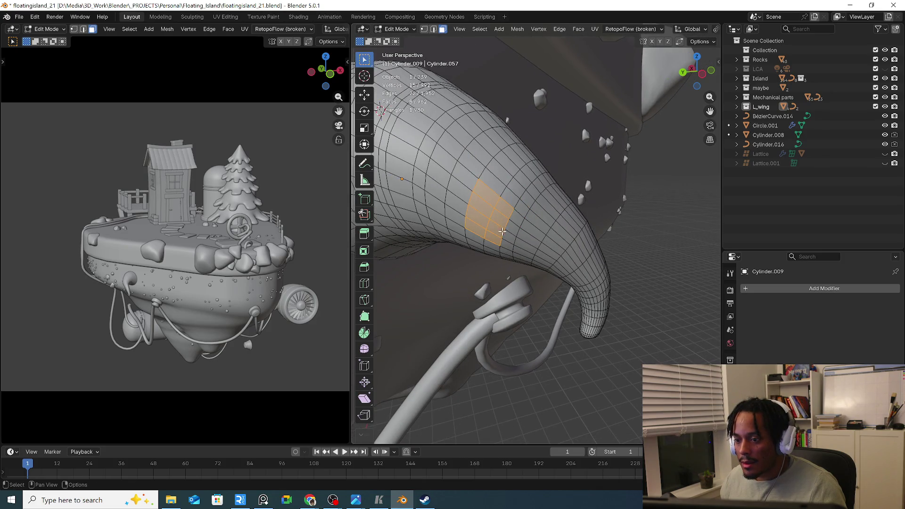
middle_click_drag(496, 226, 501, 235)
key("i")
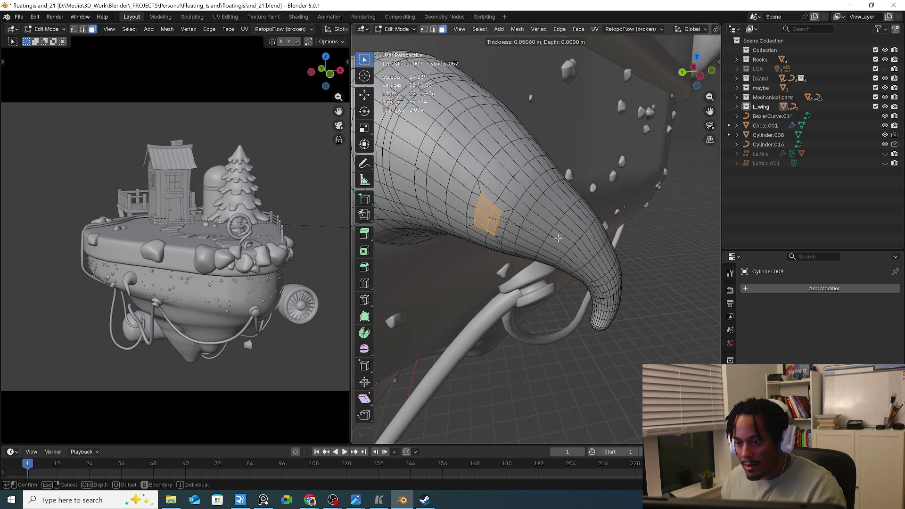
left_click(559, 239)
mouse_move(559, 239)
middle_mouse_down()
mouse_move(501, 265)
mouse_move(484, 255)
middle_mouse_up()
key("e")
left_click(502, 265)
key("ctrl+z")
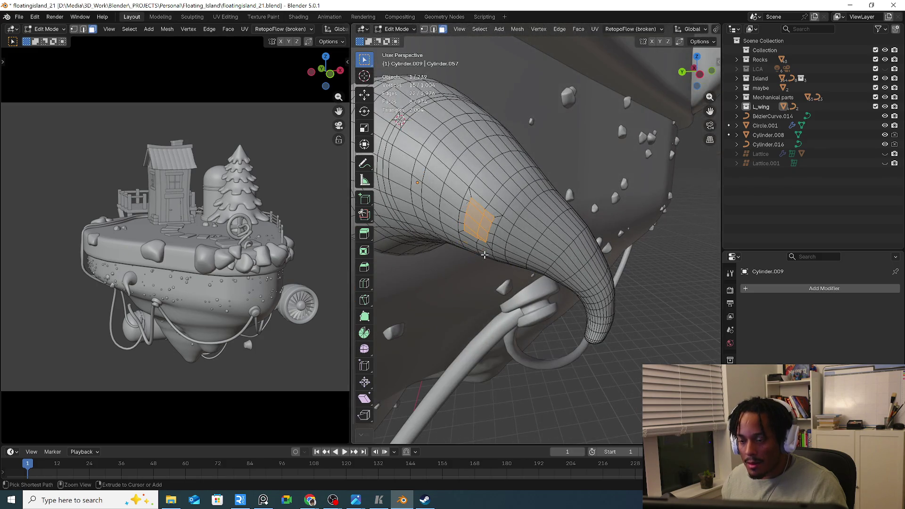
Round the patch into a regular circle with LoopTools Circle, adjust its angle, and inset it again
right_click(491, 247)
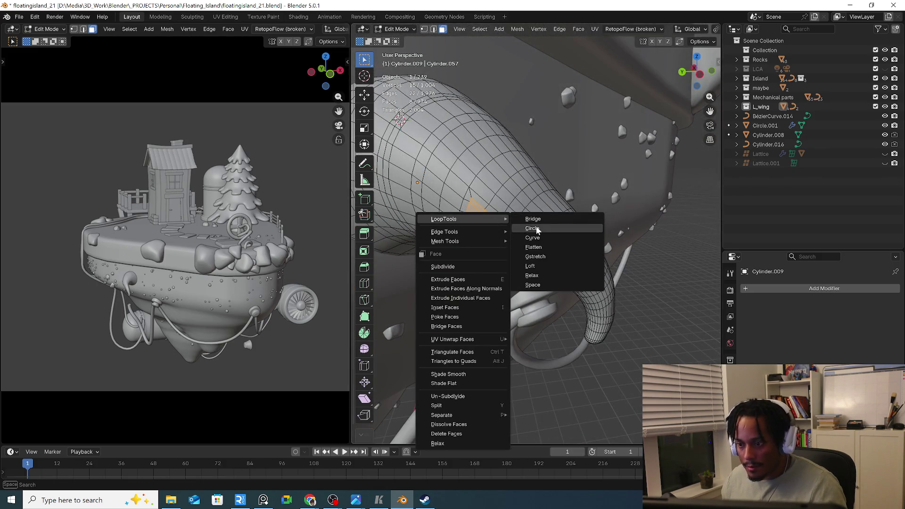
left_click(540, 229)
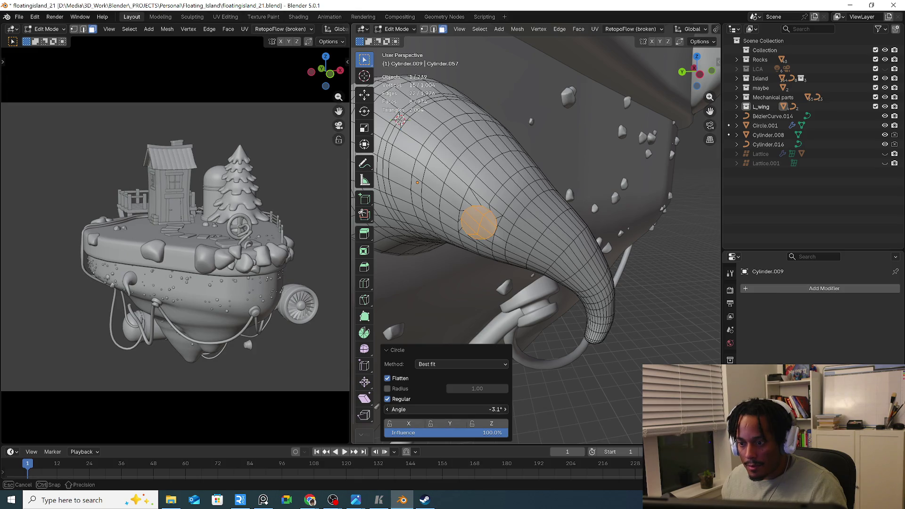
left_click_drag(446, 410, 453, 410)
middle_click_drag(620, 212, 651, 203)
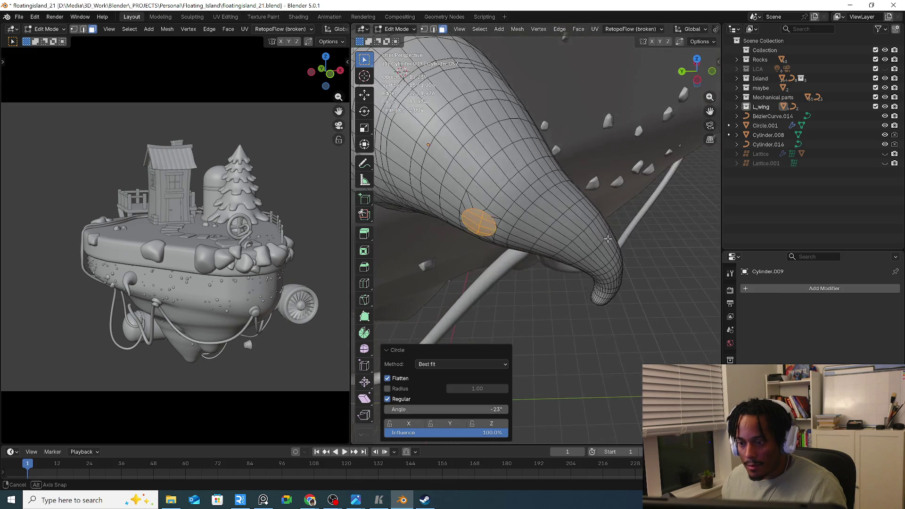
middle_click_drag(595, 258, 591, 265)
key("i")
Push the inset disc in with smooth falloff, extrude it outward and shrink the new end faces
left_click(604, 259)
key("g")
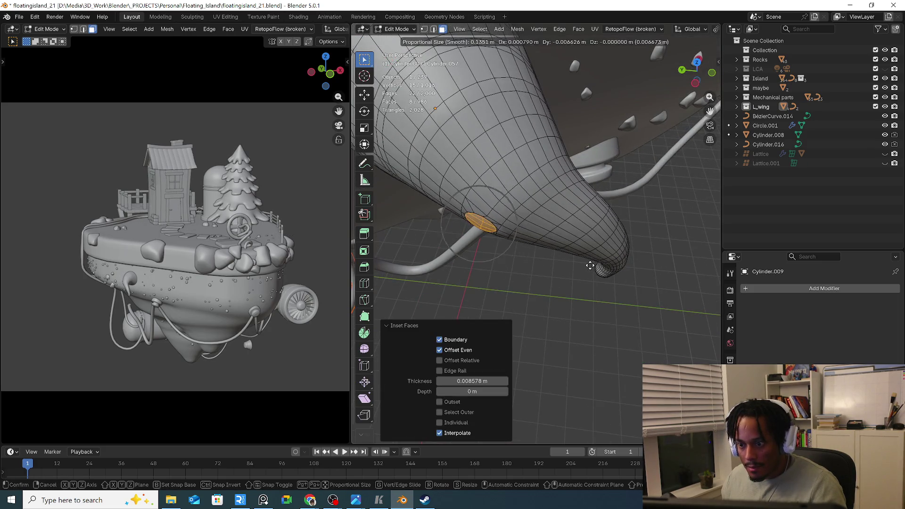
scroll(591, 267, "up", 6)
left_click(588, 271)
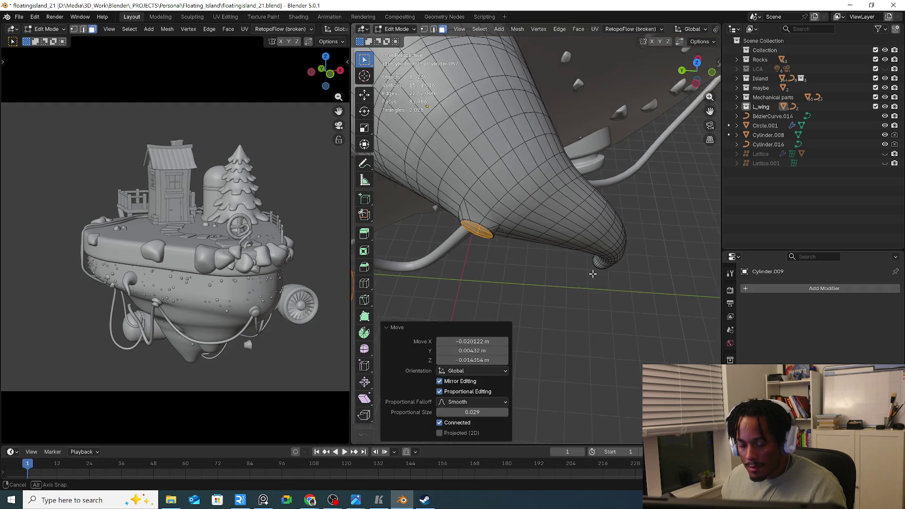
middle_click_drag(590, 270, 597, 260)
key("e")
left_click(584, 288)
key("g")
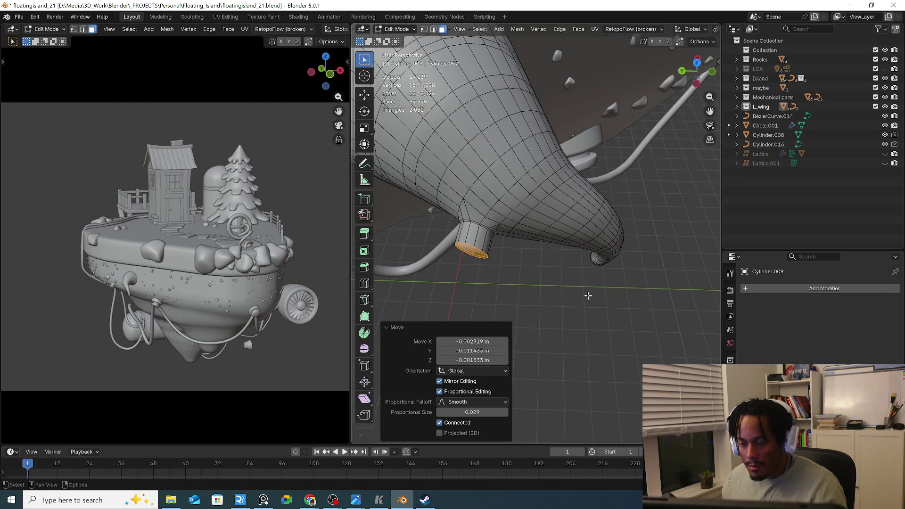
key("s")
left_click(572, 269)
middle_click_drag(572, 269, 555, 170)
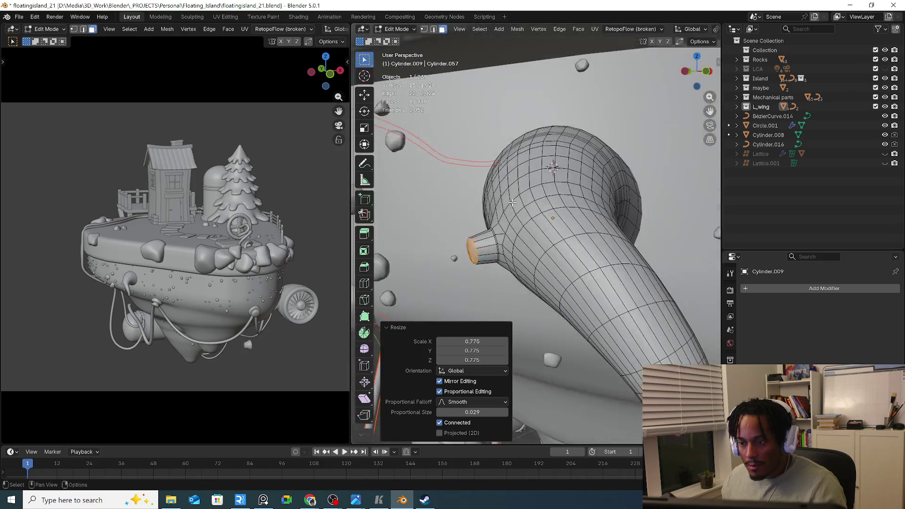
Rotate the spout end, push it along its normal, shrink it and extrude it again
key("g")
left_click(552, 163)
key("r")
left_click(552, 164)
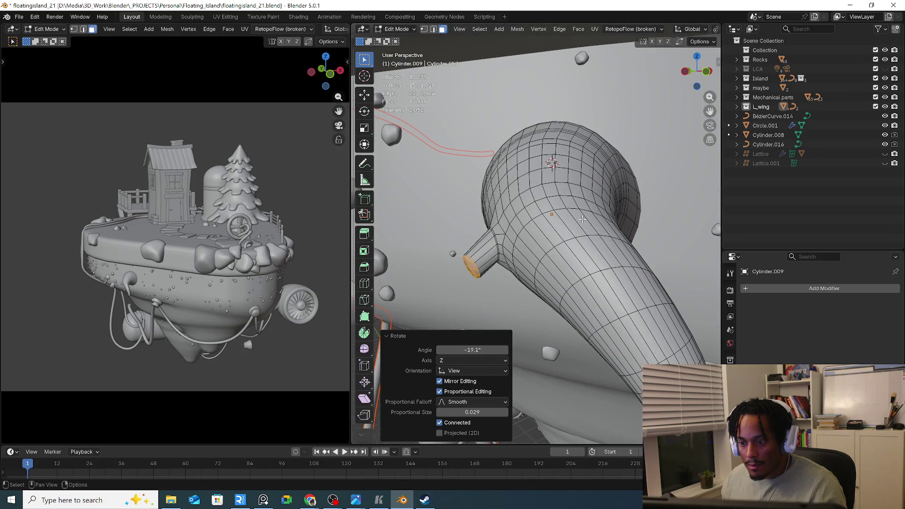
key("g")
key("z")
key("z")
mouse_move(551, 163)
middle_mouse_down()
mouse_move(546, 254)
mouse_move(509, 272)
mouse_move(563, 215)
middle_mouse_up()
left_click(532, 270)
key("s")
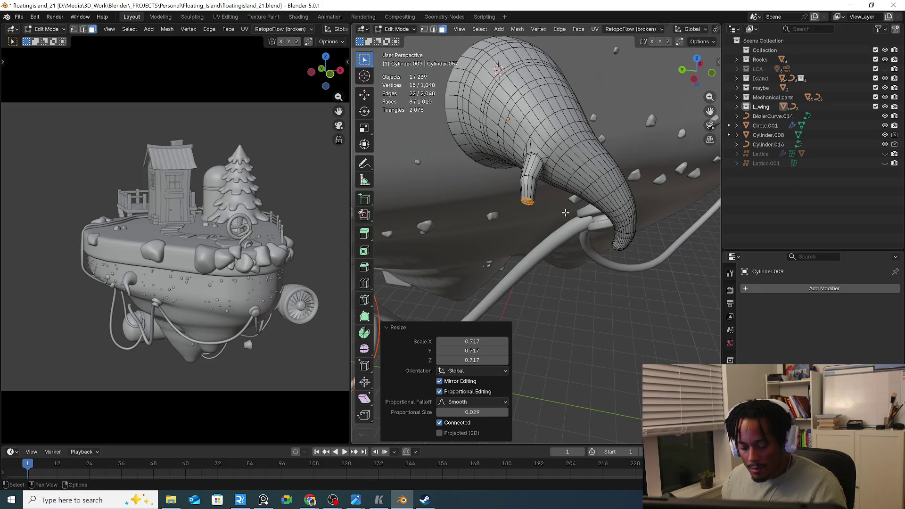
key("e")
left_click(560, 228)
Bend the spout tip by rotating, extruding, rotating and moving it, then taper it smaller
mouse_move(582, 236)
middle_mouse_down()
mouse_move(564, 196)
mouse_move(594, 261)
middle_mouse_up()
key("g")
left_click(580, 241)
key("r")
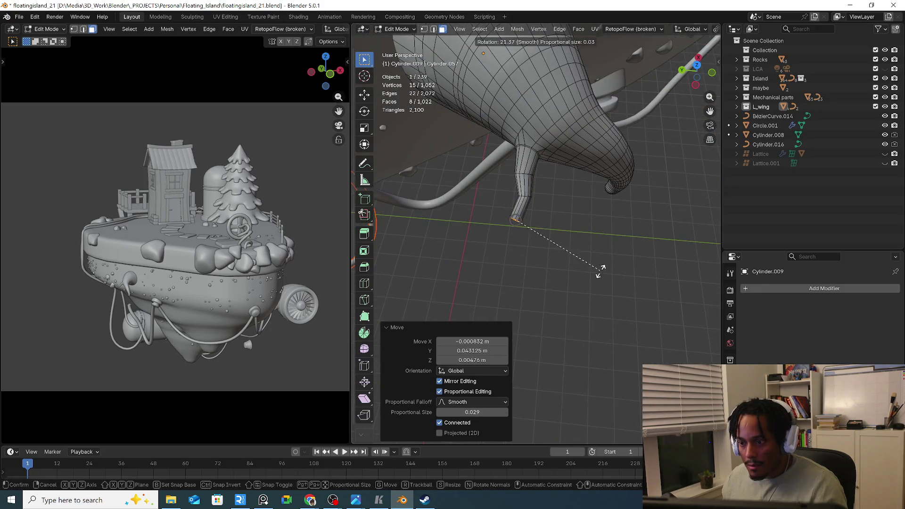
left_click(594, 275)
key("e")
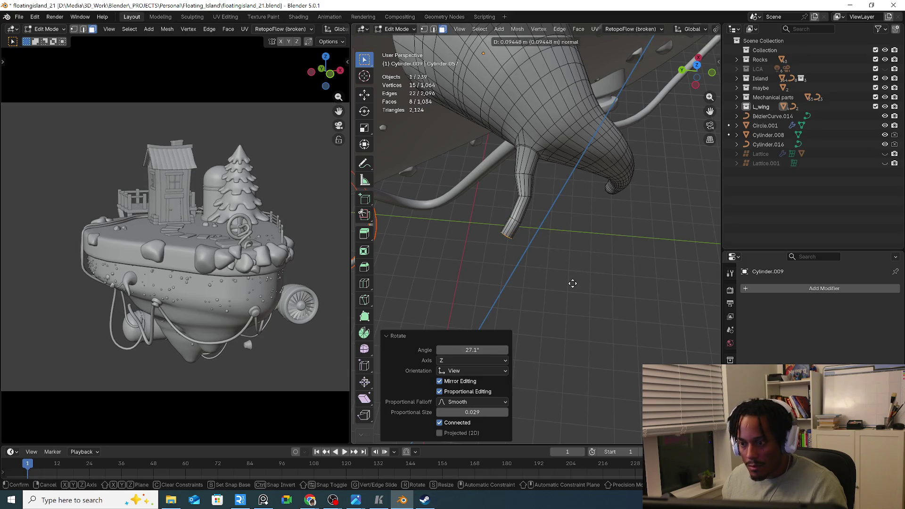
left_click(578, 284)
key("r")
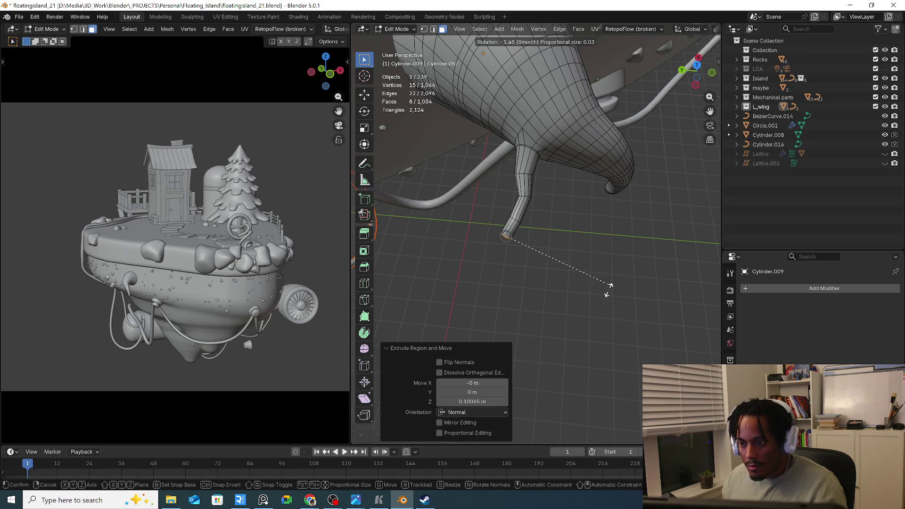
left_click(602, 286)
key("g")
left_click(571, 308)
key("s")
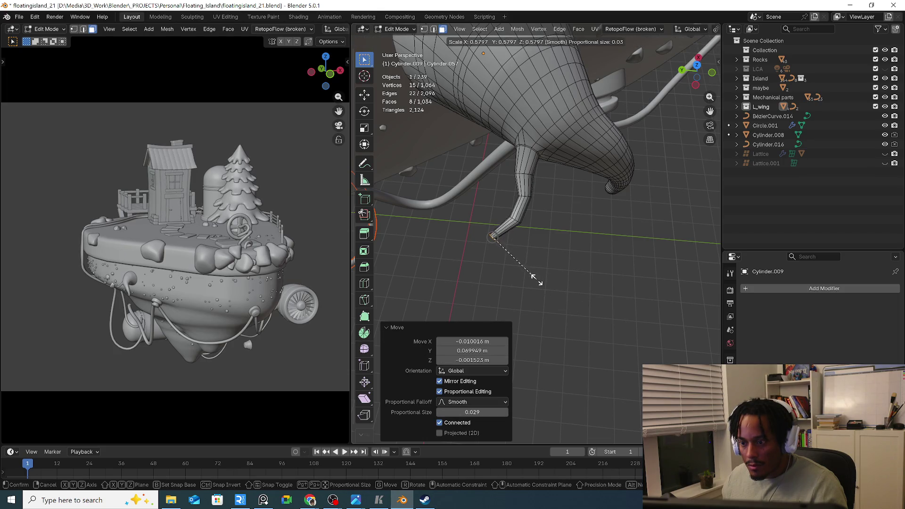
left_click(534, 255)
Add three edge loops along the spout and shift each to sharpen its kink
key("ctrl+r")
left_click(512, 241)
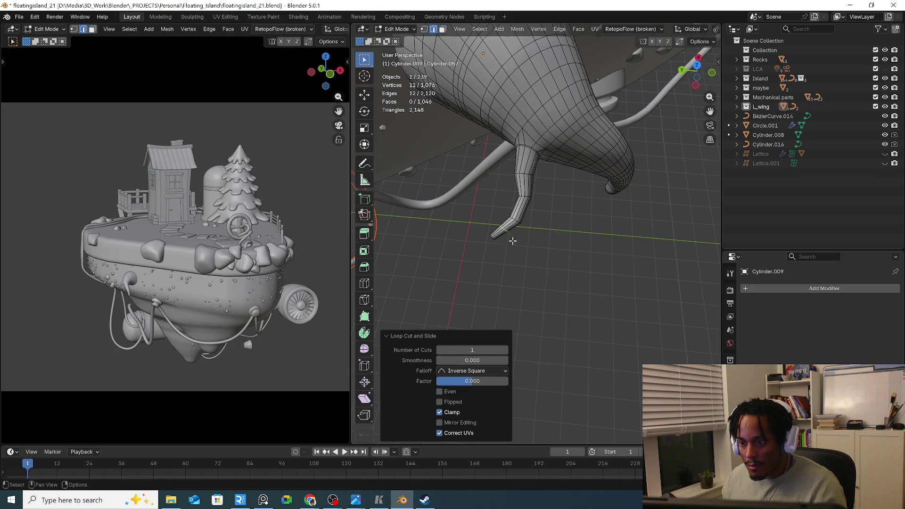
left_click(533, 223)
key("g")
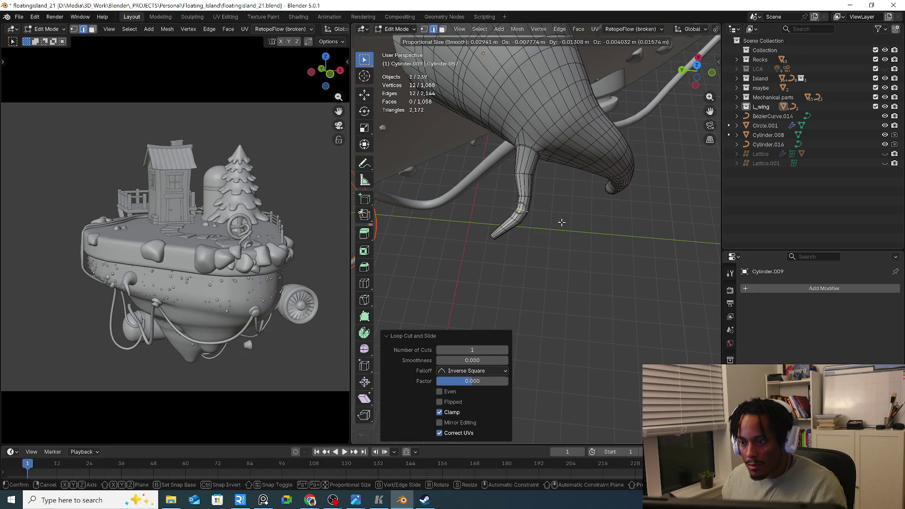
left_click(561, 222)
key("ctrl+r")
left_click(549, 194)
key("g")
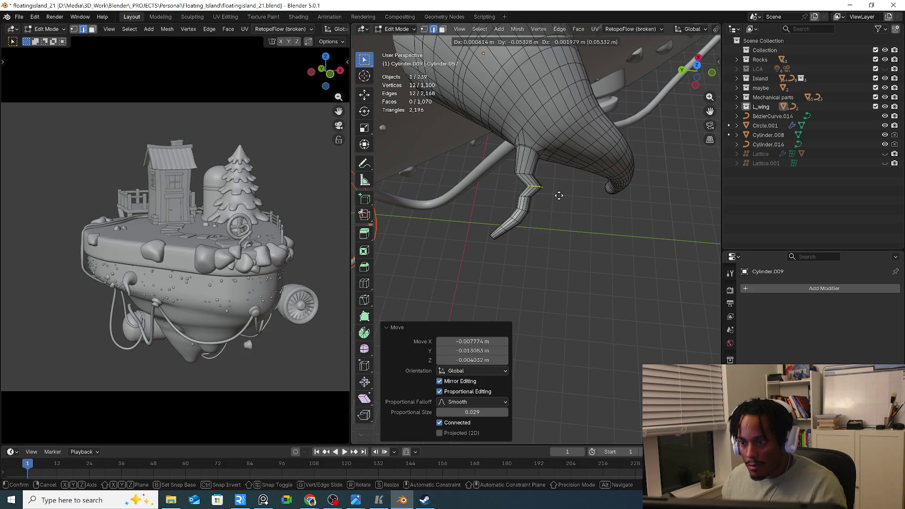
left_click(548, 195)
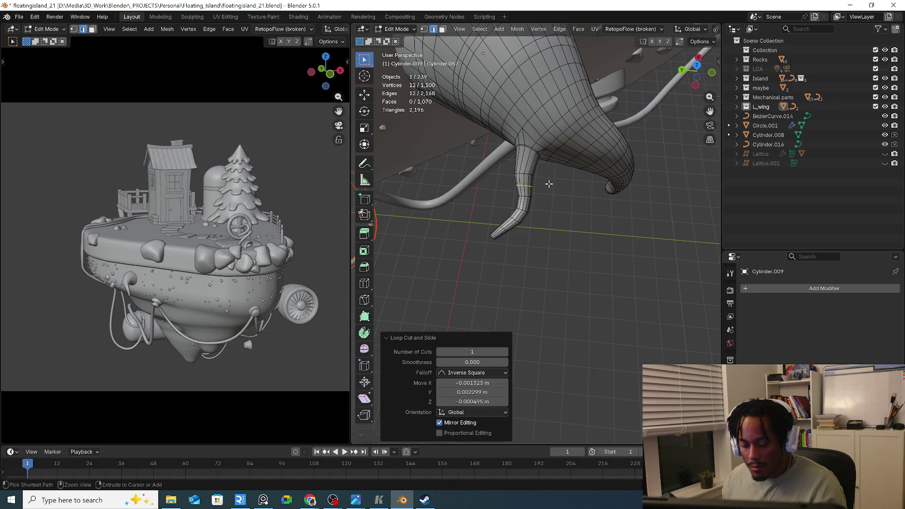
key("ctrl+r")
right_click(549, 183)
key("g")
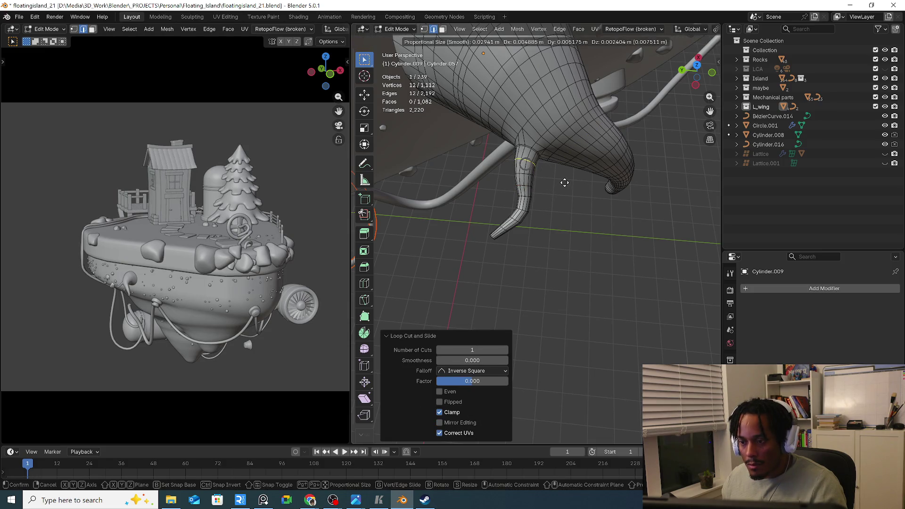
left_click(565, 183)
mouse_move(565, 183)
middle_mouse_down()
mouse_move(559, 153)
mouse_move(579, 205)
middle_mouse_up()
Back in object mode, orbit the island underside, briefly selecting and clearing the pebble duplicator
key("Tab")
scroll(578, 206, "up", 3)
middle_click_drag(496, 187, 520, 192)
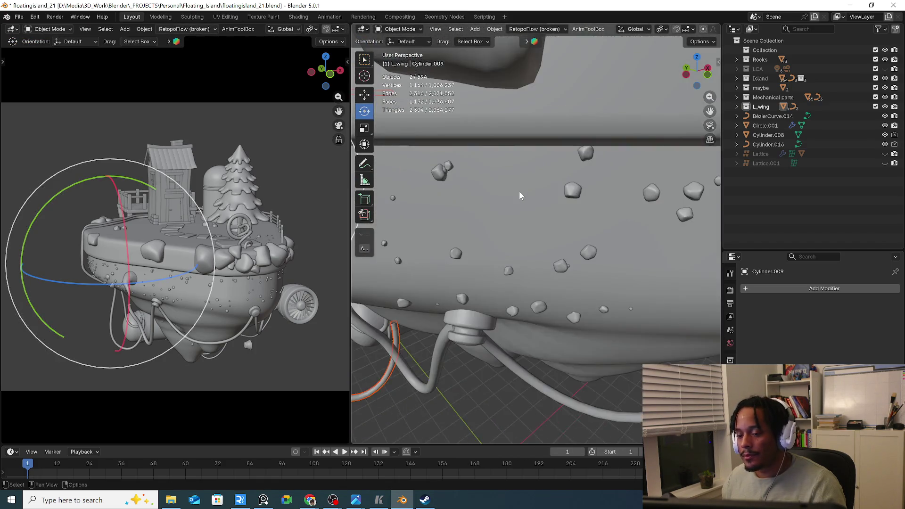
scroll(554, 194, "down", 5)
left_click(528, 316)
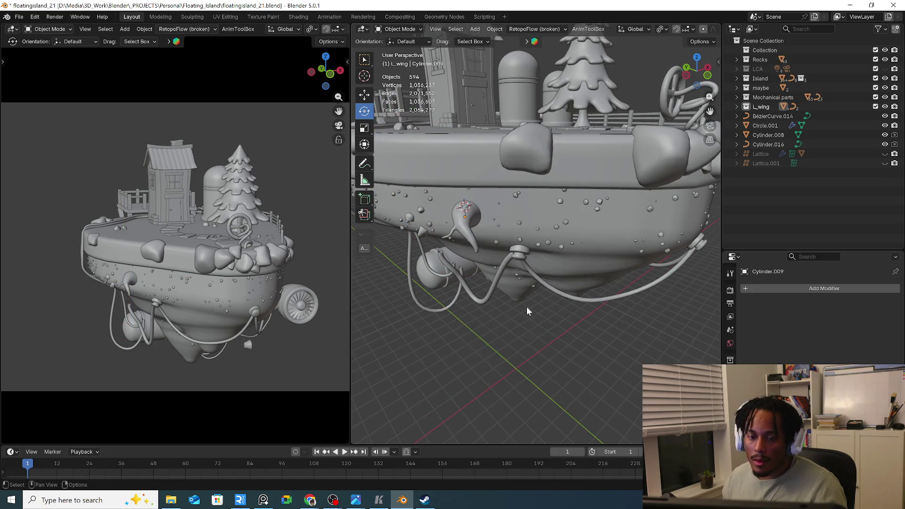
middle_click_drag(536, 301, 501, 293)
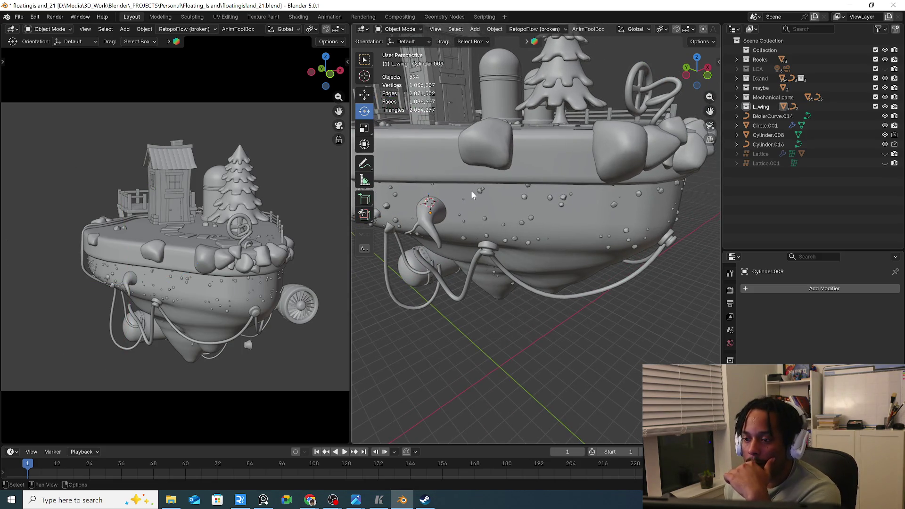
left_click(468, 202)
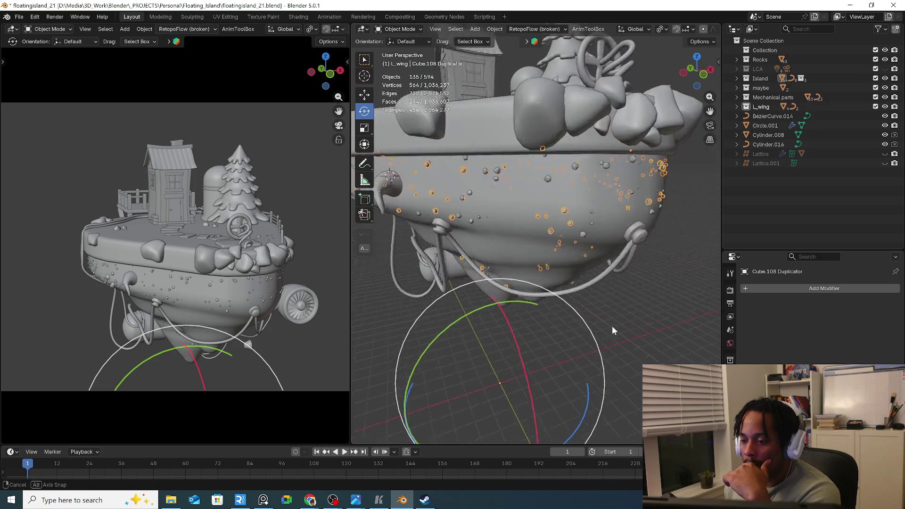
middle_click_drag(630, 346, 640, 291)
left_click(641, 290)
scroll(641, 291, "down", 4)
Orbit in on the mechanical arm joint and select the arm mesh holding the clamp ring
mouse_move(601, 269)
middle_mouse_down()
mouse_move(565, 281)
mouse_move(453, 260)
mouse_move(523, 276)
mouse_move(458, 283)
mouse_move(615, 276)
mouse_move(593, 258)
mouse_move(512, 270)
middle_mouse_up()
scroll(593, 259, "up", 4)
scroll(513, 271, "up", 5)
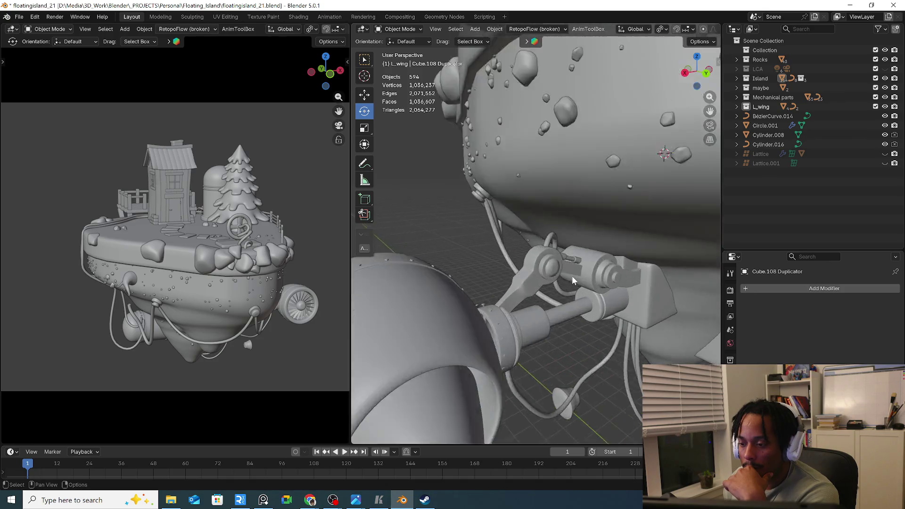
scroll(573, 276, "up", 3)
mouse_move(572, 276)
middle_mouse_down()
mouse_move(550, 266)
mouse_move(664, 279)
mouse_move(527, 303)
mouse_move(516, 343)
mouse_move(593, 310)
mouse_move(582, 307)
mouse_move(660, 299)
mouse_move(554, 264)
mouse_move(567, 254)
middle_mouse_up()
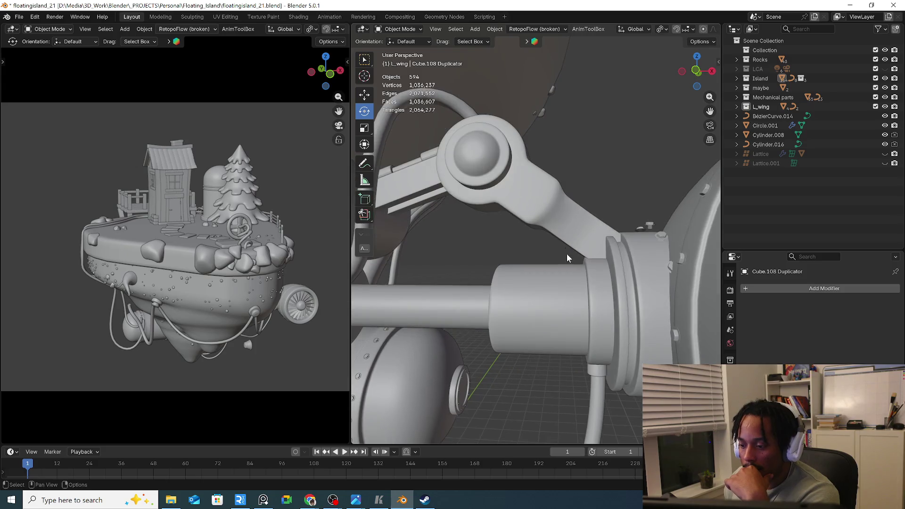
left_click(590, 372)
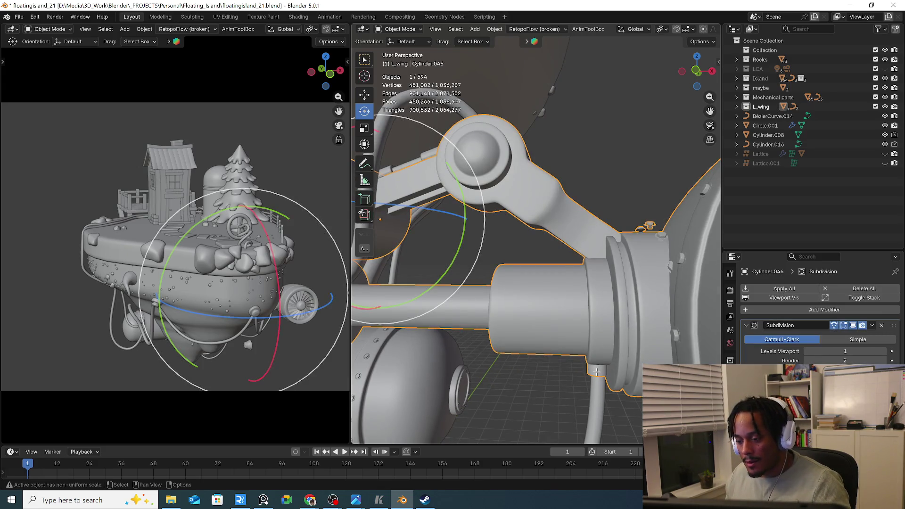
Select the clamp ring's linked geometry in Edit Mode and separate it by Selection into its own object
key("Tab")
key("l")
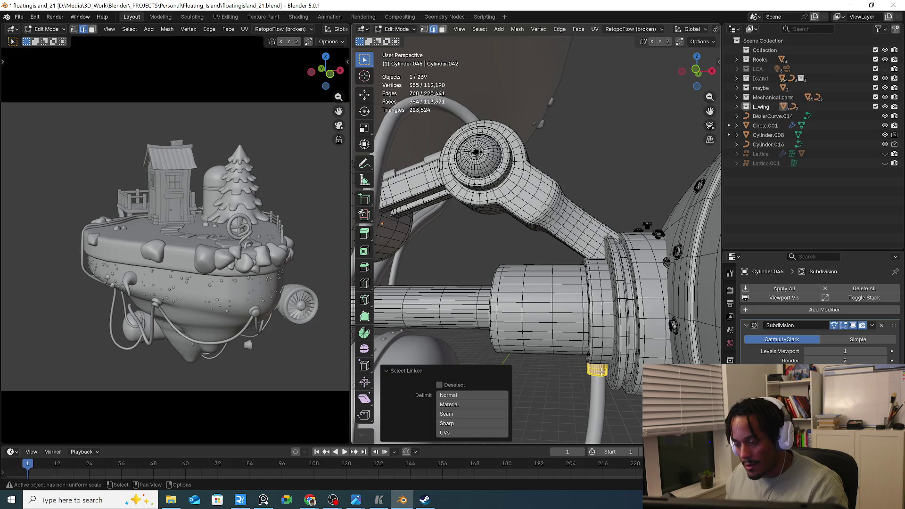
key("p")
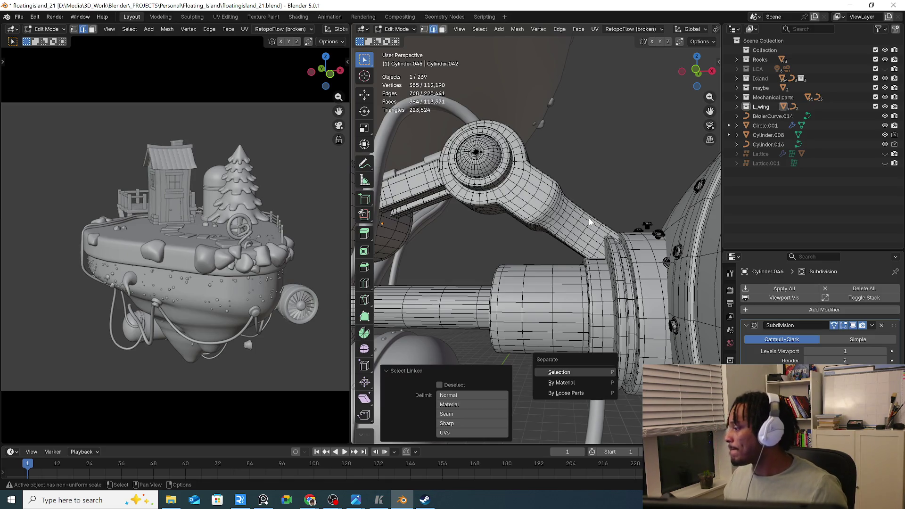
left_click(576, 373)
key("Tab")
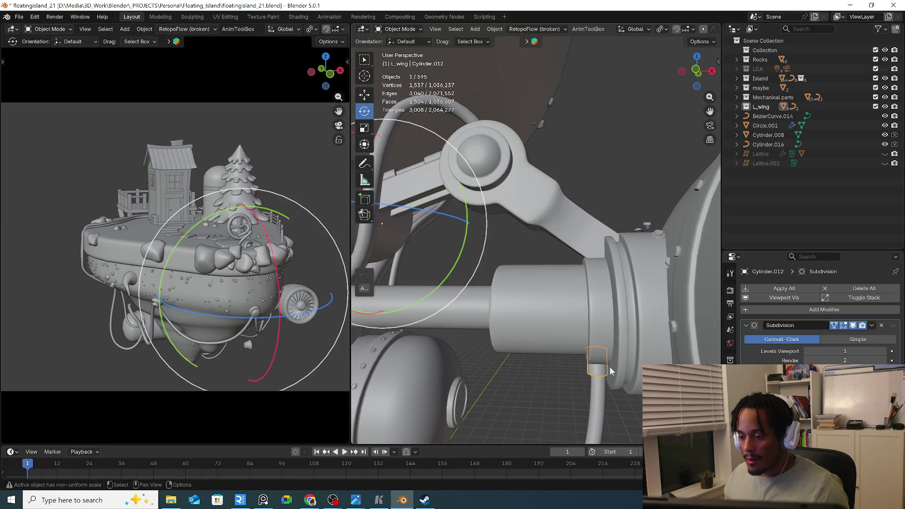
Orbit around the arm joint and pick the rounded block and arm mesh near the curved cable
middle_click_drag(583, 354, 474, 194)
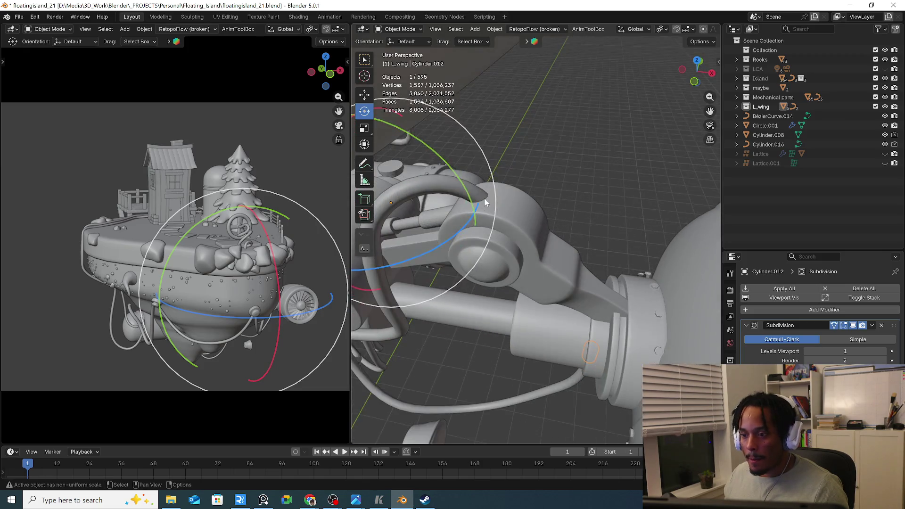
left_click(473, 195)
key("Tab")
key("Tab")
left_click(429, 186)
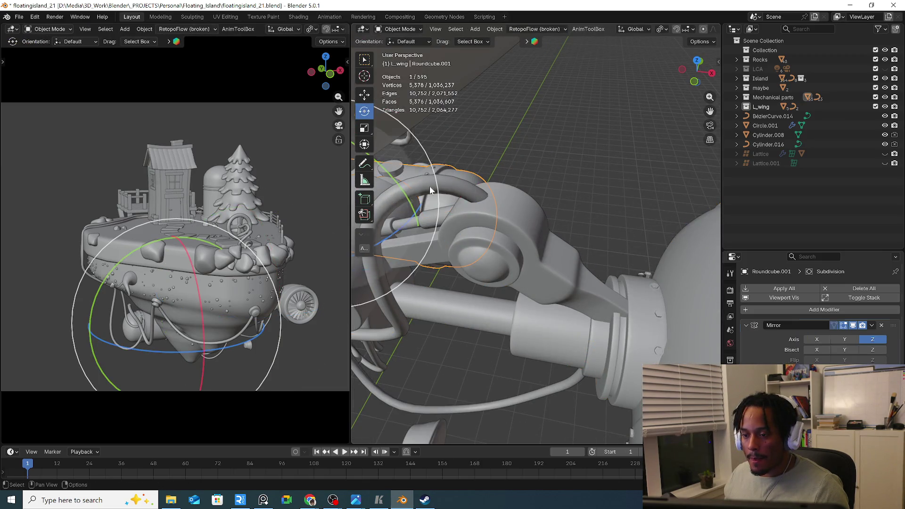
left_click(434, 206)
Snap the 3D cursor to the middle control point of BezierCurve.016 by the arm joint
left_click(455, 141)
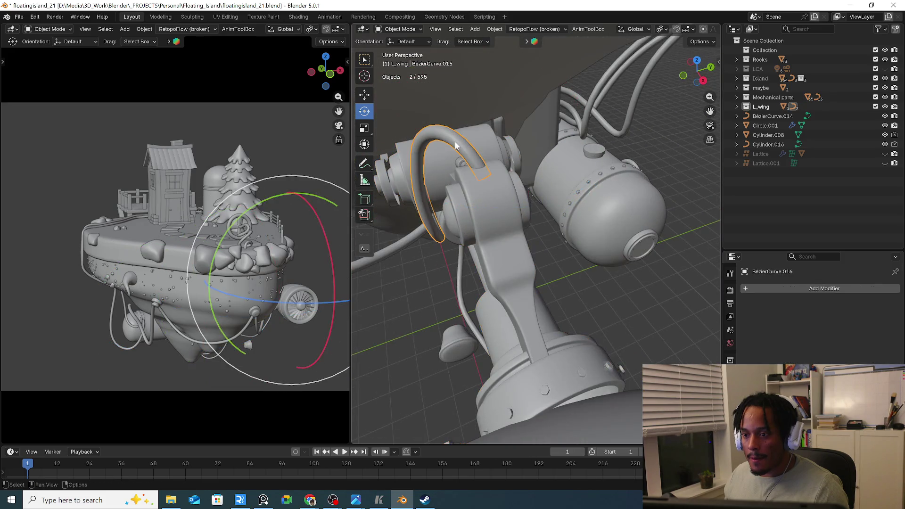
key("Tab")
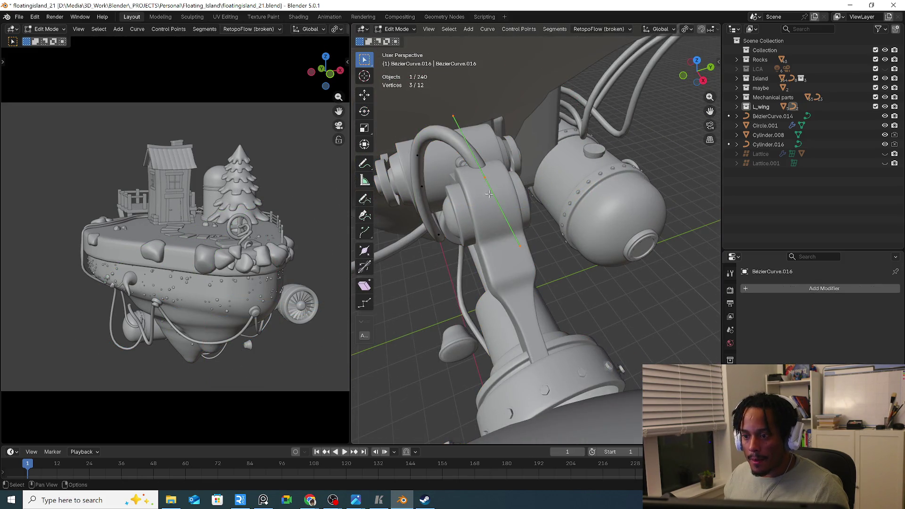
mouse_move(525, 175)
middle_mouse_down()
mouse_move(547, 177)
mouse_move(528, 185)
middle_mouse_up()
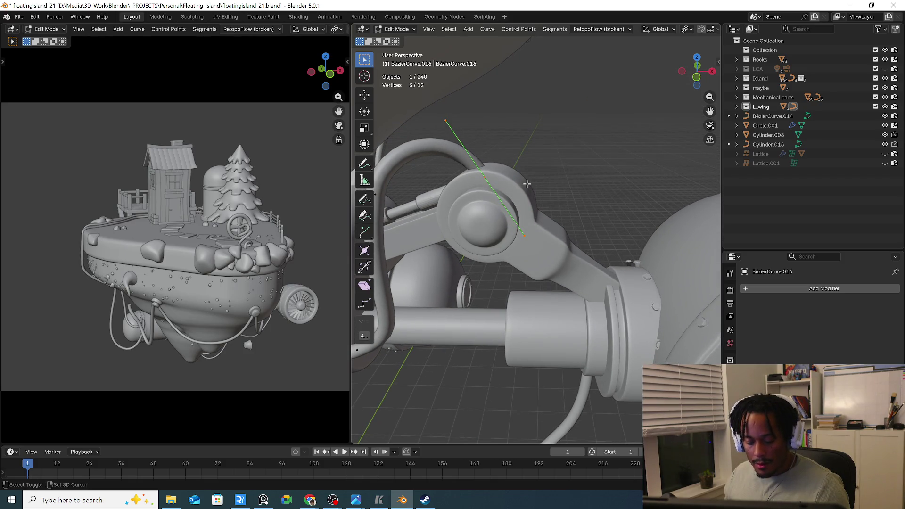
key("shift+s")
left_click(515, 235)
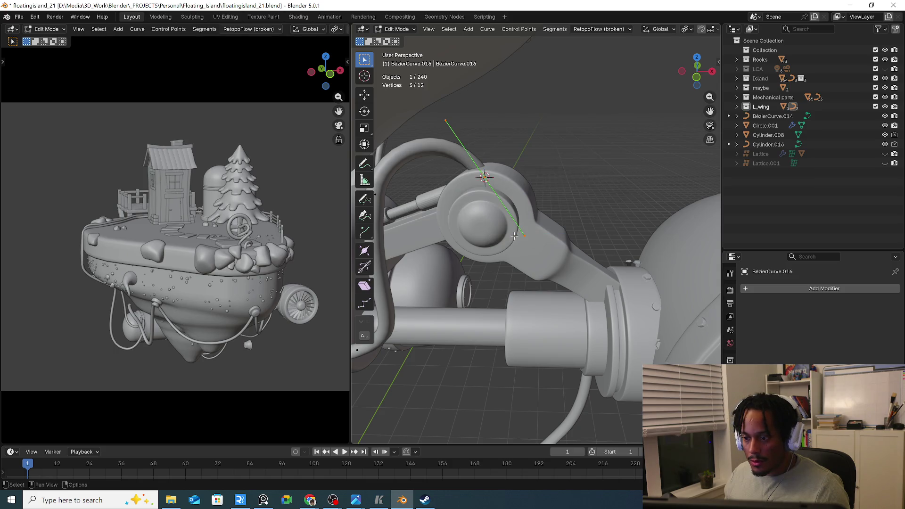
key("Tab")
Add a Plain Axes empty at the 3D cursor position
key("shift+a")
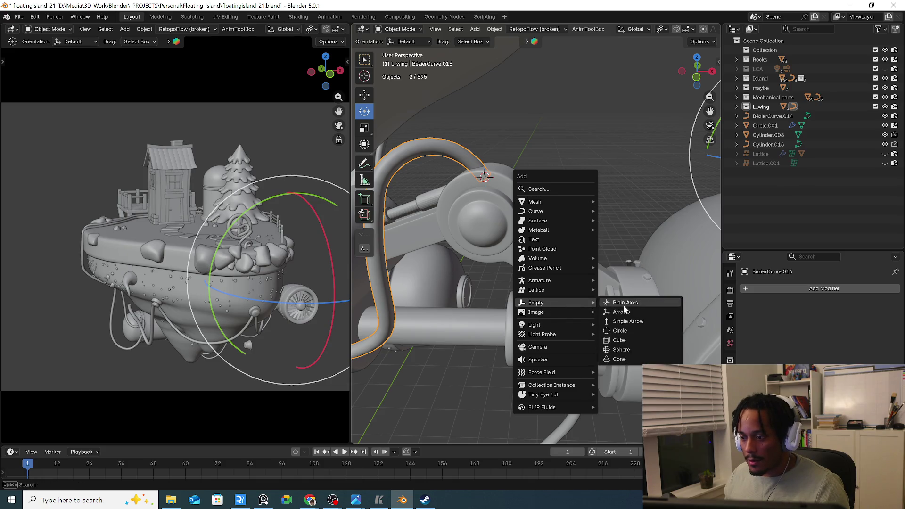
left_click(623, 305)
mouse_move(624, 305)
middle_mouse_down()
mouse_move(424, 274)
mouse_move(520, 282)
mouse_move(578, 355)
mouse_move(562, 233)
mouse_move(588, 248)
mouse_move(566, 289)
middle_mouse_up()
Make first attempts at snapping the empty and pipe clamp together with Selection to Active
left_click(566, 289)
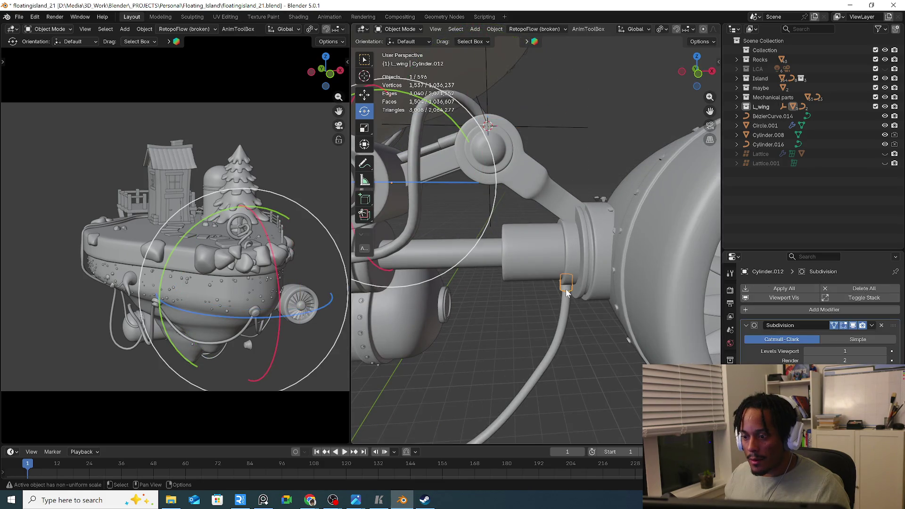
right_click(566, 289)
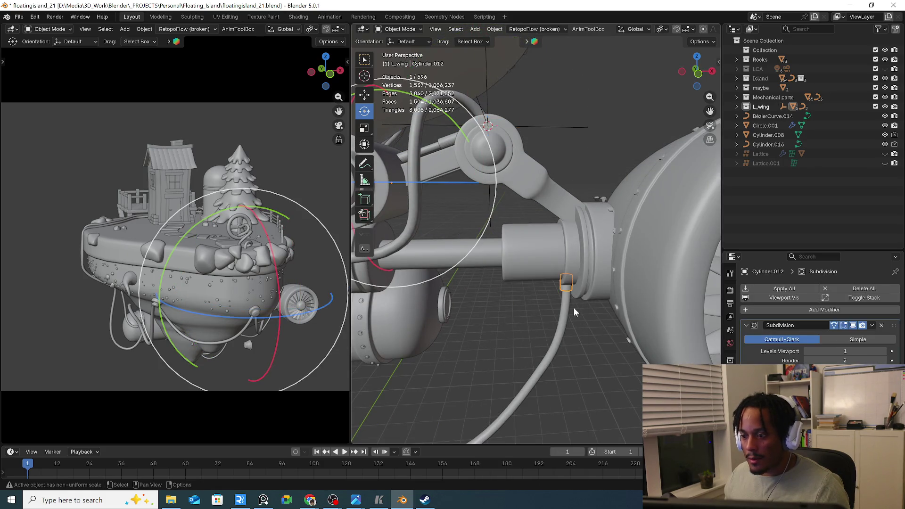
left_click_drag(566, 153, 567, 169, "shift")
right_click(569, 184)
mouse_move(509, 290)
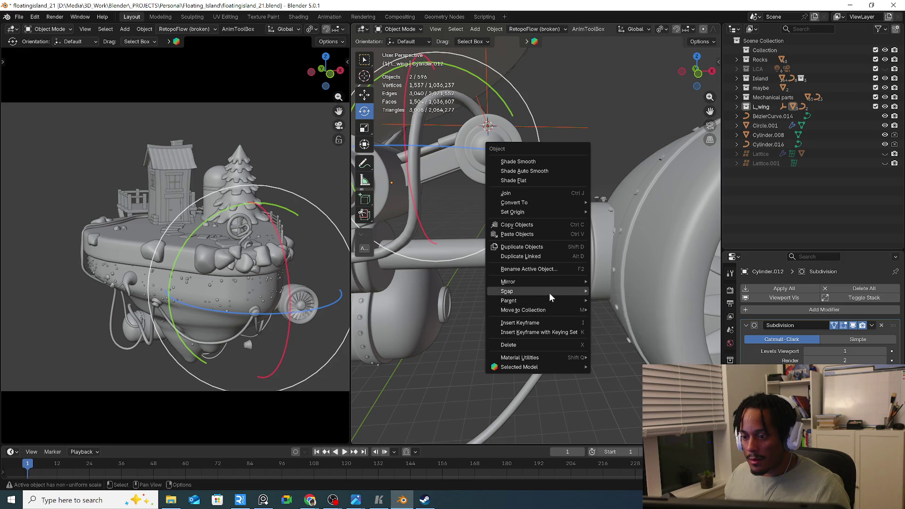
left_click(645, 319)
mouse_move(572, 224)
middle_mouse_down()
mouse_move(557, 198)
mouse_move(578, 197)
middle_mouse_up()
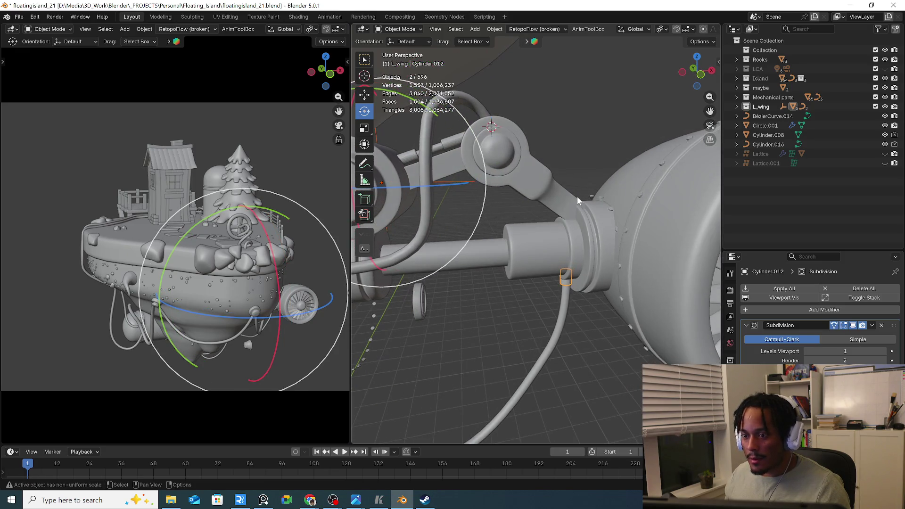
left_click(562, 283)
left_click(523, 118, "shift")
right_click(554, 143)
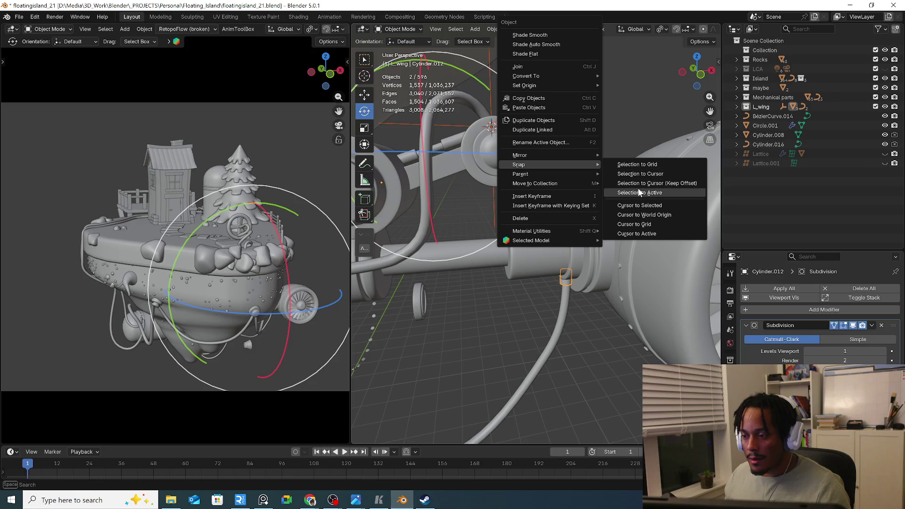
left_click(658, 193)
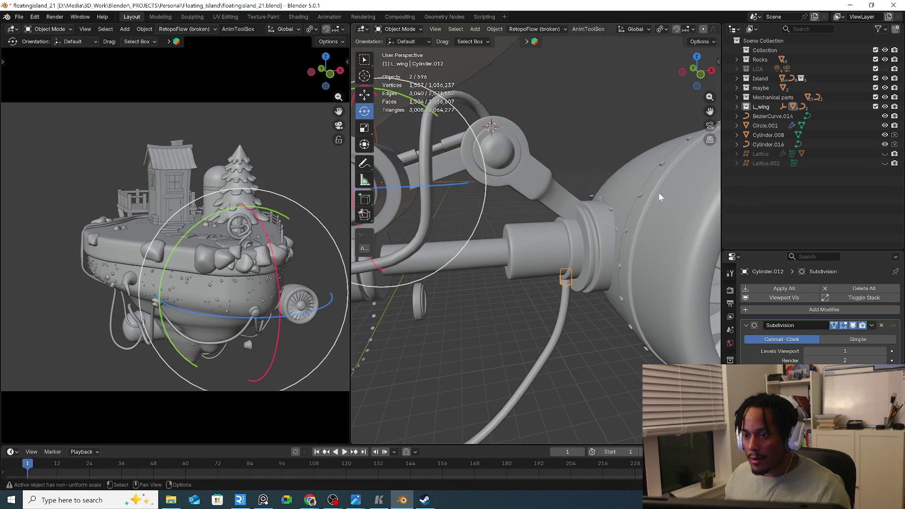
Set the pipe clamp's origin to its geometry center, then snap the empty onto the clamp
mouse_move(477, 164)
middle_mouse_down()
mouse_move(581, 174)
mouse_move(630, 268)
middle_mouse_up()
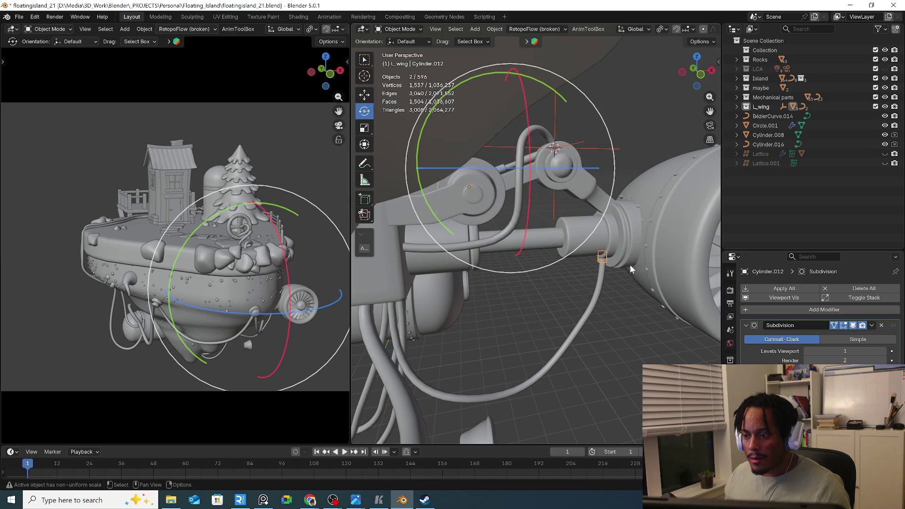
left_click(604, 259, "ctrl")
right_click(604, 260)
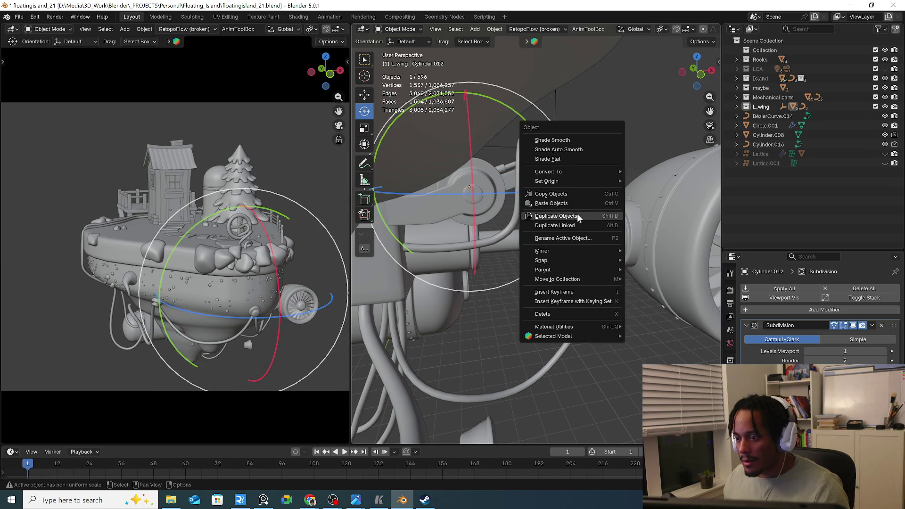
left_click(657, 188)
middle_click_drag(656, 189, 606, 205)
left_click(606, 205, "shift")
right_click(627, 152)
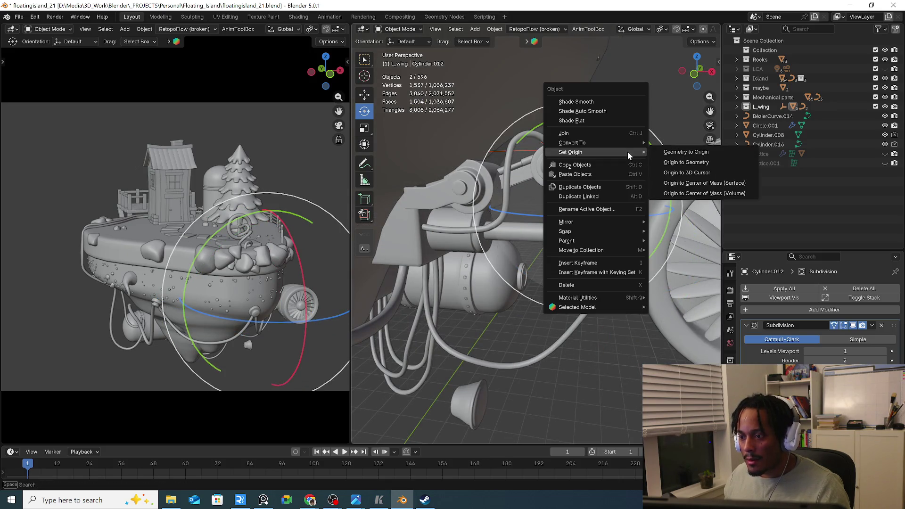
mouse_move(565, 231)
left_click(683, 258)
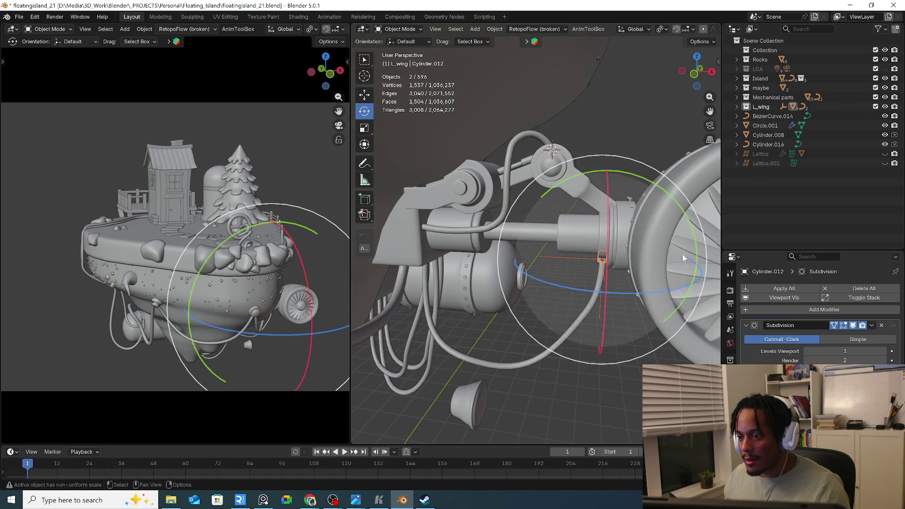
Snap another nearby object onto its active partner with Selection to Active
middle_click_drag(683, 255, 609, 169)
left_click(621, 133)
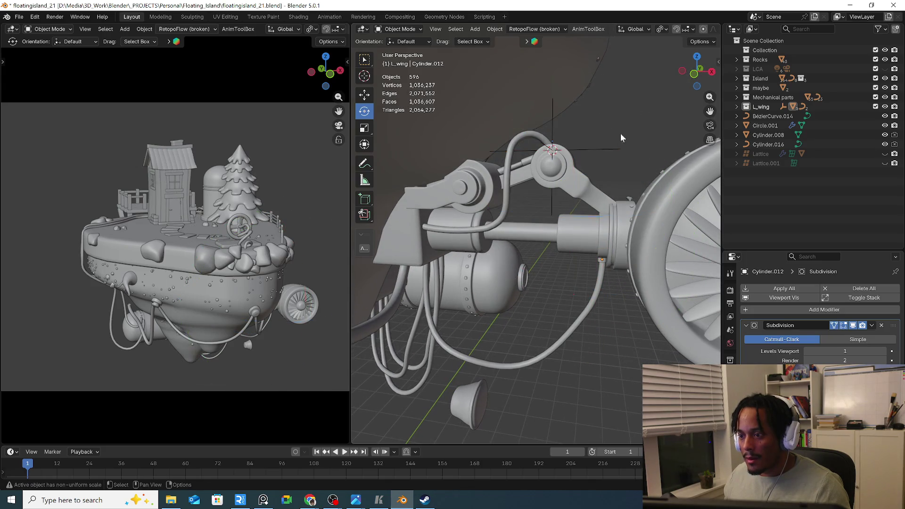
left_click(602, 159)
left_click(614, 151)
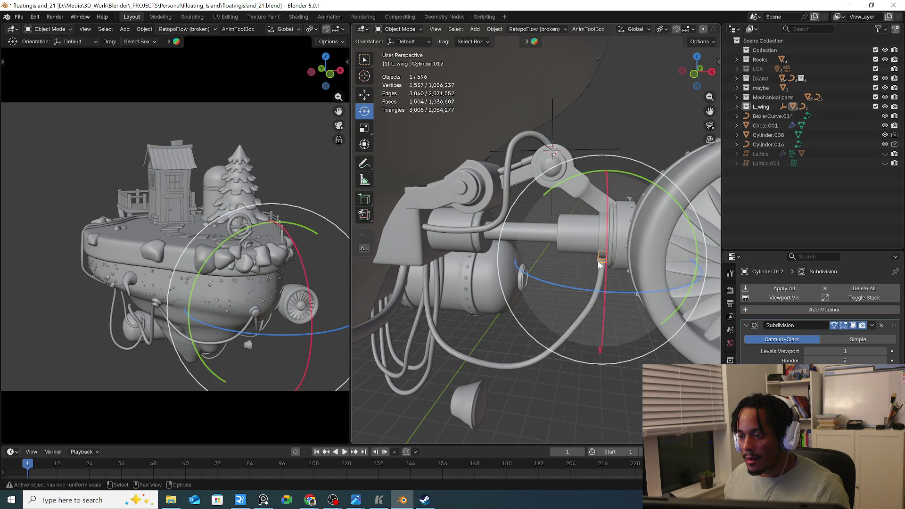
left_click(620, 150, "shift")
right_click(636, 133)
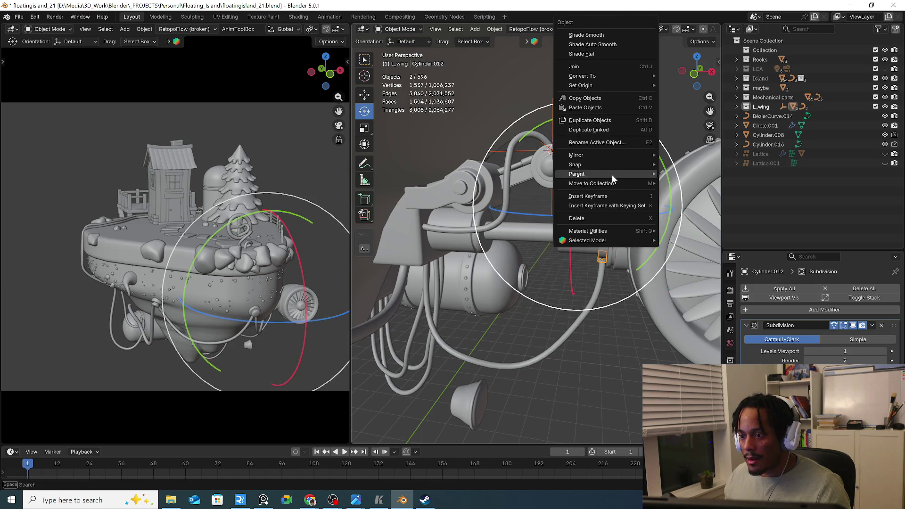
left_click(697, 192)
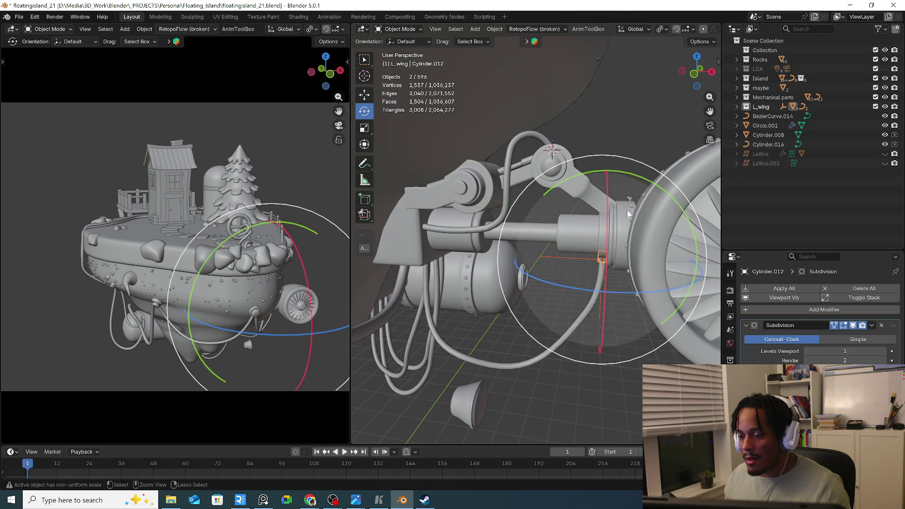
Reselect the joint empty with the pipe clamp and snap the empty onto the clamp again
left_click(608, 146)
left_click(610, 253, "shift")
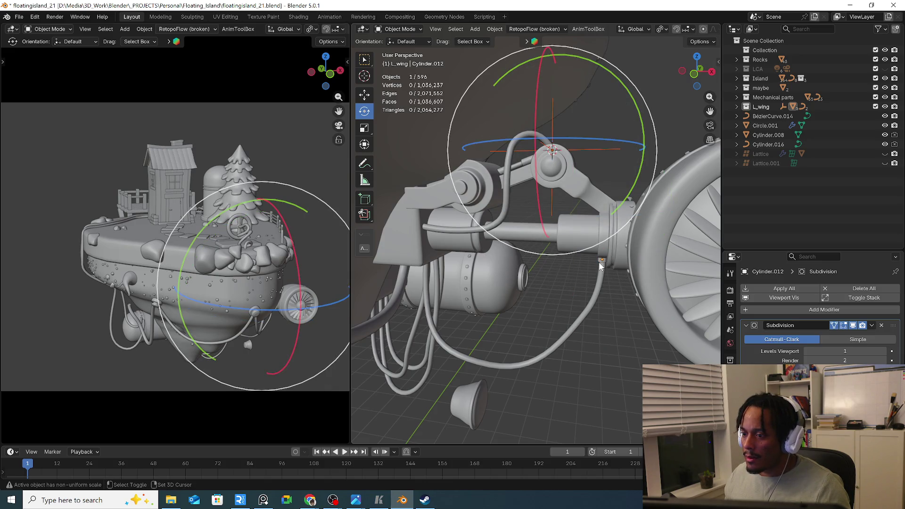
left_click(600, 263, "shift")
right_click(599, 259)
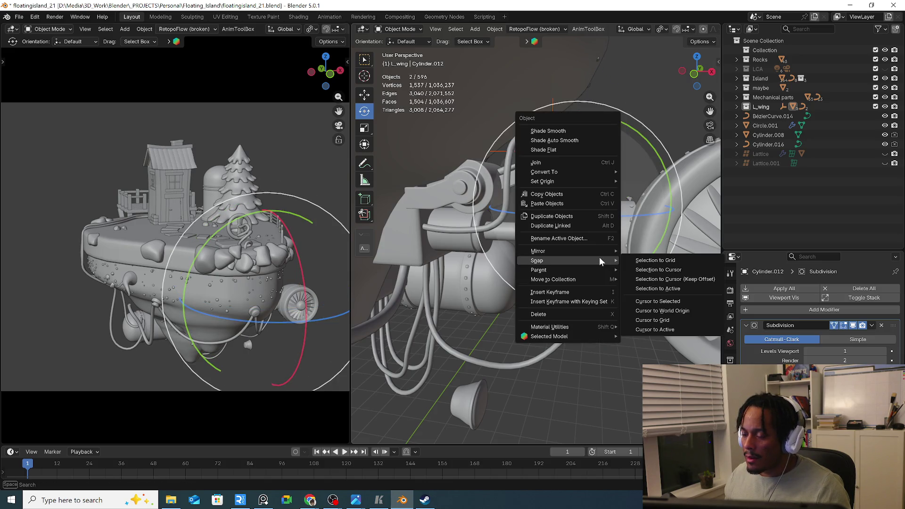
left_click(660, 288)
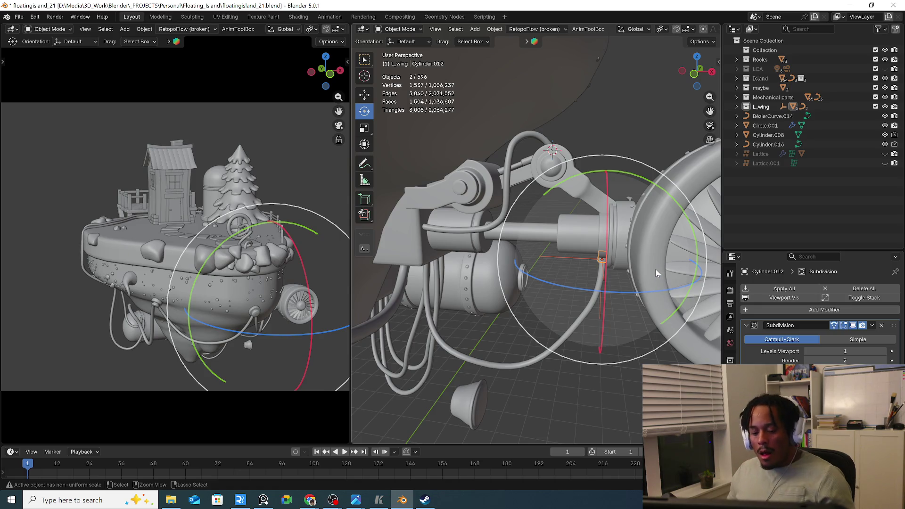
right_click(656, 269)
mouse_move(594, 271)
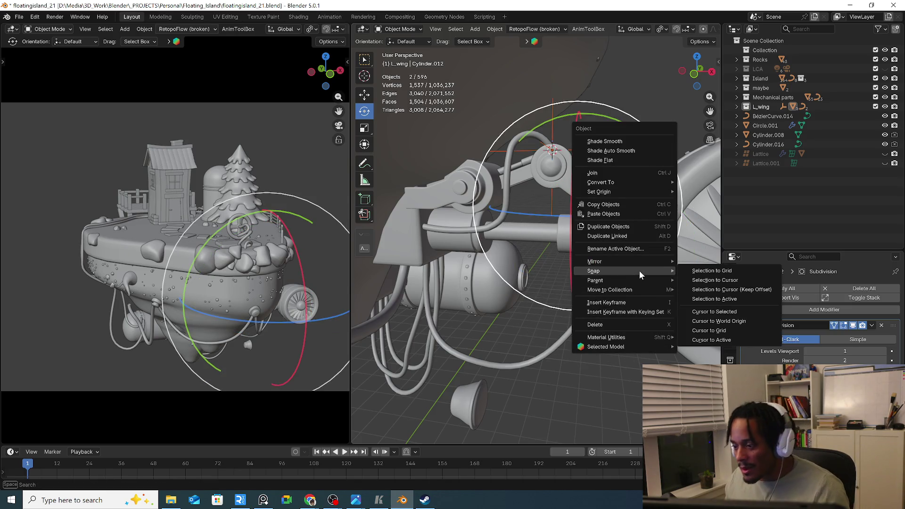
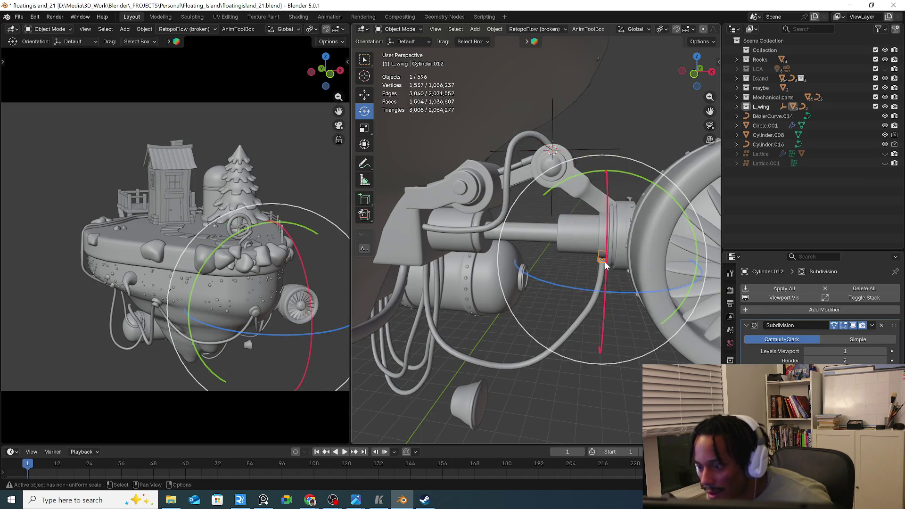
Snap the small cylinder to the 3D cursor and select the joint empty with it, showing the Item panel
right_click(605, 262)
left_click(682, 274)
scroll(605, 170, "up", 3)
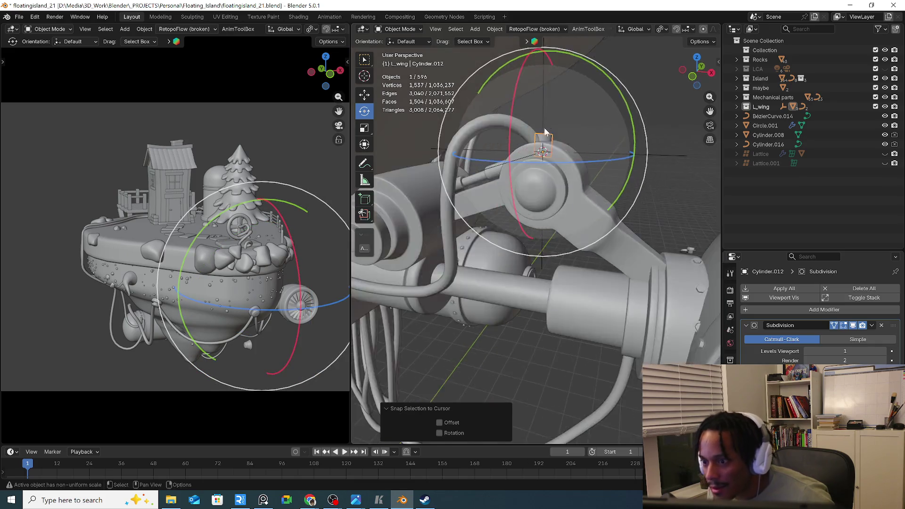
middle_click_drag(605, 171, 604, 88)
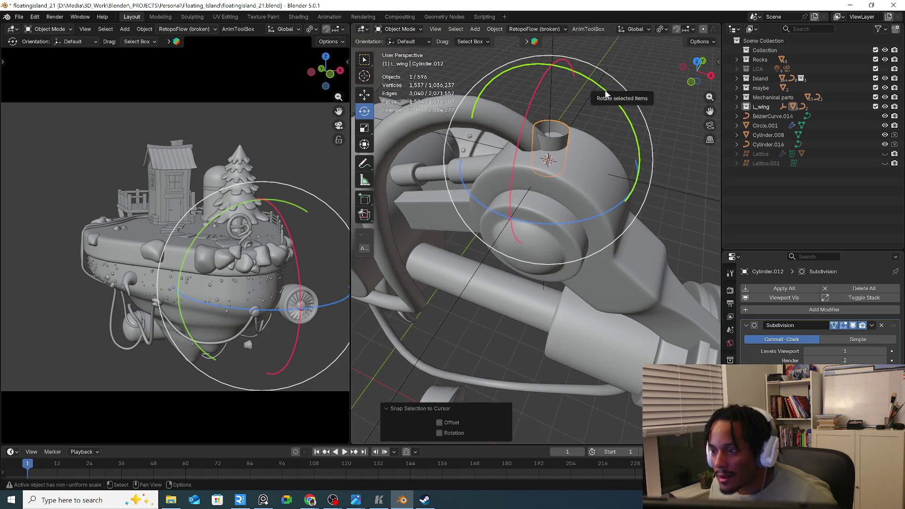
left_click(682, 193, "shift")
key("n")
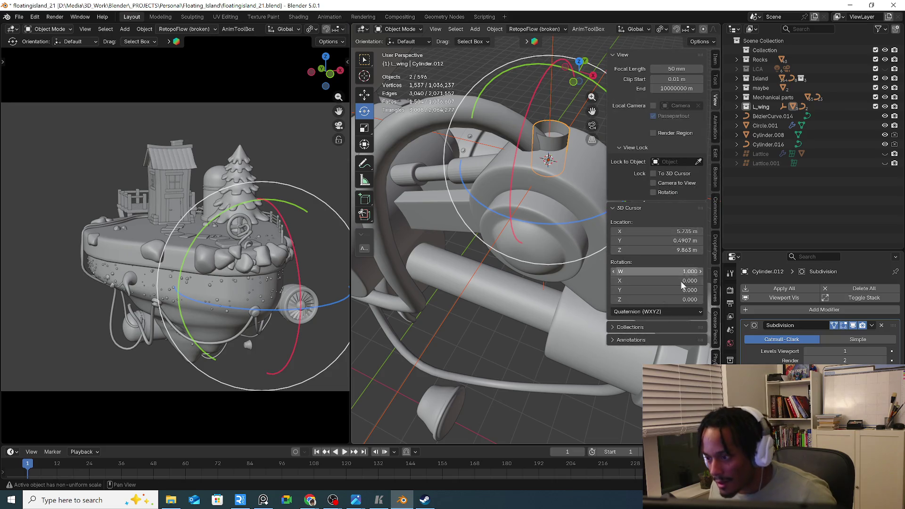
left_click(716, 83)
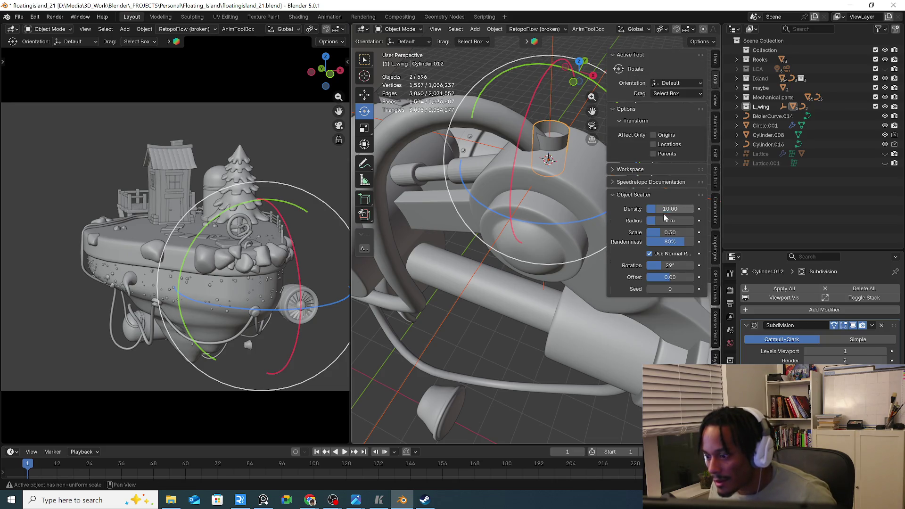
left_click(717, 60)
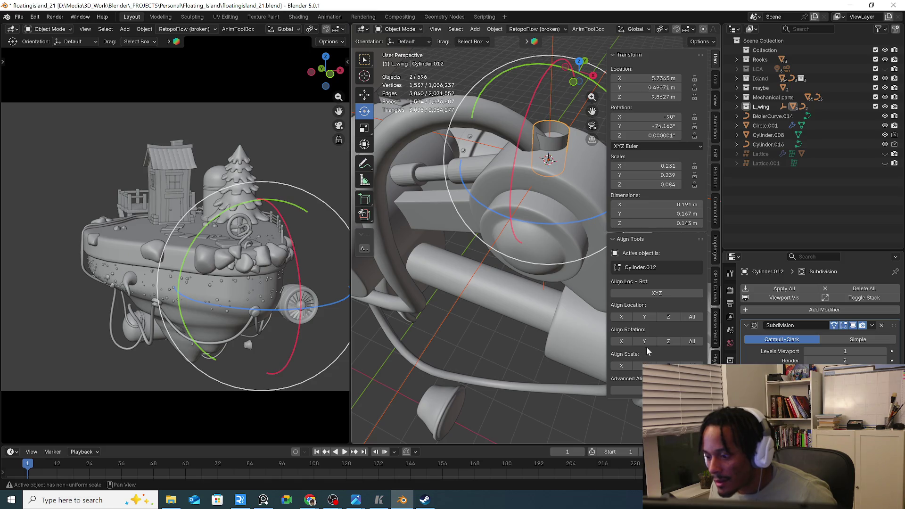
Align the cylinder's rotation to the empty on all axes, then Y and X, and make the cylinder active
left_click(563, 145)
left_click(555, 113, "shift")
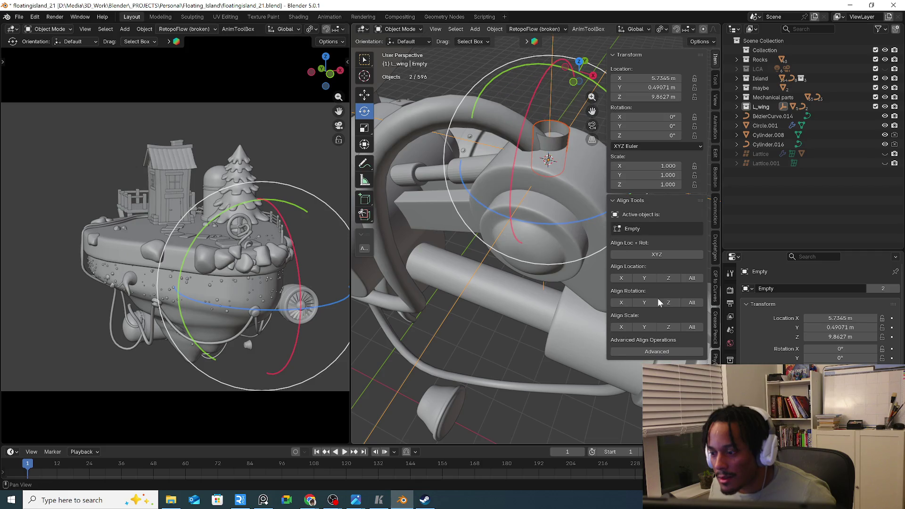
left_click(692, 303)
left_click(692, 304)
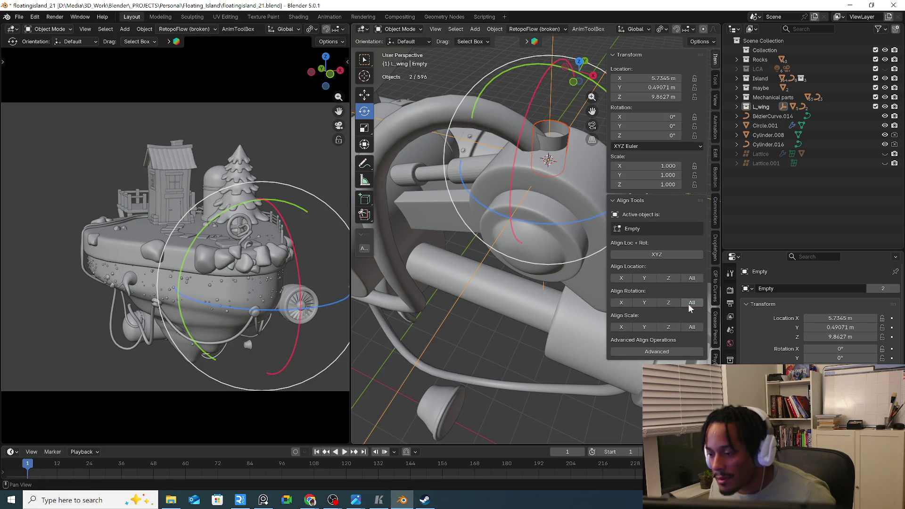
left_click(645, 303)
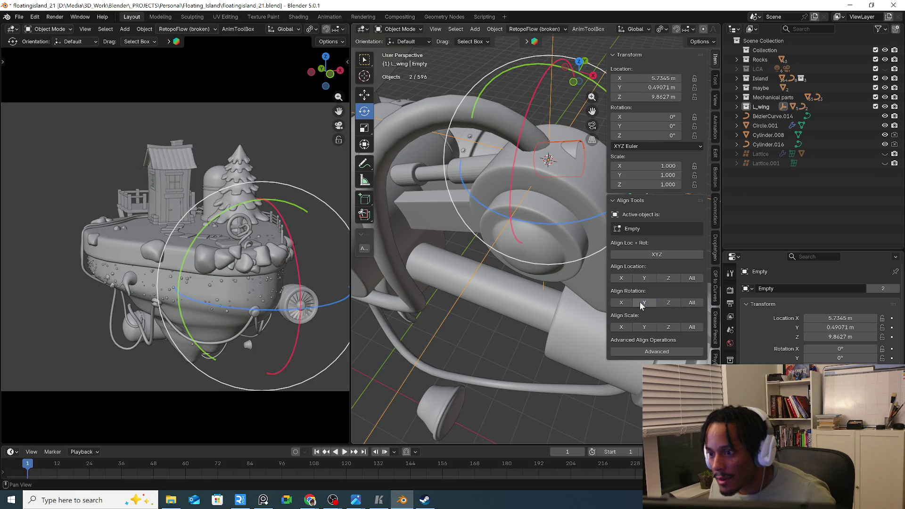
left_click(623, 303)
left_click(549, 142)
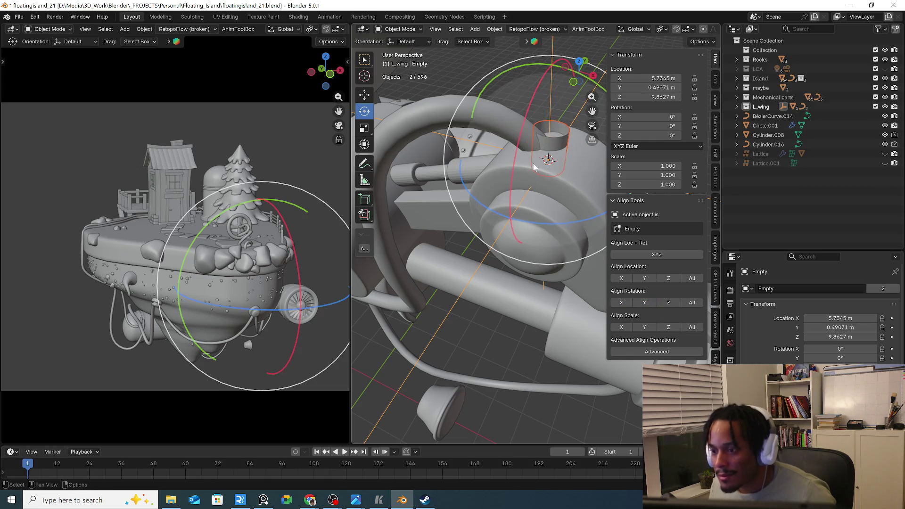
scroll(498, 146, "up", 2)
Flip the cylinder 180 degrees around Y and raise it along Z
left_click_drag(527, 108, 548, 124)
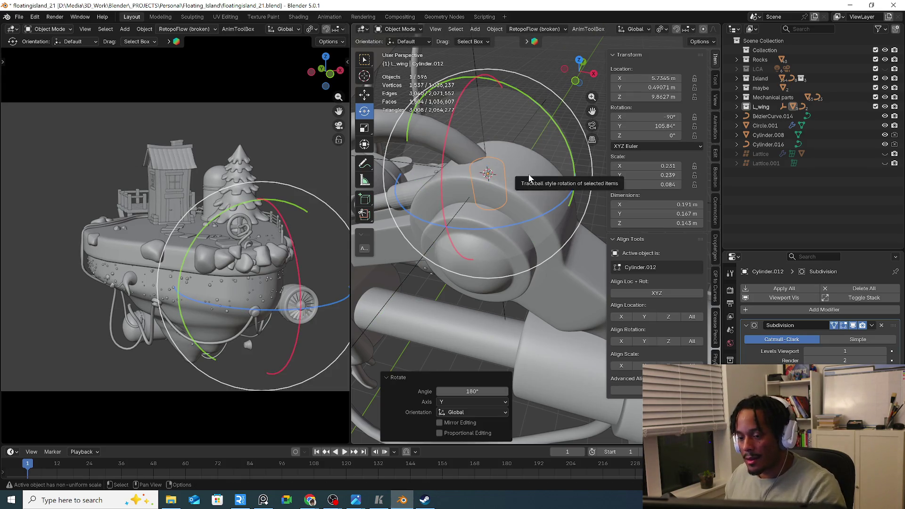
mouse_move(521, 177)
middle_mouse_down()
mouse_move(487, 149)
mouse_move(516, 124)
middle_mouse_up()
key("g")
key("z")
left_click(490, 152)
Fine-tune the cylinder's tilt from front and right views, then select the arm piece with it
key("KP_1")
key("r")
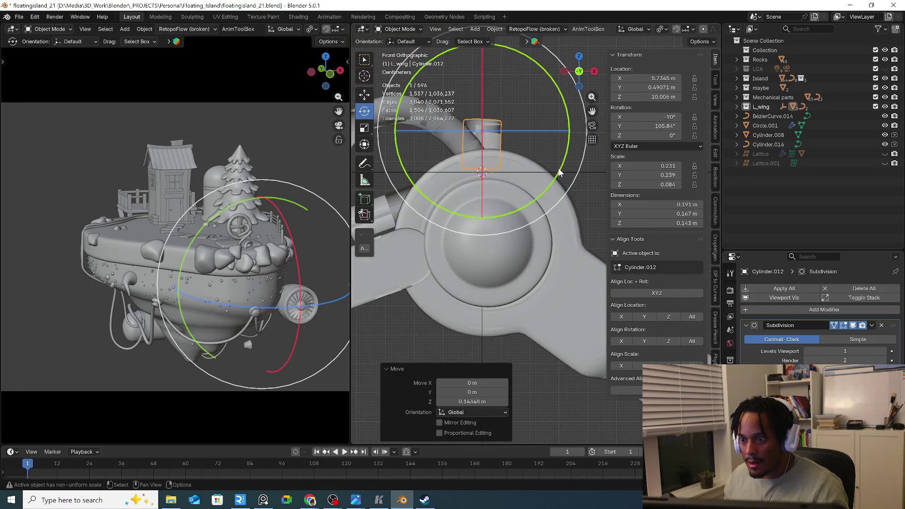
left_click(562, 162)
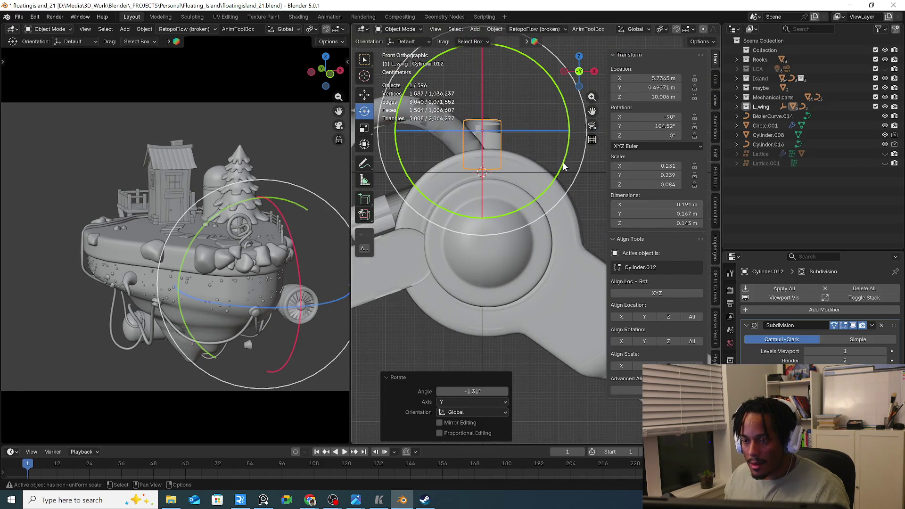
key("KP_3")
left_click_drag(563, 154, 560, 165)
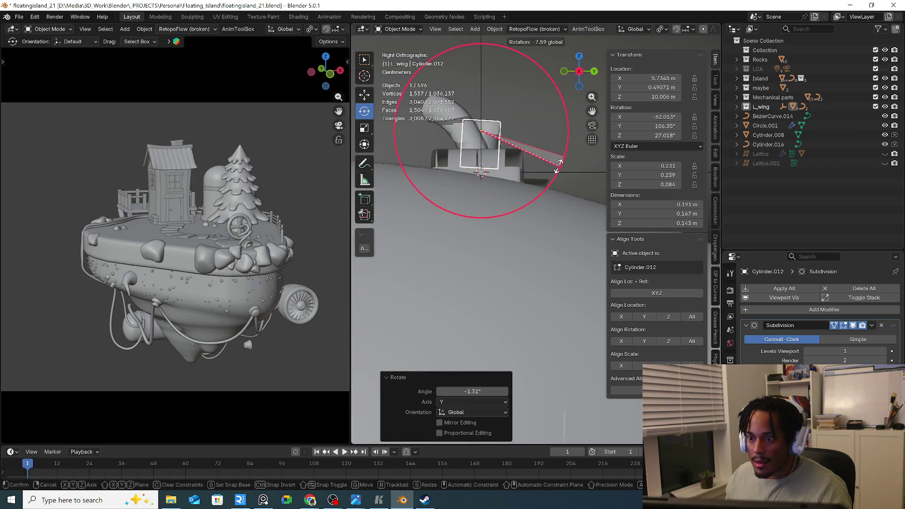
left_click(559, 164)
mouse_move(559, 165)
middle_mouse_down()
mouse_move(558, 225)
mouse_move(447, 179)
mouse_move(487, 104)
mouse_move(459, 118)
mouse_move(435, 161)
mouse_move(465, 202)
mouse_move(518, 196)
middle_mouse_up()
key("KP_7")
key("Tab")
key("Tab")
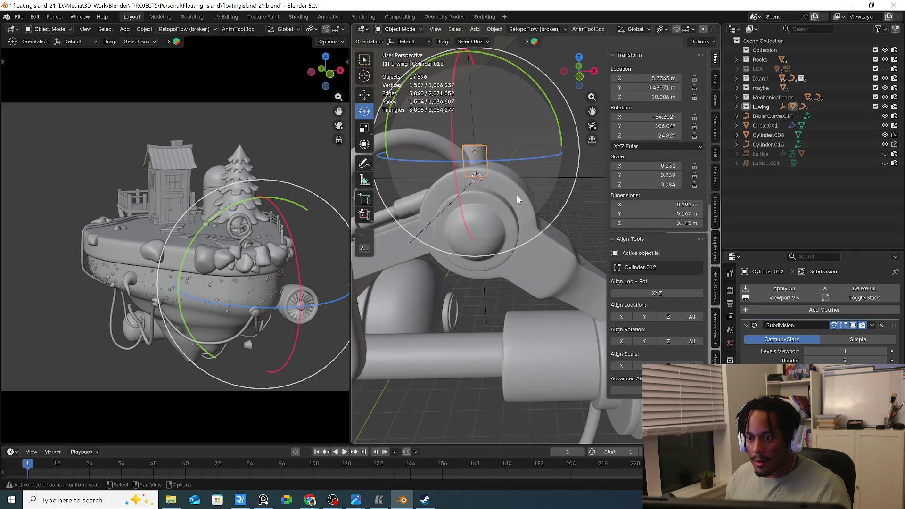
left_click(496, 224, "shift")
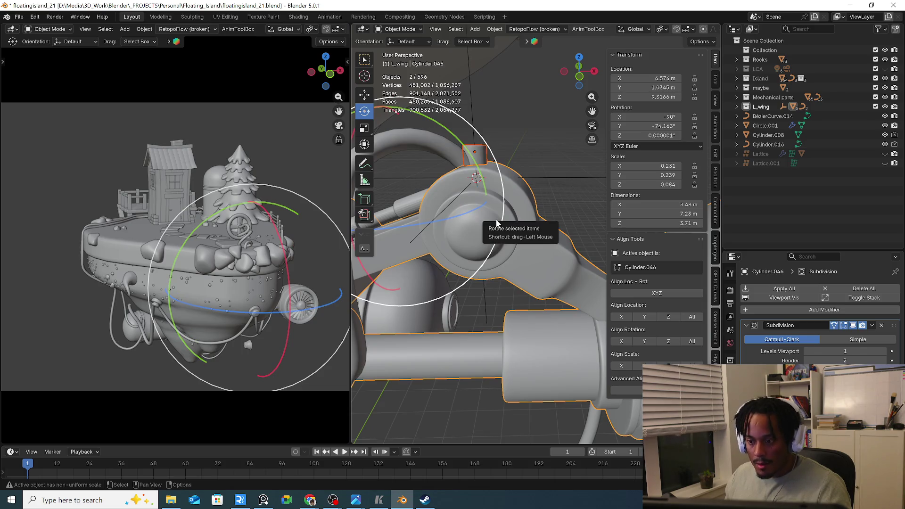
Select the arm's linked geometry in Edit Mode and separate it into its own object
key("Tab")
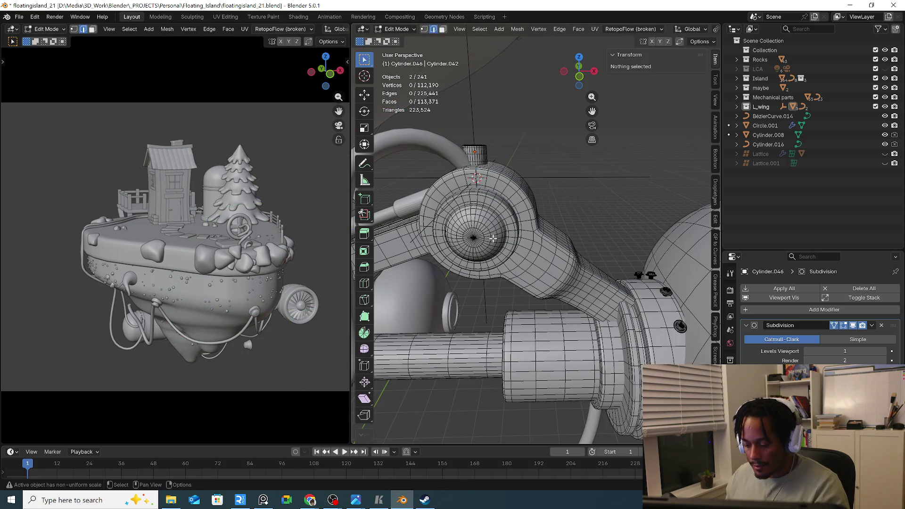
key("l")
middle_click_drag(492, 238, 545, 260)
key("l")
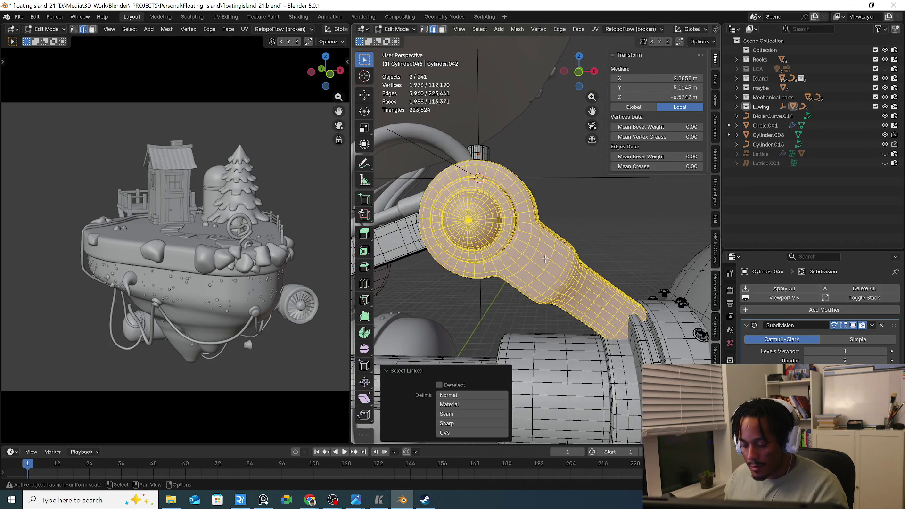
key("p")
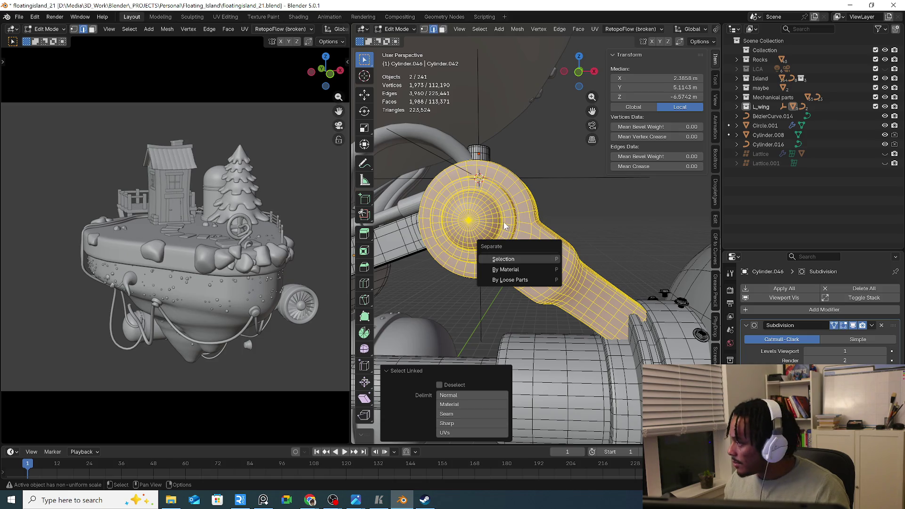
key("Return")
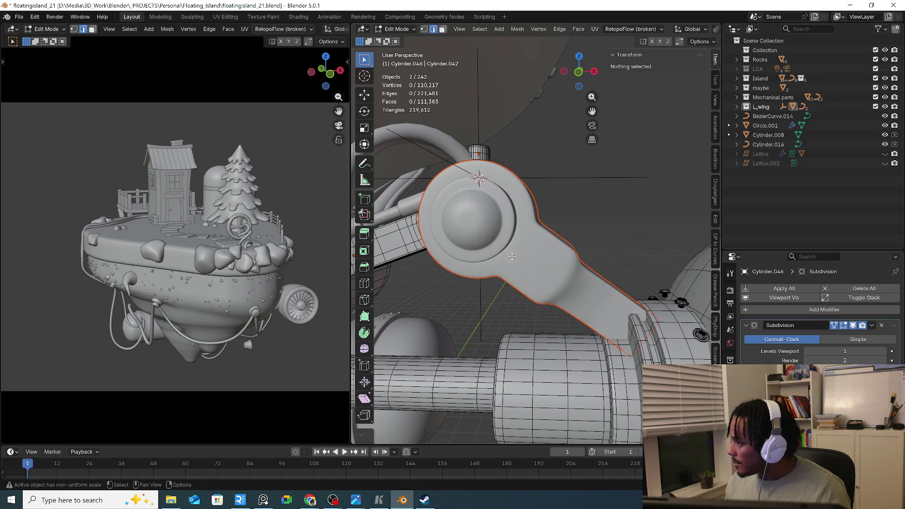
middle_click_drag(500, 220, 500, 206)
key("ctrl+Tab")
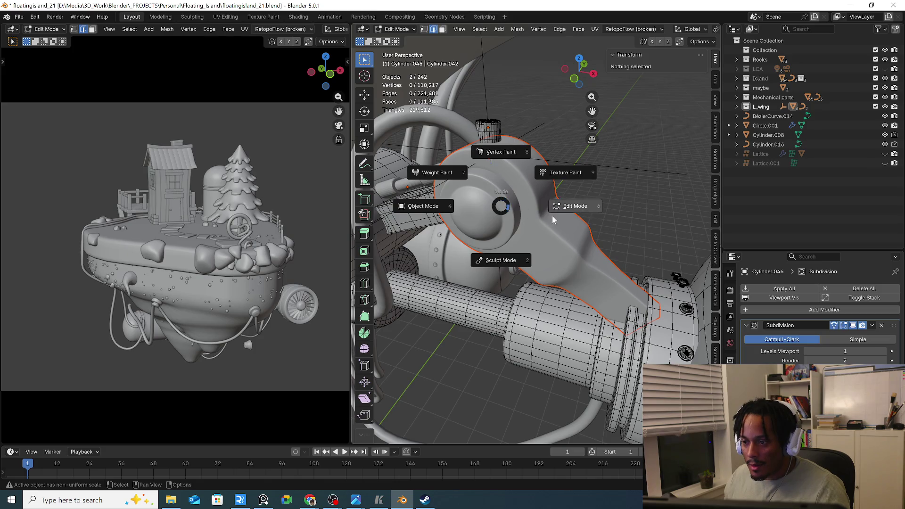
left_click(487, 211)
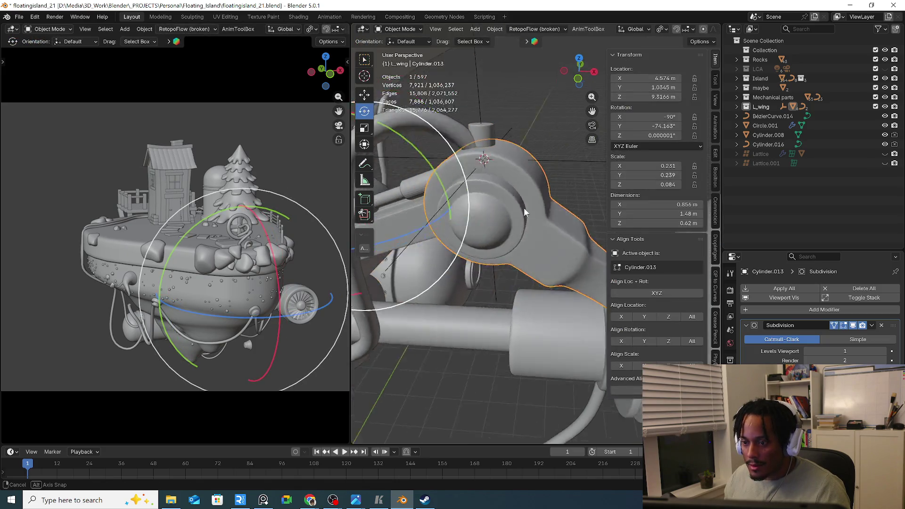
Select the joint's two centre vertices on the arm and move the 3D cursor to them
mouse_move(486, 210)
middle_mouse_down()
mouse_move(531, 206)
mouse_move(524, 206)
mouse_move(589, 249)
middle_mouse_up()
left_click(532, 205)
key("Tab")
left_click(524, 206)
left_click(525, 206)
left_click(558, 258, "shift")
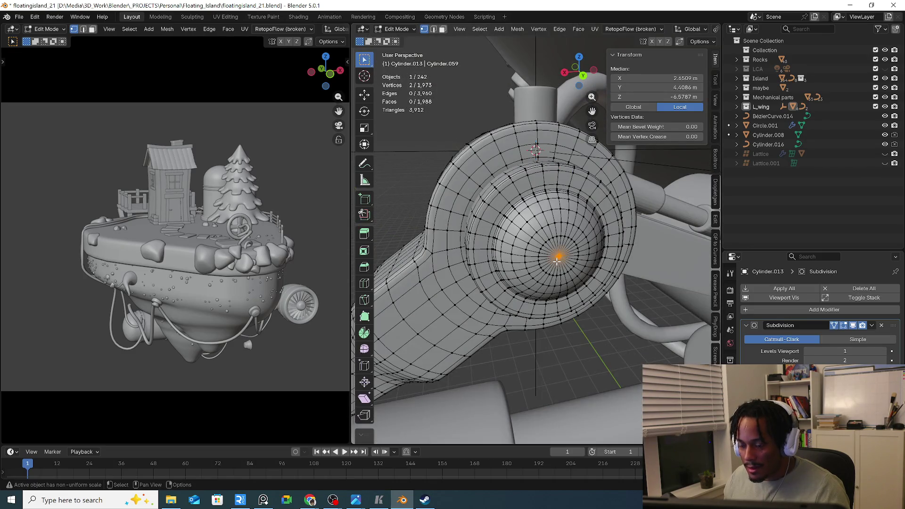
key("shift+s")
left_click(560, 317)
mouse_move(559, 316)
middle_mouse_down()
mouse_move(542, 279)
mouse_move(528, 142)
middle_mouse_up()
key("Tab")
Snap the small cylinder to the 3D cursor at the joint centre and zero its rotation on all axes
left_click(528, 108)
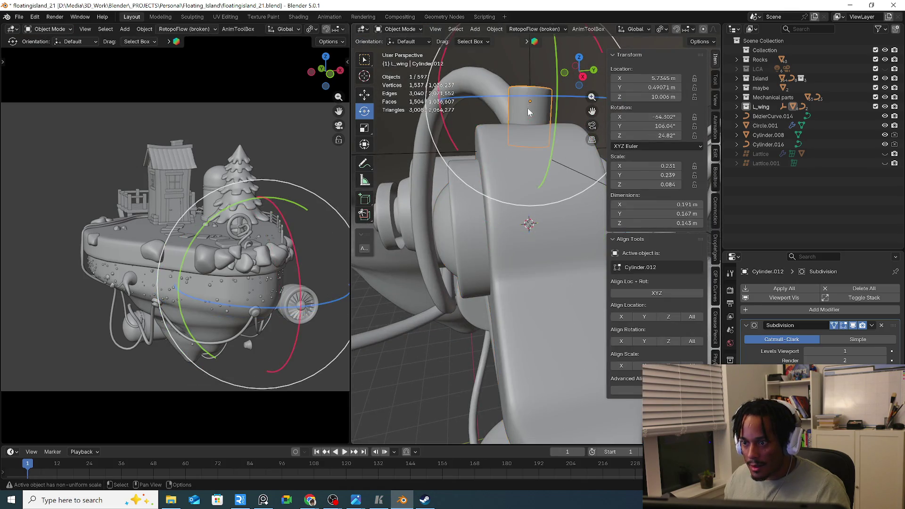
right_click(528, 108)
mouse_move(469, 155)
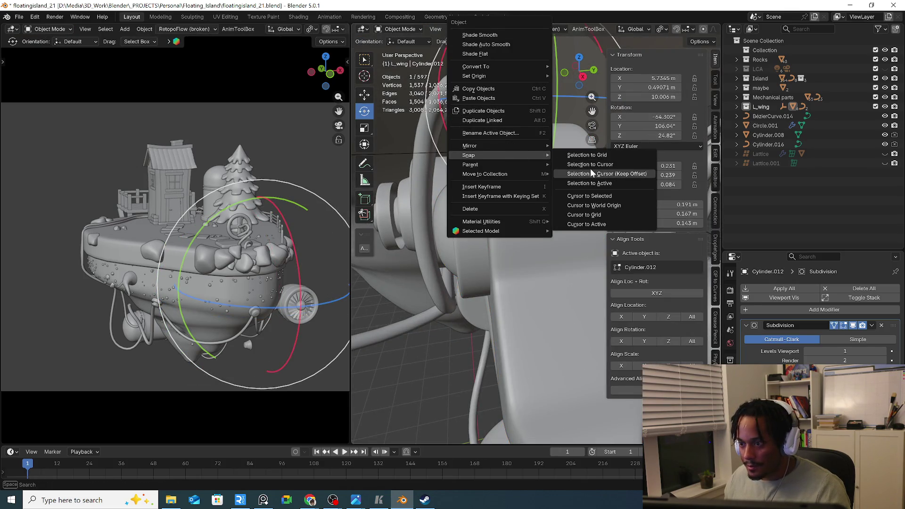
left_click(601, 164)
middle_click_drag(600, 164, 540, 171)
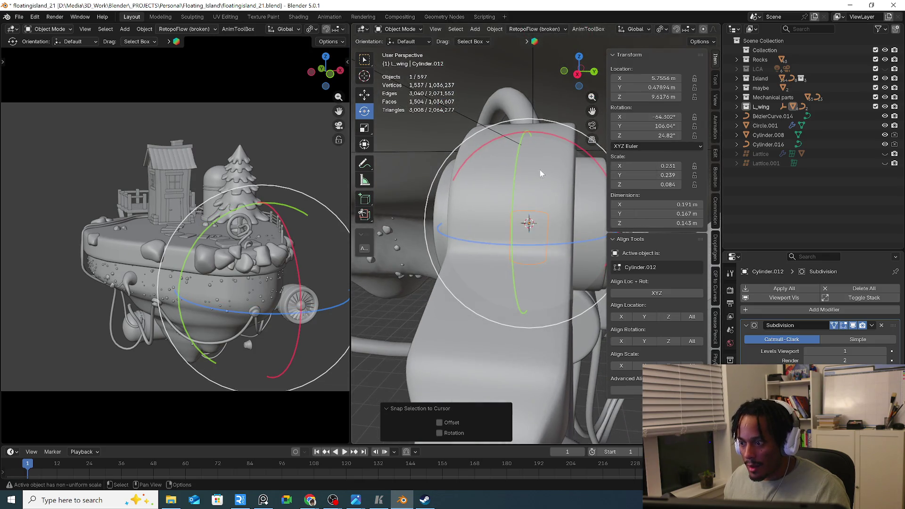
left_click_drag(665, 116, 665, 135)
type("0")
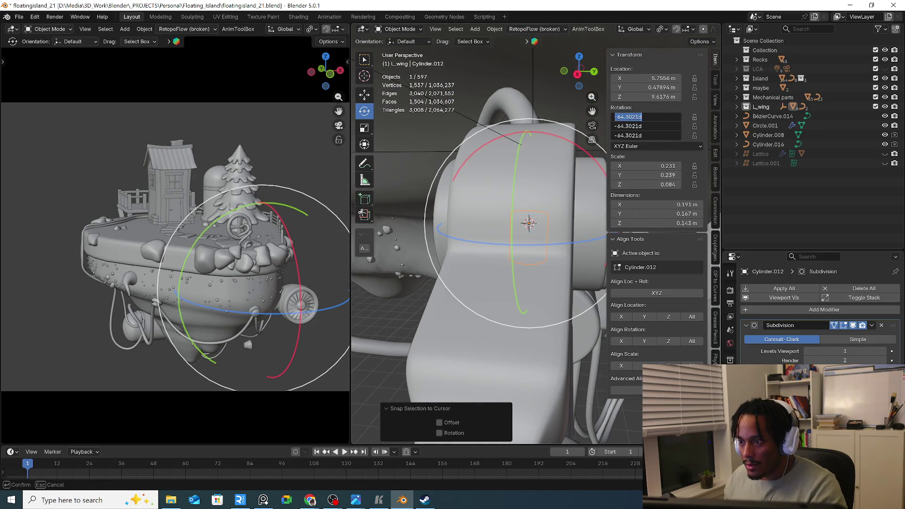
key("Return")
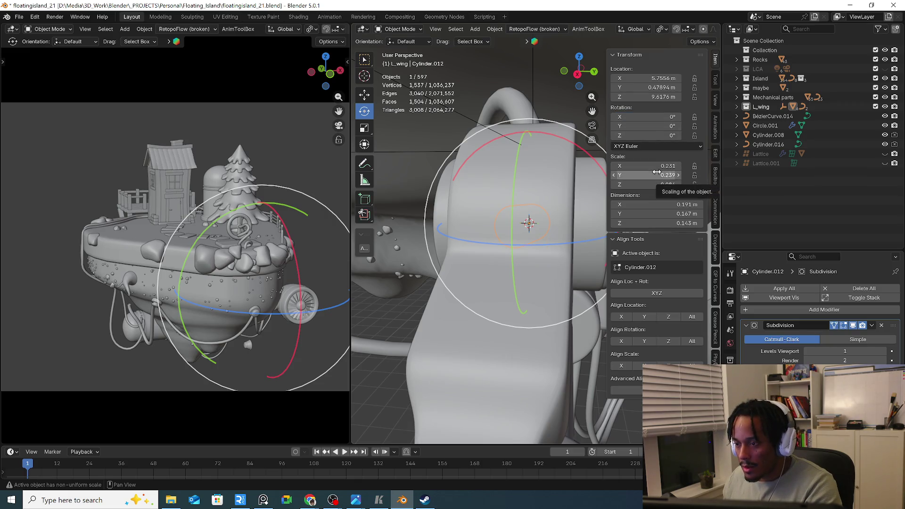
Add the arm body as active object, turn on X-ray and view the joint from the front
middle_click_drag(566, 170, 552, 214)
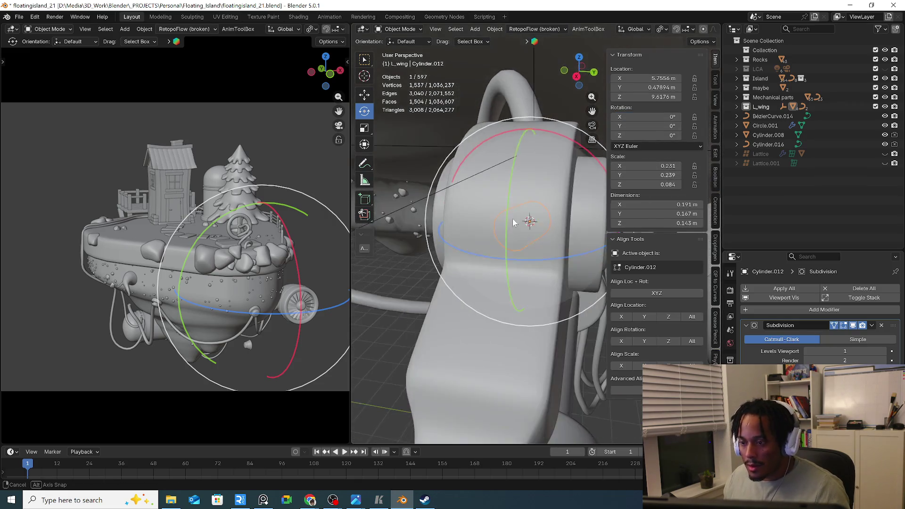
left_click(556, 187, "shift")
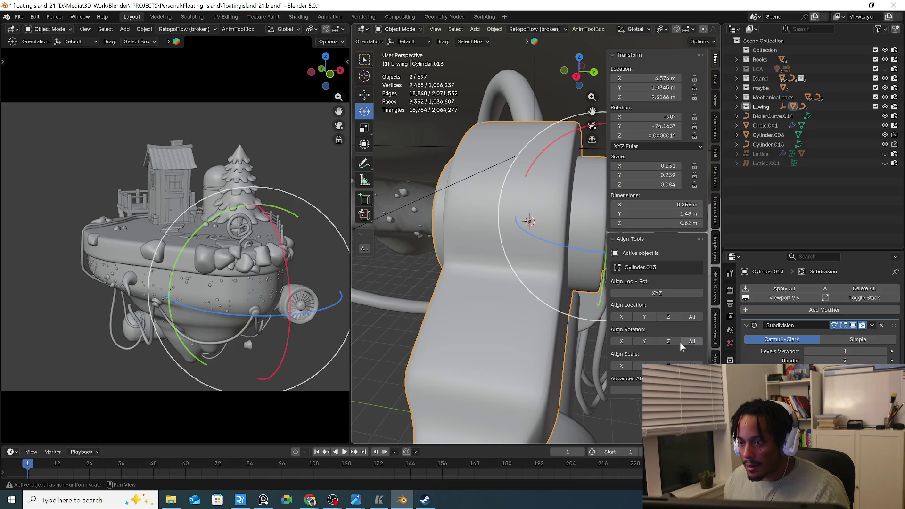
key("alt+z")
mouse_move(489, 290)
middle_mouse_down()
mouse_move(435, 240)
mouse_move(417, 248)
mouse_move(461, 244)
middle_mouse_up()
key("KP_Decimal")
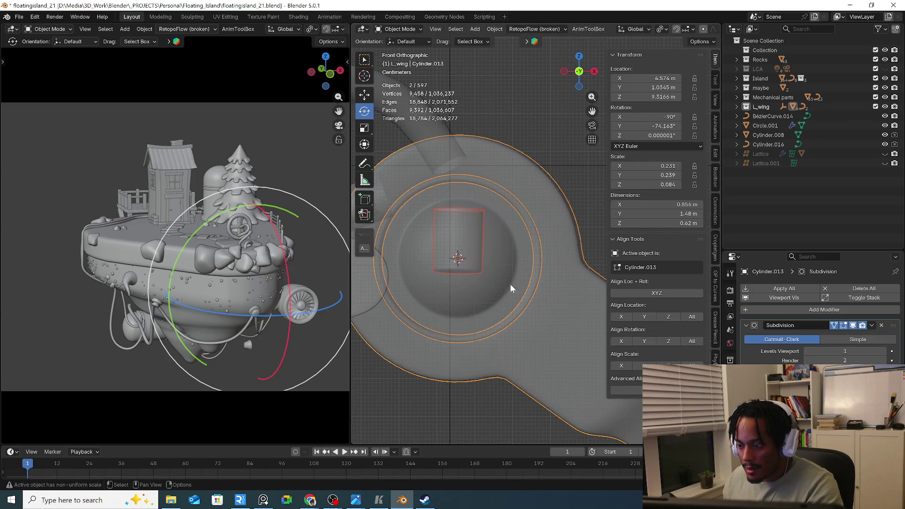
Set the inner cylinder's Y rotation and tilt it upright with the gizmo
left_click(480, 252)
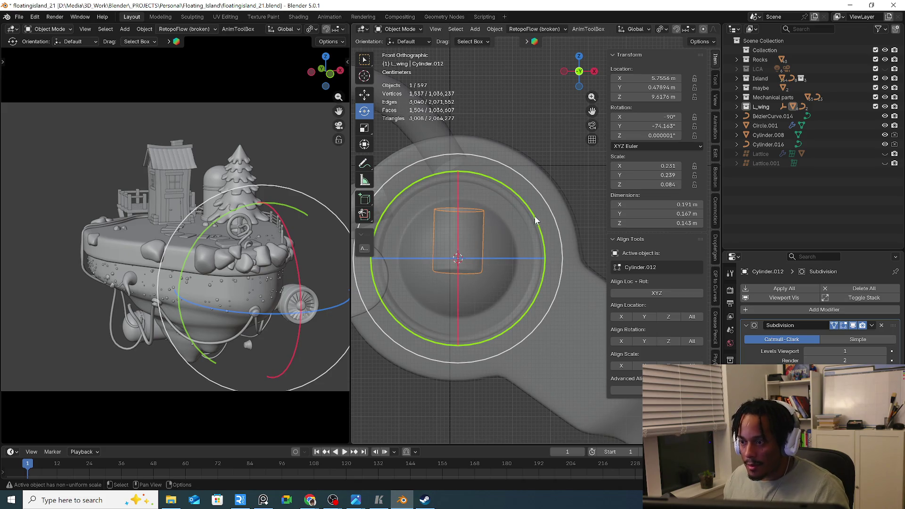
left_click_drag(537, 219, 546, 236)
key("Escape")
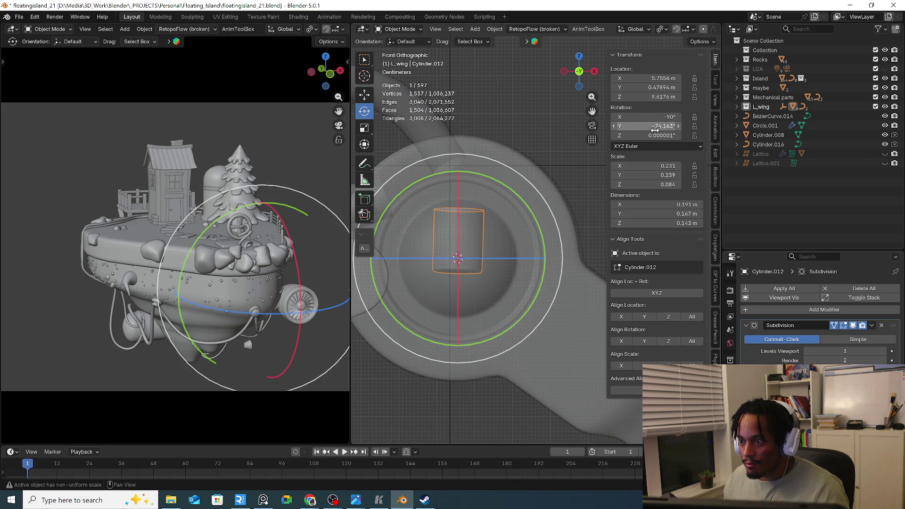
left_click(642, 126)
key("BackSpace")
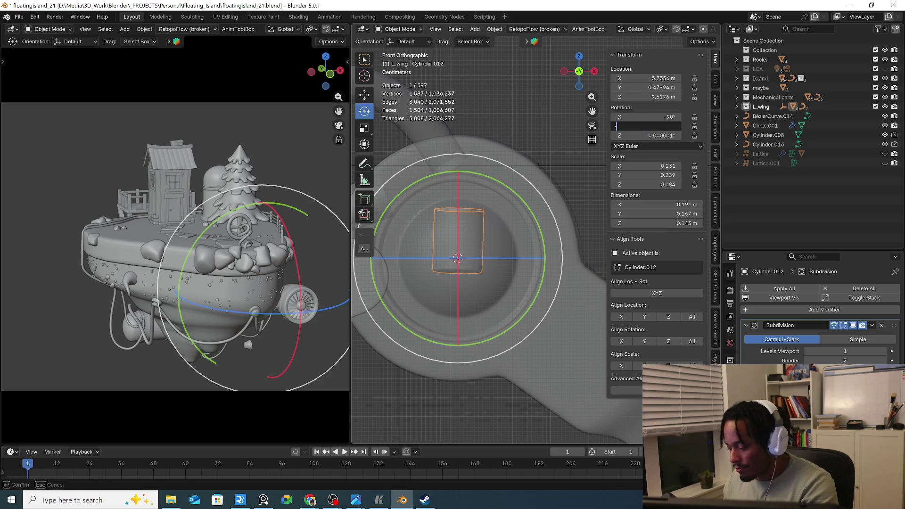
type("-90")
key("Return")
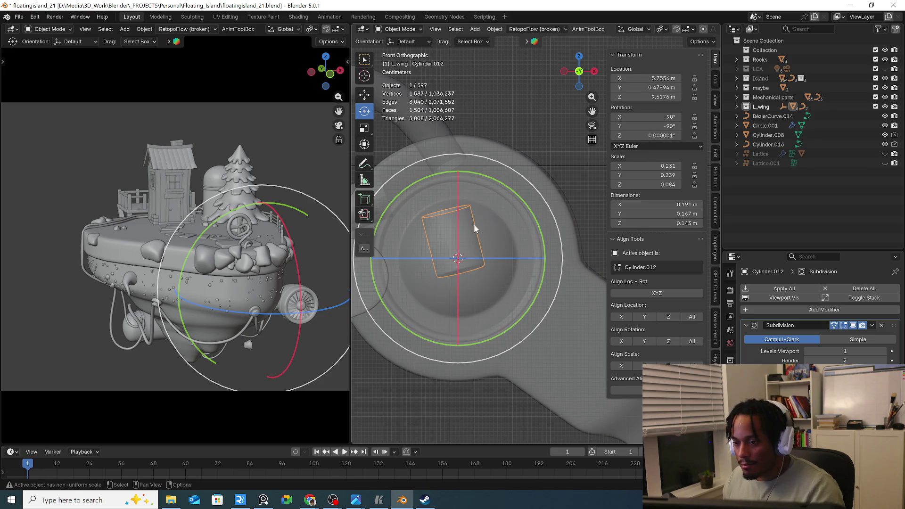
left_click(510, 200)
left_click(470, 230)
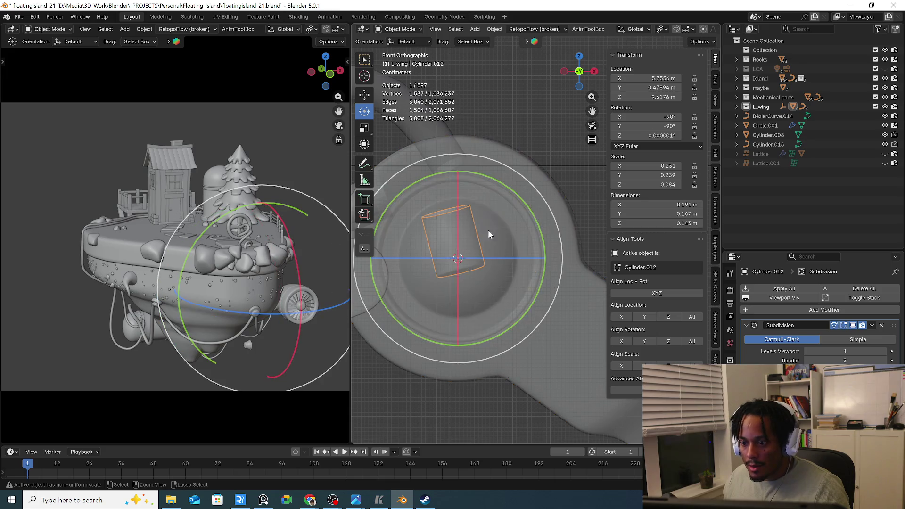
left_click_drag(519, 206, 356, 353)
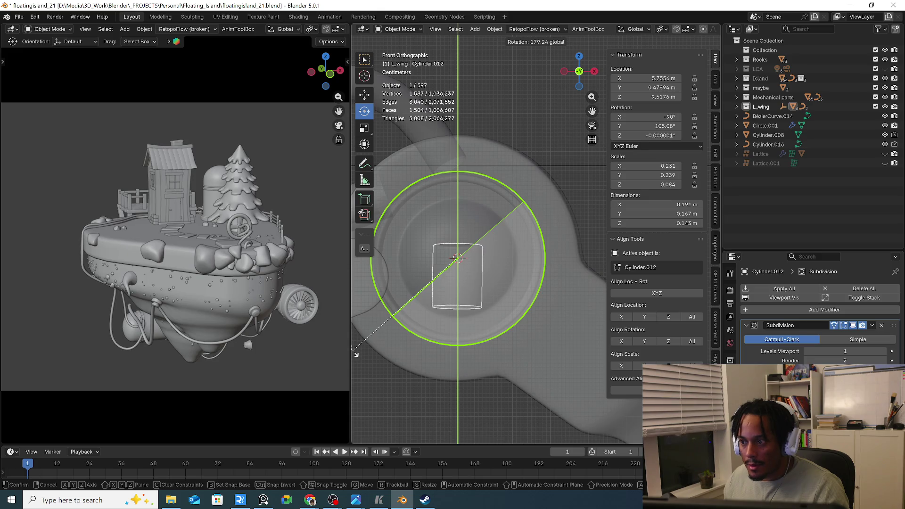
left_click_drag(356, 353, 356, 355)
Raise the cylinder above the hub along Z and apply all its transforms
key("g")
key("z")
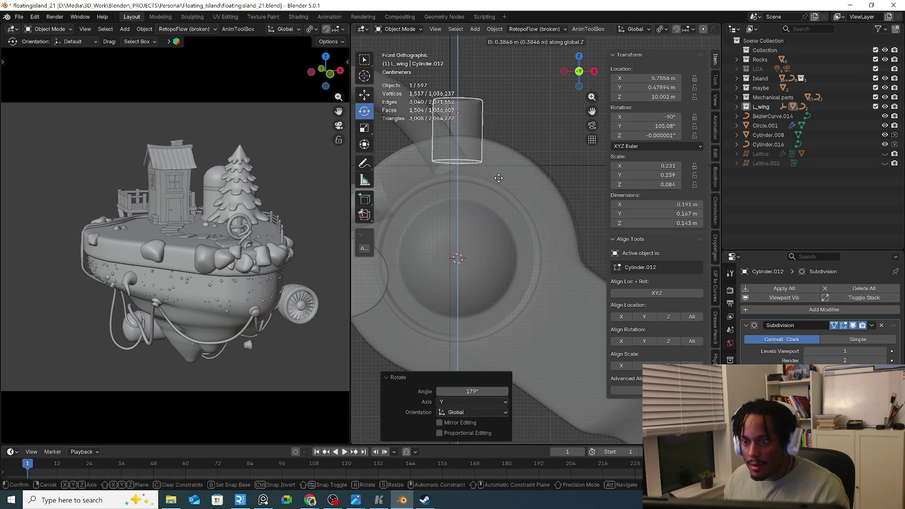
left_click(494, 149)
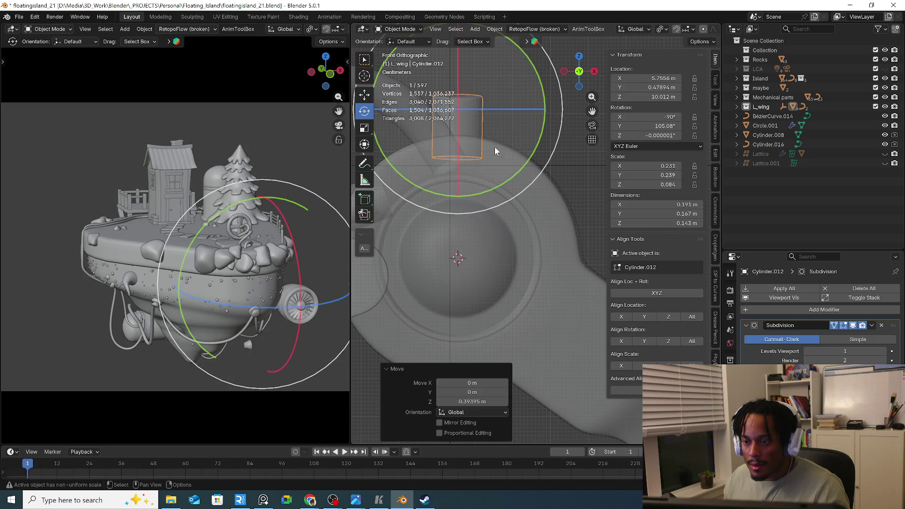
left_click(493, 28)
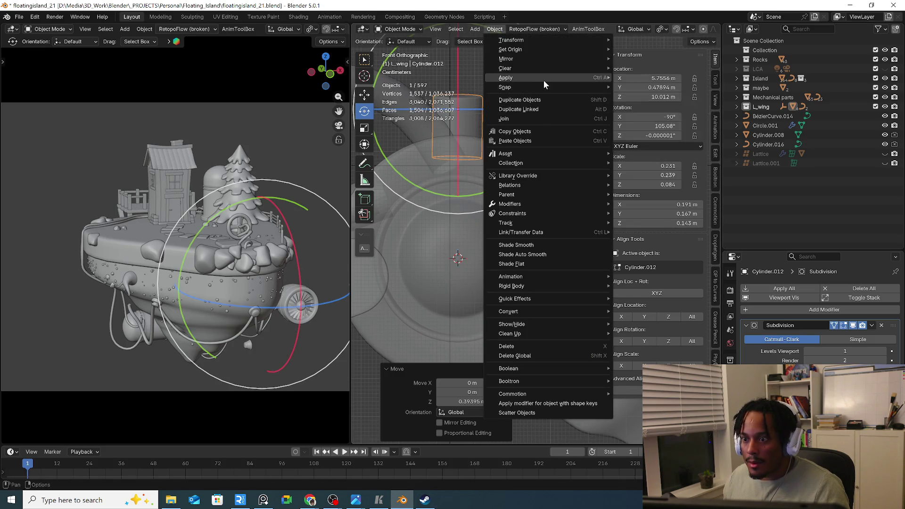
mouse_move(507, 77)
left_click(646, 104)
Set the cylinder's origin to its geometry, flatten its height and reposition it vertically
key("s")
key("z")
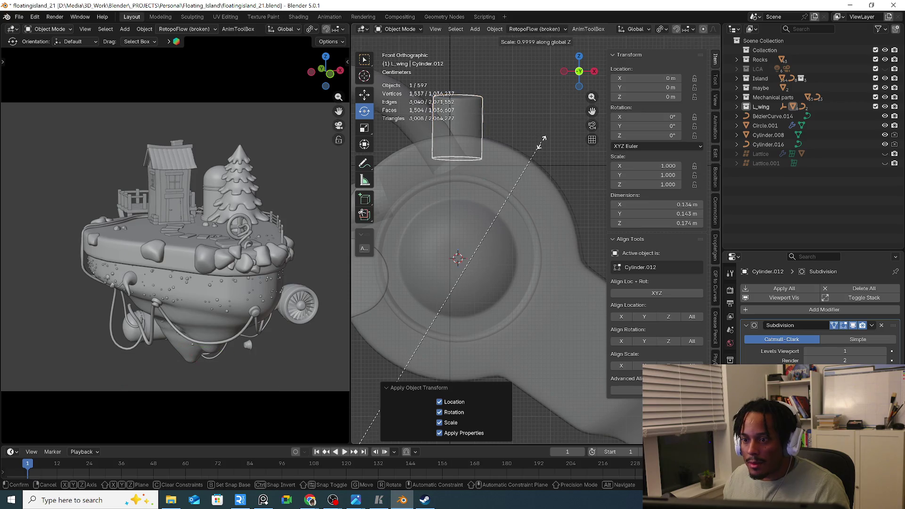
right_click(543, 139)
right_click(455, 133)
right_click(474, 133)
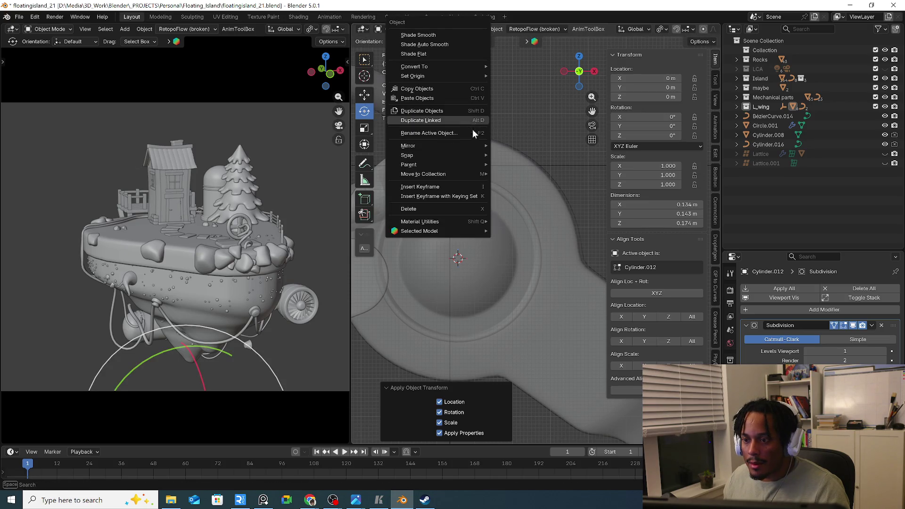
mouse_move(414, 75)
left_click(538, 87)
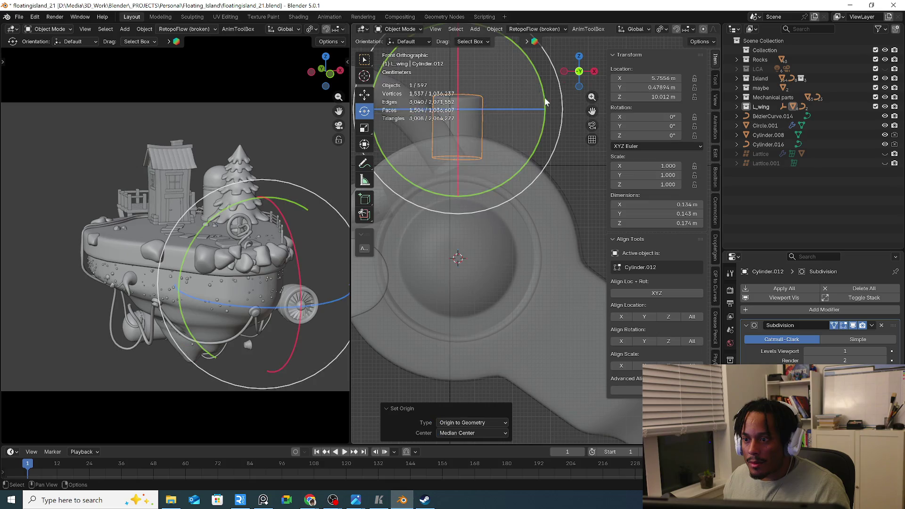
key("s")
key("z")
left_click(516, 101)
key("s")
key("z")
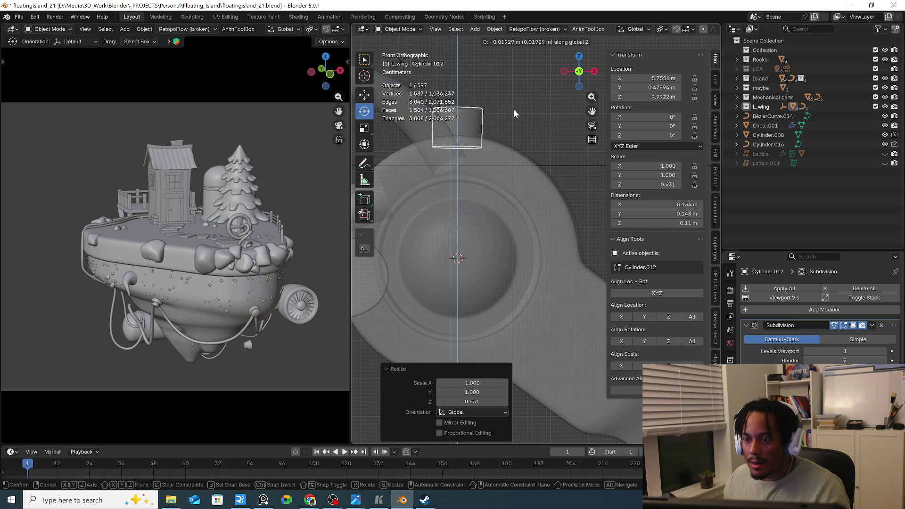
left_click(514, 112)
Return to object mode and delete the small cylinder from the hub
mouse_move(513, 111)
middle_mouse_down()
mouse_move(422, 149)
mouse_move(459, 144)
middle_mouse_up()
key("ctrl+Tab")
left_click(467, 131)
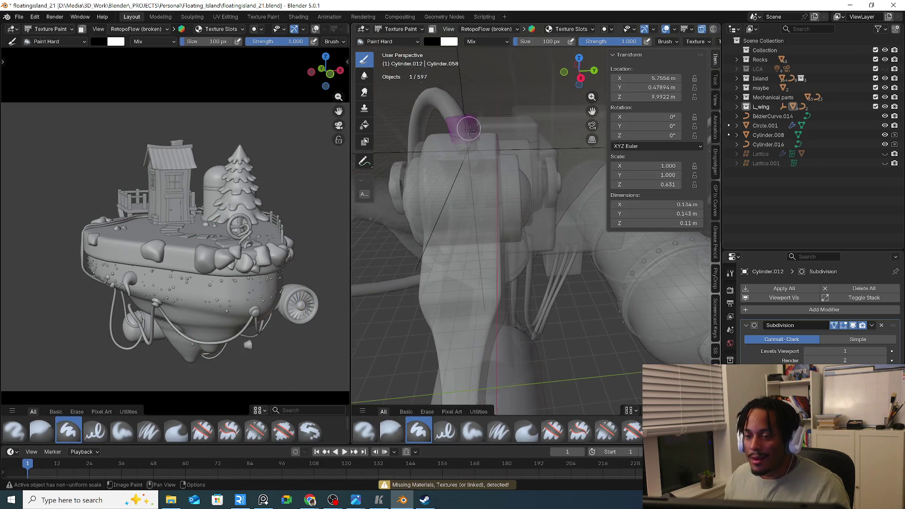
key("Tab")
middle_click_drag(470, 127, 518, 139, "shift")
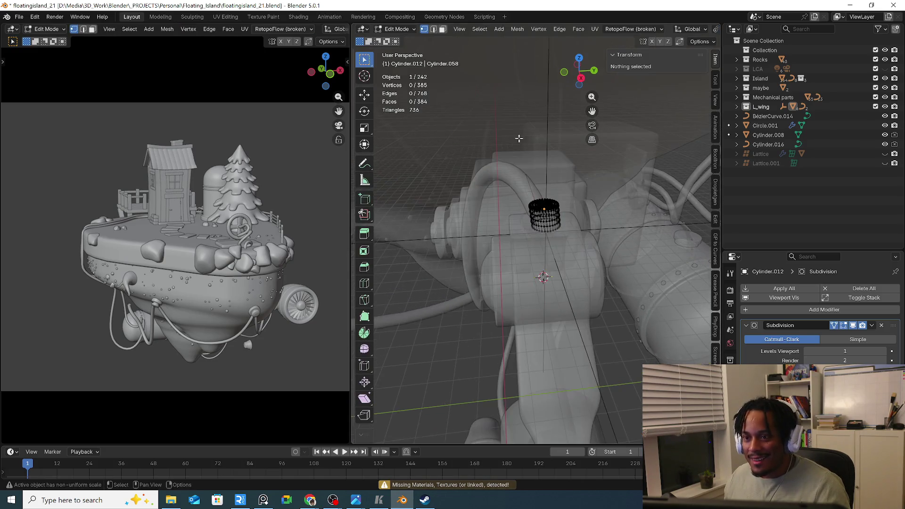
left_click(401, 31)
left_click(410, 39)
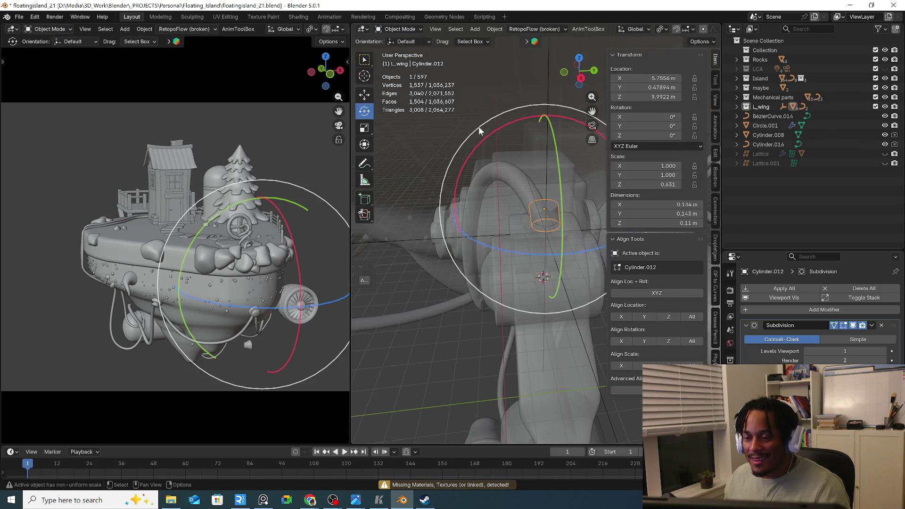
left_click(544, 219)
key("Delete")
key("ctrl+z")
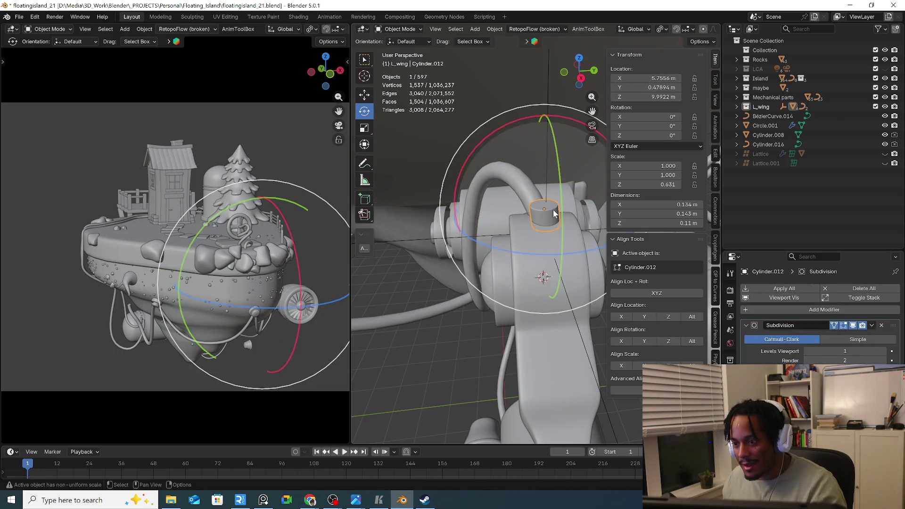
key("Delete")
mouse_move(547, 222)
middle_mouse_down()
mouse_move(560, 200)
mouse_move(512, 246)
mouse_move(521, 240)
middle_mouse_up()
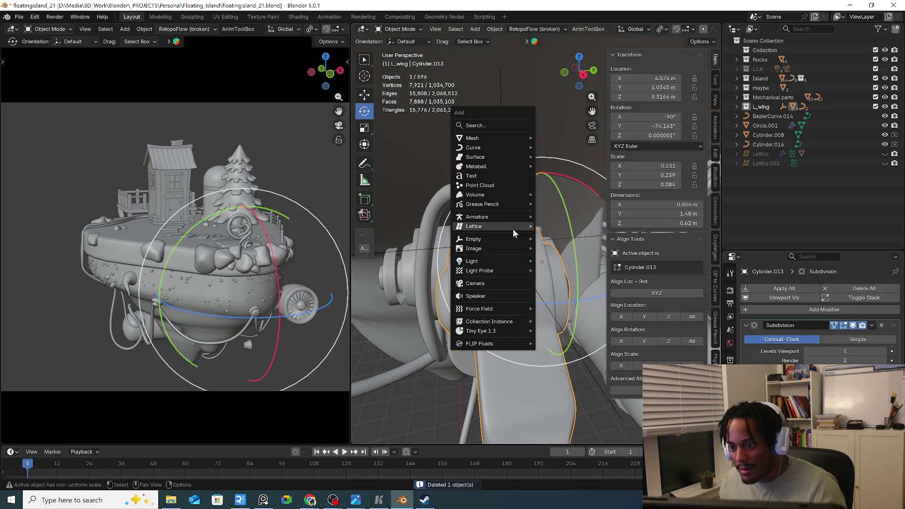
mouse_move(473, 138)
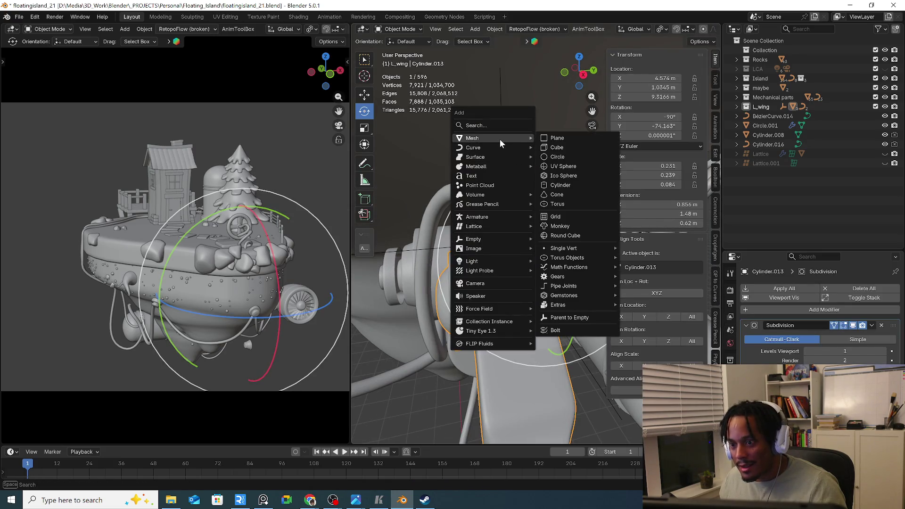
Add a new cylinder mesh, shrink it and raise it toward the hub
left_click(582, 179)
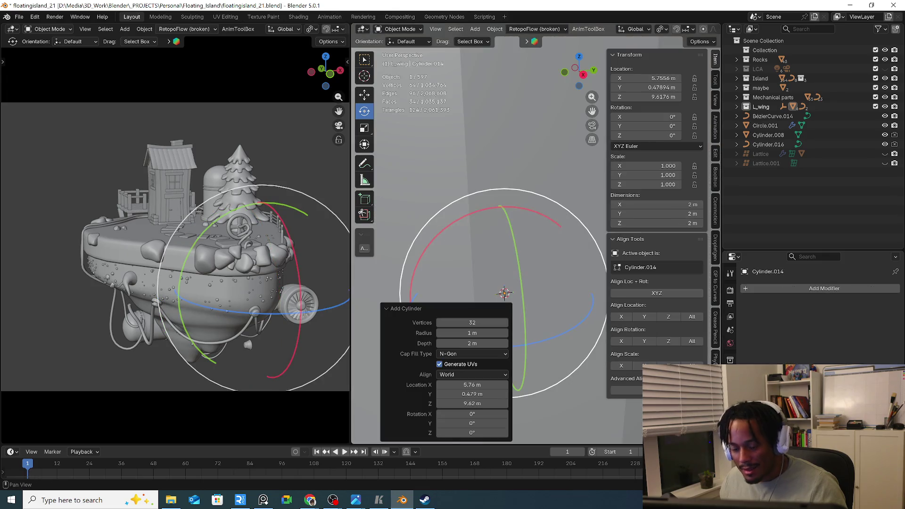
key("s")
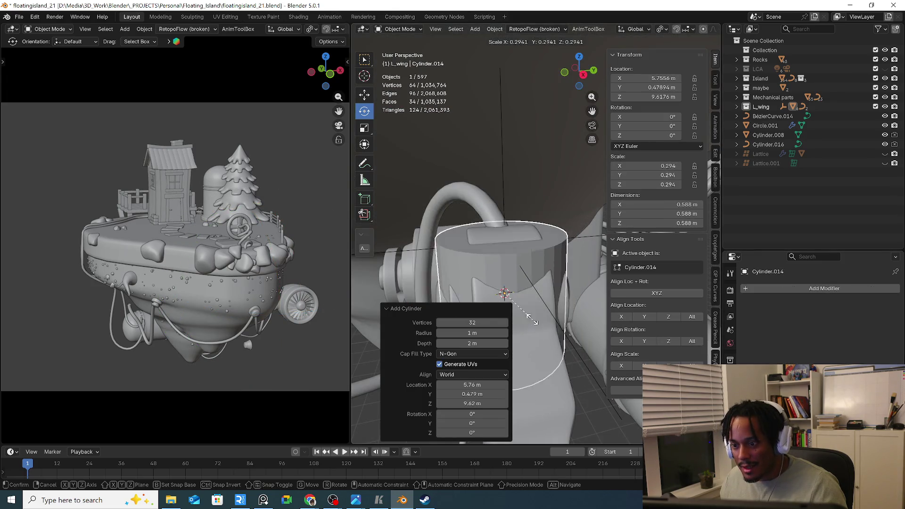
left_click(531, 290)
key("g")
key("z")
left_click(531, 289)
key("g")
key("z")
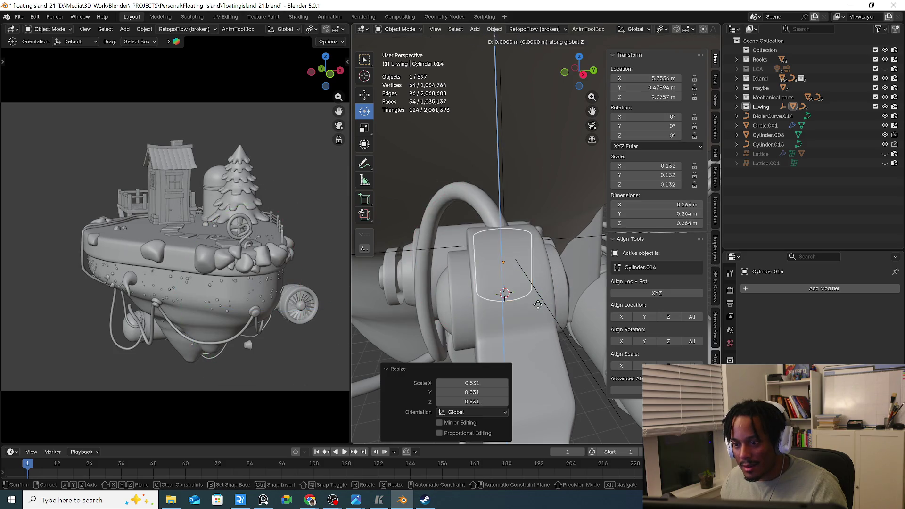
left_click(536, 296)
Shrink the cylinder further, seat it on top of the hub and squash its height
key("s")
left_click(542, 303)
key("g")
key("z")
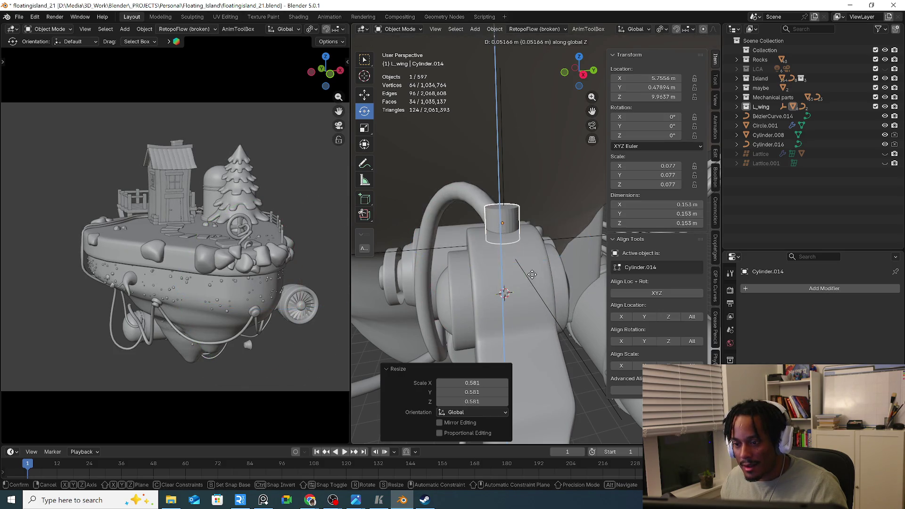
left_click(548, 301)
key("s")
key("z")
left_click(544, 281)
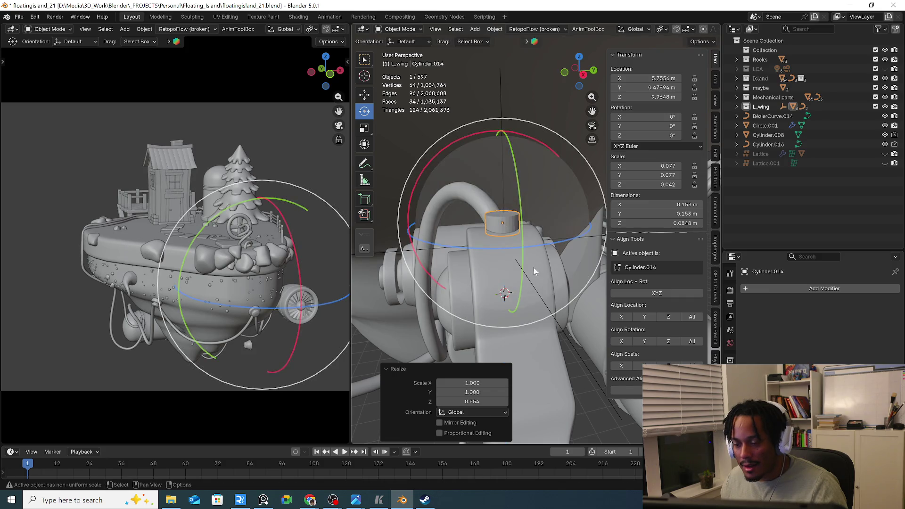
scroll(534, 266, "up", 3)
Inset the cylinder's top face and add an edge loop around its middle
key("Tab")
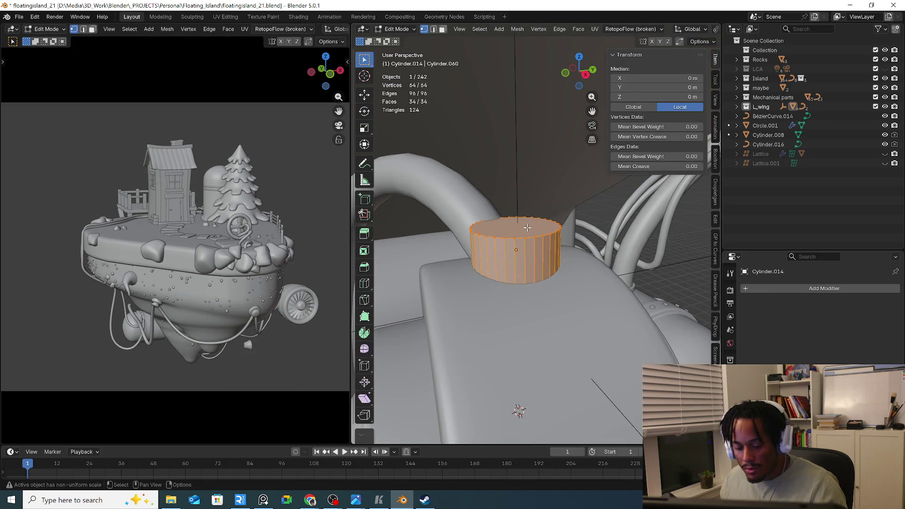
left_click(513, 241)
left_click(510, 240)
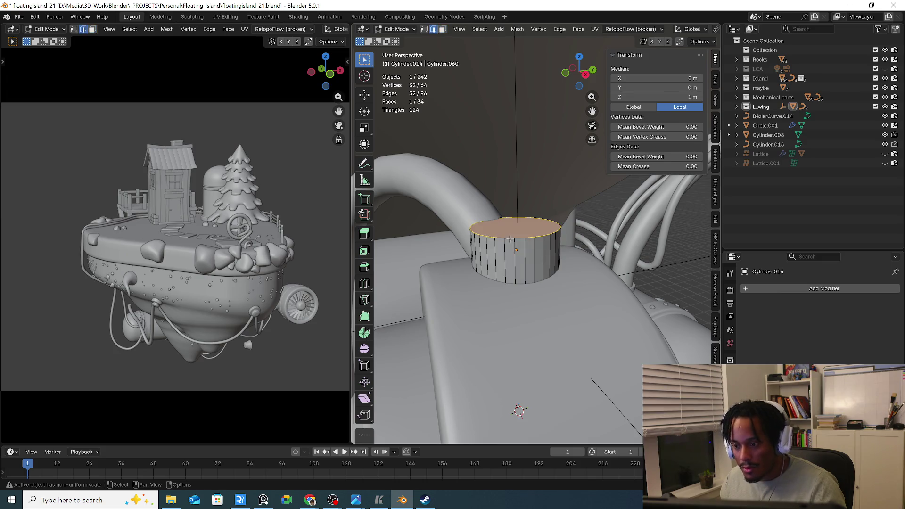
key("ctrl+b")
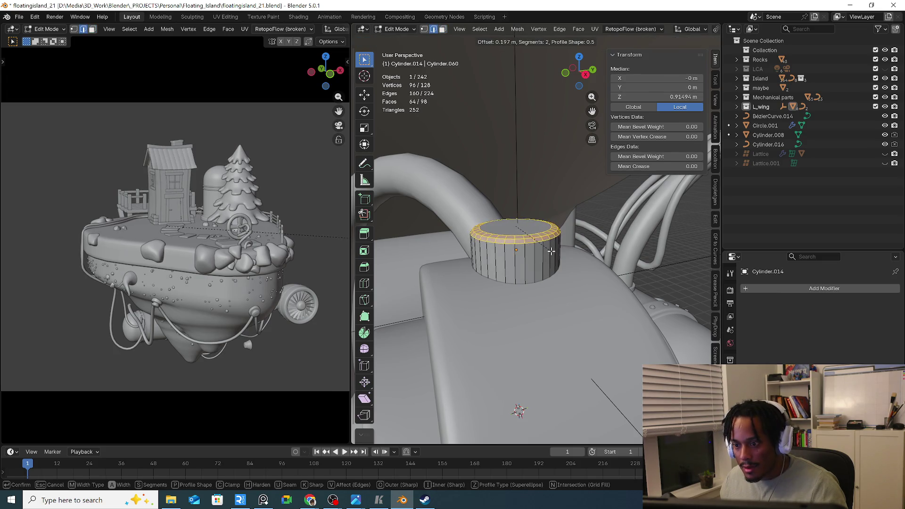
key("Escape")
key("i")
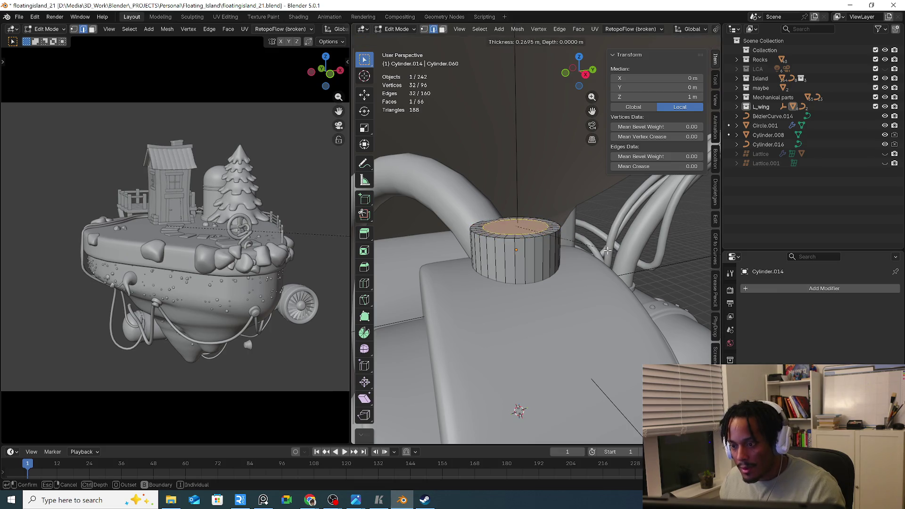
left_click(607, 249)
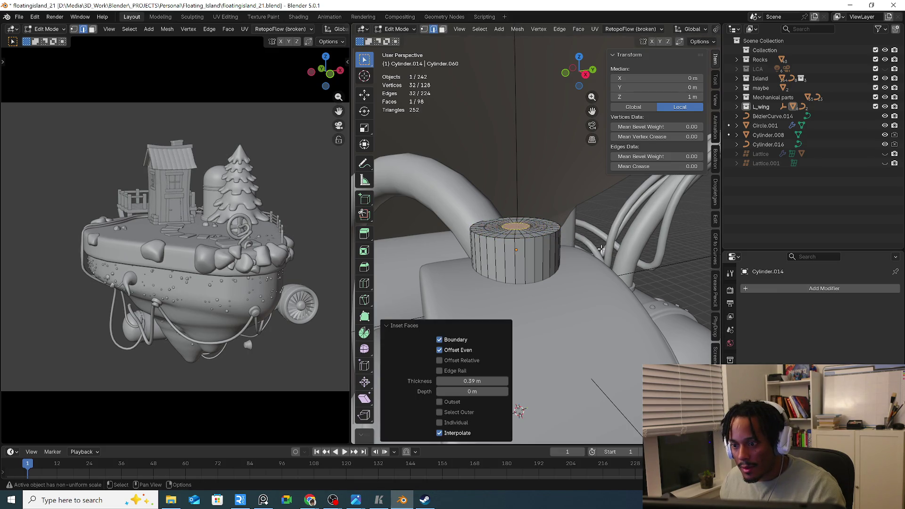
key("ctrl+r")
left_click(513, 249)
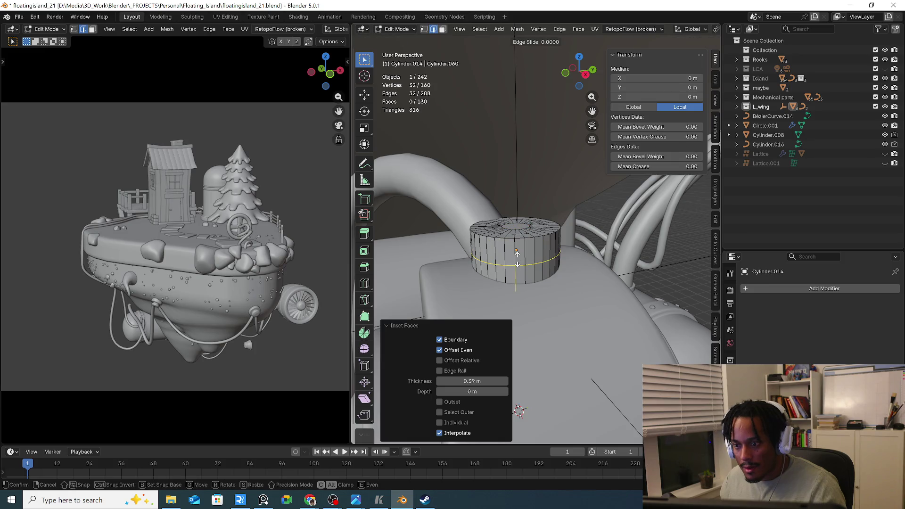
right_click(488, 234)
Bevel the top rim edge loop, then frame and isolate the cylinder in object mode
left_click(490, 237, "alt")
key("ctrl+b")
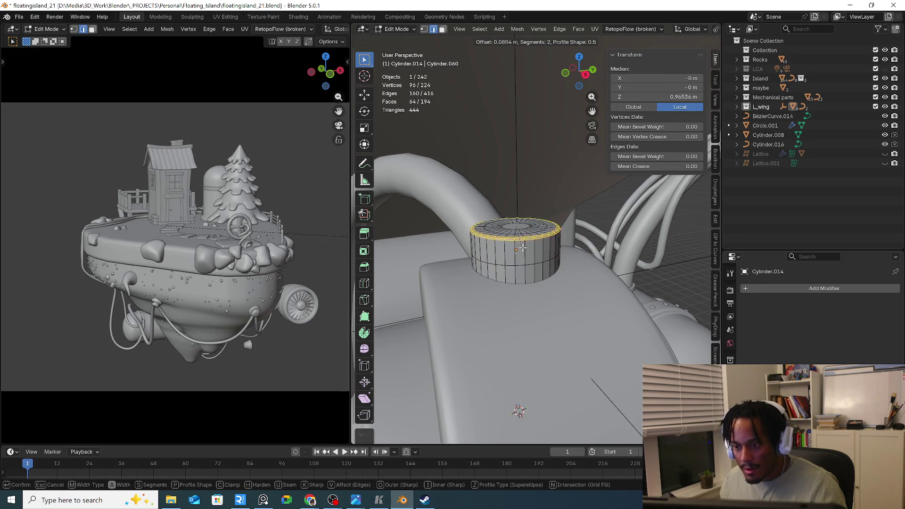
left_click(523, 247)
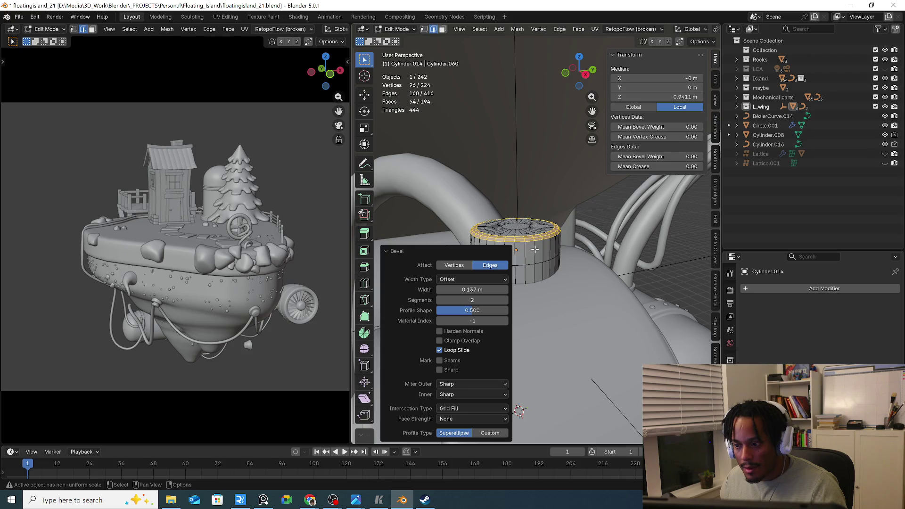
key("Tab")
key("ctrl+a")
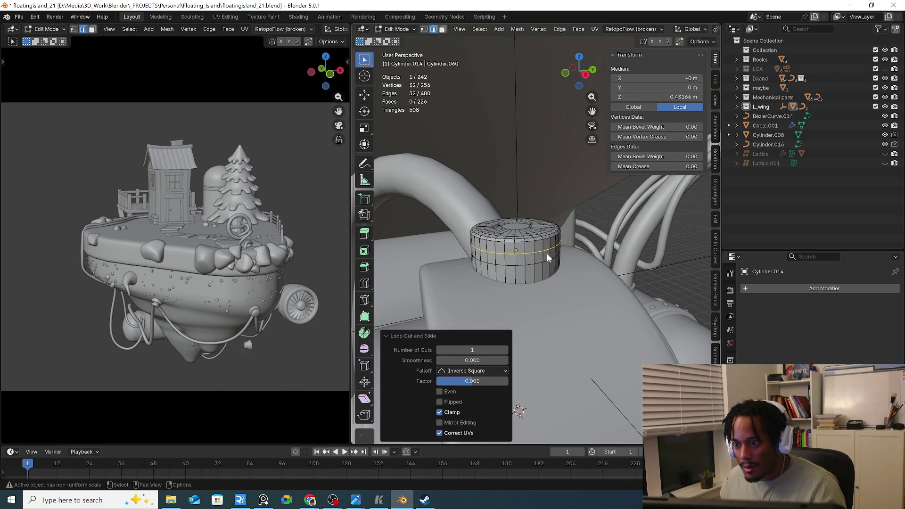
key("KP_Decimal")
key("KP_Divide")
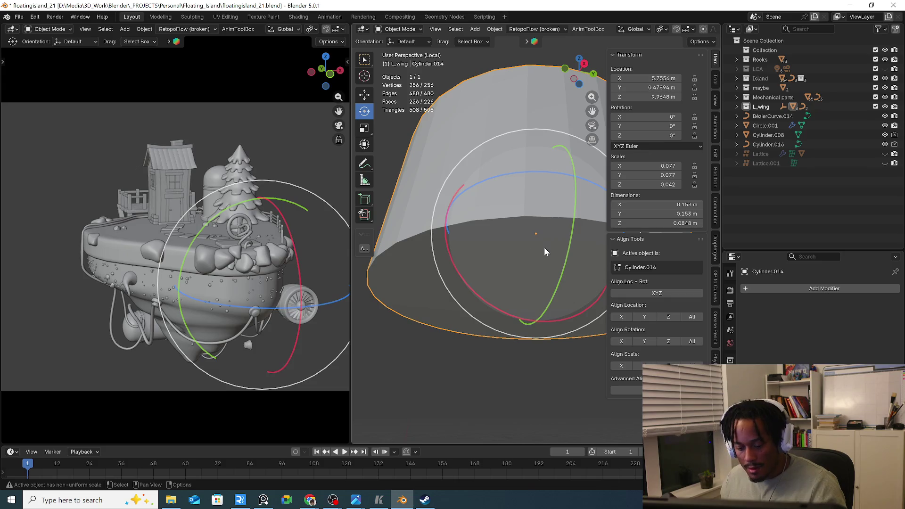
Delete the cylinder's bottom face so the underside is left open, undoing a mistaken edge dissolve
key("Tab")
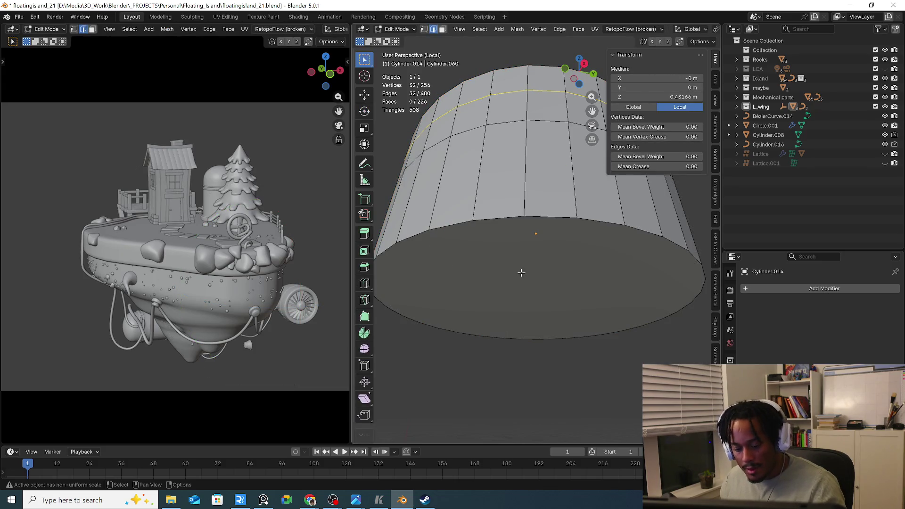
left_click(521, 273)
key("x")
left_click(522, 272)
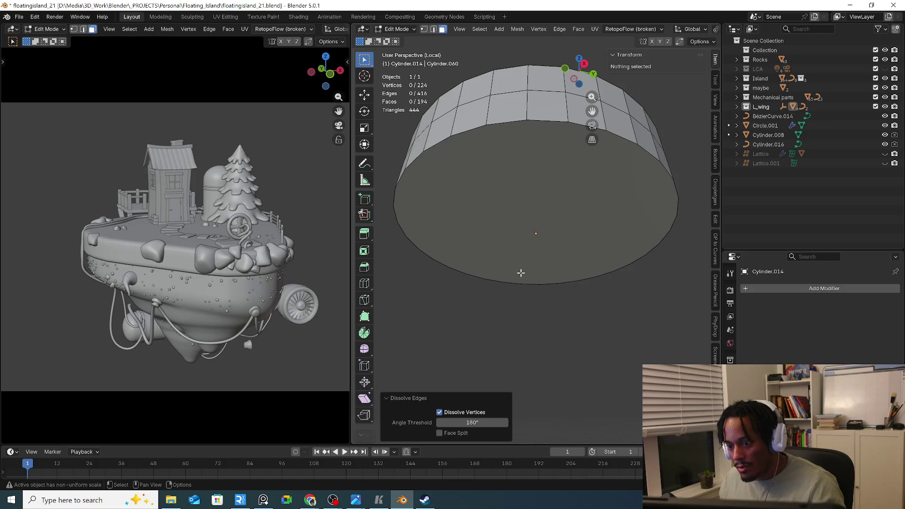
key("ctrl+z")
middle_click_drag(522, 247, 543, 274)
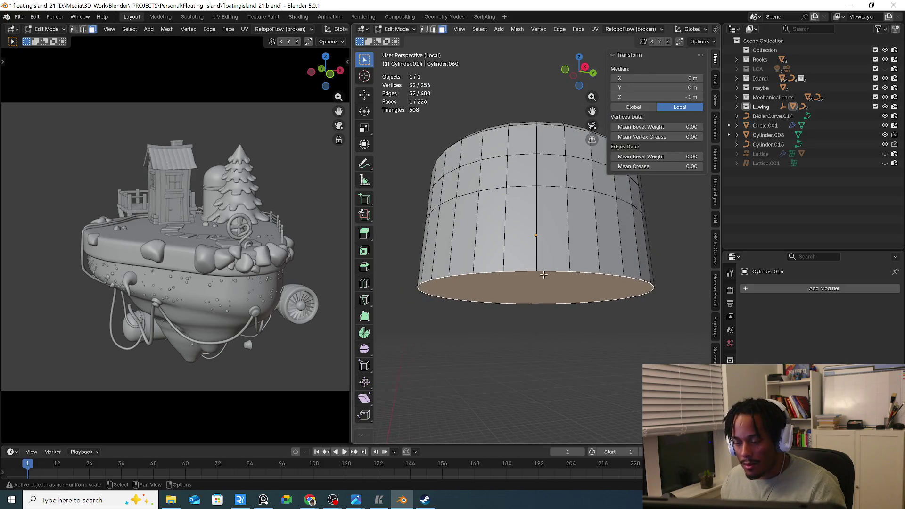
key("x")
left_click(524, 235)
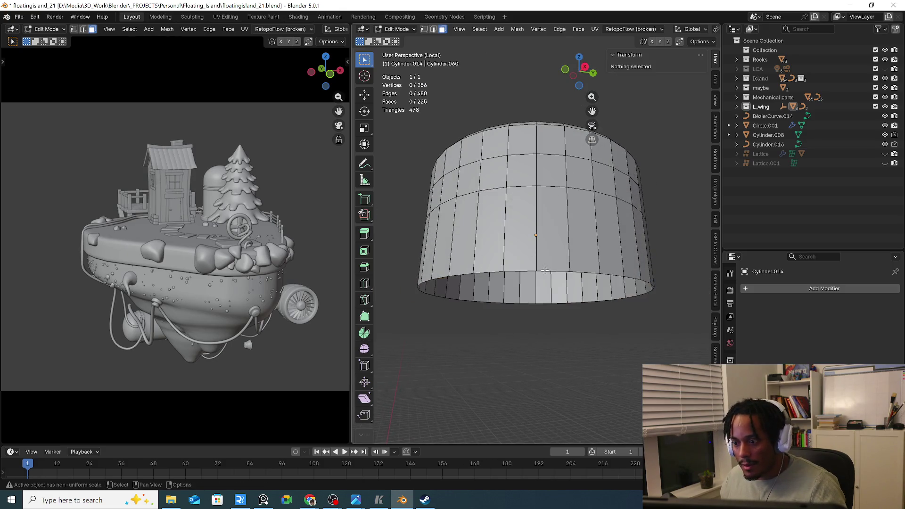
middle_click_drag(523, 236, 537, 263)
Add an edge loop around the cylinder's side
key("ctrl+r")
left_click(528, 259)
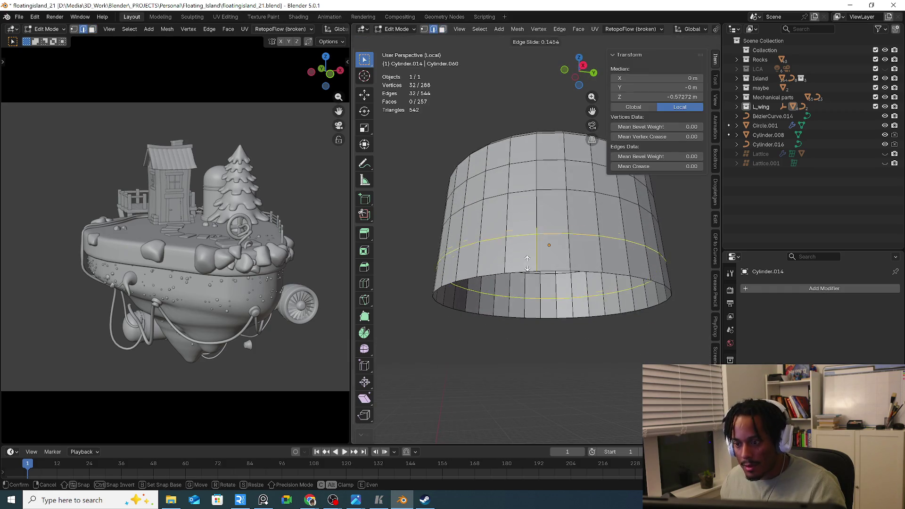
left_click(527, 275)
key("Tab")
Set the cylinder to smooth shading
middle_click_drag(527, 274, 547, 279)
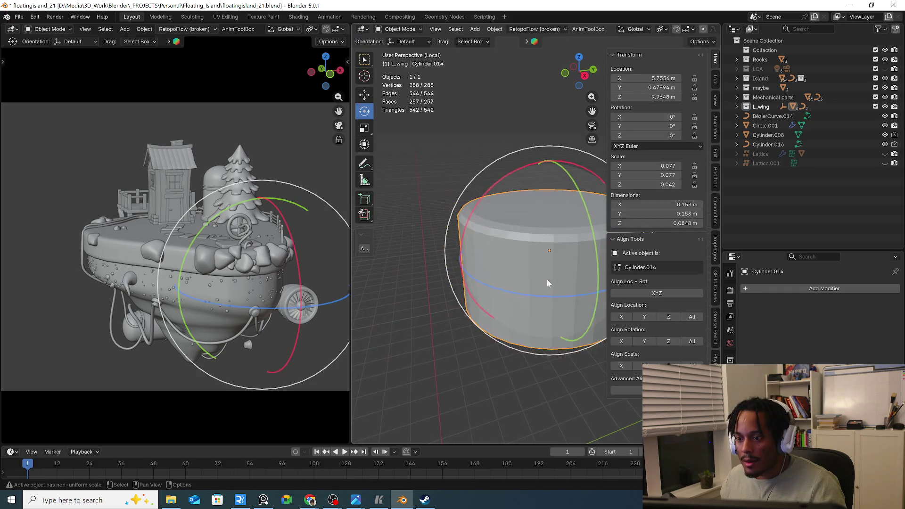
right_click(547, 275)
left_click(515, 235)
mouse_move(495, 243)
middle_mouse_down()
mouse_move(529, 276)
mouse_move(521, 257)
middle_mouse_up()
Add two more centred edge loops near the cylinder's bottom
key("Tab")
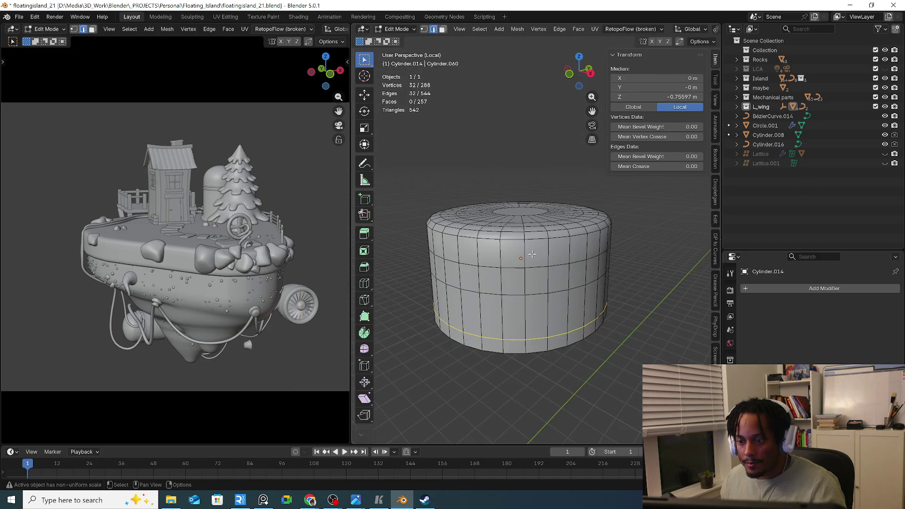
key("ctrl+r")
left_click(531, 254)
right_click(531, 255)
key("ctrl+r")
left_click(526, 310)
right_click(525, 310)
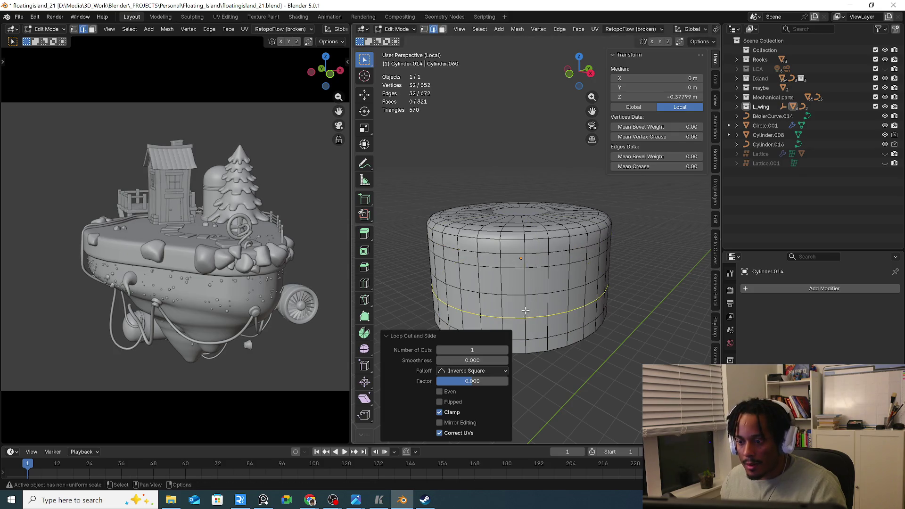
key("Tab")
middle_click_drag(530, 269, 505, 283)
Inset the cylinder's top face and poke it into a centre fan
key("Tab")
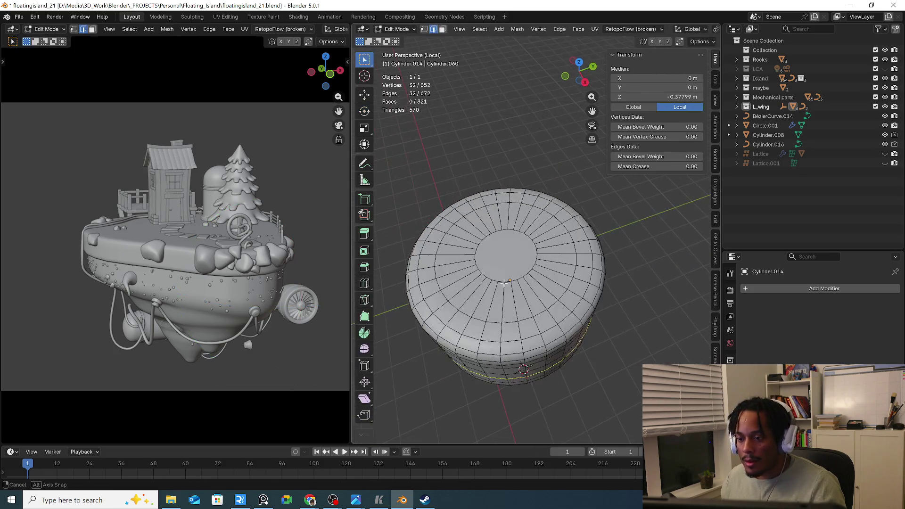
key("3")
left_click(512, 257)
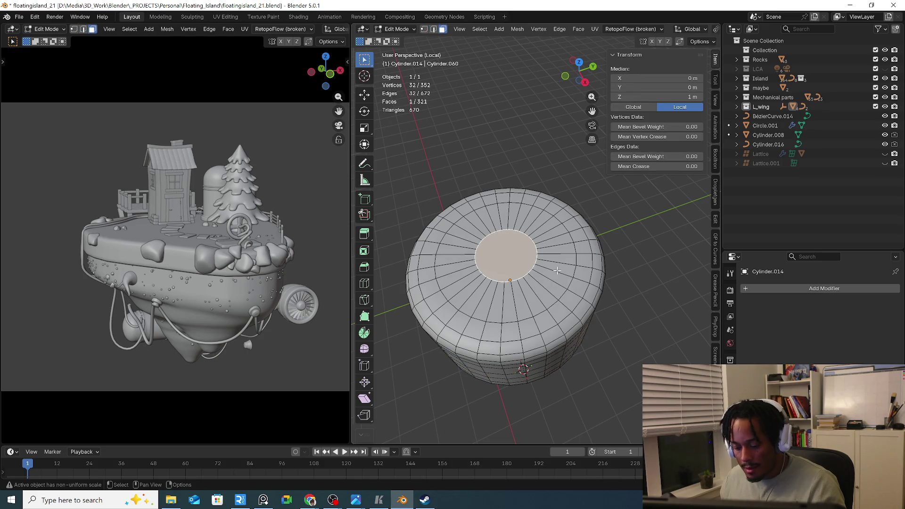
key("i")
left_click(550, 271)
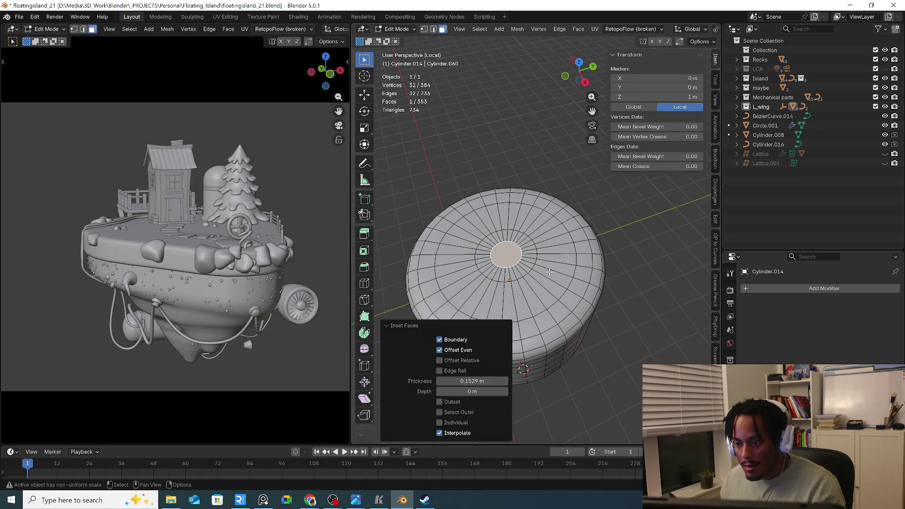
right_click(550, 273)
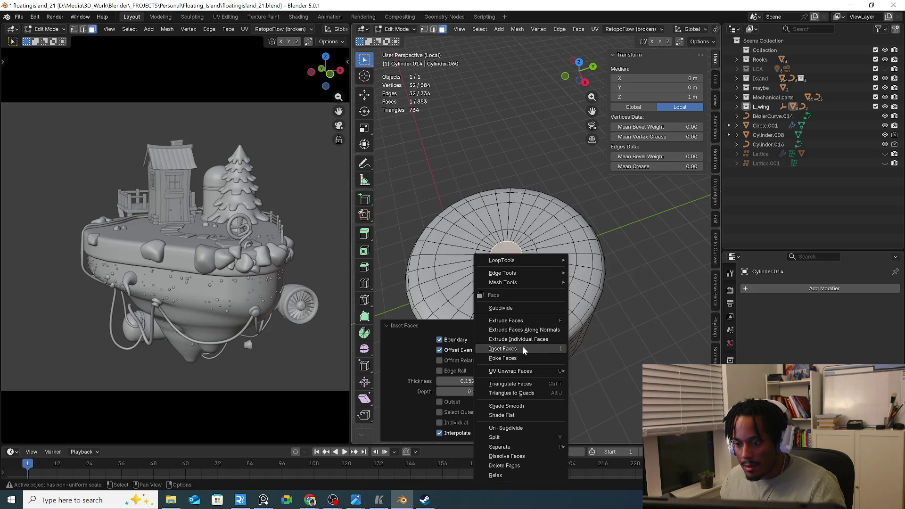
left_click(518, 359)
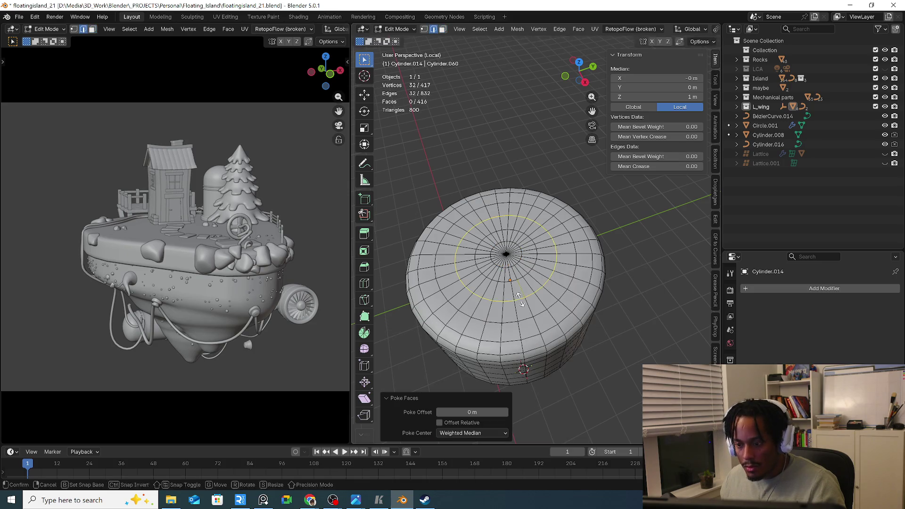
key("Tab")
Leave local view and select the curved pipe's end control point
key("KP_Divide")
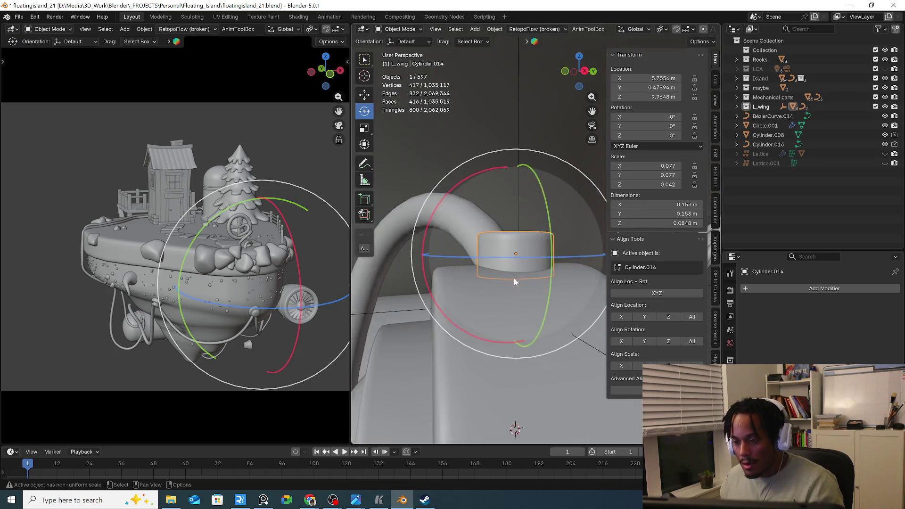
left_click(466, 245, "shift")
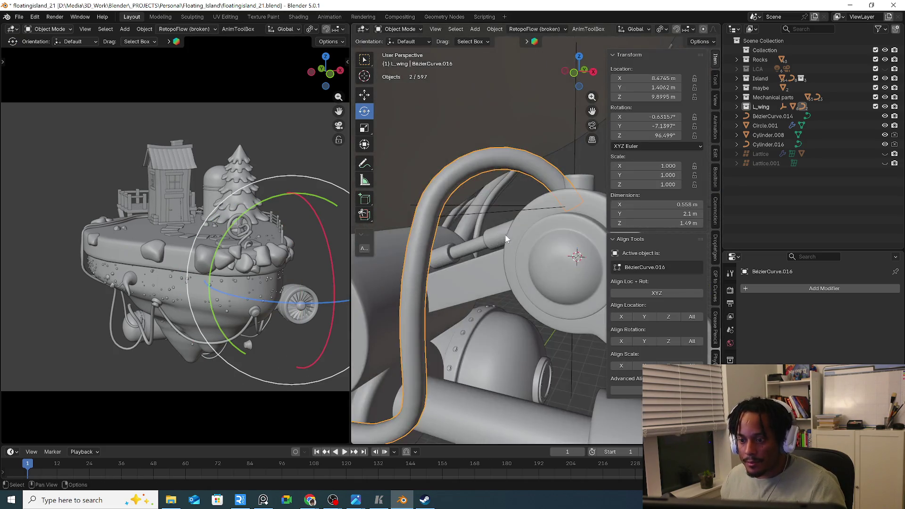
middle_click_drag(466, 244, 457, 255)
key("Tab")
left_click_drag(550, 225, 492, 239)
middle_click_drag(492, 239, 517, 248)
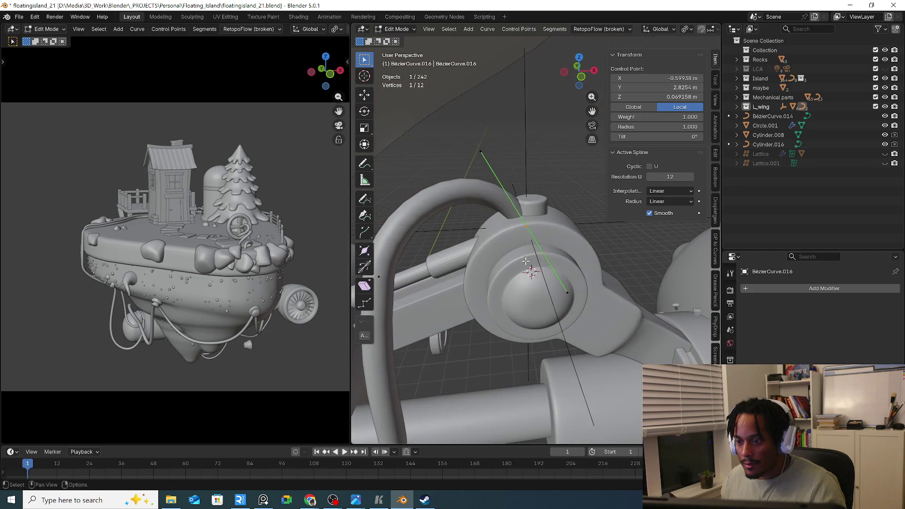
Move and rotate the pipe's end point with proportional falloff so it bends toward the cap
key("g")
key("Return")
key("r")
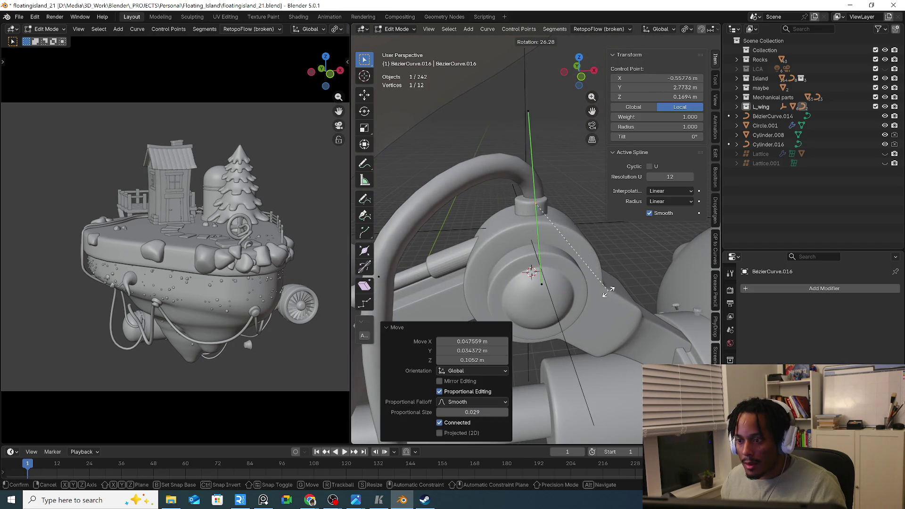
key("Return")
key("g")
key("Return")
mouse_move(609, 291)
middle_mouse_down()
mouse_move(539, 272)
mouse_move(575, 299)
mouse_move(538, 218)
middle_mouse_up()
key("g")
key("Return")
key("r")
key("Return")
key("r")
key("Return")
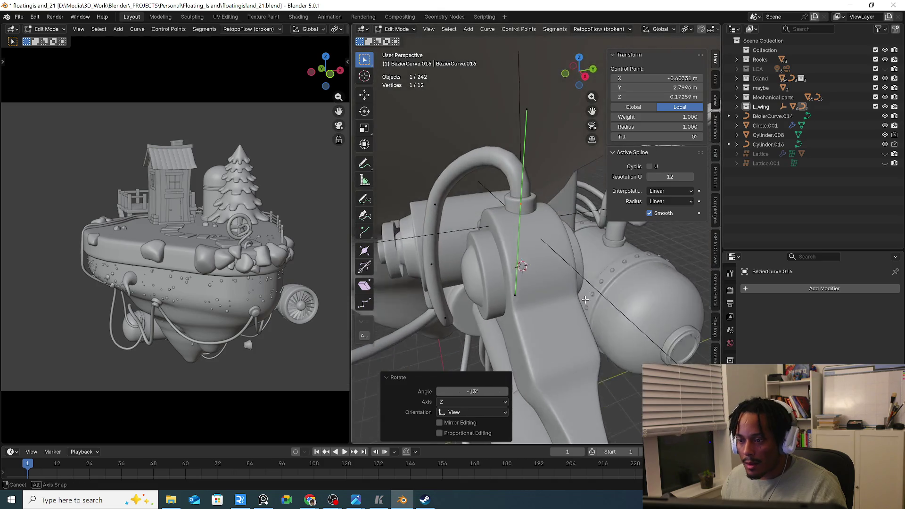
key("Tab")
Scale the cylinder cap slightly narrower and taller along Z
left_click(529, 204)
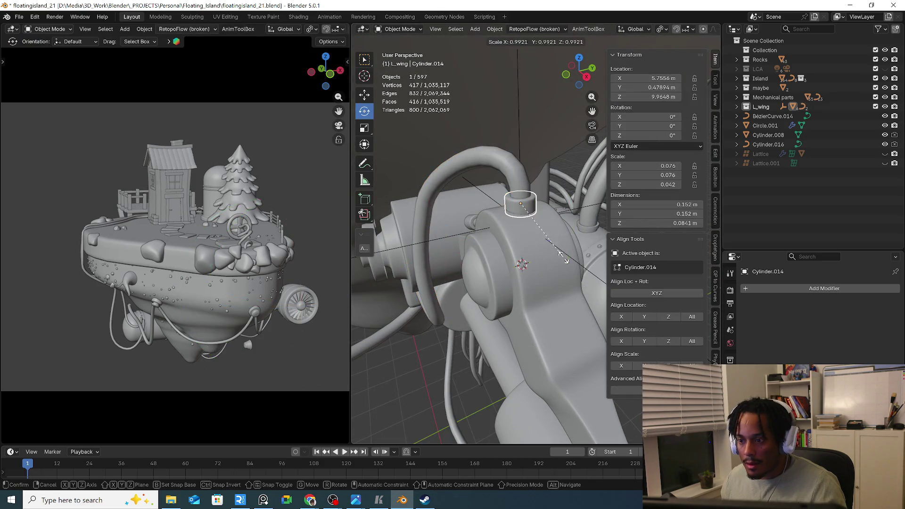
key("s")
key("z")
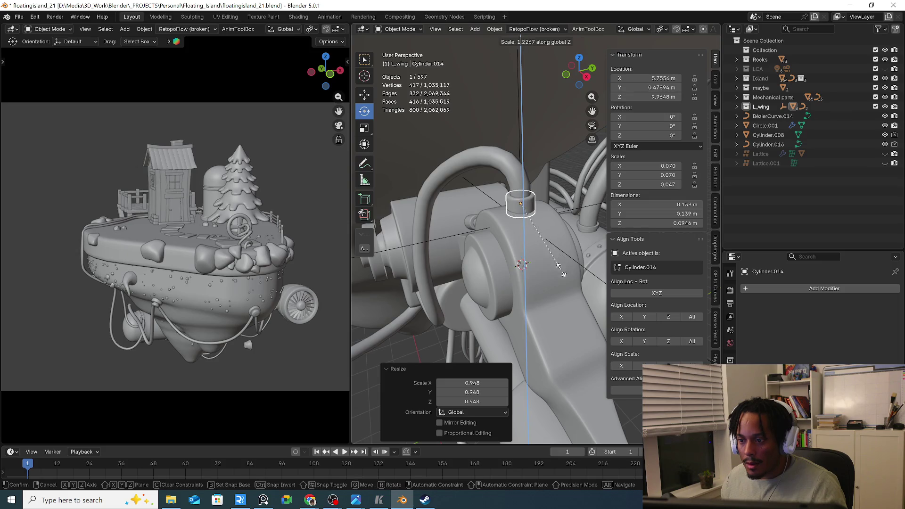
key("Return")
Select the part under the engine and start moving it up onto the island rim
mouse_move(579, 269)
middle_mouse_down()
mouse_move(540, 283)
mouse_move(522, 308)
mouse_move(443, 297)
mouse_move(560, 297)
mouse_move(505, 305)
mouse_move(622, 313)
mouse_move(578, 391)
mouse_move(584, 360)
mouse_move(557, 365)
mouse_move(594, 363)
mouse_move(555, 369)
mouse_move(588, 374)
mouse_move(617, 314)
middle_mouse_up()
key("Tab")
key("Tab")
scroll(499, 313, "down", 3)
left_click(585, 383)
scroll(579, 362, "down", 3)
key("g")
Place the part on the island rim and shrink it to about 0.62 scale
left_click(586, 369)
key("s")
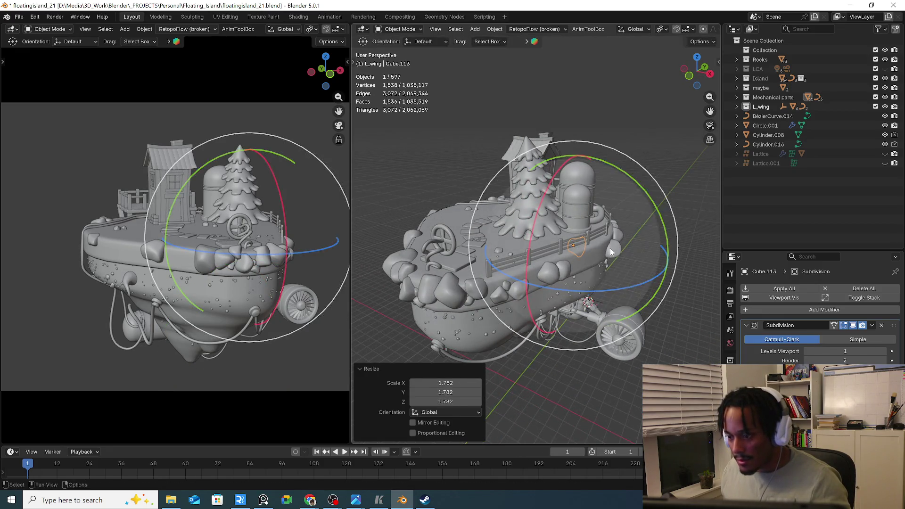
mouse_move(644, 276)
middle_mouse_down()
mouse_move(584, 266)
mouse_move(614, 278)
mouse_move(609, 290)
mouse_move(642, 266)
middle_mouse_up()
left_click(611, 277)
Reposition the part and tumble it with a free rotation
key("g")
left_click(588, 254)
key("g")
left_click(617, 281)
key("r")
key("r")
left_click(605, 298)
Tilt the part around the Y axis and rotate it a little further
key("KP_Decimal")
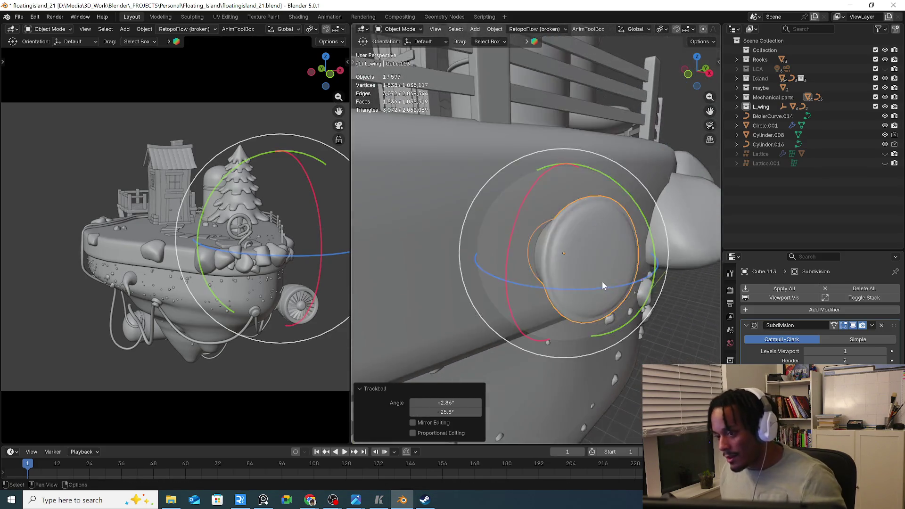
key("r")
key("y")
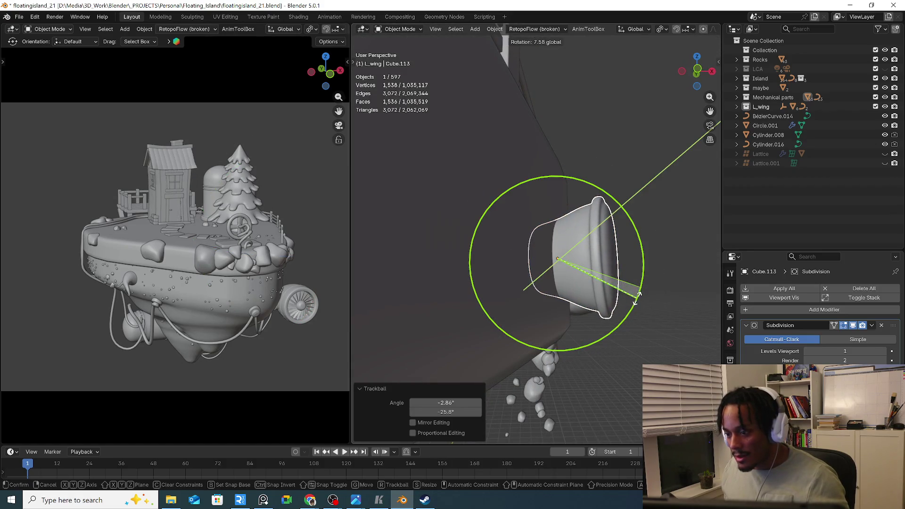
left_click(615, 297)
mouse_move(616, 297)
middle_mouse_down()
mouse_move(590, 304)
mouse_move(587, 328)
middle_mouse_up()
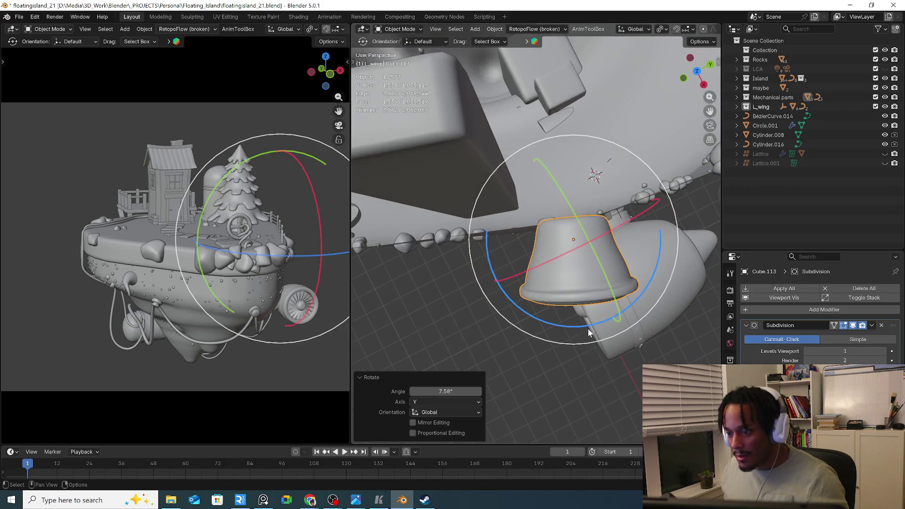
key("r")
left_click(659, 297)
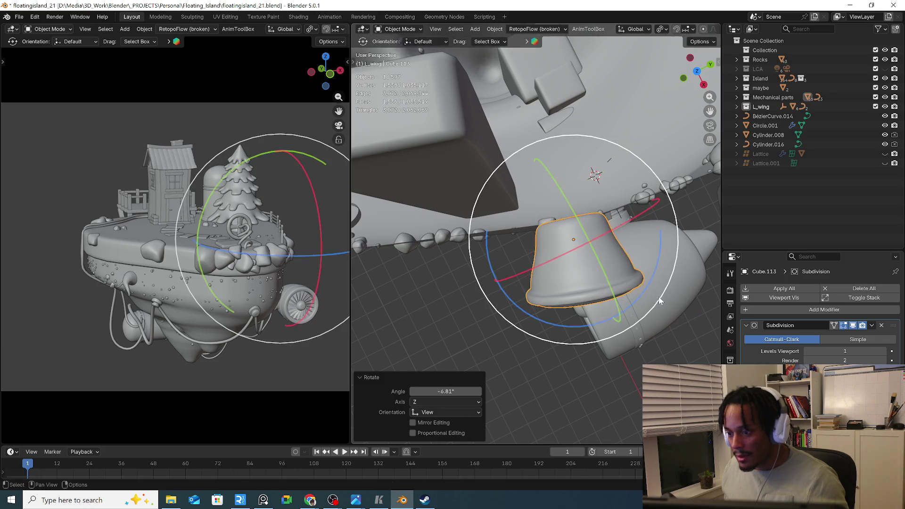
Nudge the part into its final spot against the rim and check it from around the island
key("g")
left_click(628, 307)
right_click(628, 307)
mouse_move(629, 307)
middle_mouse_down()
mouse_move(631, 243)
mouse_move(673, 239)
mouse_move(649, 245)
middle_mouse_up()
key("Tab")
scroll(632, 298, "down", 3)
middle_click_drag(633, 297, 564, 291)
key("Tab")
scroll(564, 292, "down", 5)
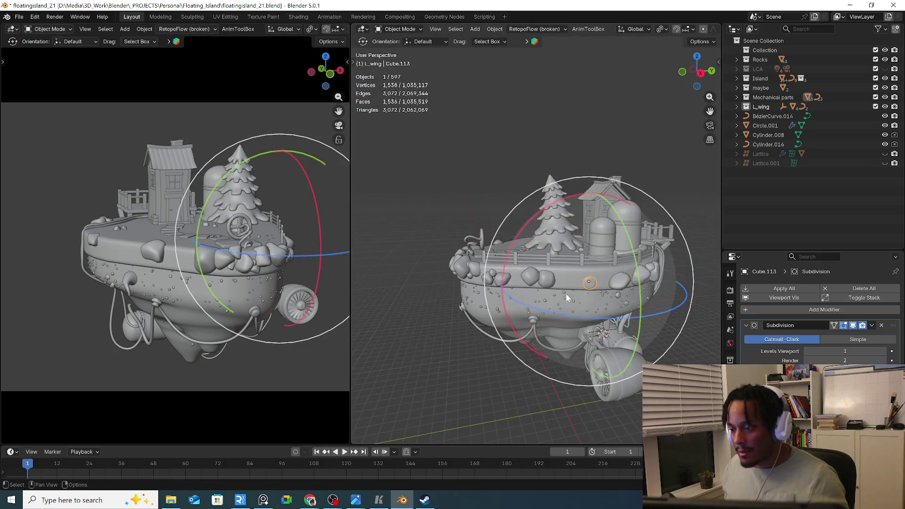
Orbit around the island to inspect it from several sides
mouse_move(521, 359)
middle_mouse_down()
mouse_move(459, 374)
mouse_move(427, 359)
mouse_move(410, 310)
middle_mouse_up()
scroll(525, 344, "down", 3)
mouse_move(524, 343)
middle_mouse_down()
mouse_move(559, 355)
mouse_move(612, 349)
mouse_move(573, 370)
mouse_move(516, 375)
middle_mouse_up()
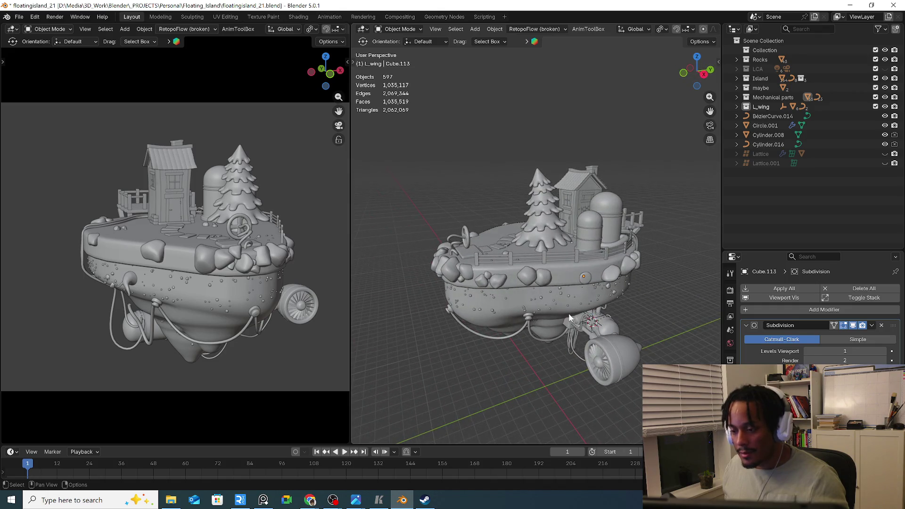
mouse_move(558, 293)
middle_mouse_down()
mouse_move(547, 308)
mouse_move(523, 282)
mouse_move(490, 298)
middle_mouse_up()
scroll(436, 314, "up", 1)
scroll(445, 321, "up", 2)
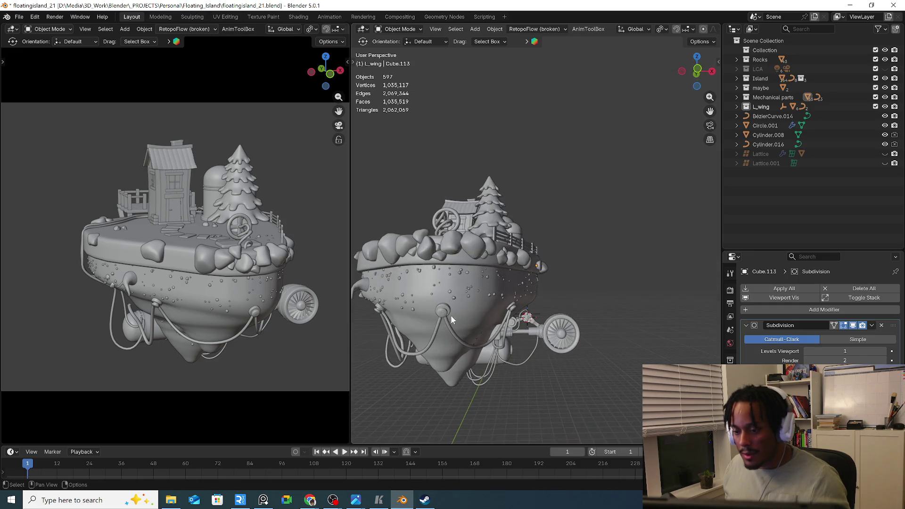
scroll(449, 314, "up", 2)
scroll(444, 312, "up", 3)
scroll(431, 318, "down", 3)
scroll(463, 300, "down", 3)
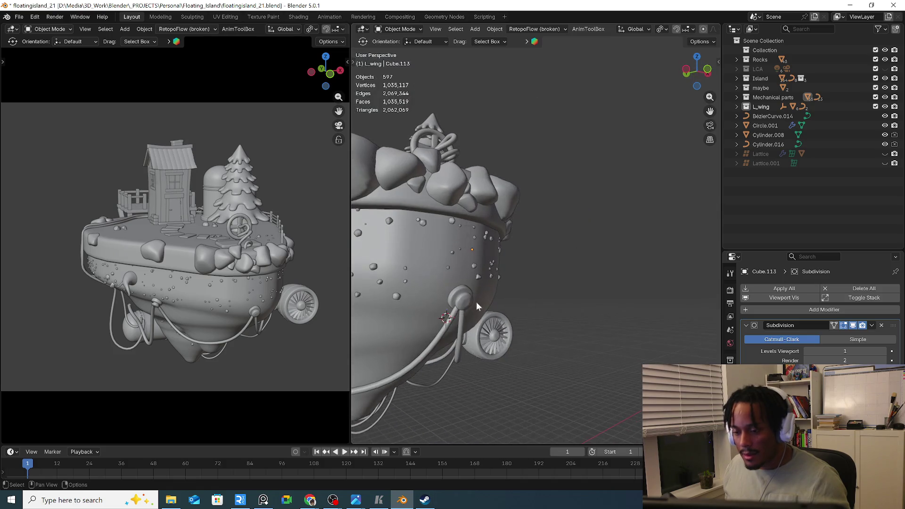
middle_click_drag(544, 363, 550, 364)
mouse_move(505, 333)
middle_mouse_down()
mouse_move(464, 331)
mouse_move(515, 343)
mouse_move(490, 344)
mouse_move(495, 336)
mouse_move(443, 257)
mouse_move(557, 245)
mouse_move(592, 272)
mouse_move(537, 294)
mouse_move(506, 324)
mouse_move(454, 326)
mouse_move(571, 317)
middle_mouse_up()
scroll(488, 354, "up", 2)
scroll(495, 340, "up", 3)
Rename Cylinder.009 on the island's side to MAYBE in the Outliner
left_click(507, 324)
scroll(572, 318, "down", 3)
scroll(637, 283, "down", 2)
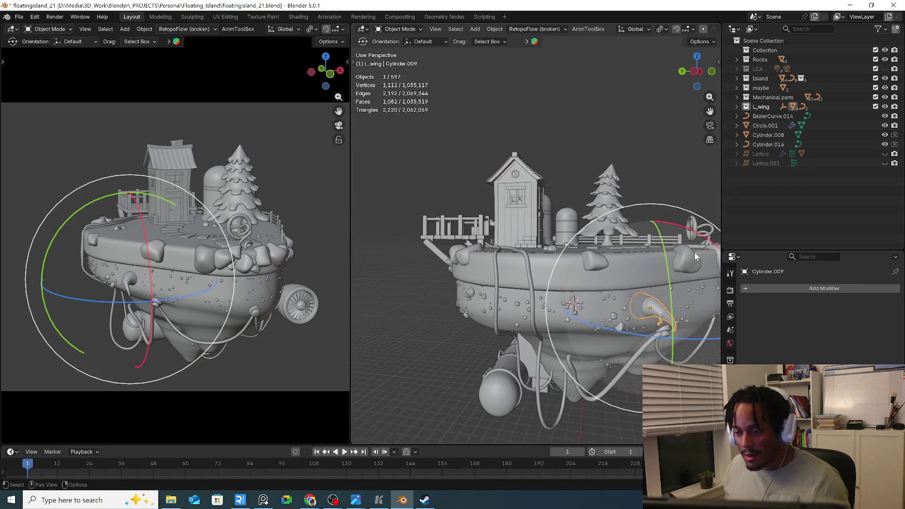
key("KP_Decimal")
double_click(794, 135)
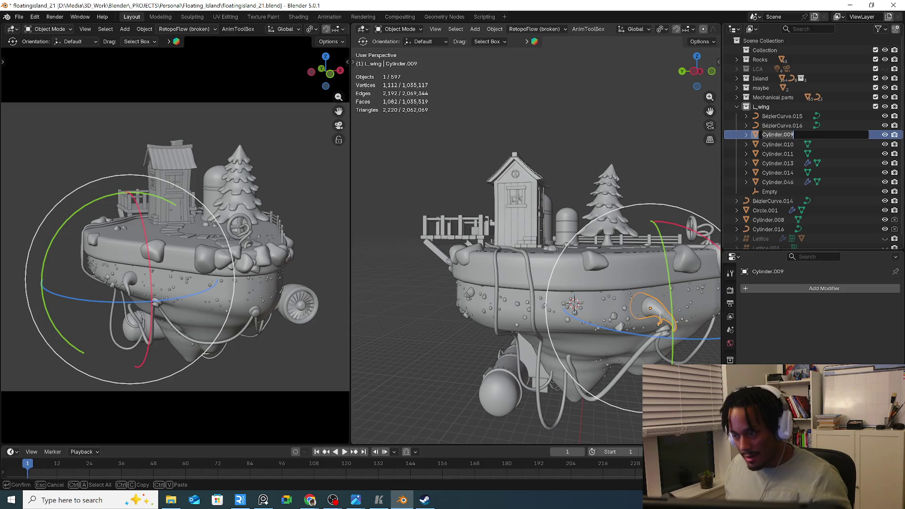
type("MAYBE")
key("Return")
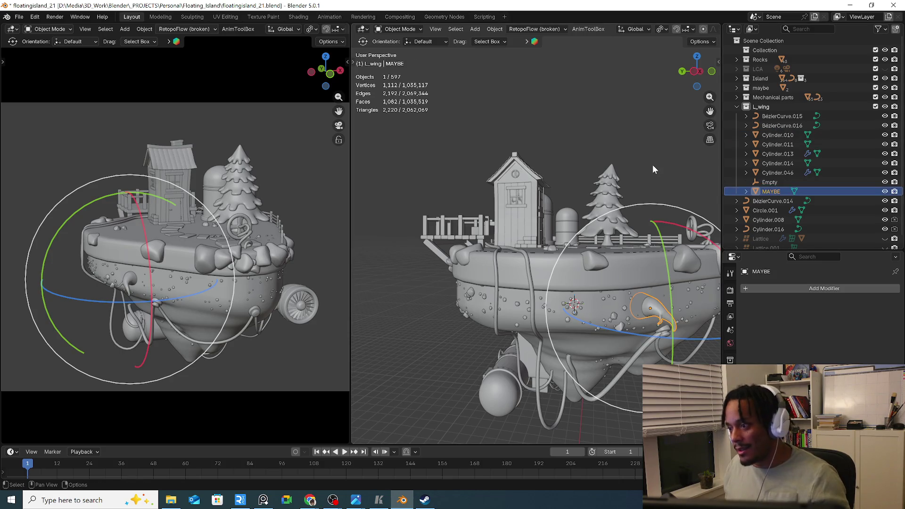
left_click(449, 330)
middle_click_drag(449, 330, 532, 330)
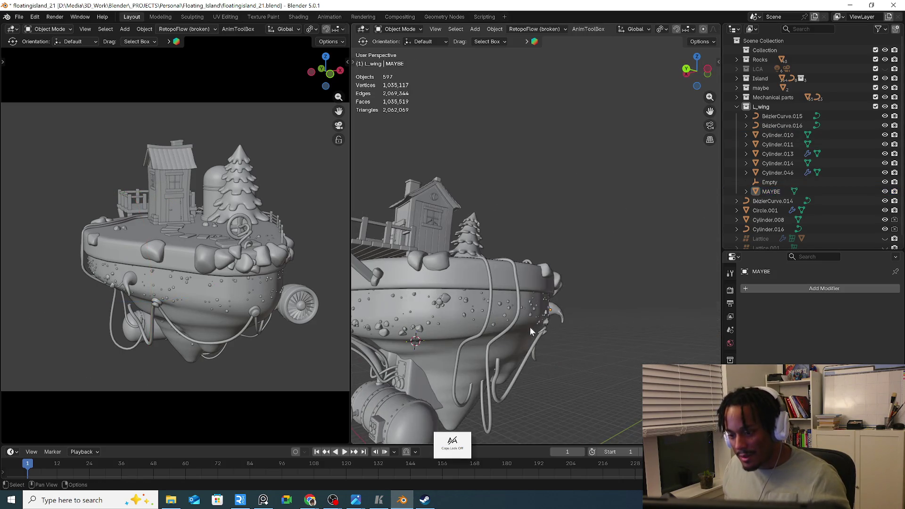
Save the scene incrementally as floatingisland_22 and bring up the File menu again
middle_click_drag(474, 330, 521, 325)
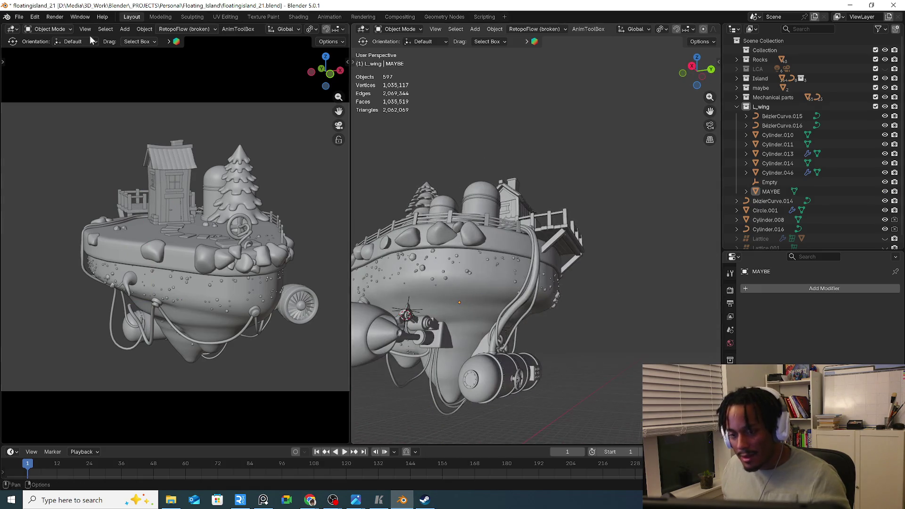
left_click(18, 16)
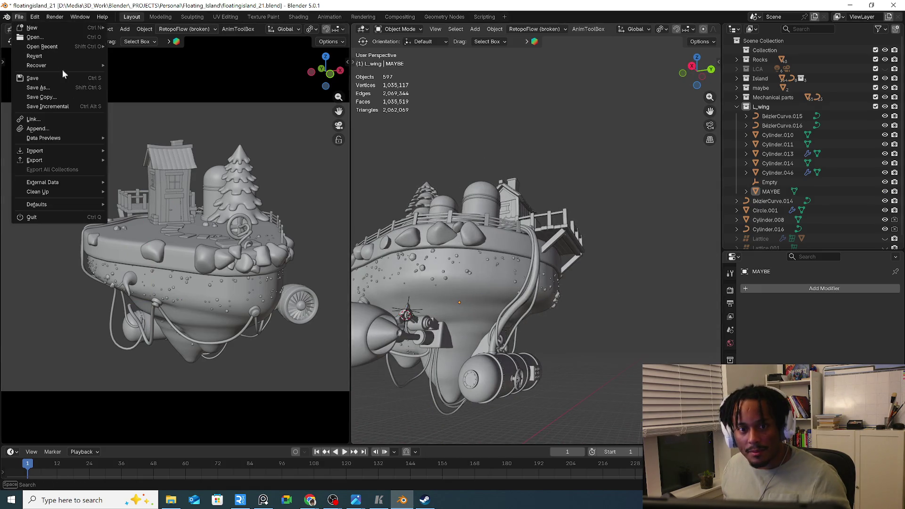
left_click(68, 106)
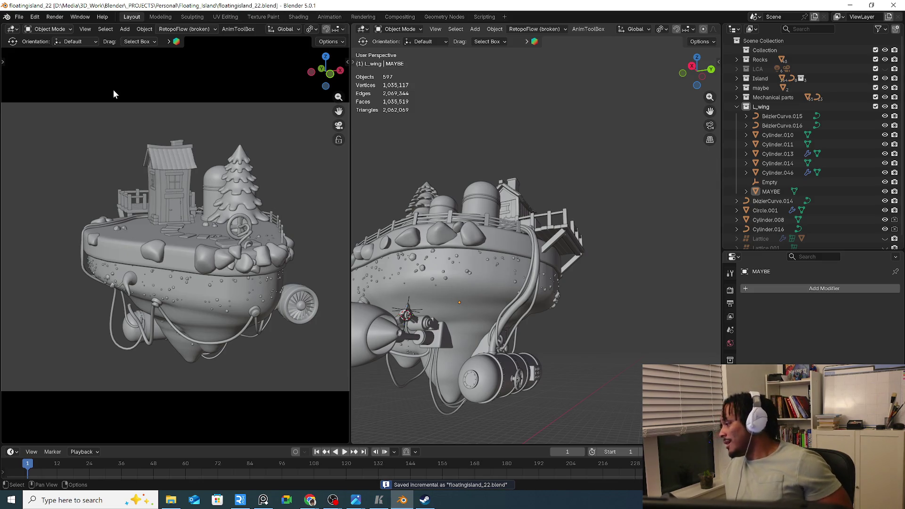
mouse_move(357, 164)
middle_mouse_down()
mouse_move(486, 172)
mouse_move(477, 215)
middle_mouse_up()
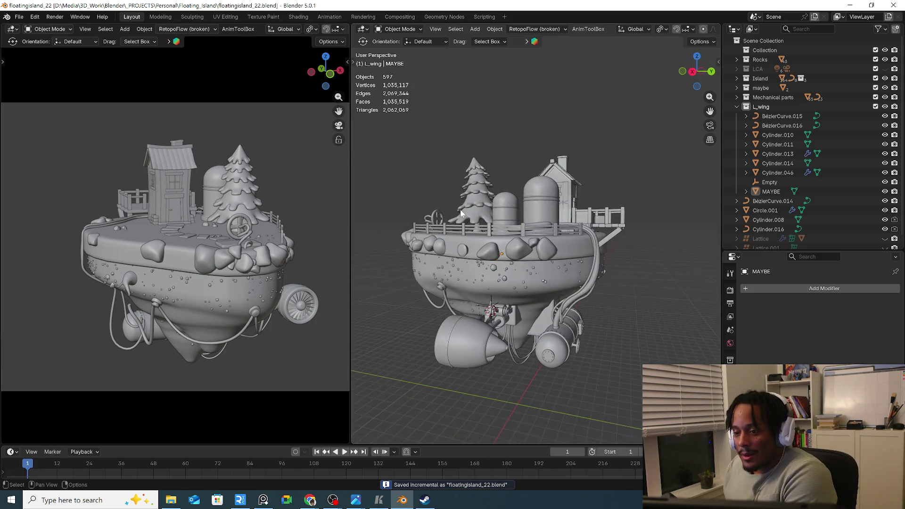
left_click(19, 17)
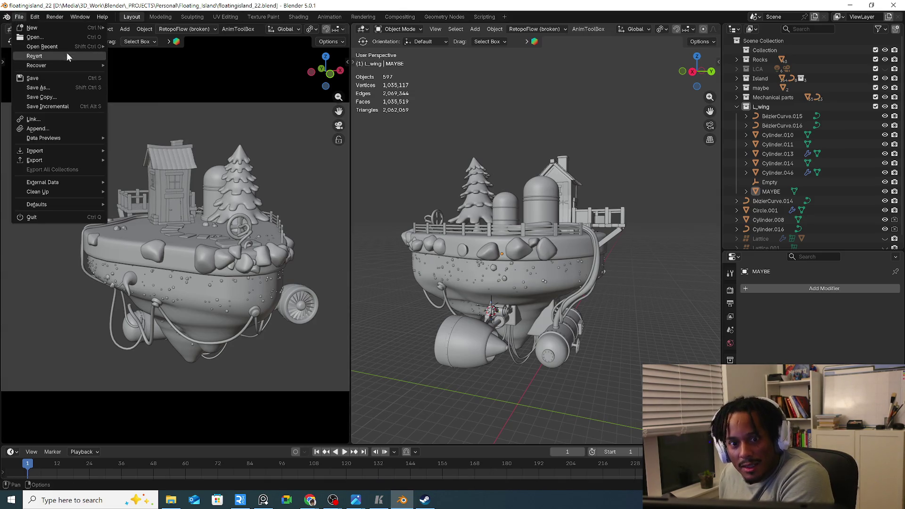
mouse_move(42, 46)
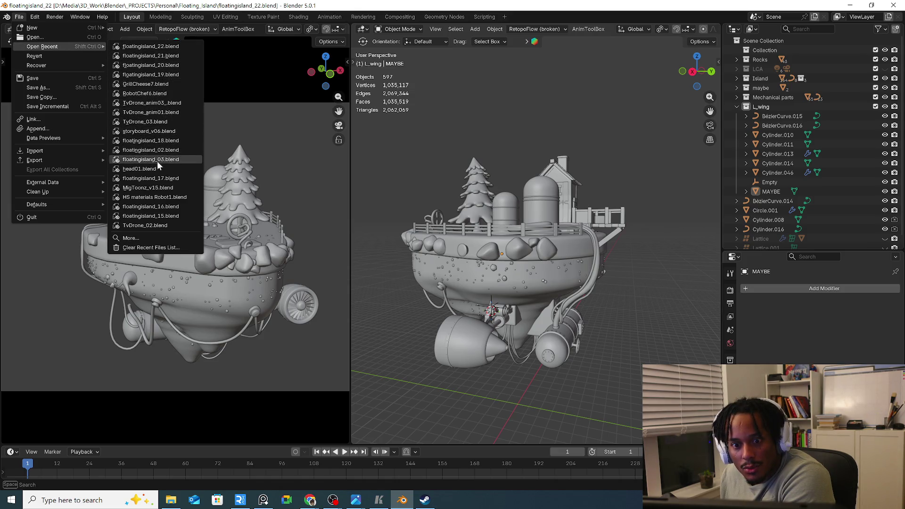
Open head01.blend from recent files, switch to Object Mode and select the head
left_click(155, 174)
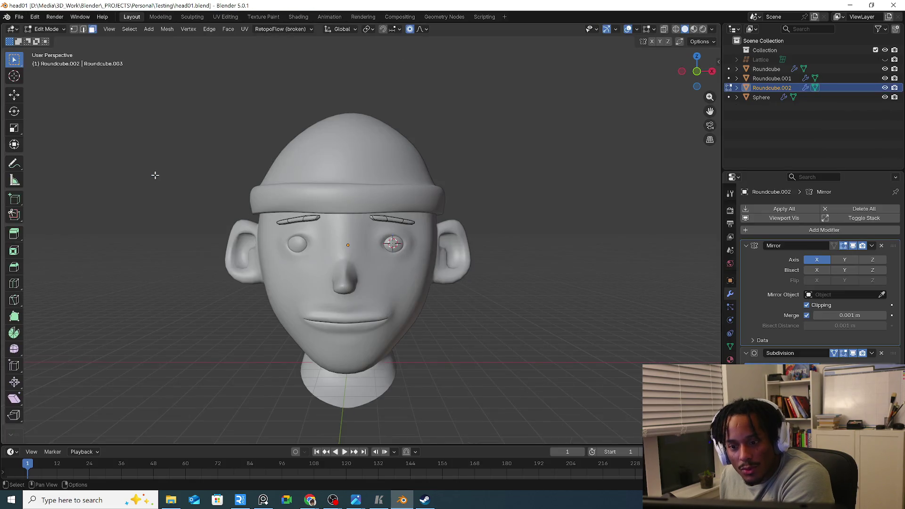
left_click(46, 29)
left_click(169, 129)
mouse_move(170, 129)
middle_mouse_down()
mouse_move(396, 208)
mouse_move(336, 246)
middle_mouse_up()
left_click(236, 286)
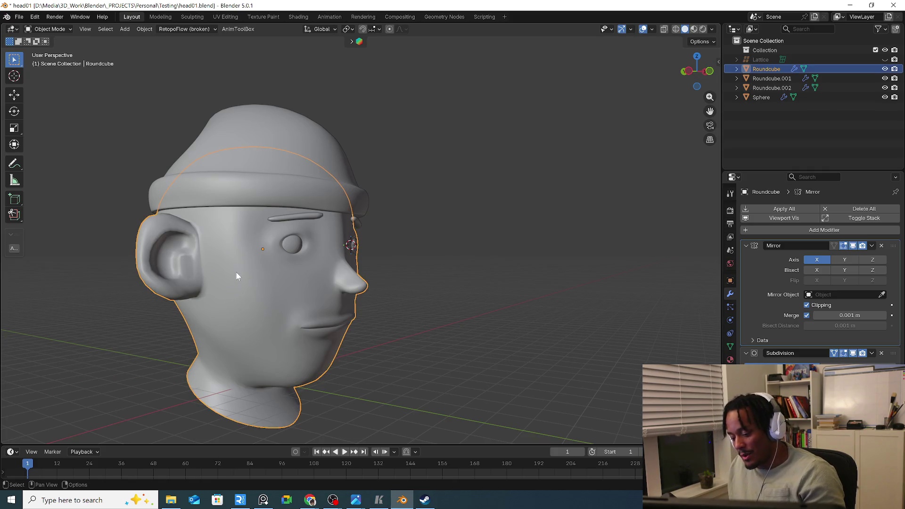
mouse_move(349, 320)
middle_mouse_down()
mouse_move(346, 297)
mouse_move(425, 297)
mouse_move(358, 295)
middle_mouse_up()
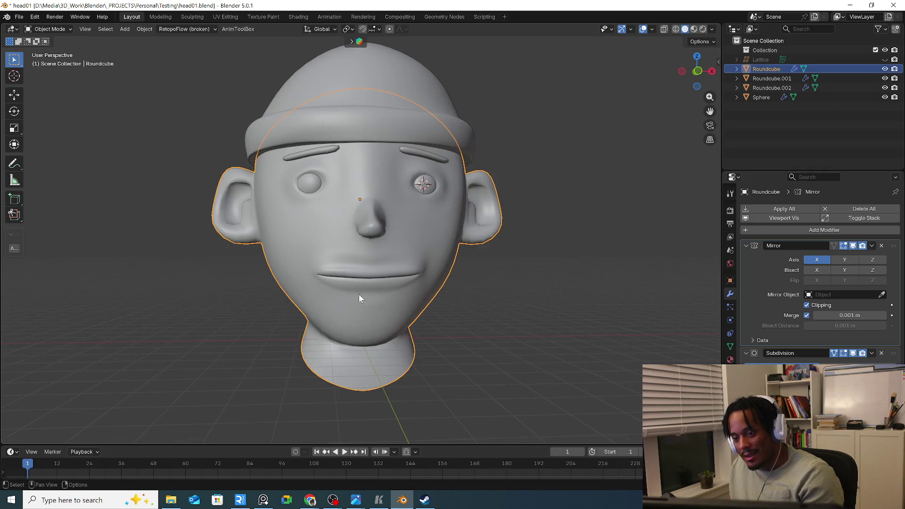
left_click(311, 501)
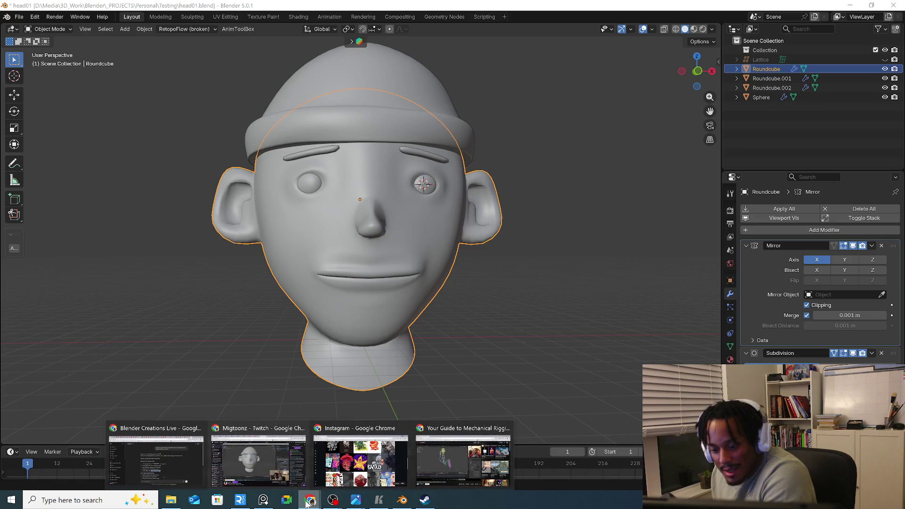
Follow the concept artist's account, visit the home feed, then go to your own profile
left_click(358, 467)
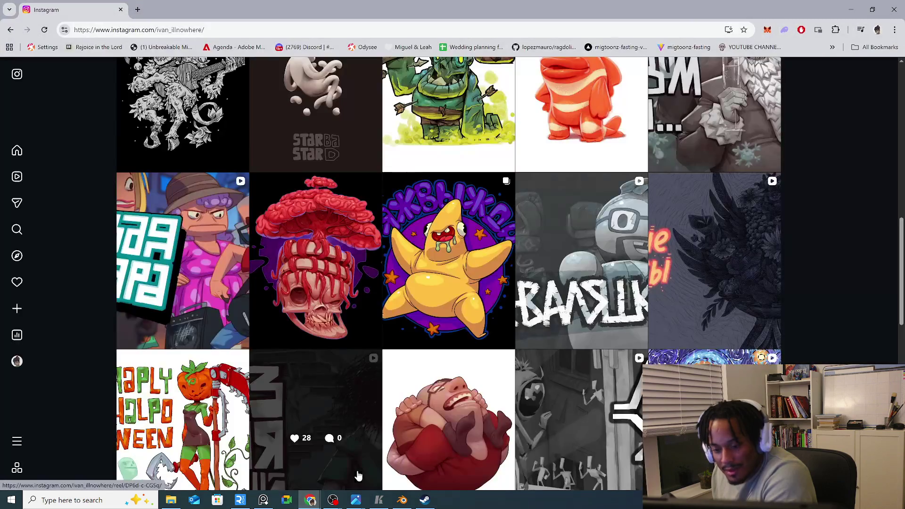
scroll(403, 382, "down", 2)
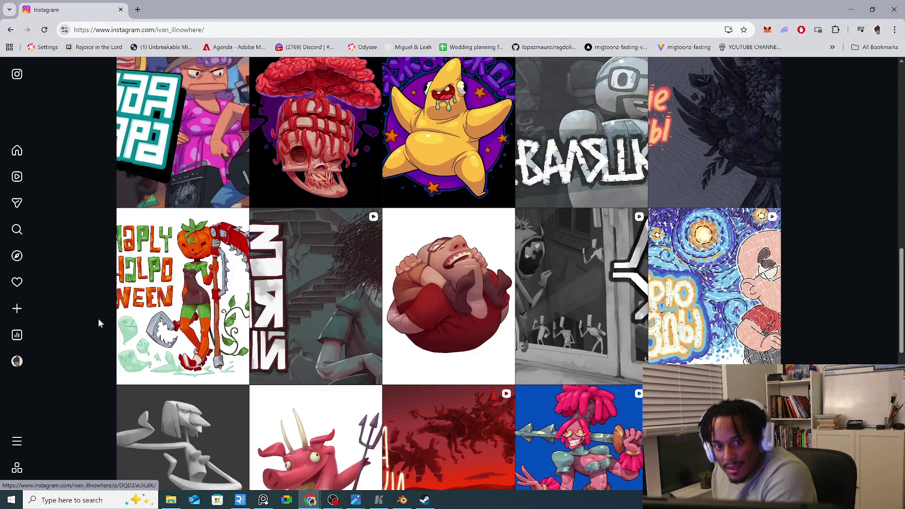
scroll(100, 314, "up", 10)
scroll(99, 309, "up", 2)
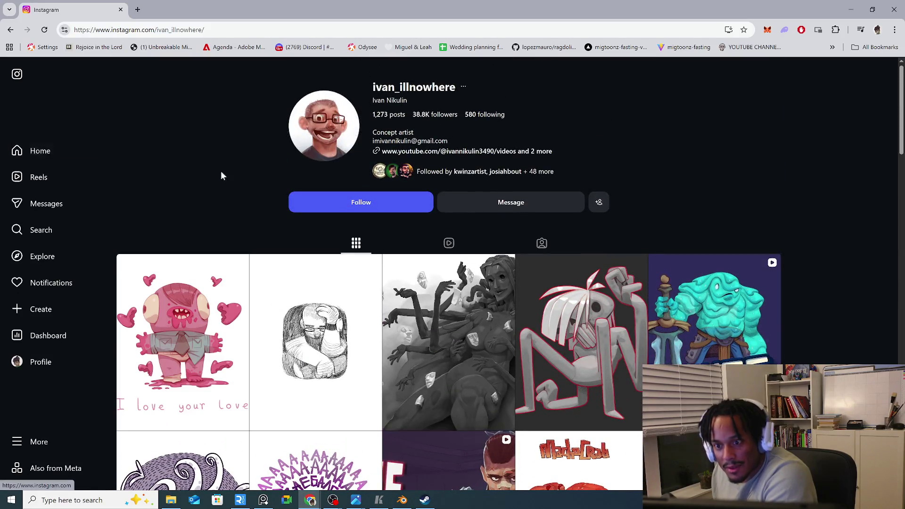
left_click(377, 202)
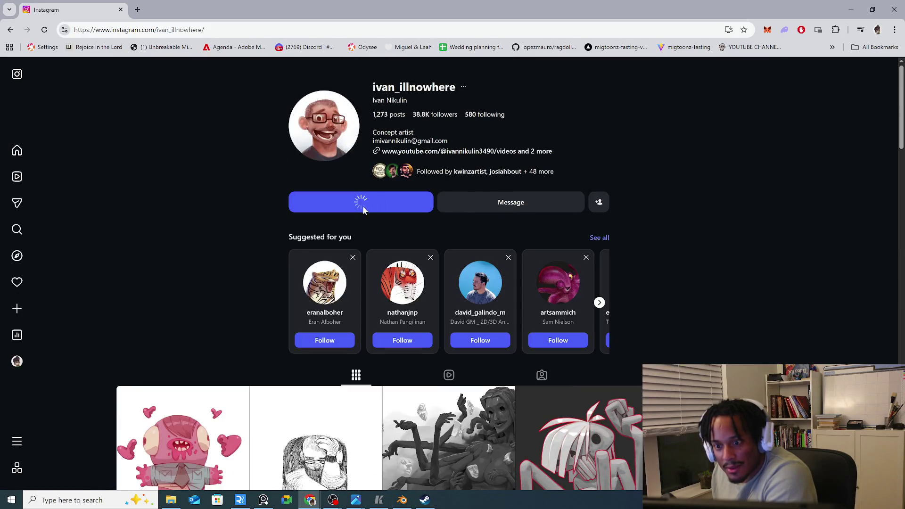
left_click(25, 155)
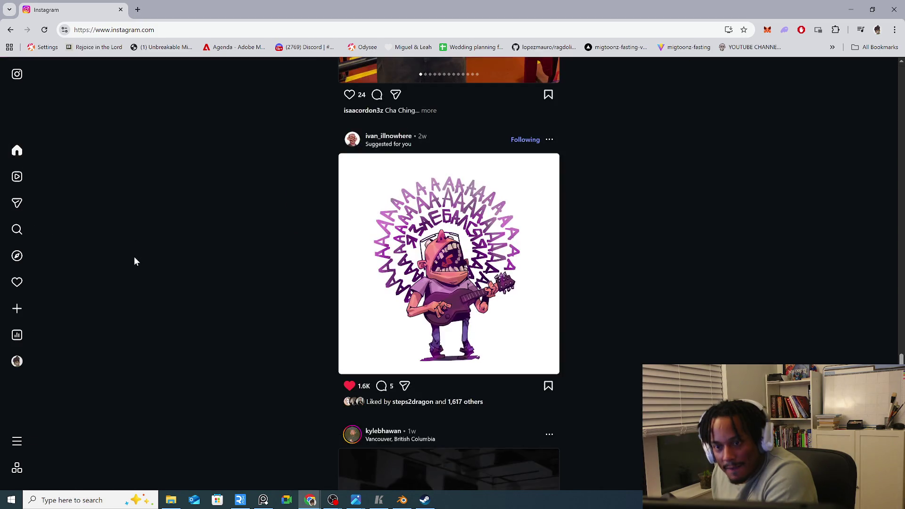
scroll(183, 290, "down", 5)
scroll(189, 290, "down", 3)
scroll(189, 290, "down", 1)
scroll(190, 290, "down", 5)
scroll(189, 288, "down", 6)
scroll(189, 289, "down", 6)
scroll(188, 289, "down", 6)
scroll(188, 289, "down", 2)
left_click(36, 366)
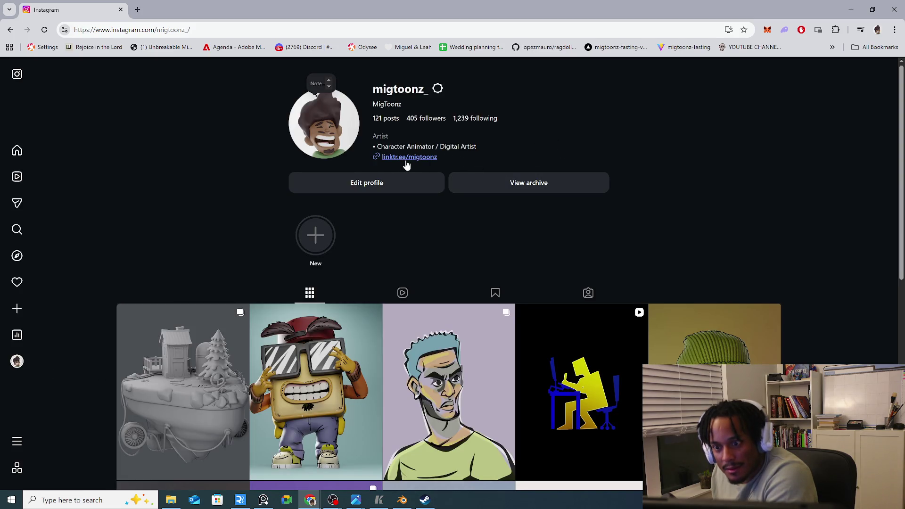
View the list of accounts you follow, then close it
left_click(474, 118)
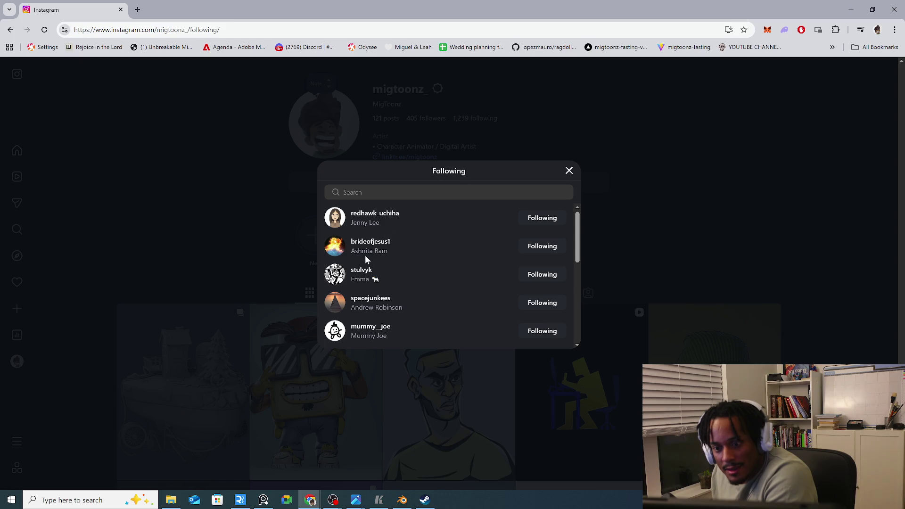
scroll(365, 255, "down", 2)
scroll(365, 259, "down", 3)
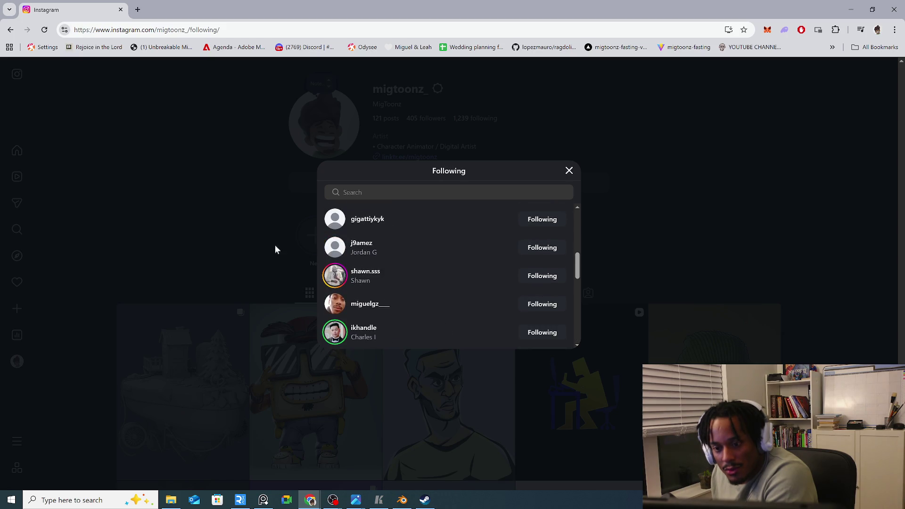
left_click(289, 252)
scroll(339, 227, "down", 5)
scroll(340, 227, "down", 4)
scroll(344, 228, "down", 4)
mouse_move(316, 298)
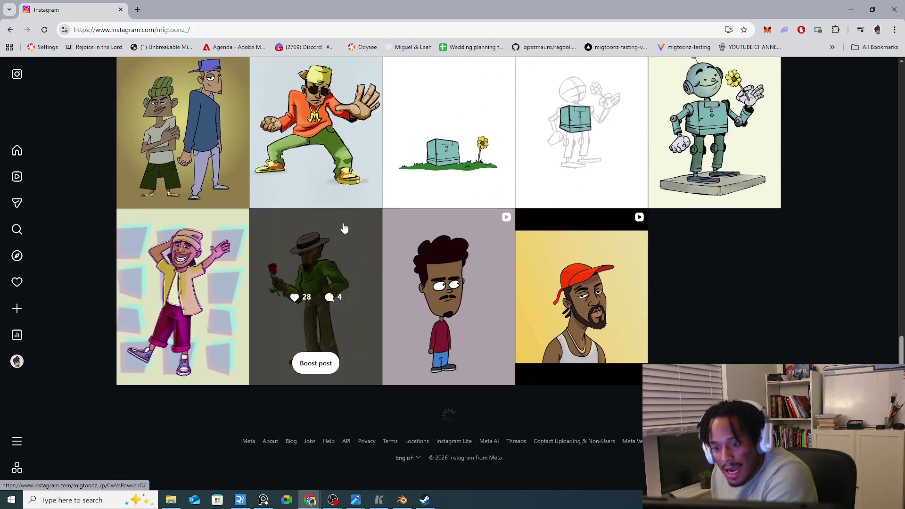
scroll(424, 248, "down", 5)
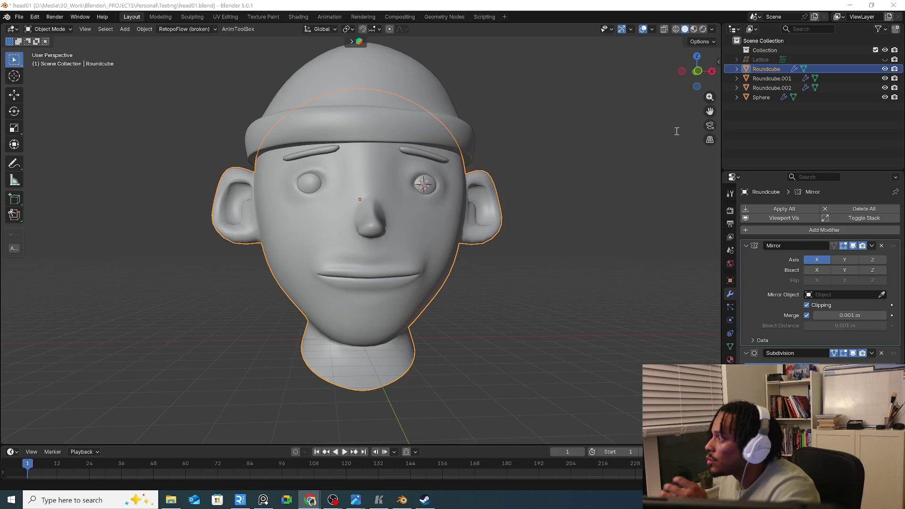
Reload the motiondesign results in Threads, then go to a fresh Search page with suggestions
key("alt+Tab")
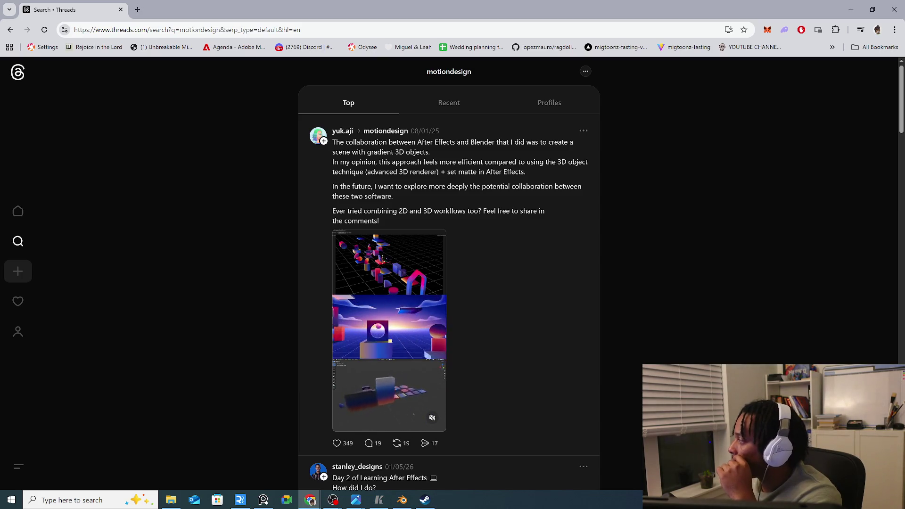
scroll(536, 273, "down", 4)
scroll(495, 299, "down", 3)
scroll(498, 299, "down", 3)
scroll(498, 300, "down", 3)
scroll(498, 298, "down", 3)
scroll(498, 297, "down", 3)
scroll(499, 298, "down", 2)
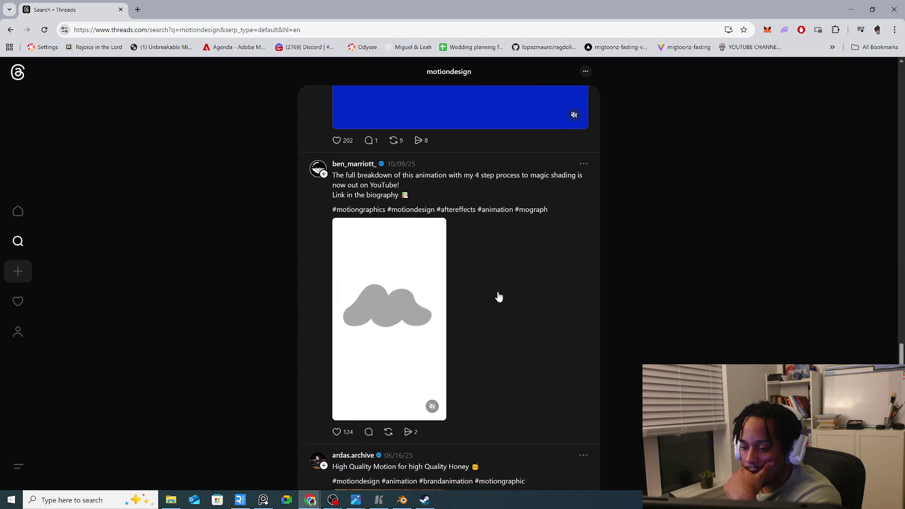
scroll(499, 298, "down", 3)
scroll(499, 298, "down", 2)
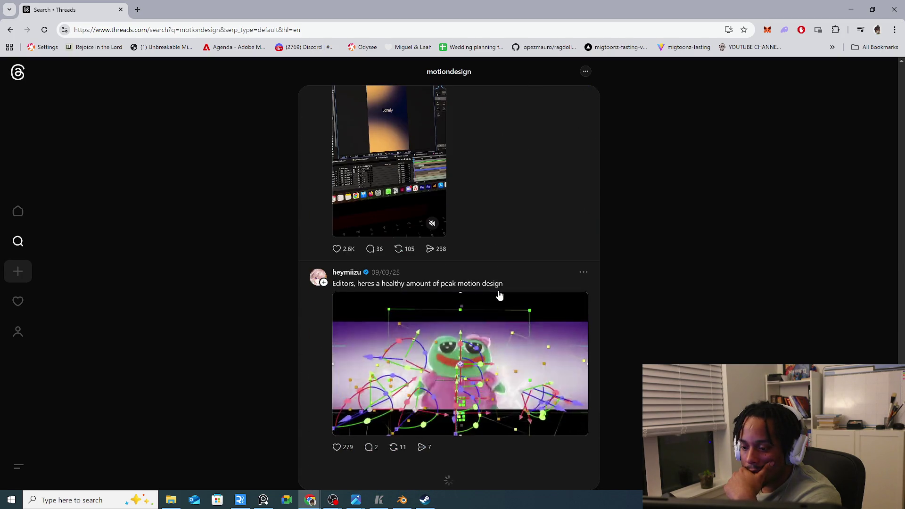
scroll(500, 296, "down", 5)
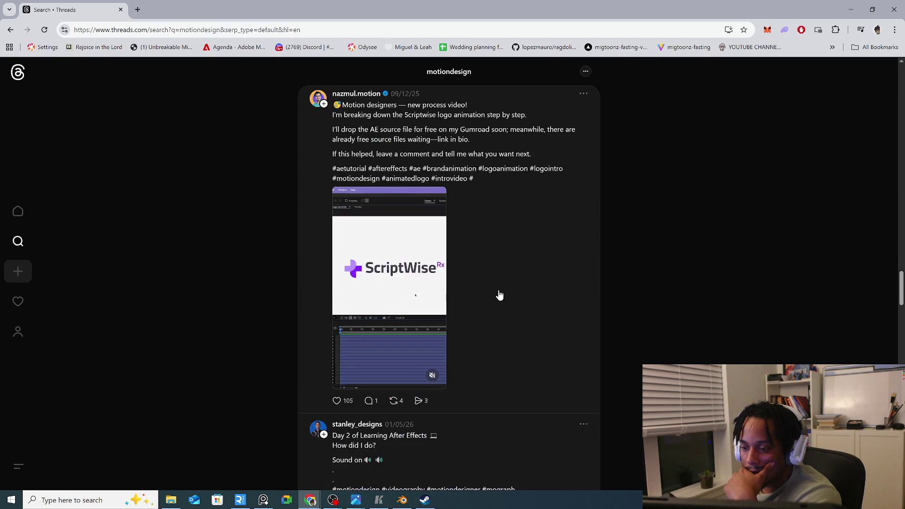
scroll(500, 295, "down", 5)
scroll(468, 102, "up", 8)
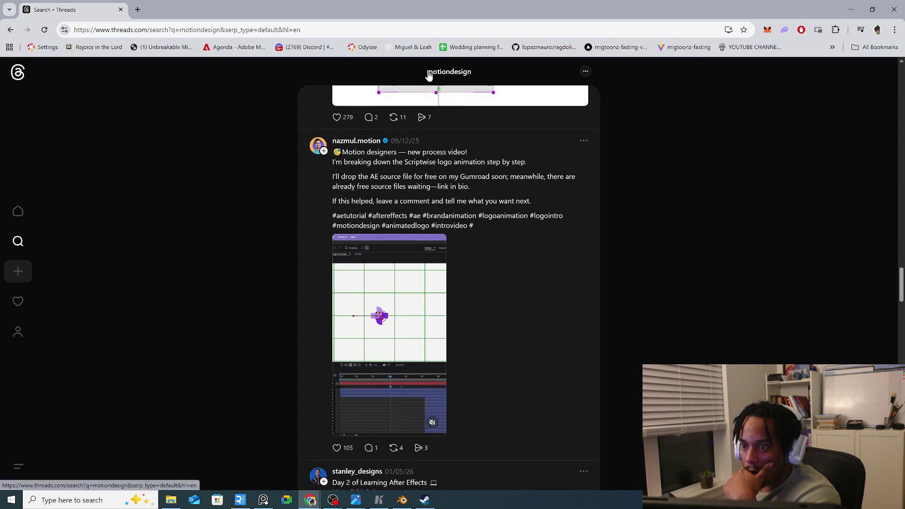
left_click(460, 73)
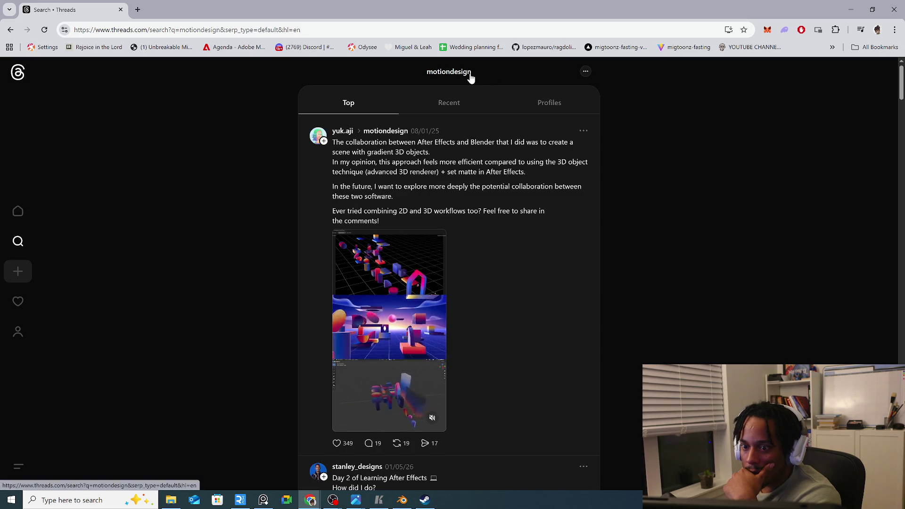
left_click(470, 77)
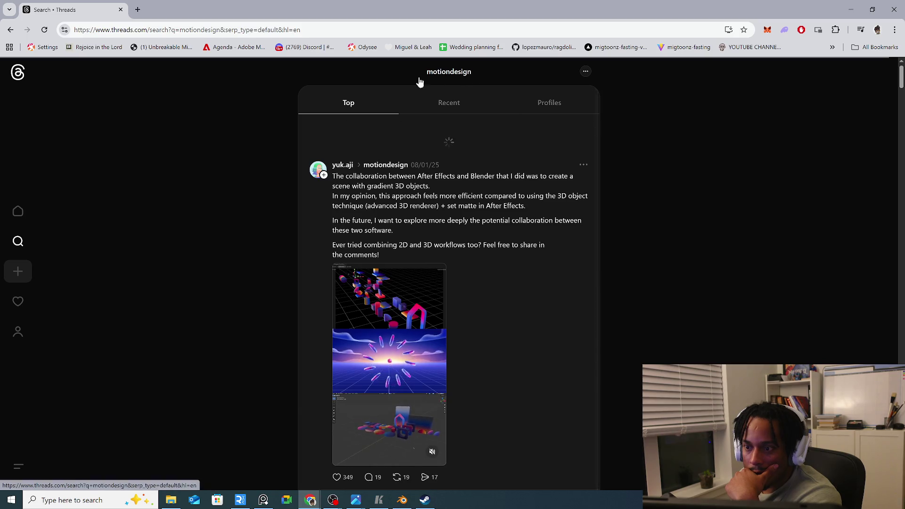
left_click(18, 243)
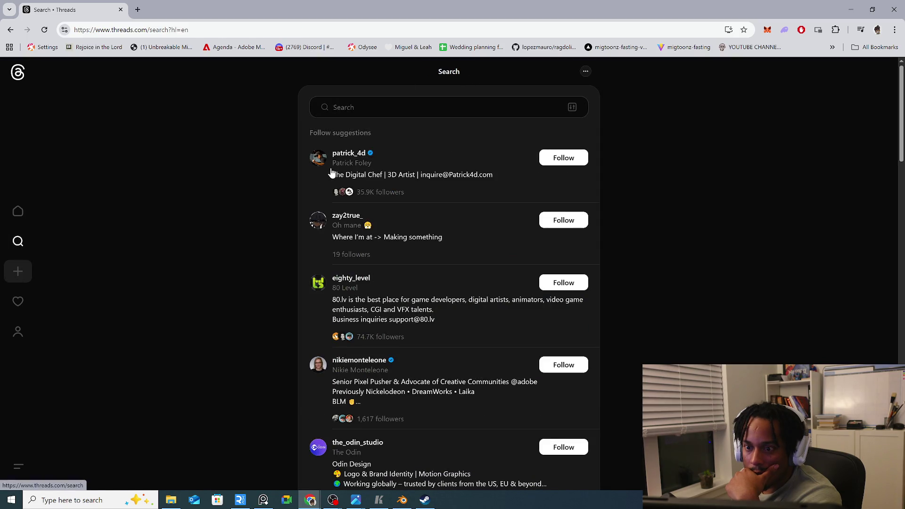
type("blende")
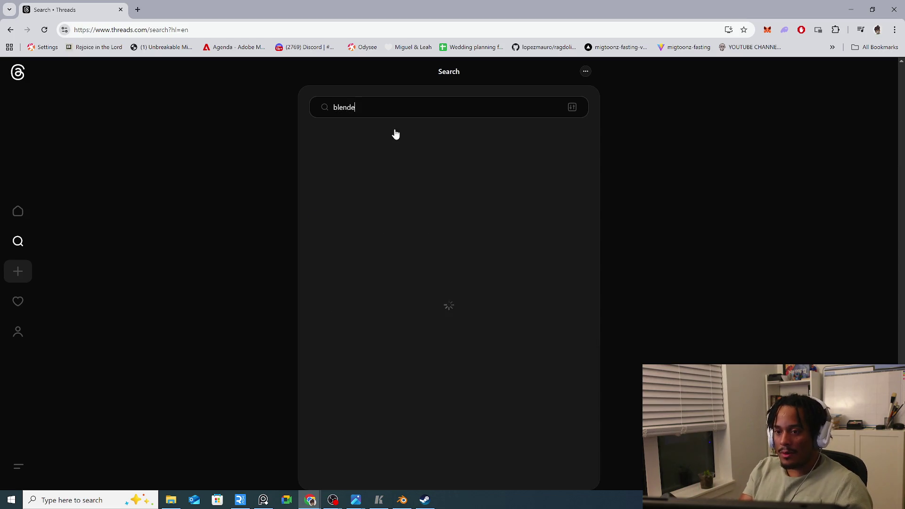
type("r motion des")
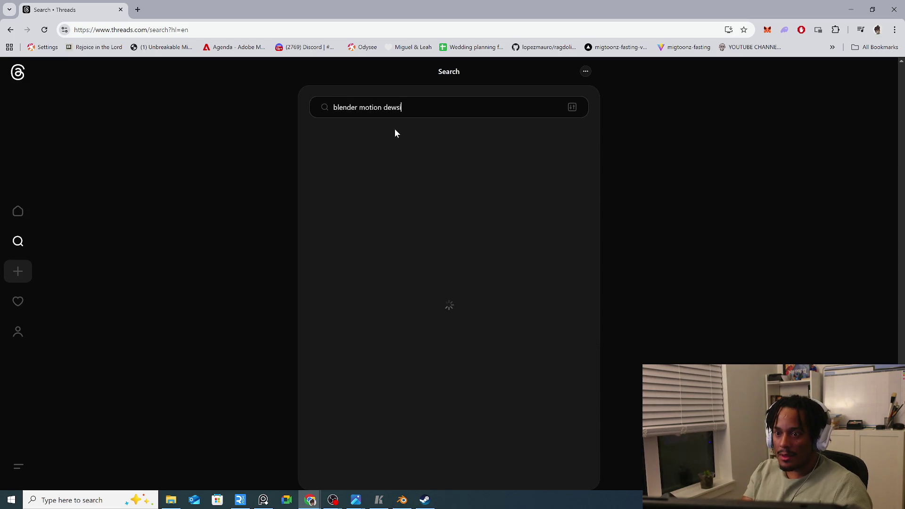
type("ign")
key("Return")
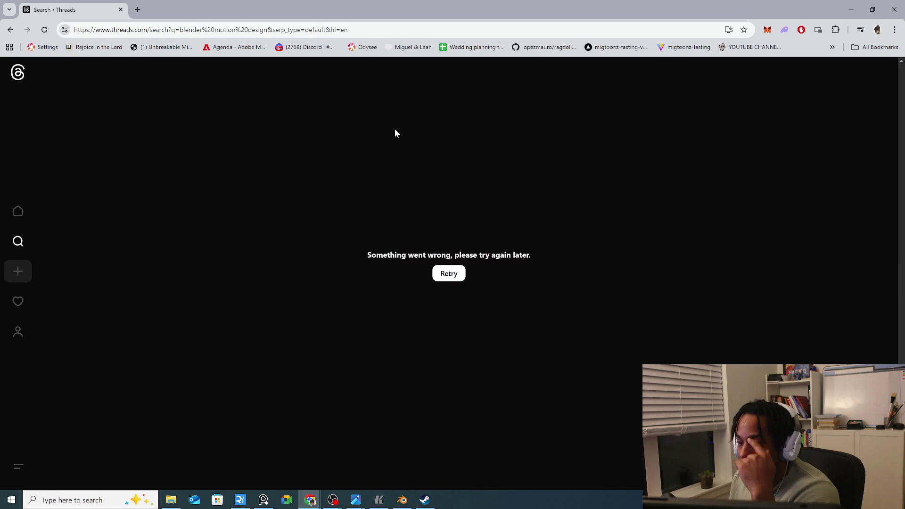
left_click(451, 276)
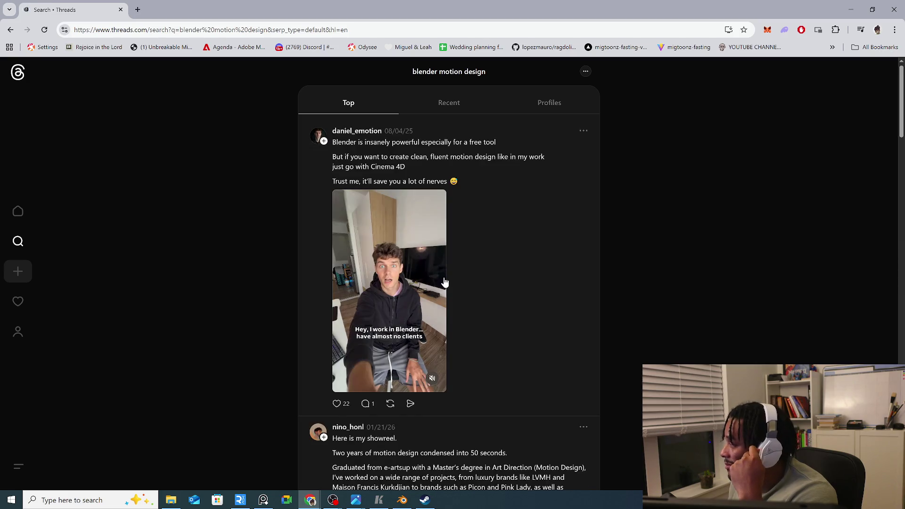
scroll(607, 236, "down", 5)
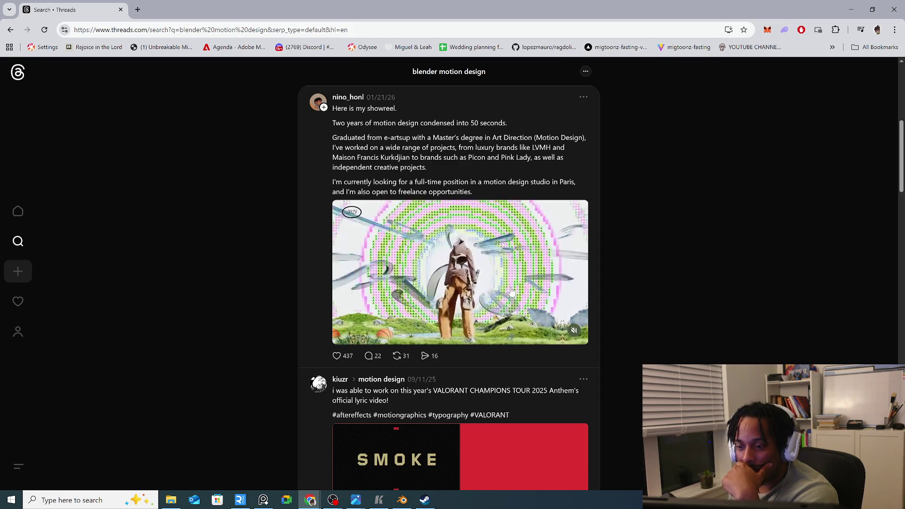
scroll(512, 292, "down", 3)
scroll(512, 292, "up", 3)
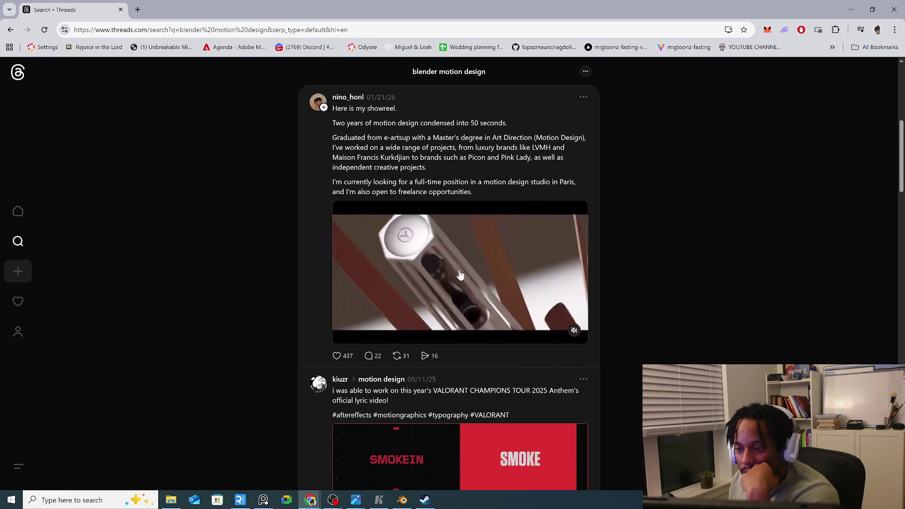
scroll(460, 275, "down", 3)
scroll(461, 275, "down", 4)
scroll(460, 275, "down", 3)
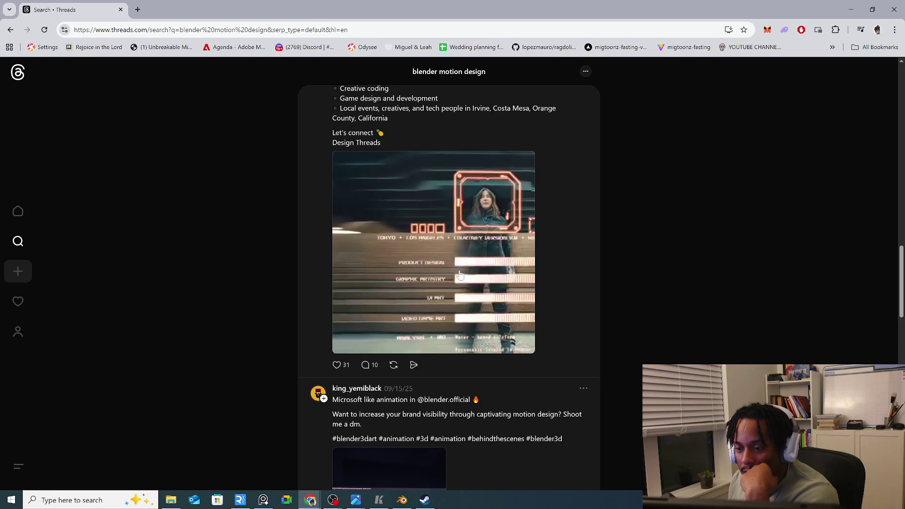
scroll(460, 275, "down", 4)
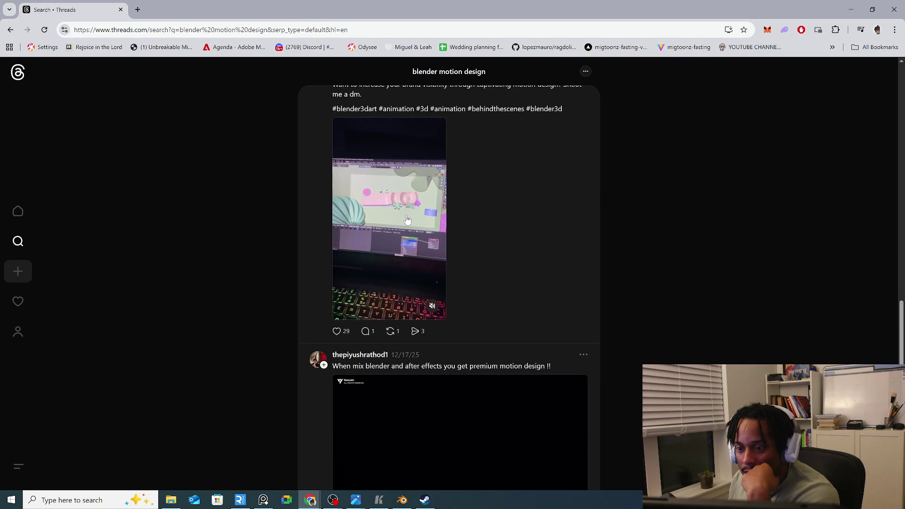
left_click(406, 220)
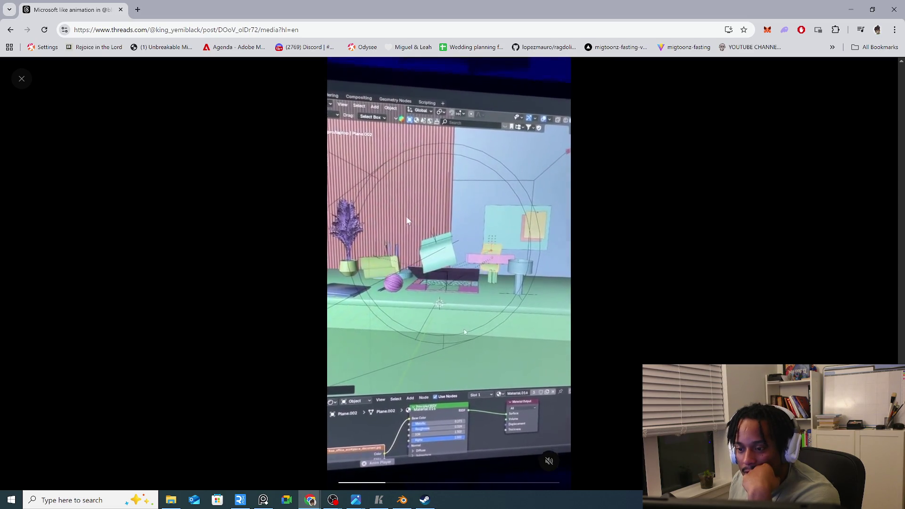
left_click(639, 247)
scroll(639, 247, "down", 3)
scroll(442, 213, "up", 3)
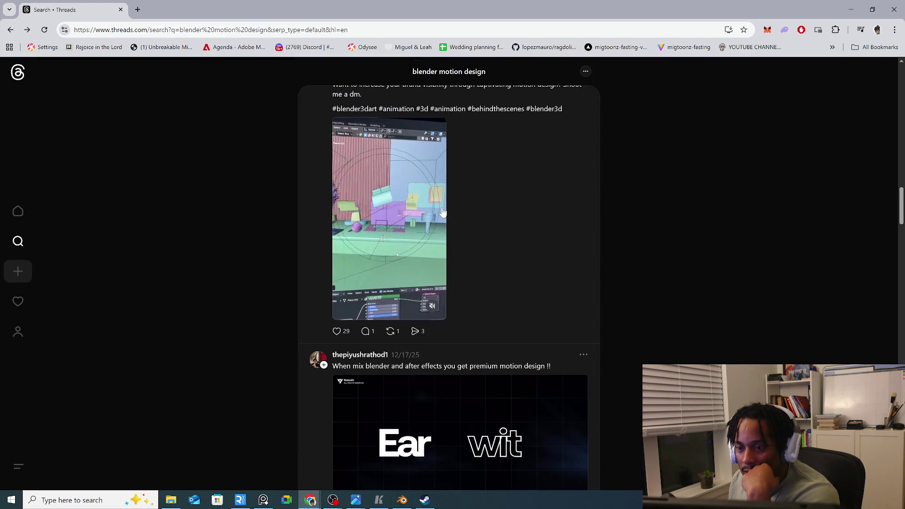
scroll(357, 285, "down", 1)
scroll(613, 256, "down", 3)
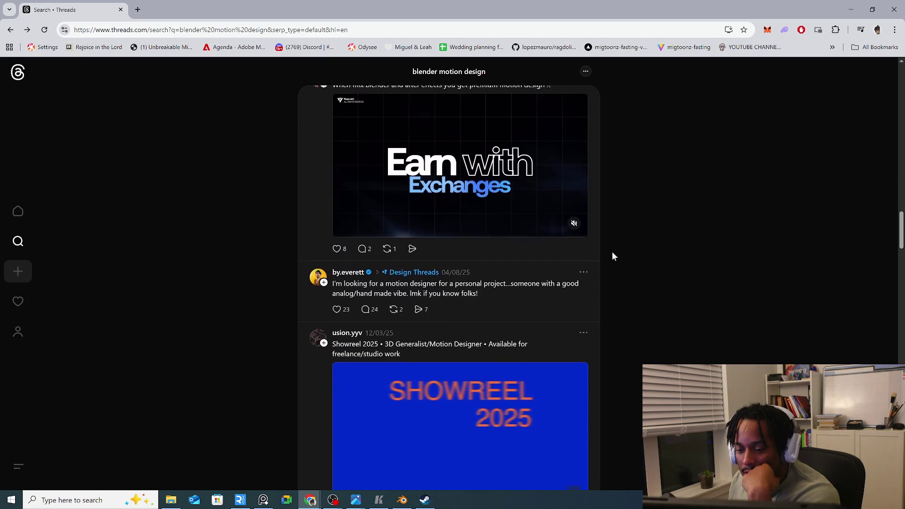
scroll(613, 256, "down", 3)
scroll(613, 256, "down", 3)
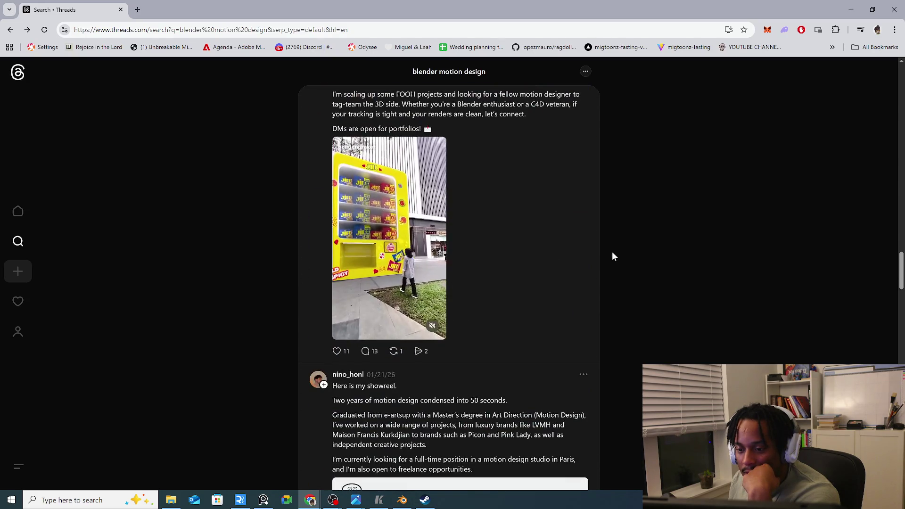
left_click(380, 234)
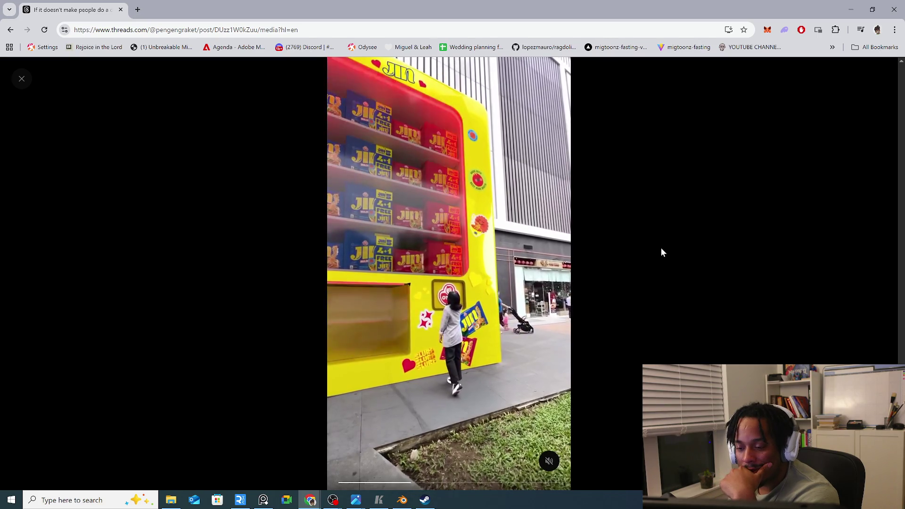
left_click(661, 253)
scroll(661, 253, "down", 3)
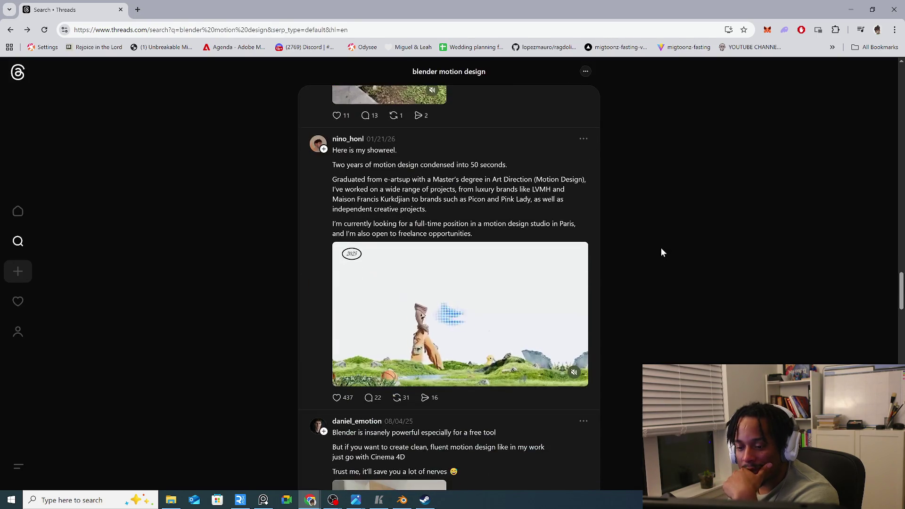
scroll(662, 253, "down", 4)
scroll(661, 253, "down", 4)
scroll(661, 253, "down", 4)
scroll(661, 252, "down", 4)
scroll(662, 253, "down", 4)
scroll(661, 253, "down", 3)
scroll(662, 253, "down", 2)
scroll(662, 253, "down", 1)
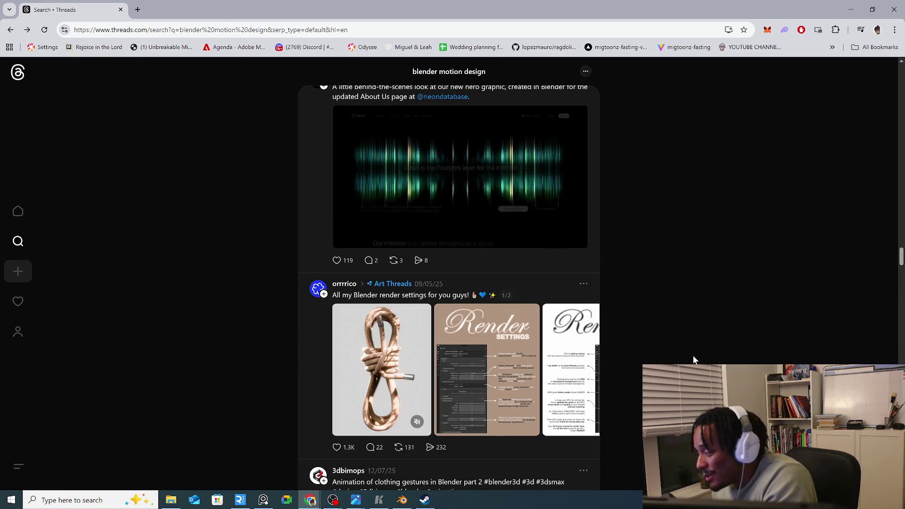
scroll(679, 355, "up", 2)
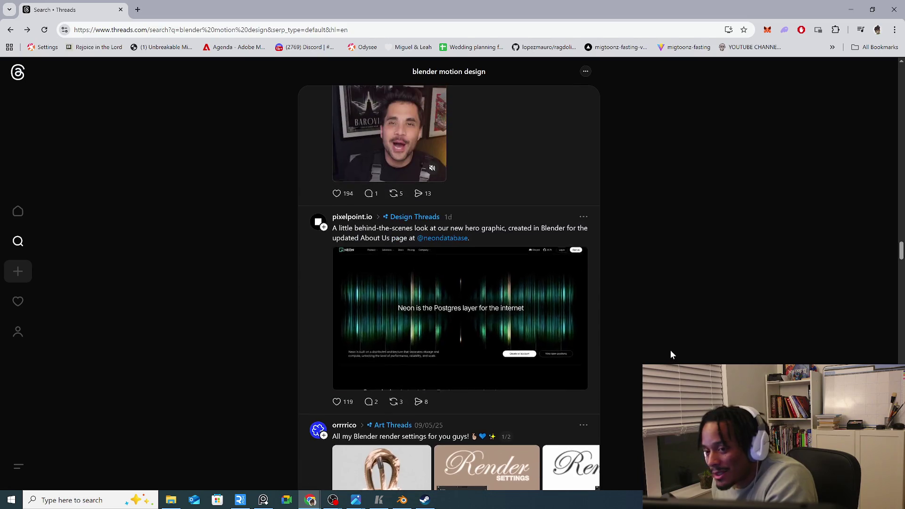
scroll(701, 356, "down", 1)
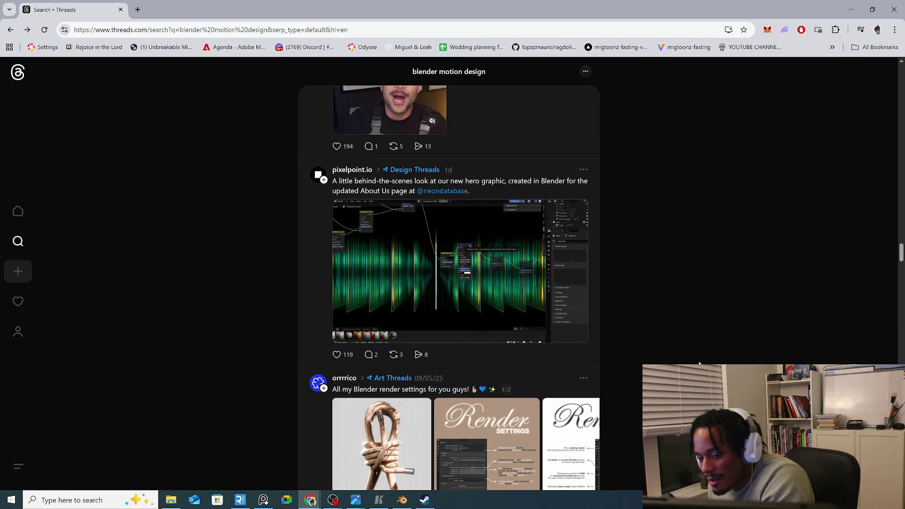
scroll(699, 365, "down", 3)
scroll(699, 364, "down", 5)
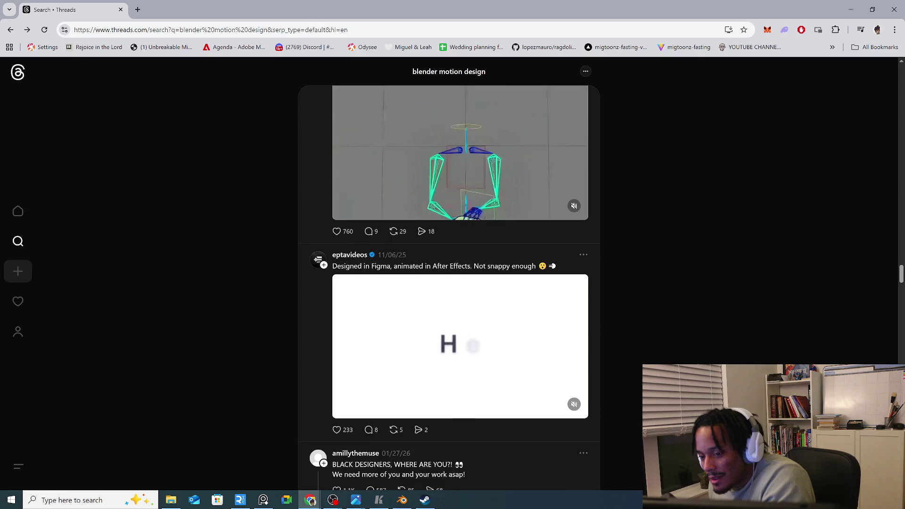
scroll(460, 282, "up", 1)
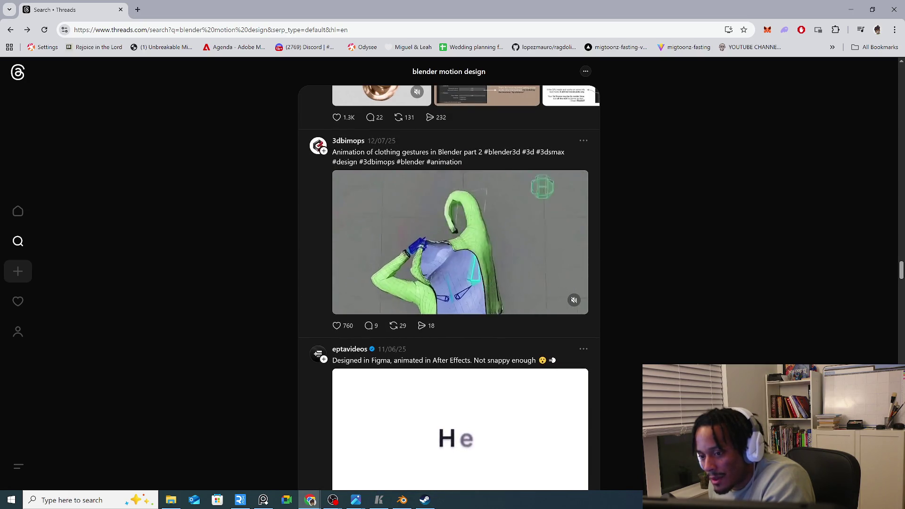
scroll(460, 283, "down", 2)
scroll(460, 283, "down", 2)
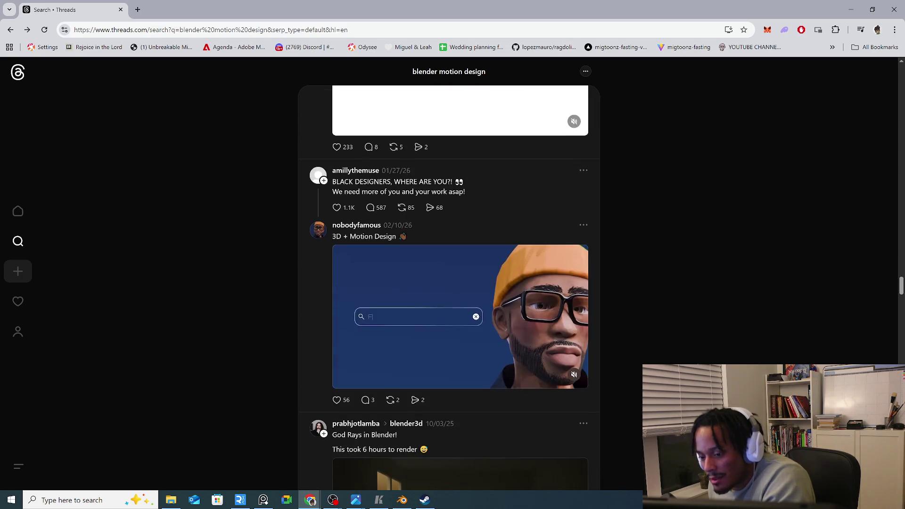
scroll(495, 338, "down", 2)
scroll(494, 339, "up", 2)
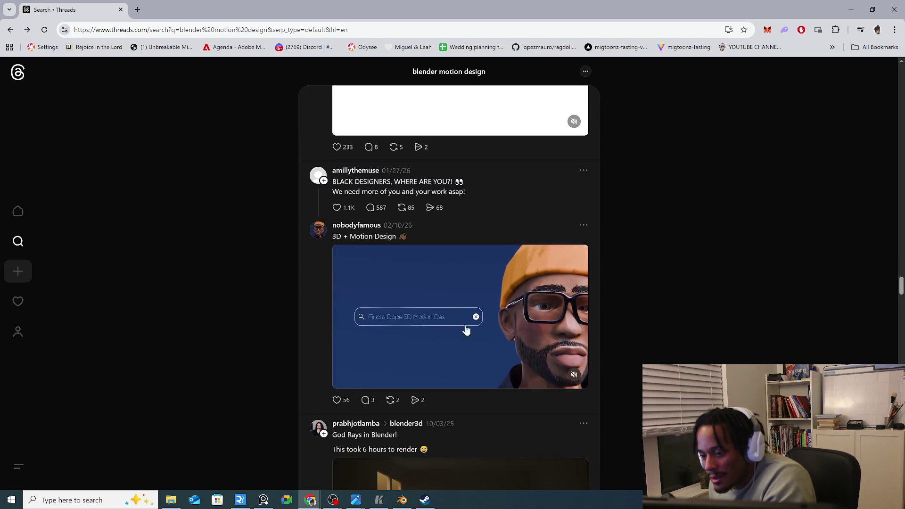
mouse_move(356, 225)
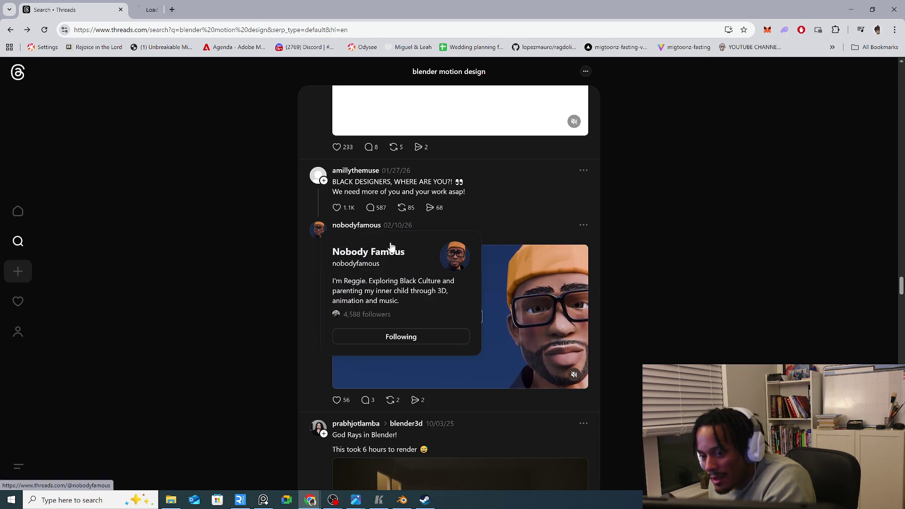
Open the post author's profile in a new tab, then return to the blank search page
left_click(183, 9)
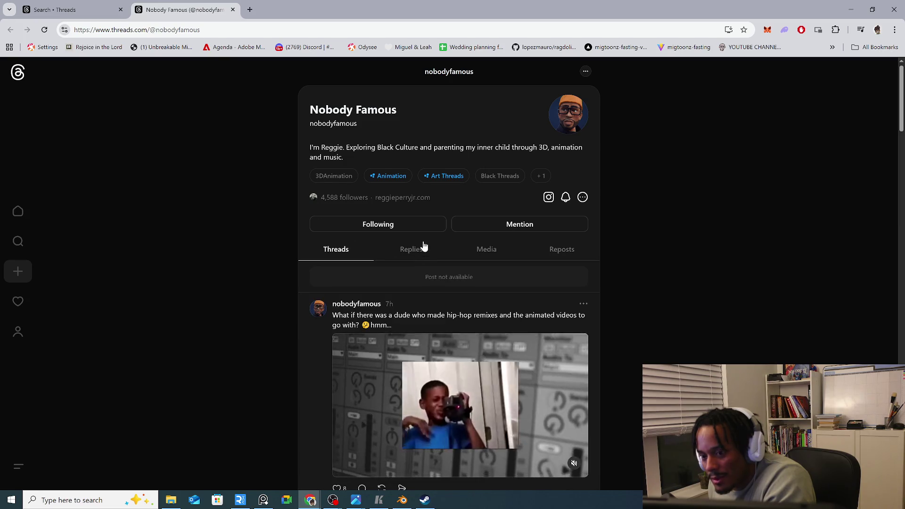
scroll(429, 203, "up", 1)
scroll(396, 227, "up", 1)
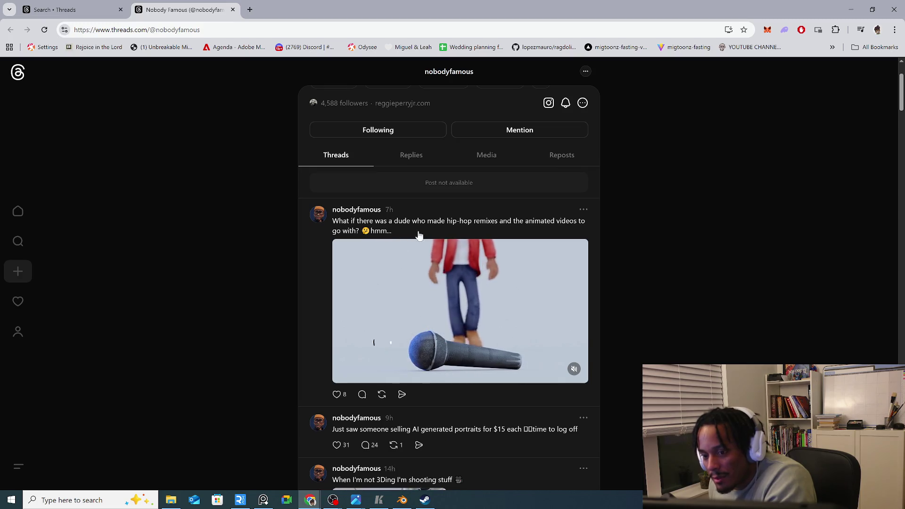
scroll(495, 265, "down", 3)
scroll(491, 261, "down", 2)
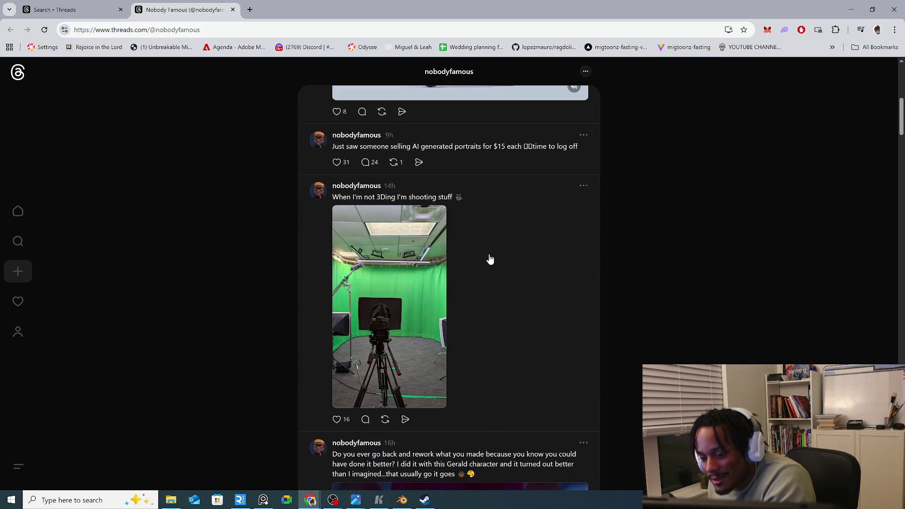
scroll(491, 261, "down", 4)
scroll(490, 260, "down", 4)
scroll(489, 260, "down", 3)
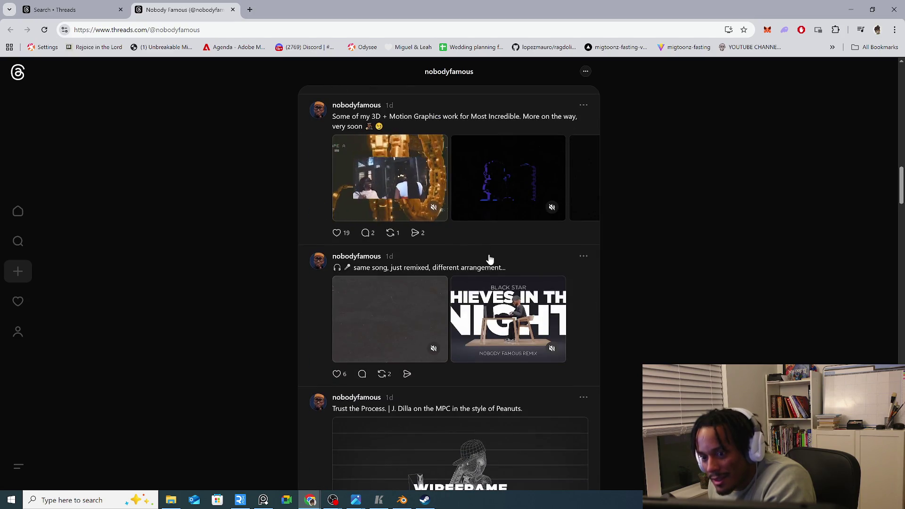
scroll(489, 260, "down", 2)
scroll(490, 260, "down", 2)
scroll(488, 259, "up", 2)
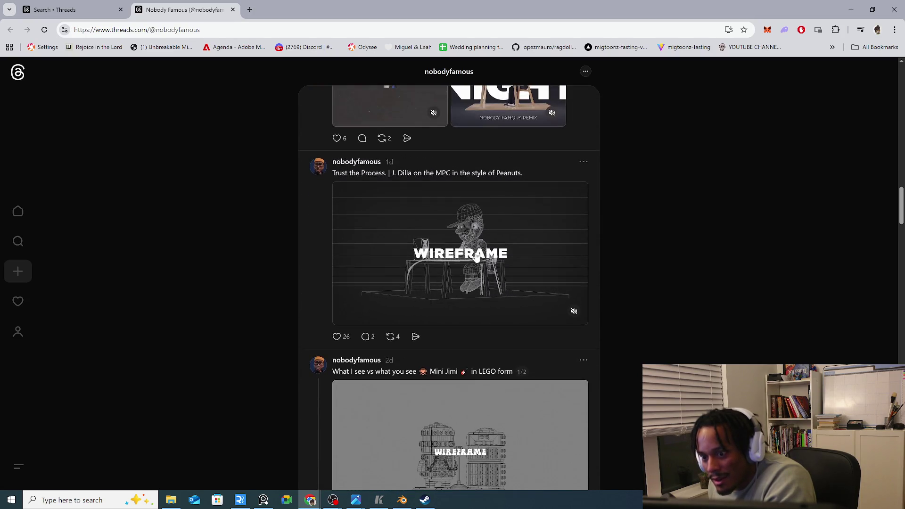
scroll(447, 252, "down", 4)
scroll(460, 253, "down", 3)
scroll(469, 255, "down", 3)
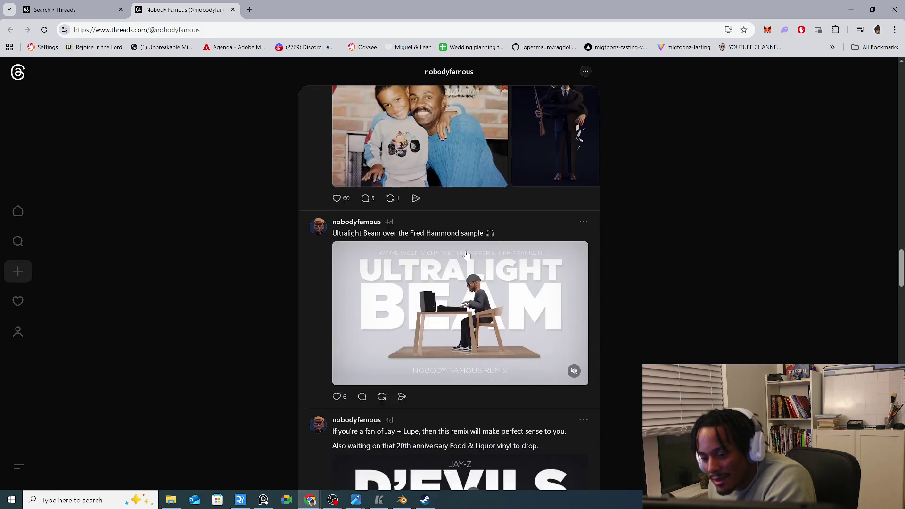
scroll(468, 257, "down", 2)
scroll(467, 257, "down", 2)
scroll(467, 256, "down", 4)
scroll(467, 255, "down", 4)
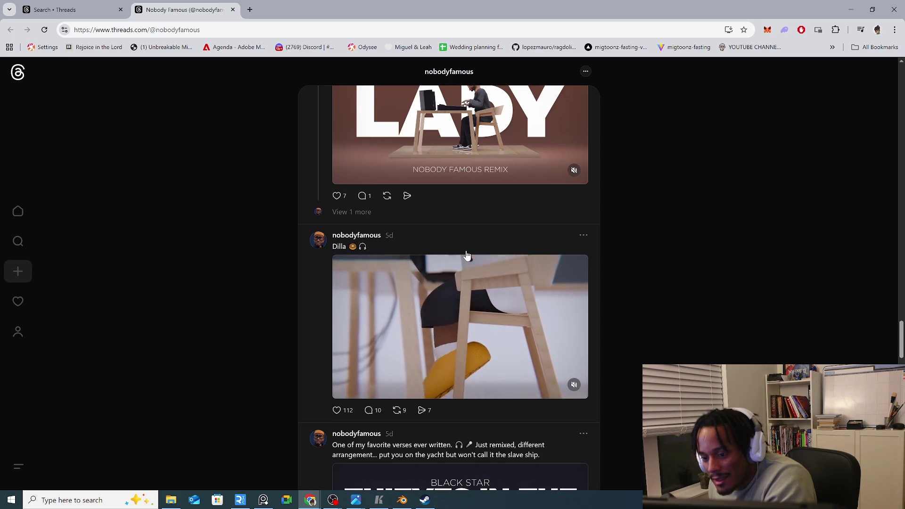
key("ctrl+shift+Tab")
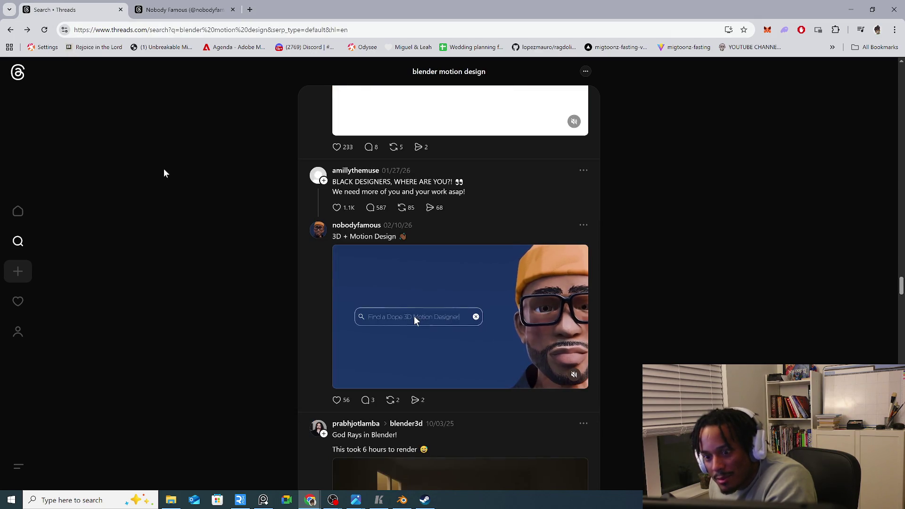
key("alt+Left")
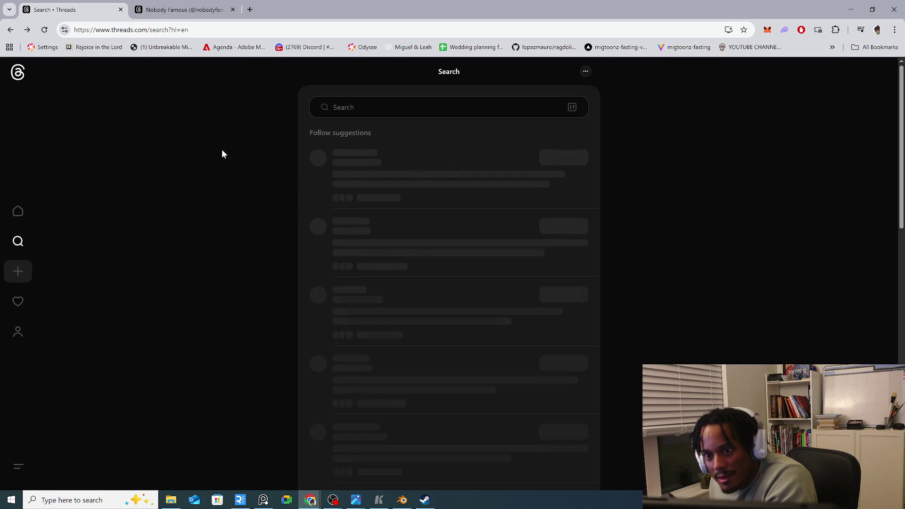
key("alt+Right")
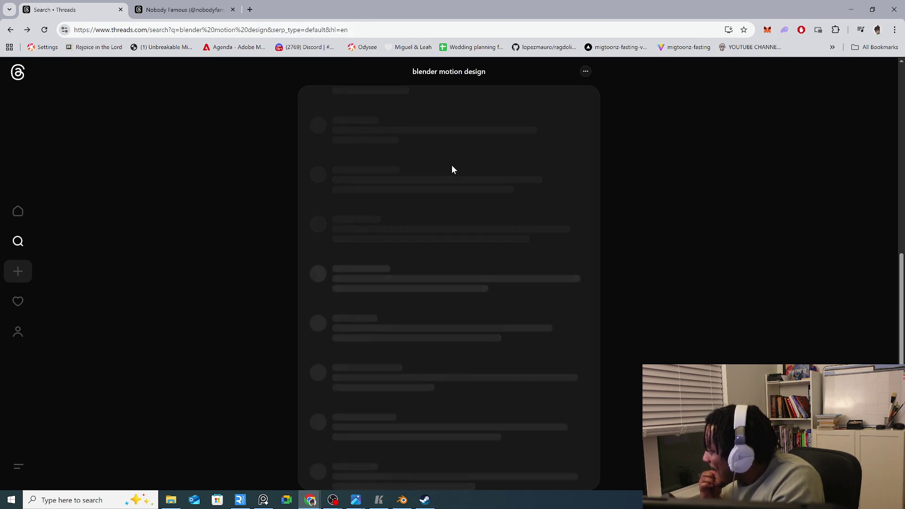
scroll(604, 203, "down", 5)
scroll(571, 263, "down", 5)
scroll(571, 263, "down", 5)
scroll(564, 260, "down", 5)
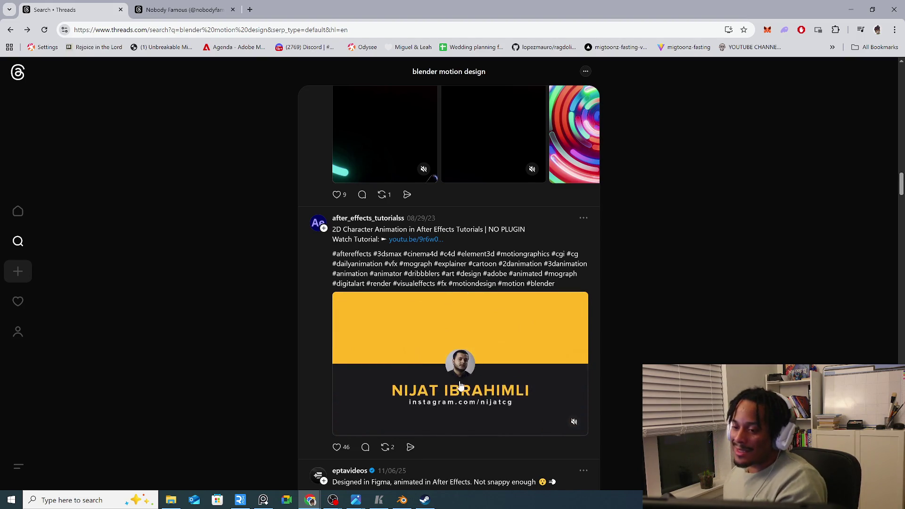
scroll(461, 390, "up", 3)
scroll(461, 392, "up", 2)
scroll(469, 390, "up", 2)
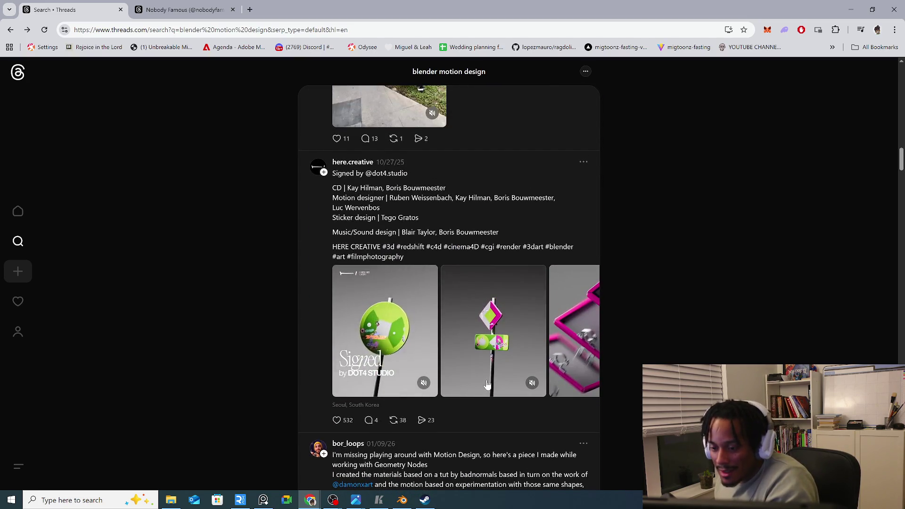
scroll(484, 391, "up", 2)
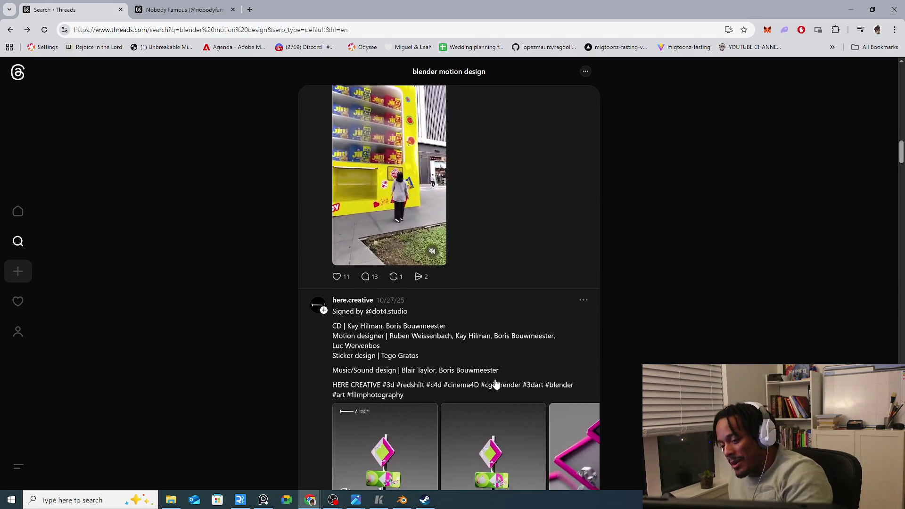
scroll(497, 384, "down", 4)
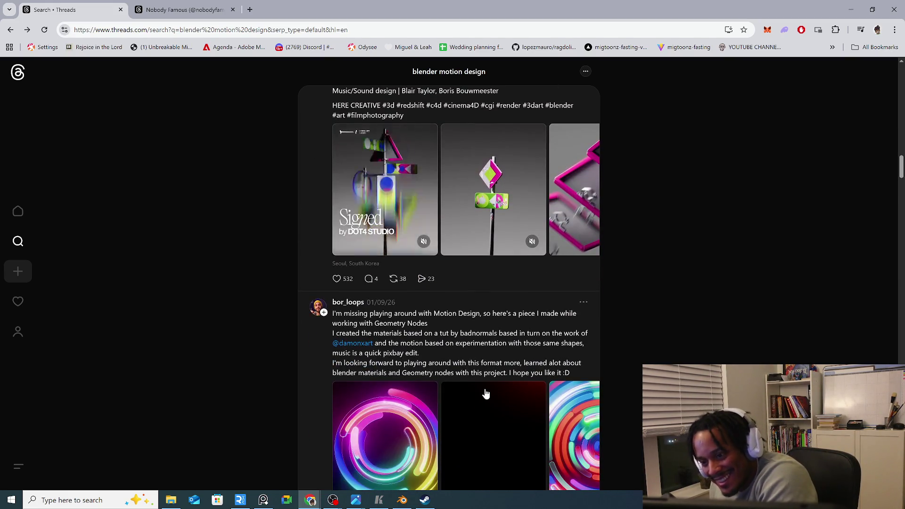
scroll(482, 398, "up", 2)
scroll(479, 400, "down", 5)
scroll(479, 399, "down", 5)
scroll(475, 402, "down", 5)
scroll(475, 403, "down", 5)
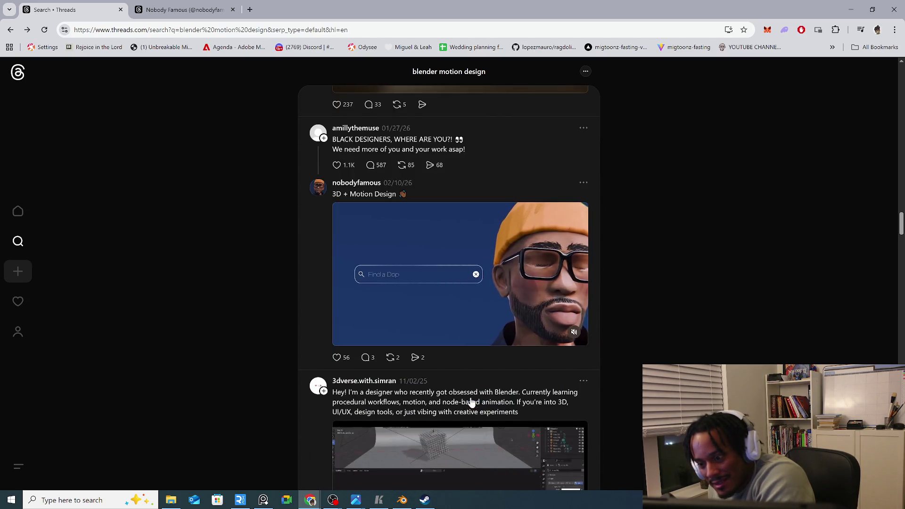
scroll(473, 403, "down", 5)
scroll(473, 403, "down", 5)
scroll(471, 402, "down", 5)
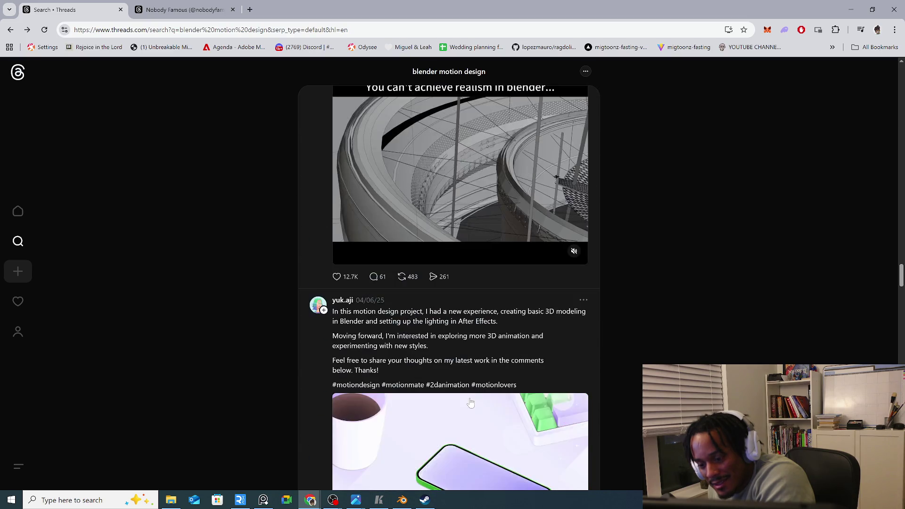
scroll(470, 403, "down", 1)
scroll(471, 403, "down", 1)
scroll(471, 403, "down", 2)
scroll(469, 402, "up", 2)
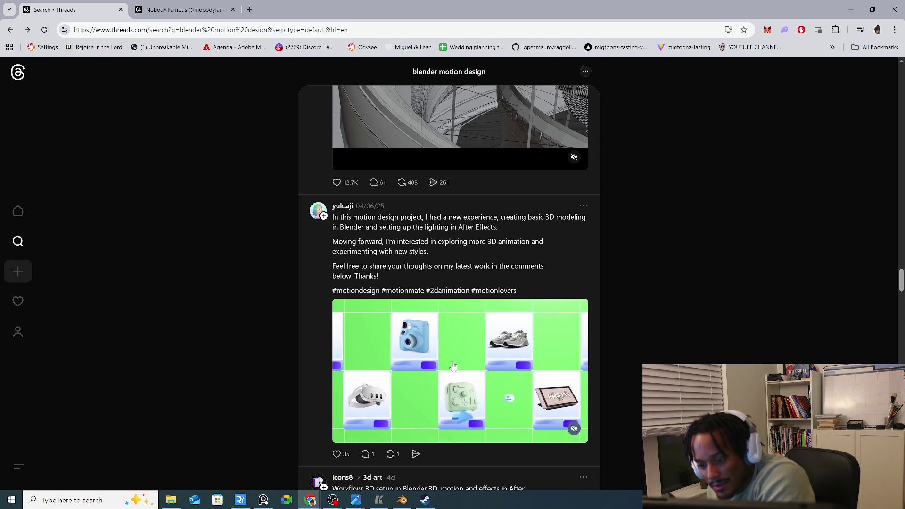
scroll(497, 381, "down", 3)
scroll(498, 382, "down", 2)
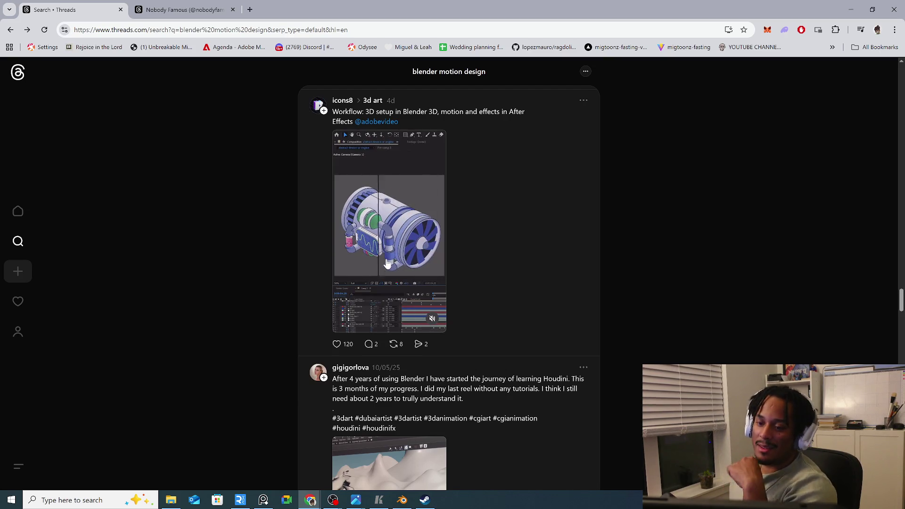
left_click(397, 245)
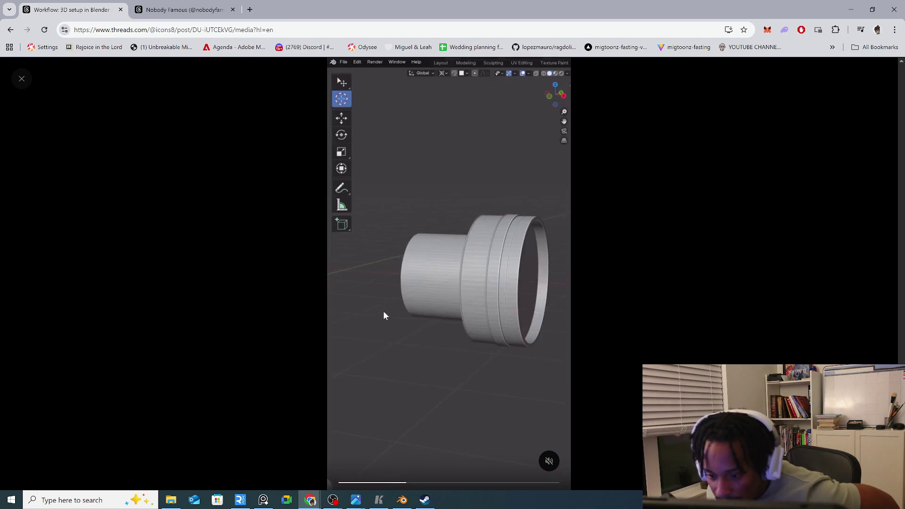
Close the full-size video and open icons8's profile in a new background tab
key("Escape")
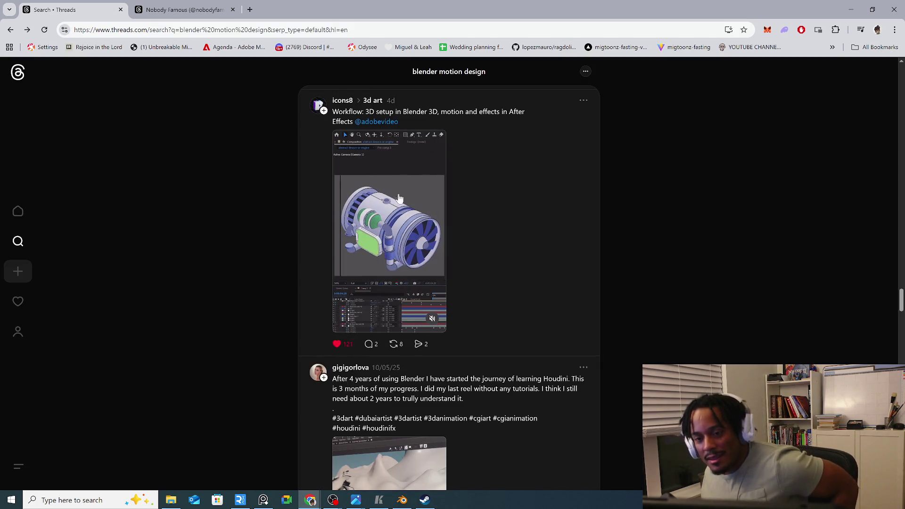
right_click(357, 111)
left_click(372, 116)
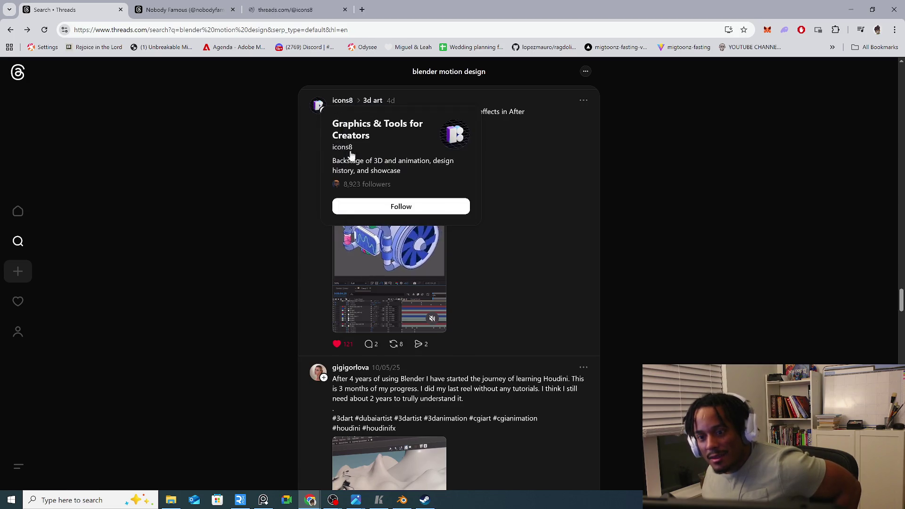
scroll(667, 269, "down", 3)
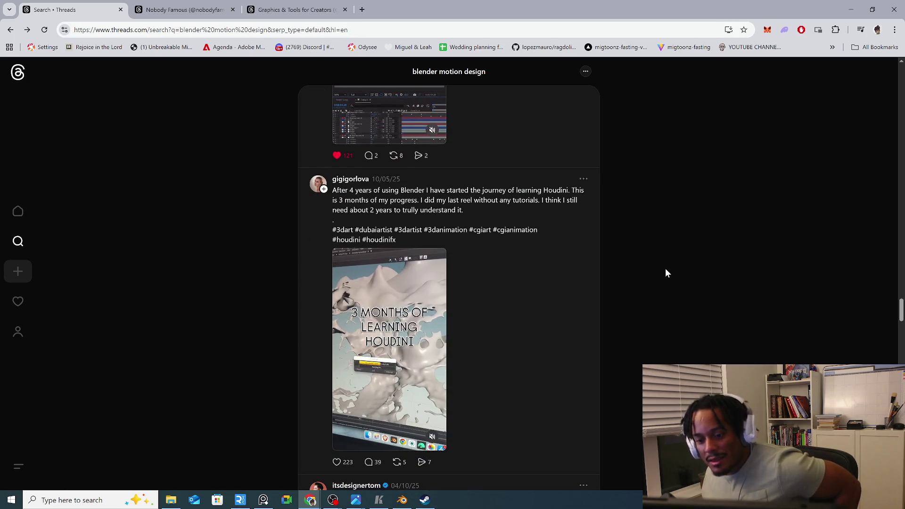
scroll(665, 273, "down", 3)
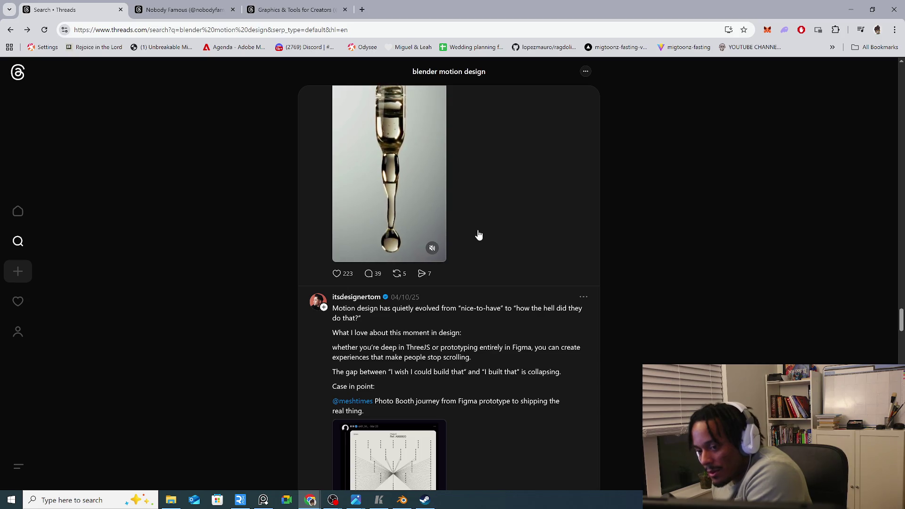
scroll(480, 233, "down", 2)
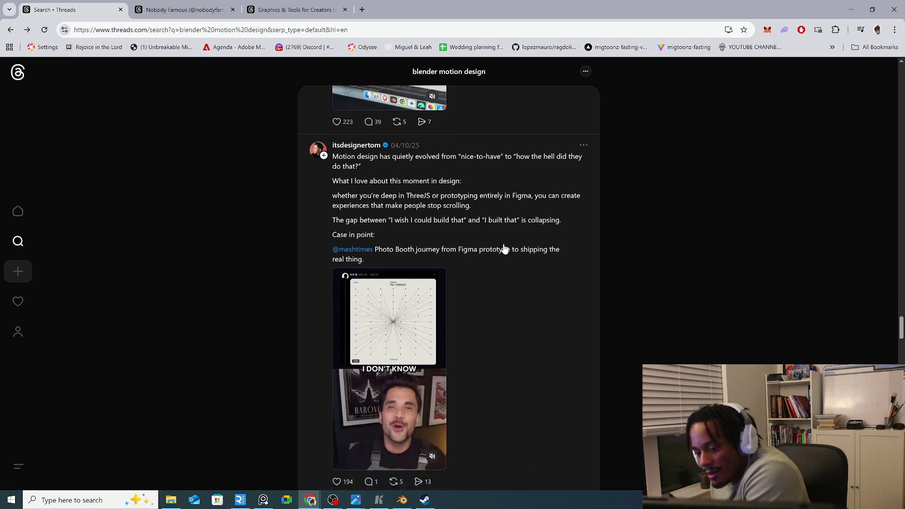
scroll(503, 250, "down", 3)
scroll(536, 192, "down", 4)
scroll(521, 238, "down", 3)
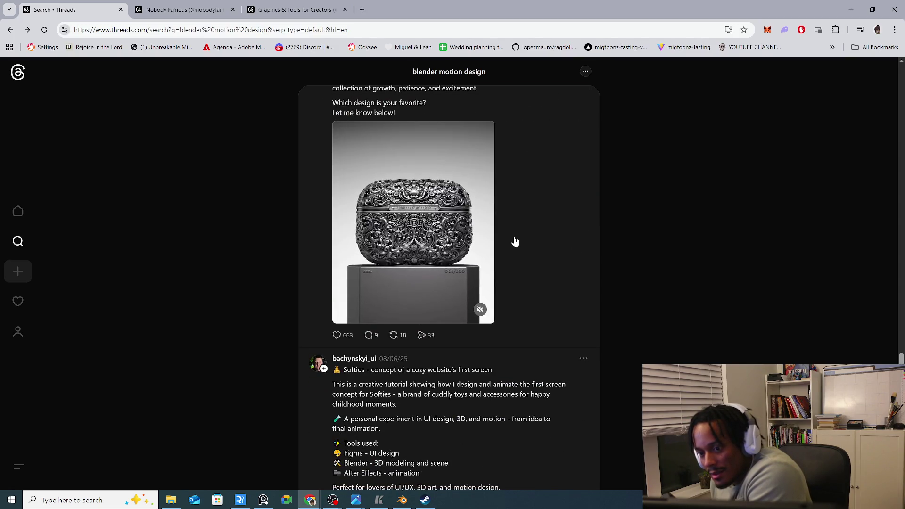
left_click(430, 244)
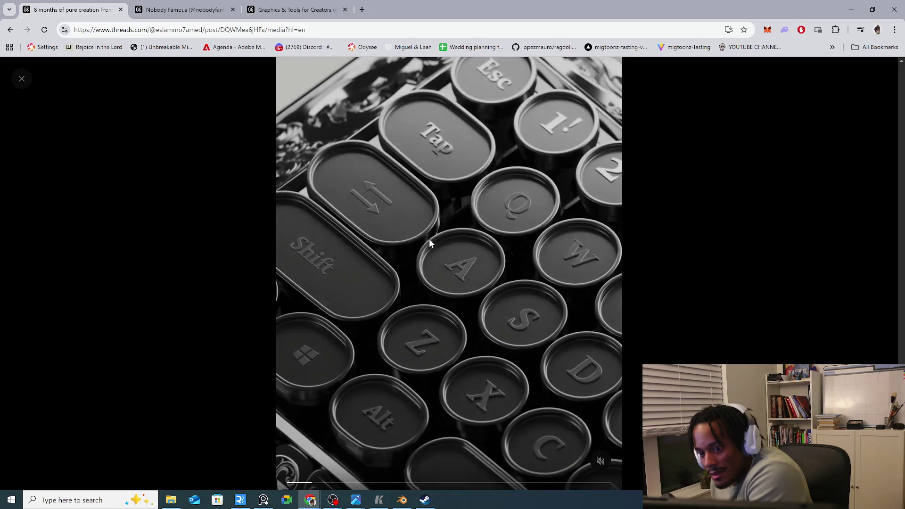
scroll(740, 273, "down", 3)
scroll(729, 270, "down", 3)
scroll(726, 273, "down", 3)
scroll(724, 277, "down", 3)
scroll(724, 276, "down", 3)
scroll(723, 276, "down", 3)
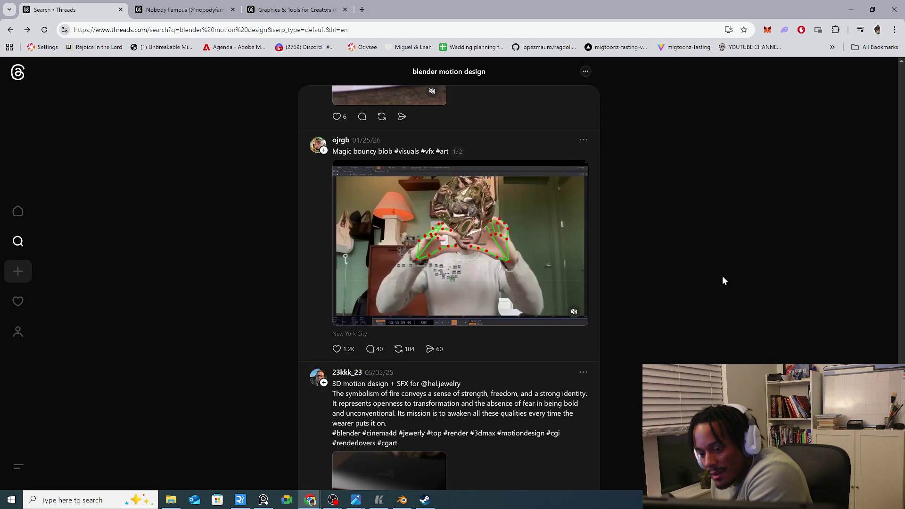
scroll(722, 278, "down", 3)
scroll(708, 280, "up", 5)
scroll(707, 280, "down", 1)
scroll(707, 281, "down", 1)
left_click(488, 312)
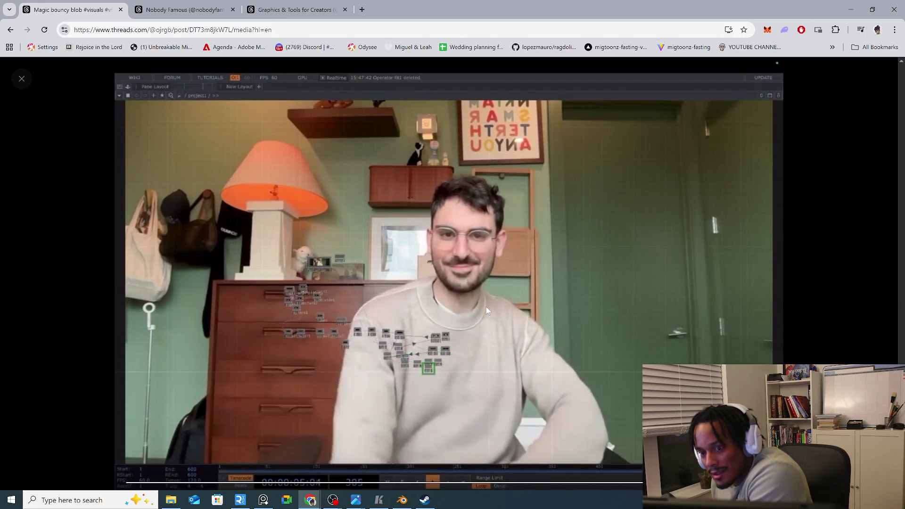
left_click(21, 79)
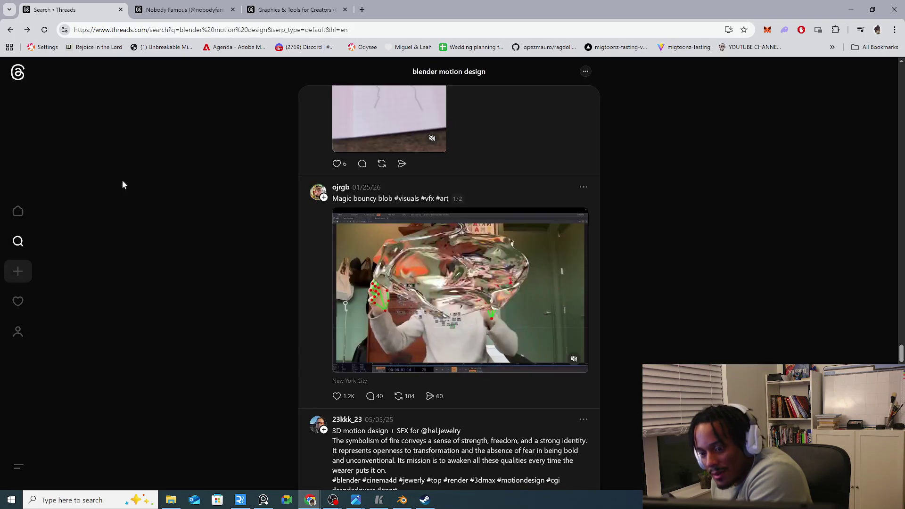
scroll(178, 186, "down", 3)
scroll(179, 186, "down", 3)
scroll(180, 187, "down", 3)
scroll(179, 189, "down", 5)
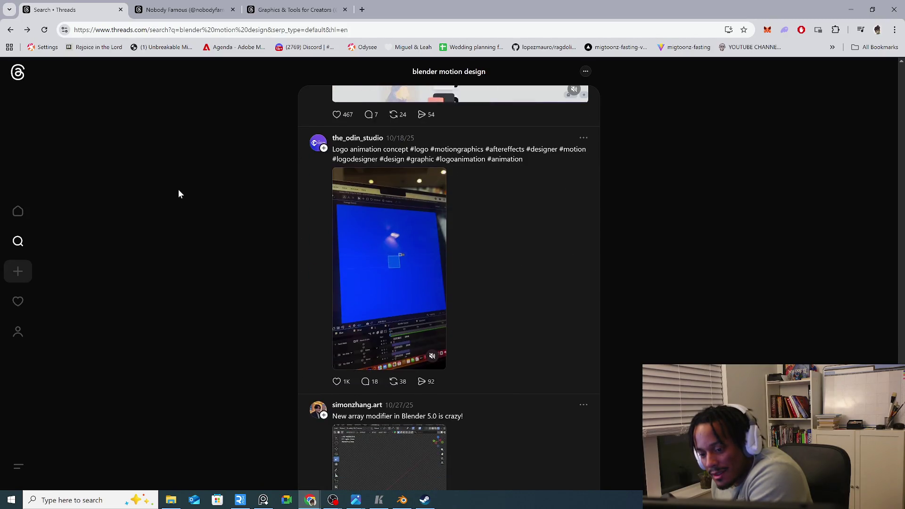
scroll(178, 190, "down", 5)
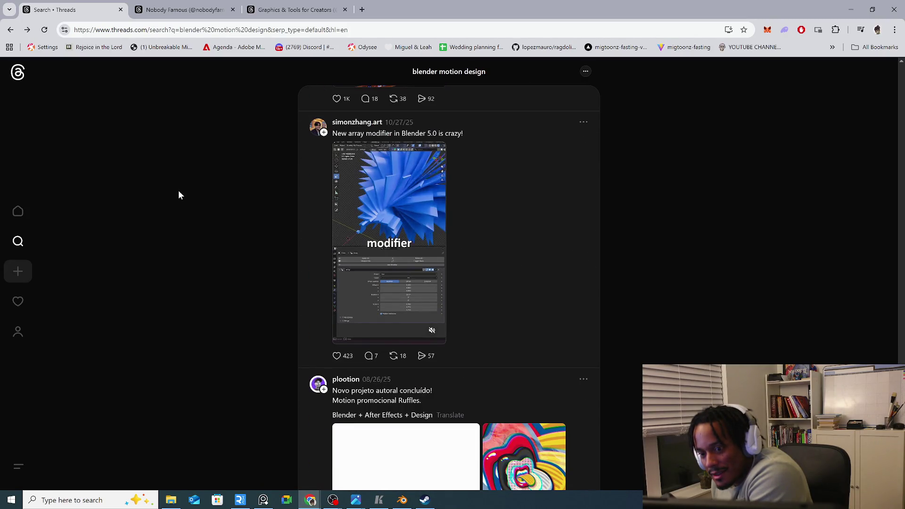
left_click(379, 213)
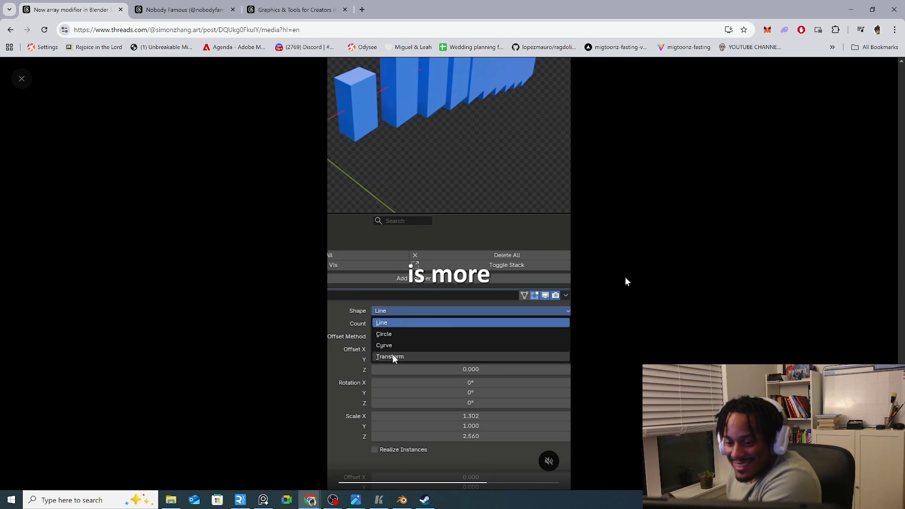
left_click(474, 483)
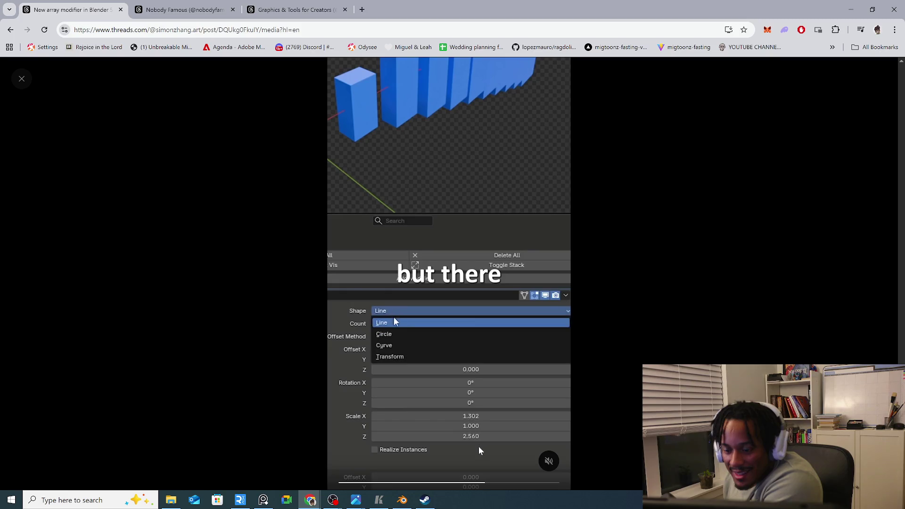
left_click(473, 484)
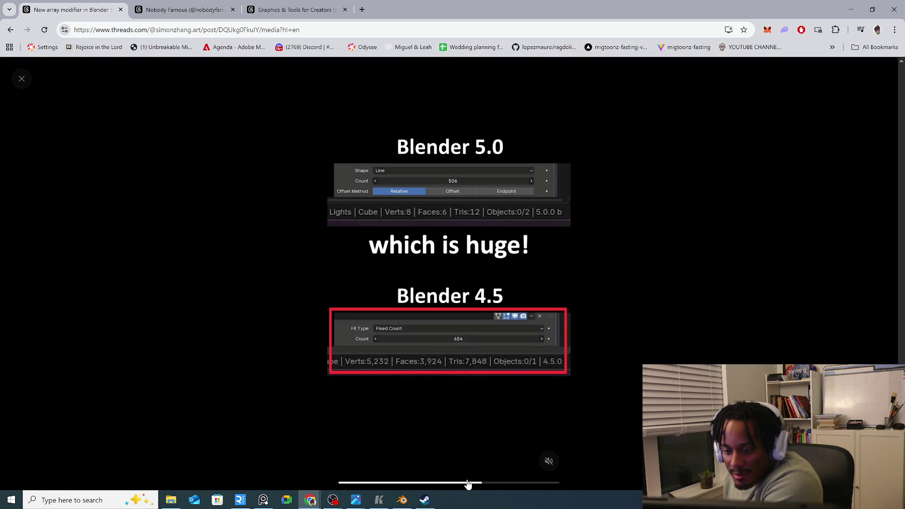
left_click(468, 484)
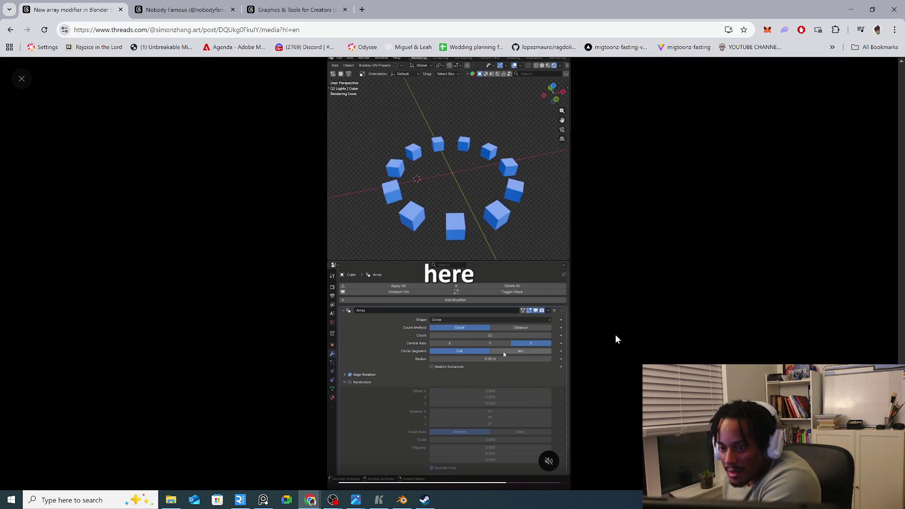
left_click(21, 79)
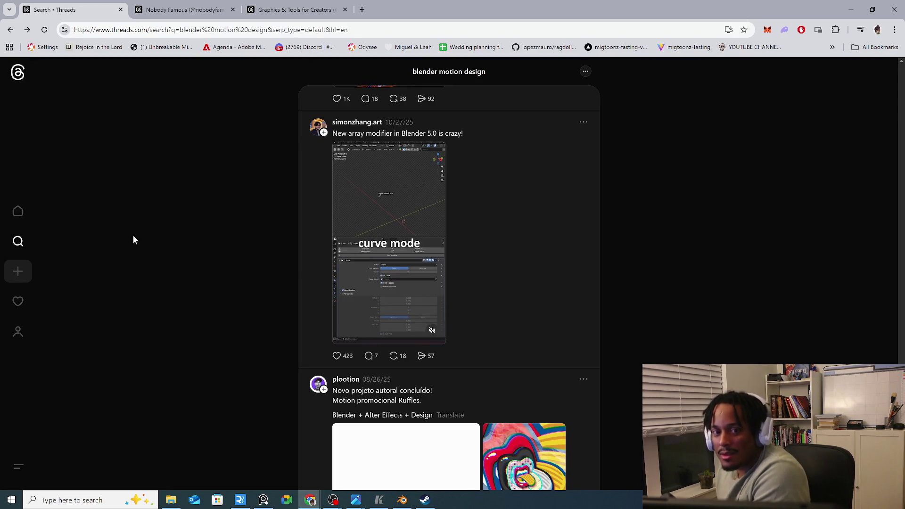
scroll(431, 304, "down", 2)
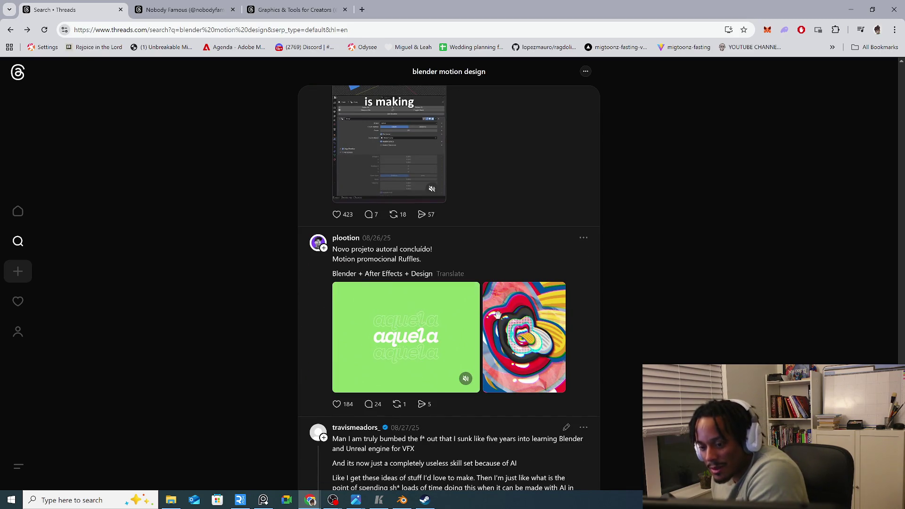
scroll(493, 313, "down", 2)
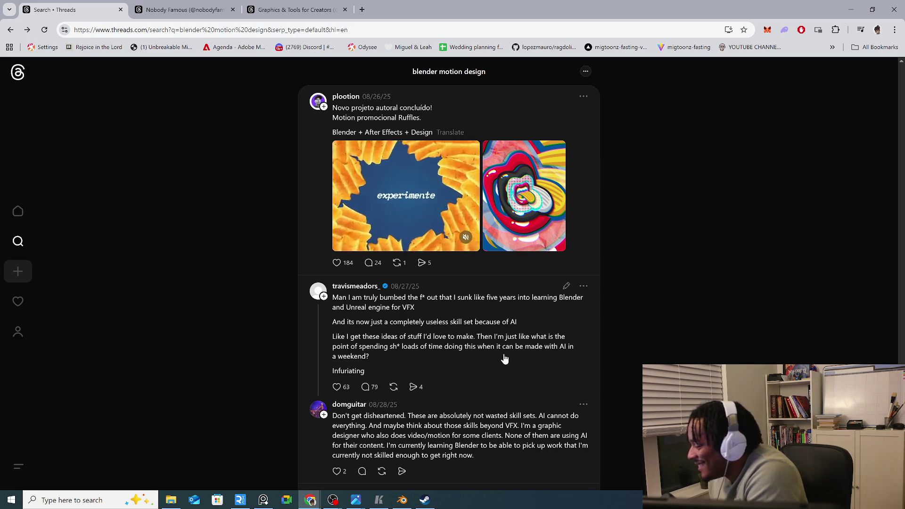
scroll(505, 359, "down", 1)
scroll(505, 359, "down", 1)
scroll(505, 359, "down", 3)
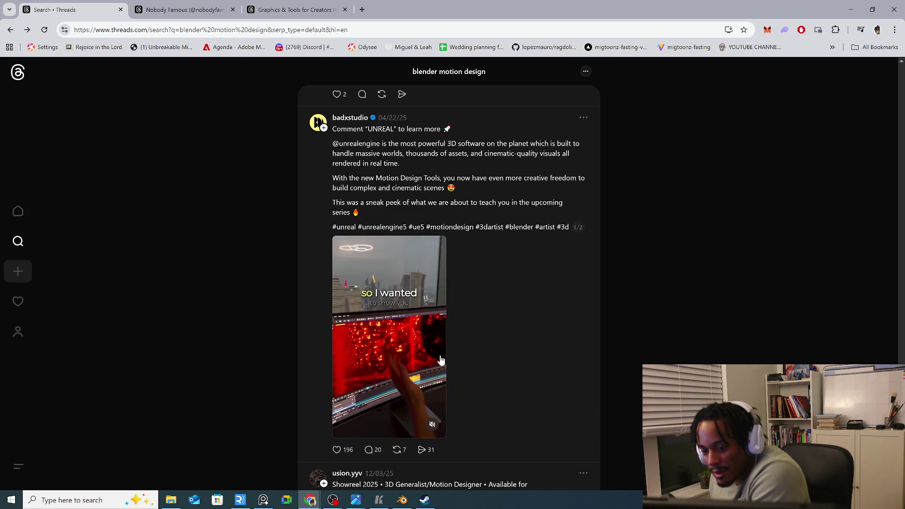
left_click(413, 359)
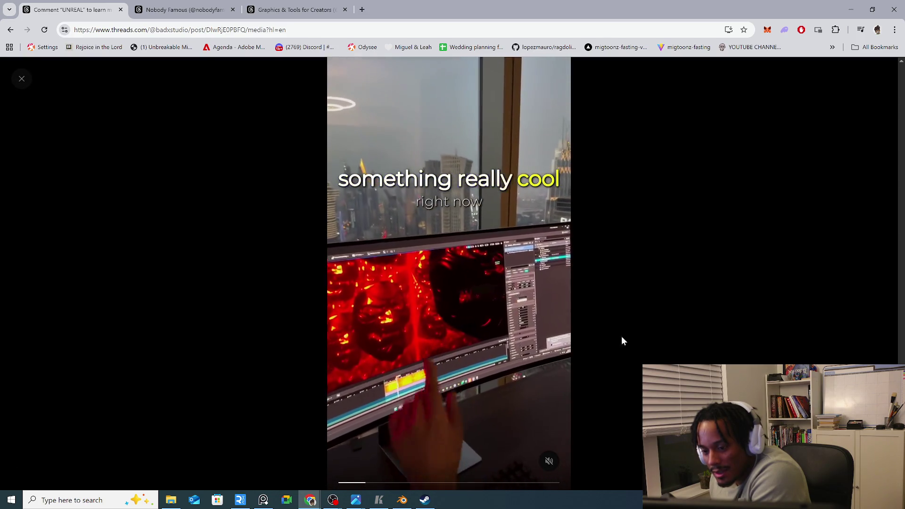
key("Escape")
scroll(669, 334, "down", 3)
scroll(649, 338, "down", 1)
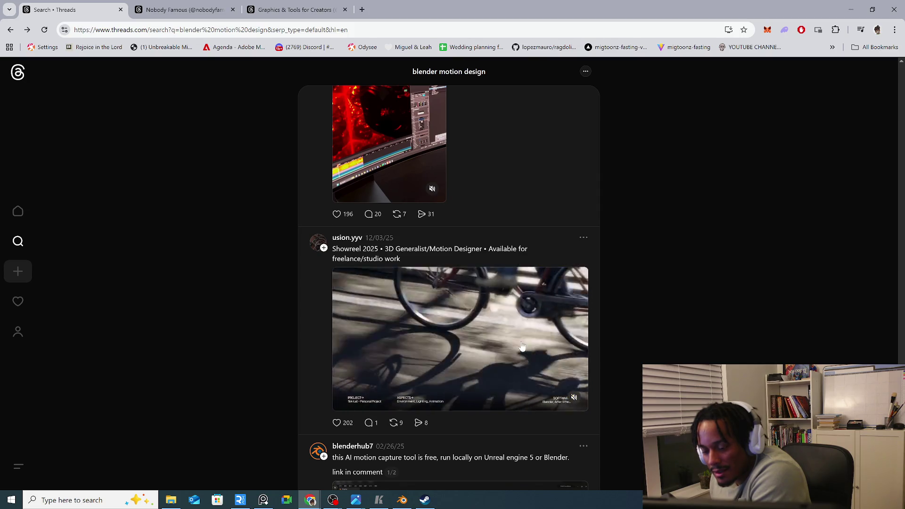
scroll(524, 346, "down", 2)
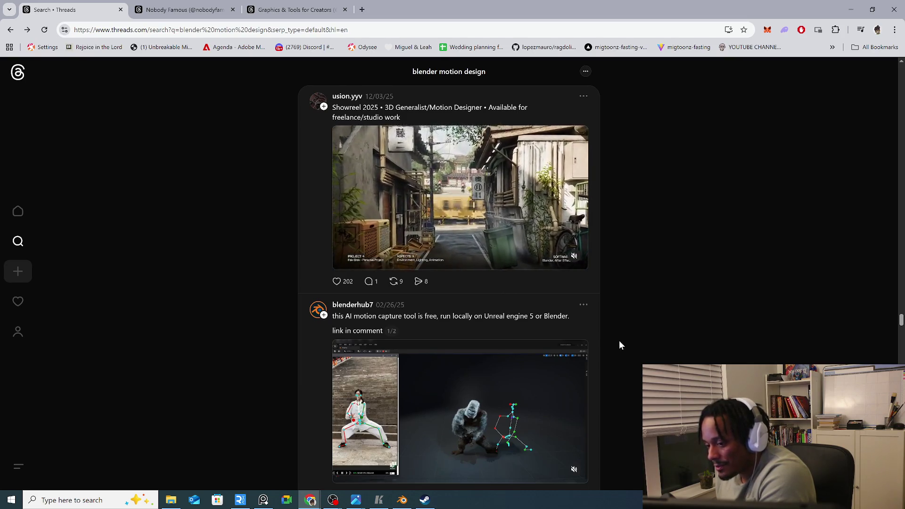
scroll(620, 345, "up", 1)
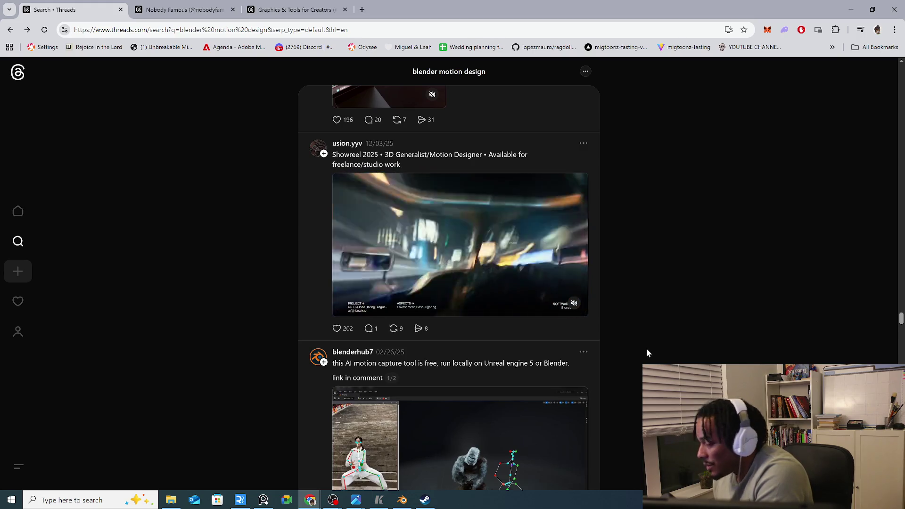
scroll(648, 348, "down", 2)
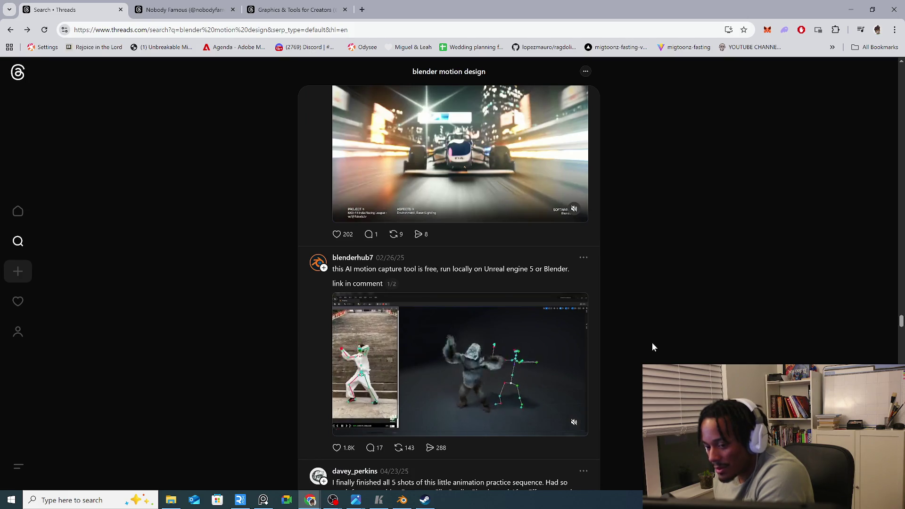
scroll(639, 334, "down", 4)
scroll(644, 346, "down", 3)
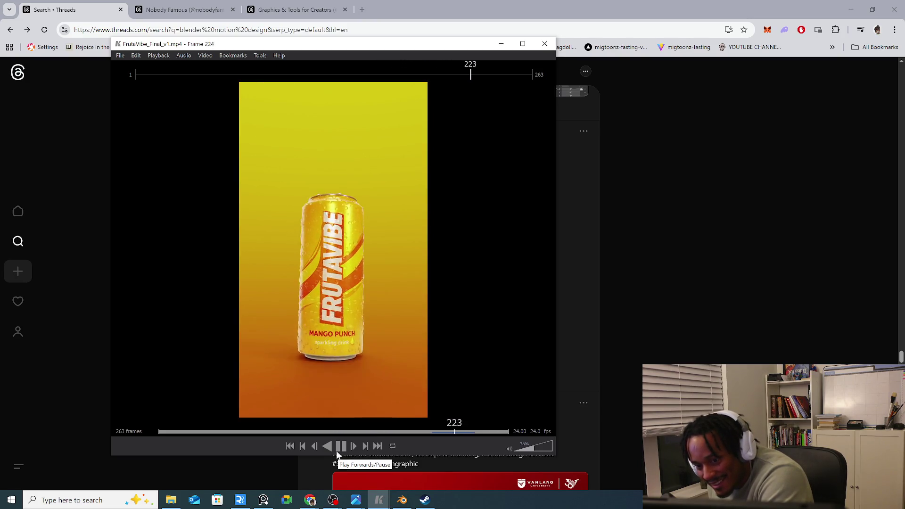
Scrub the FrutaVibe can clip to frame 251 and pause it, then bring Blender's head01 file forward
left_click(414, 432)
left_click_drag(414, 434, 432, 432)
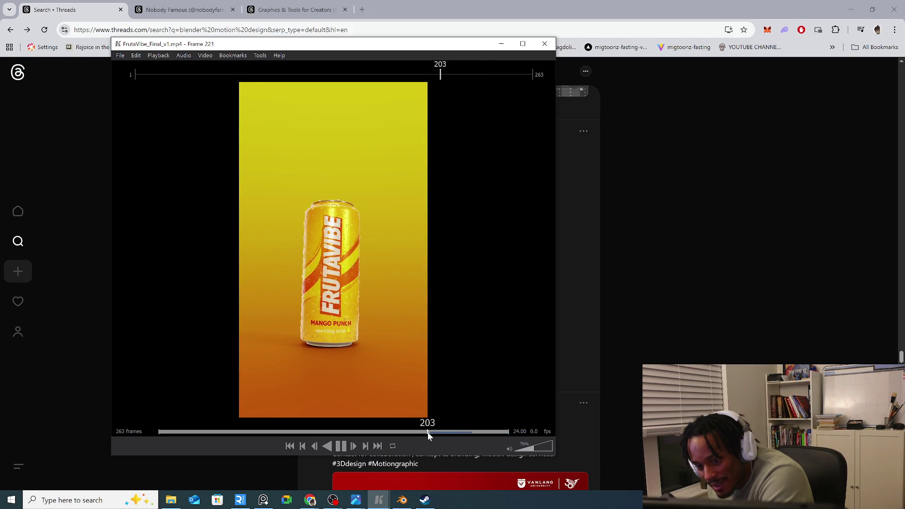
key("space")
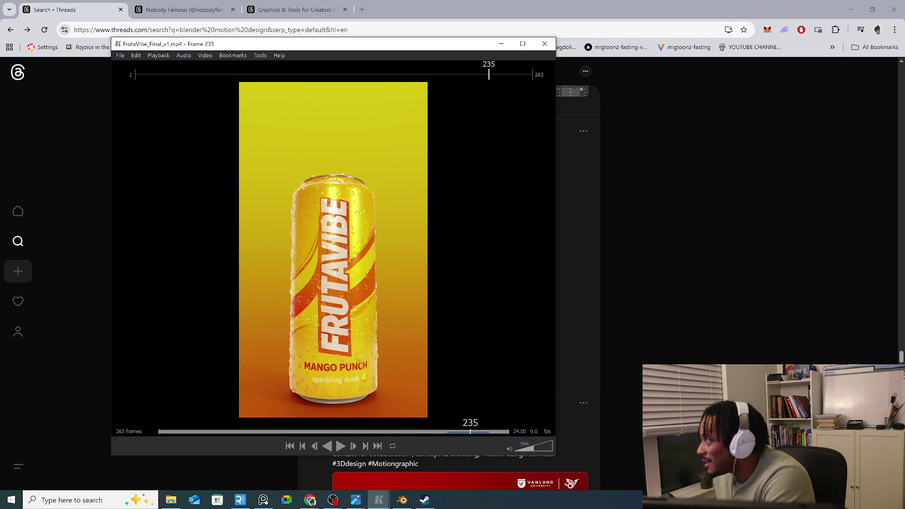
key("alt+Tab")
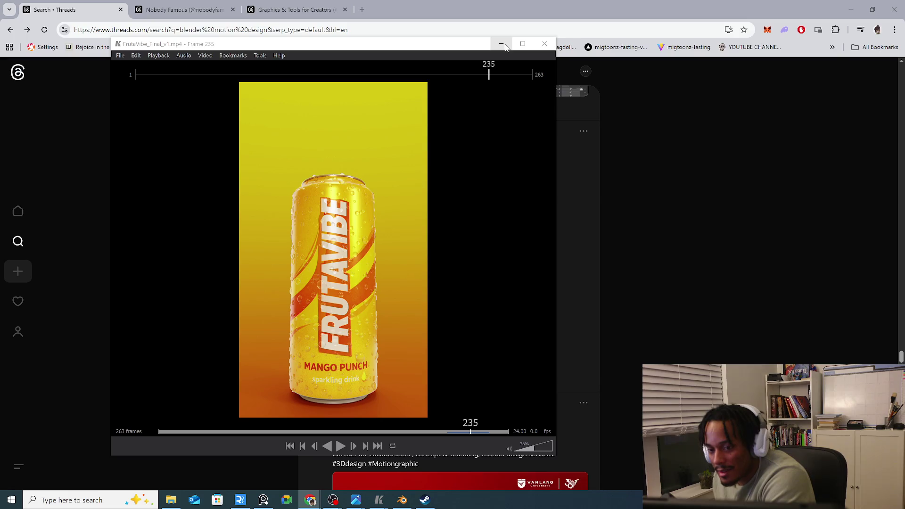
left_click_drag(477, 435, 487, 435)
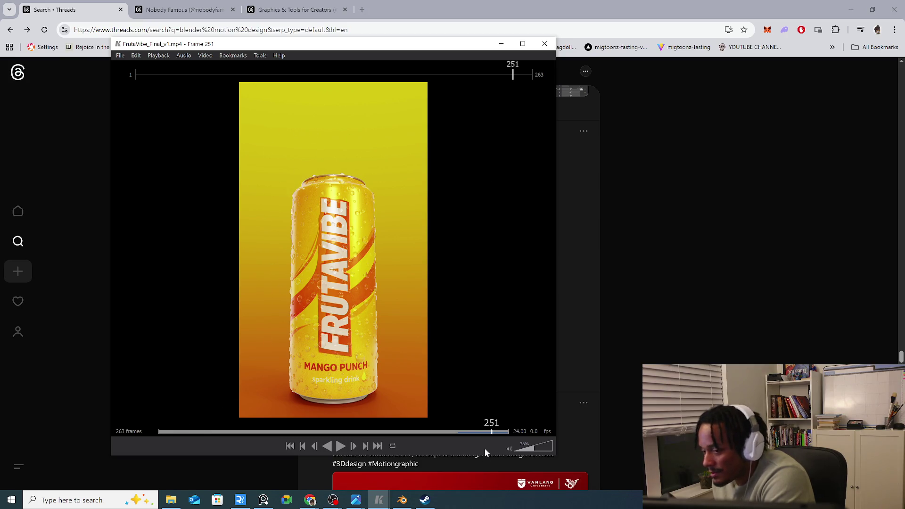
left_click(401, 501)
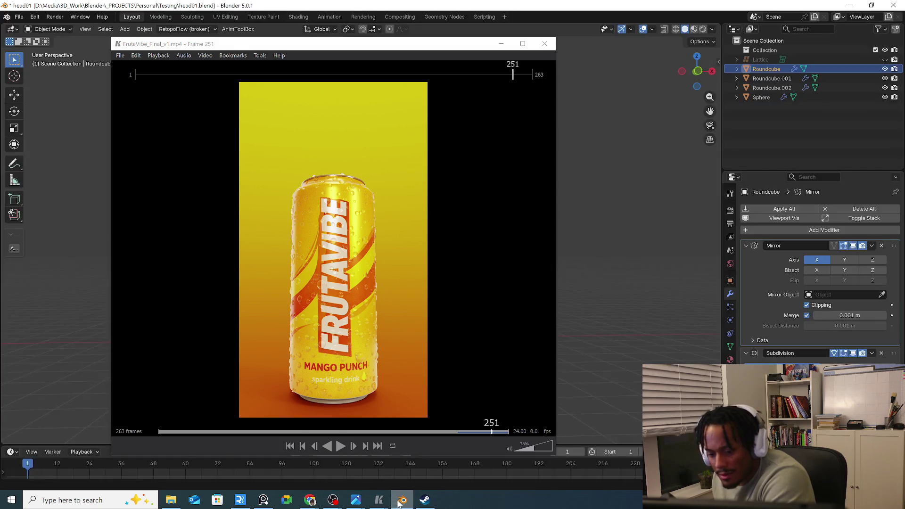
Close the video player and try the head in Texture Paint and Edit modes before returning to Object Mode
left_click(731, 265)
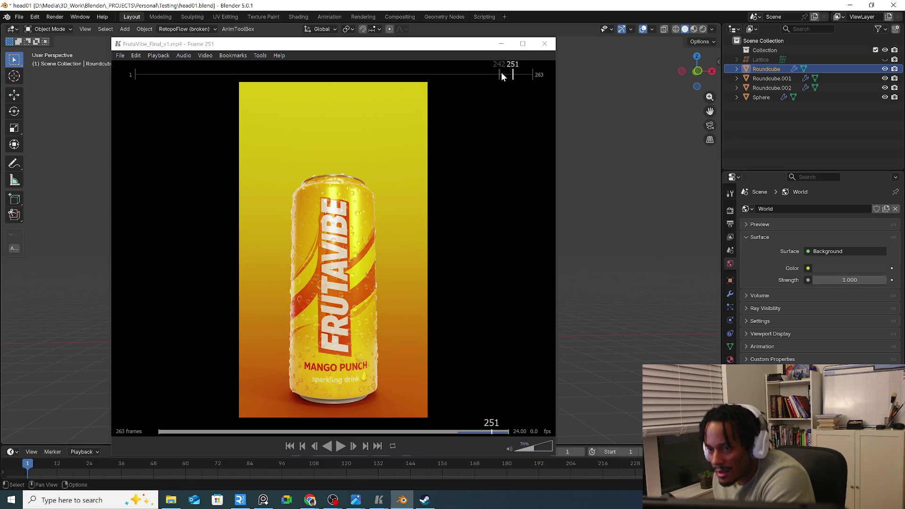
key("Escape")
mouse_move(119, 88)
middle_mouse_down()
mouse_move(239, 267)
mouse_move(356, 266)
mouse_move(276, 169)
middle_mouse_up()
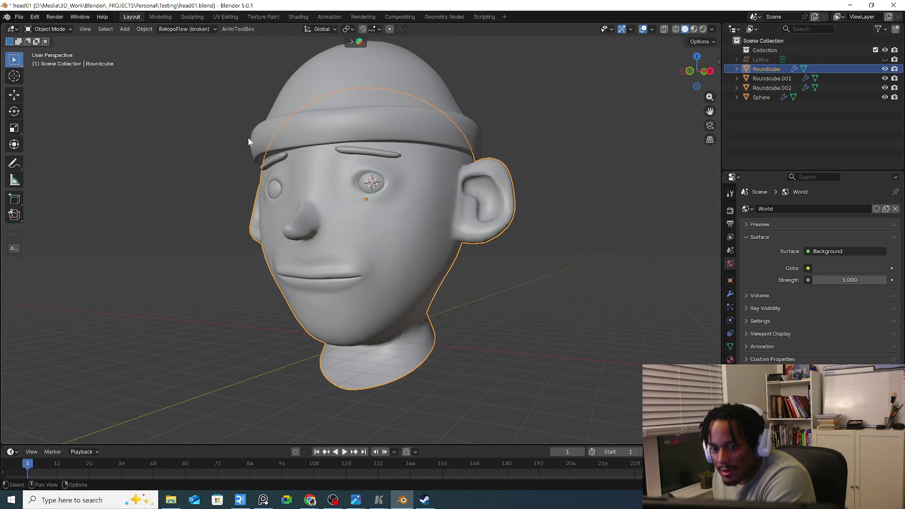
left_click(52, 30)
left_click(65, 91)
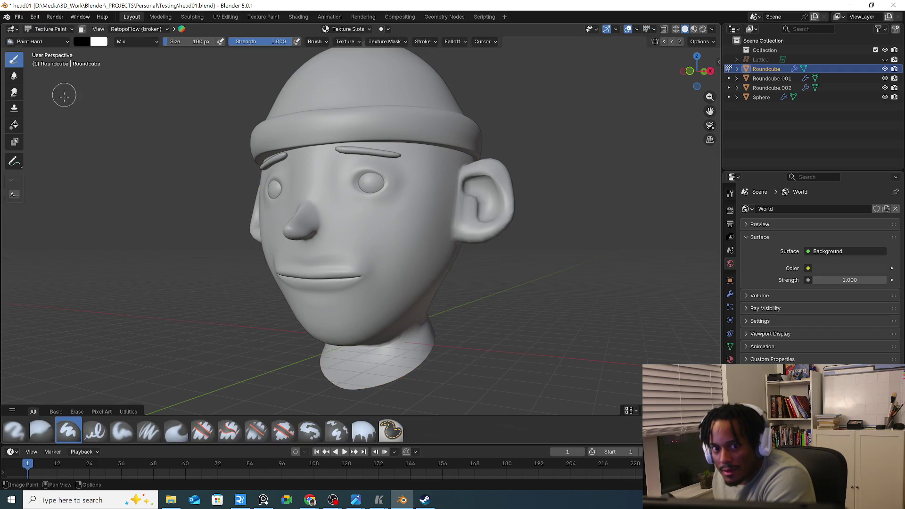
left_click(43, 30)
left_click(50, 50)
mouse_move(204, 182)
middle_mouse_down()
mouse_move(348, 207)
mouse_move(71, 68)
middle_mouse_up()
scroll(348, 207, "up", 3)
left_click(45, 29)
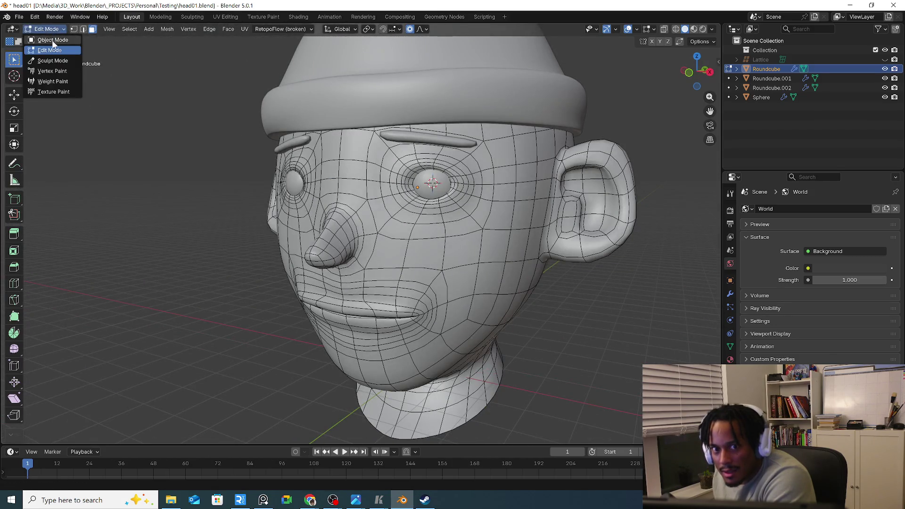
scroll(472, 185, "up", 3)
Put the eye sphere into Edit Mode and isolate it in Local View
left_click(399, 223)
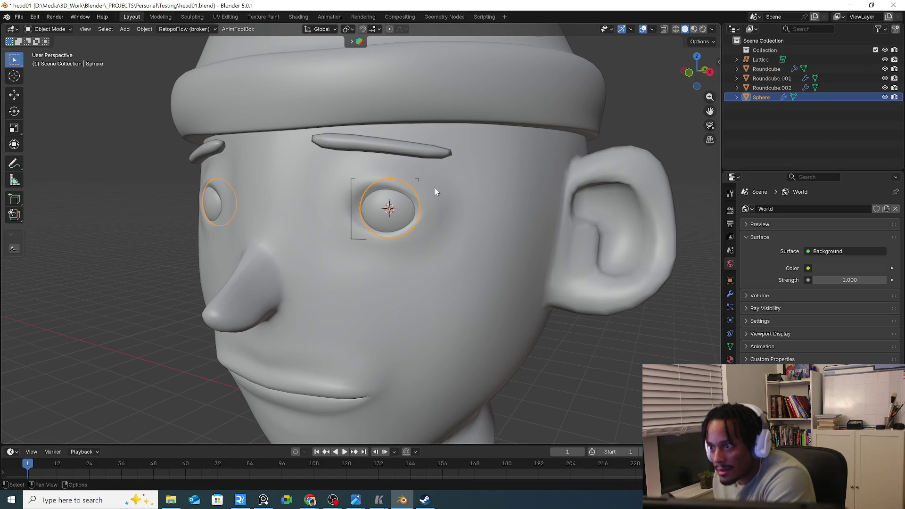
mouse_move(302, 204)
middle_mouse_down()
mouse_move(453, 237)
mouse_move(317, 202)
mouse_move(339, 203)
mouse_move(330, 194)
mouse_move(489, 211)
mouse_move(378, 243)
mouse_move(679, 156)
middle_mouse_up()
left_click(46, 28)
left_click(46, 49)
key("KP_Divide")
left_click(858, 60)
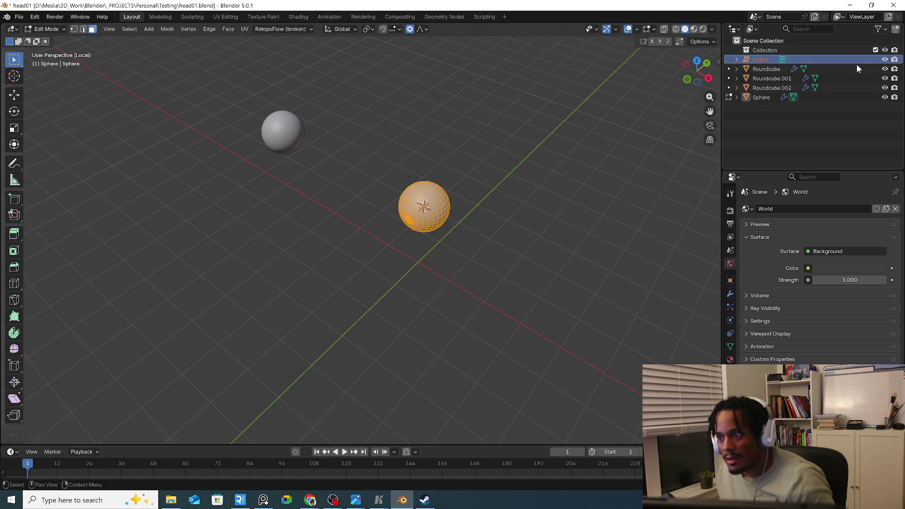
Leave Local View and return the eye sphere to Object Mode in the full head scene
key("KP_Divide")
middle_click_drag(606, 202, 401, 200)
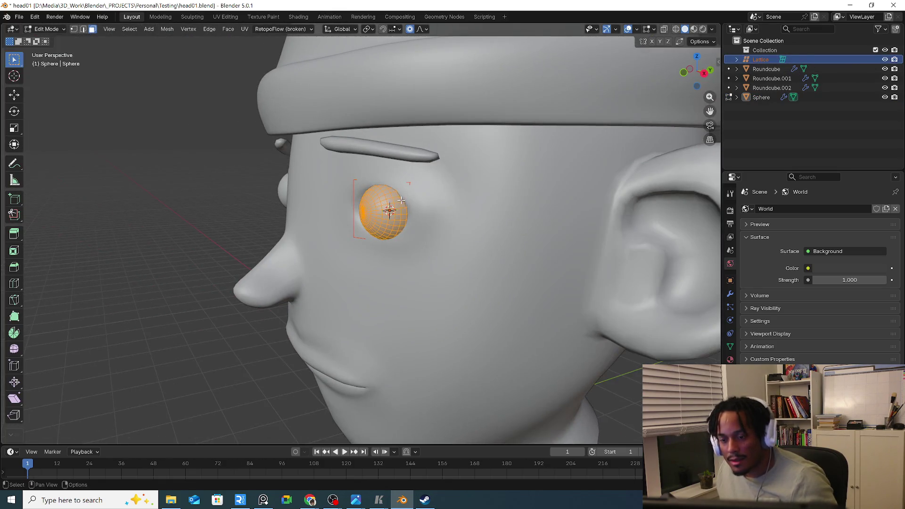
left_click(47, 29)
left_click(53, 52)
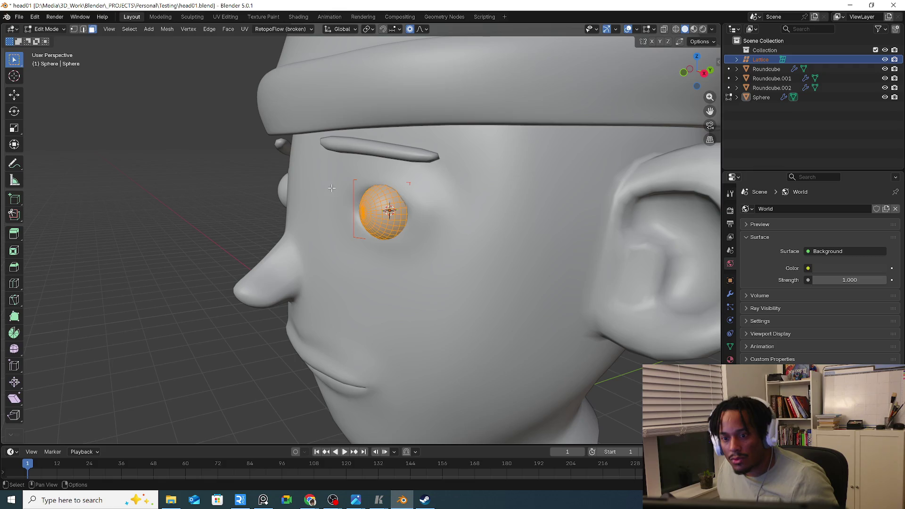
left_click(351, 182)
middle_click_drag(352, 185, 356, 179)
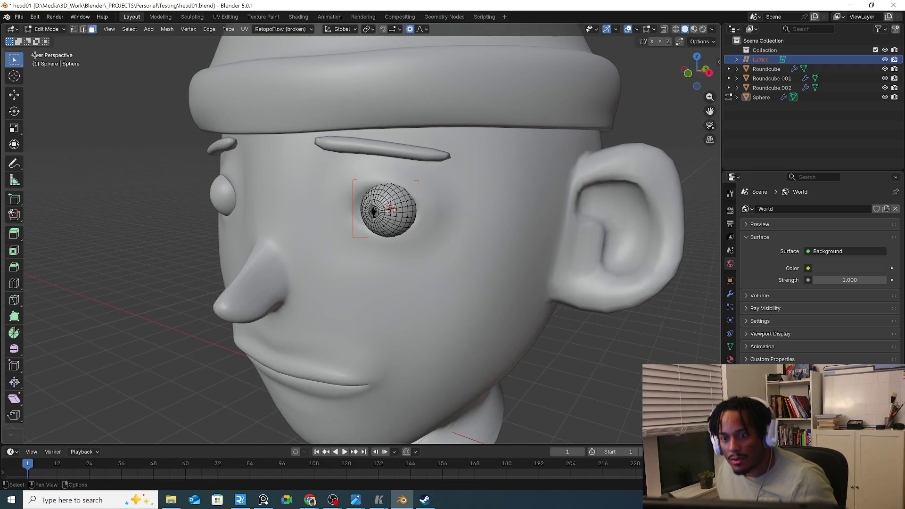
left_click(47, 29)
left_click(48, 41)
left_click(47, 30)
mouse_move(352, 185)
middle_mouse_down()
mouse_move(414, 221)
mouse_move(280, 189)
middle_mouse_up()
key("Tab")
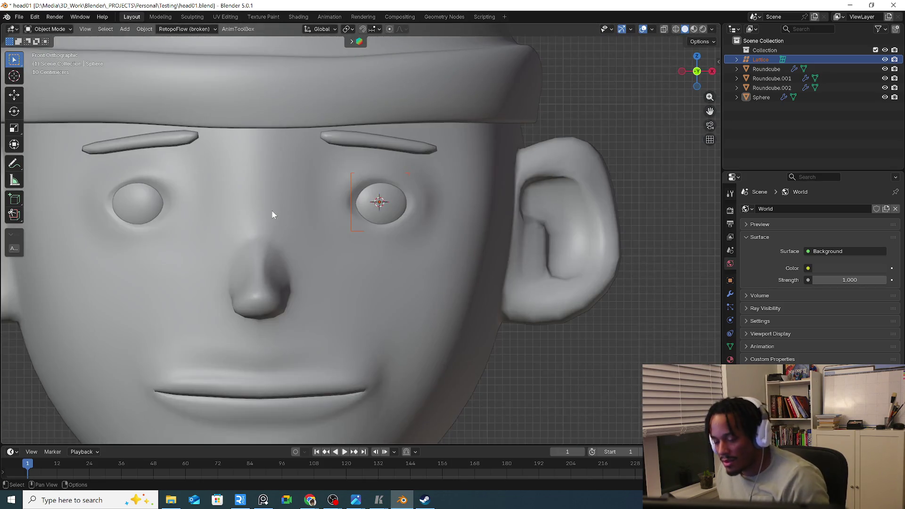
Select Roundcube and Roundcube.002 and hide the head, eyebrow and eye meshes in the outliner
mouse_move(281, 189)
middle_mouse_down("alt")
mouse_move(272, 214)
mouse_move(389, 248)
mouse_move(316, 285)
middle_mouse_up("alt")
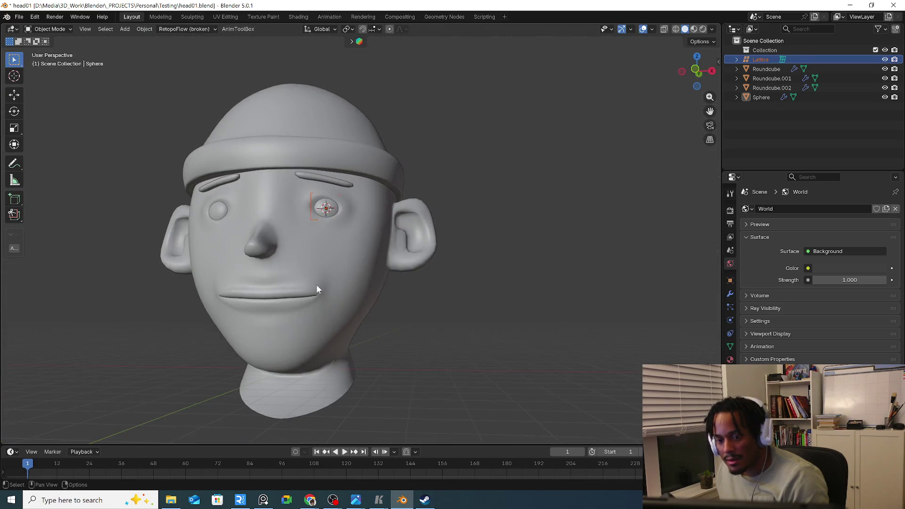
left_click(315, 287)
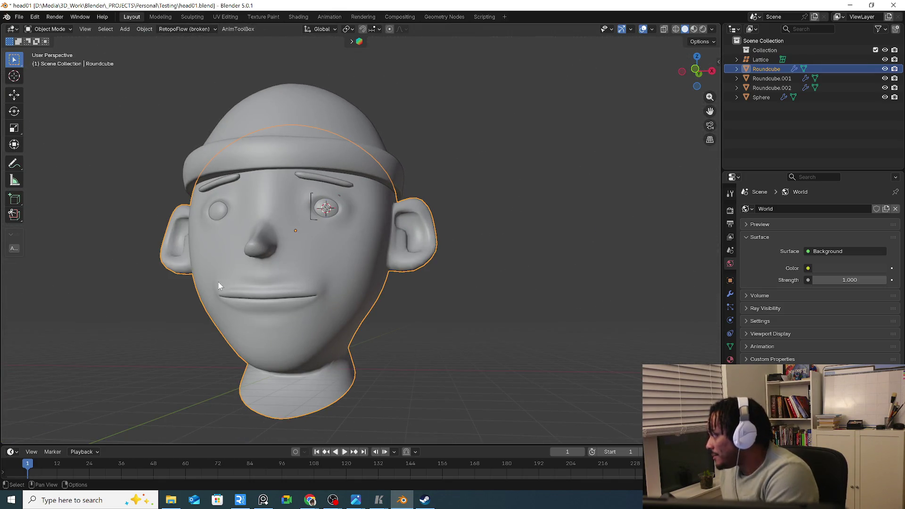
scroll(183, 283, "up", 2)
mouse_move(339, 172)
middle_mouse_down()
mouse_move(317, 201)
mouse_move(239, 212)
mouse_move(245, 203)
mouse_move(383, 216)
mouse_move(343, 220)
mouse_move(303, 178)
mouse_move(366, 289)
mouse_move(321, 290)
mouse_move(380, 319)
mouse_move(373, 336)
mouse_move(327, 345)
mouse_move(306, 337)
mouse_move(303, 345)
mouse_move(323, 322)
middle_mouse_up()
left_click(327, 201)
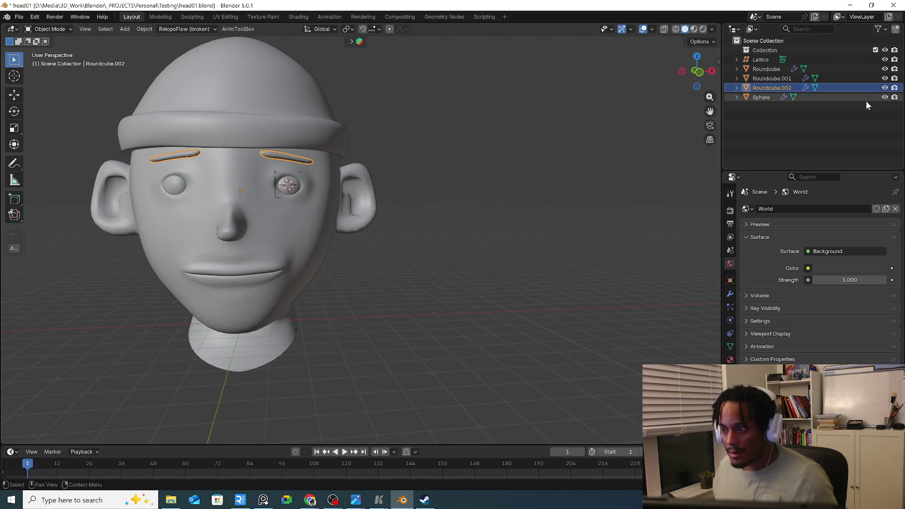
left_click_drag(884, 95, 886, 68)
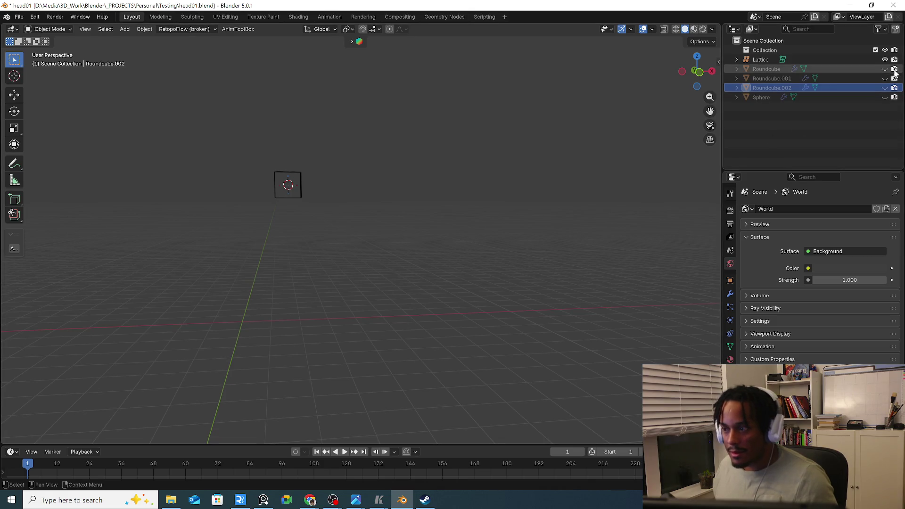
Add a cube and stretch it long along X and flatten it along Y
key("KP_1")
key("shift+a")
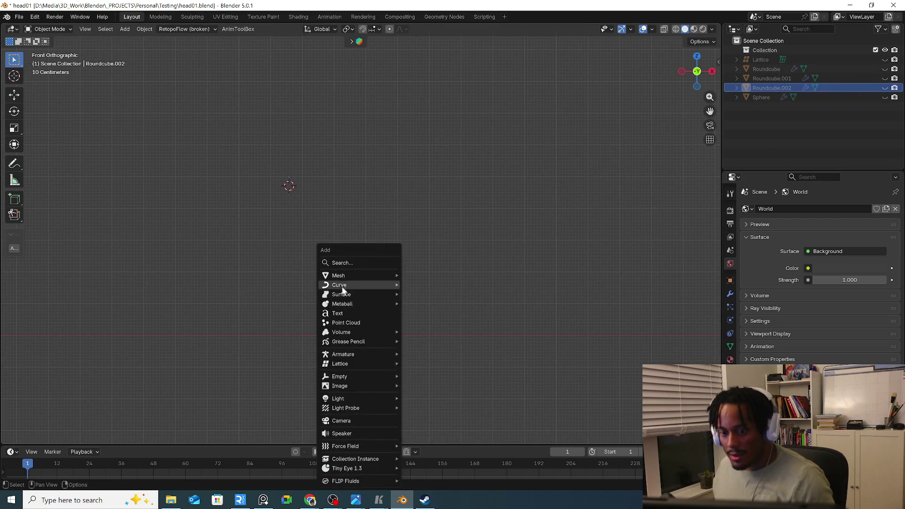
left_click(465, 285)
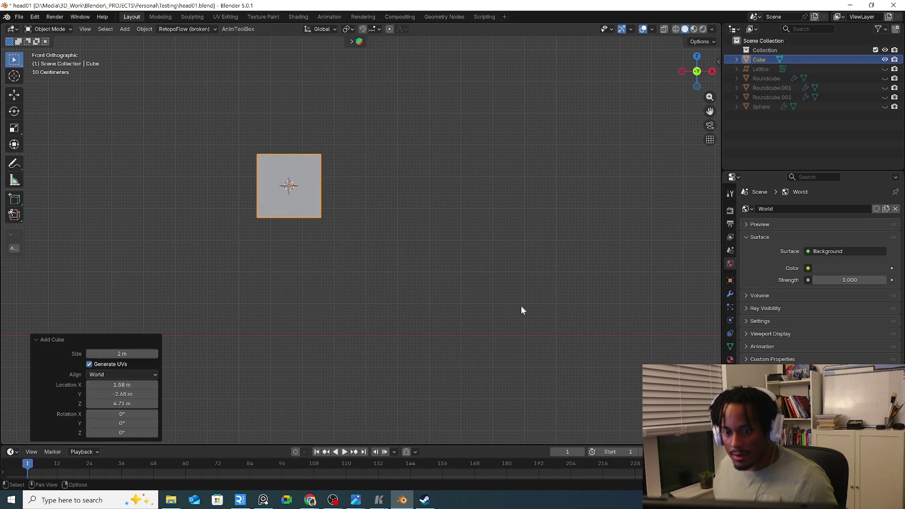
key("s")
key("x")
left_click(312, 380)
key("KP_7")
key("s")
key("z")
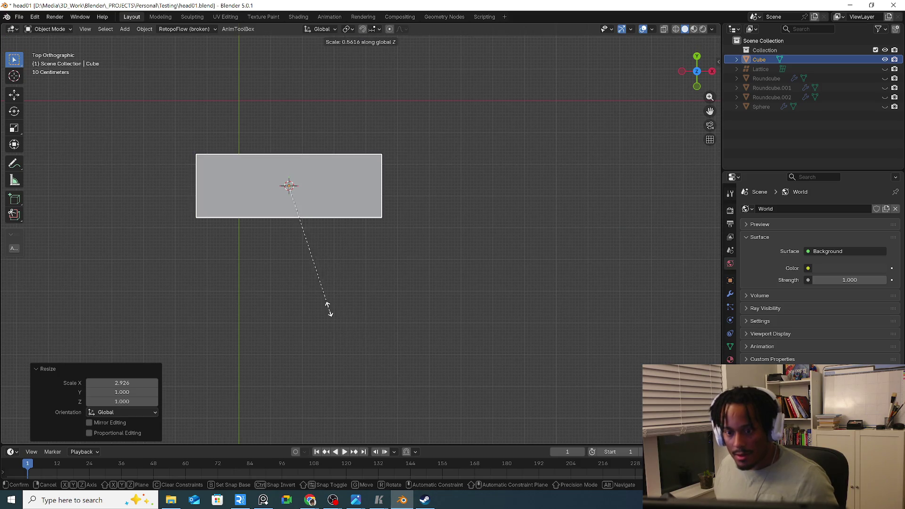
key("Escape")
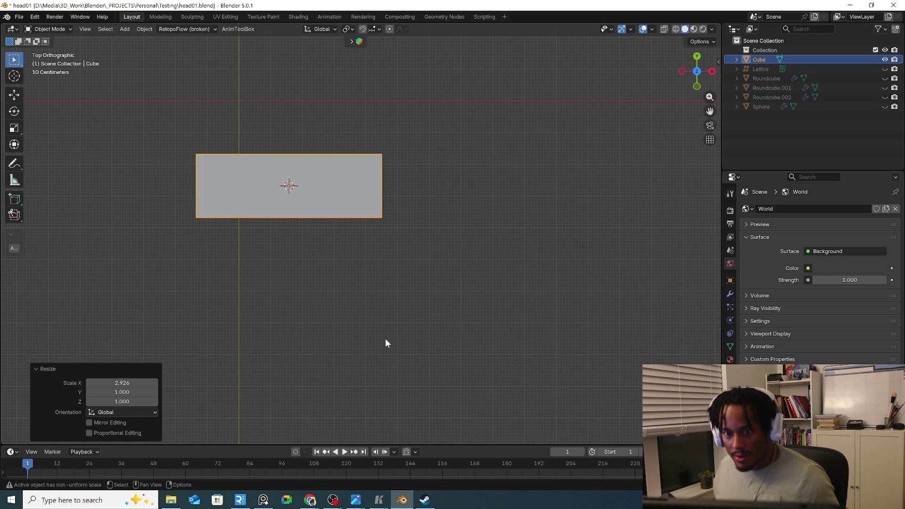
key("s")
key("y")
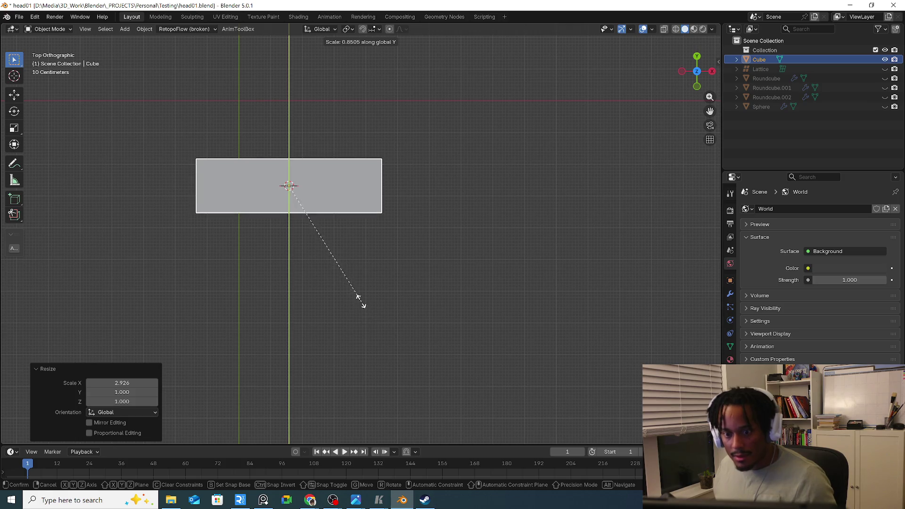
left_click(339, 261)
Round the cube into a capsule with proportional-edit moves along Y in Edit Mode
key("KP_1")
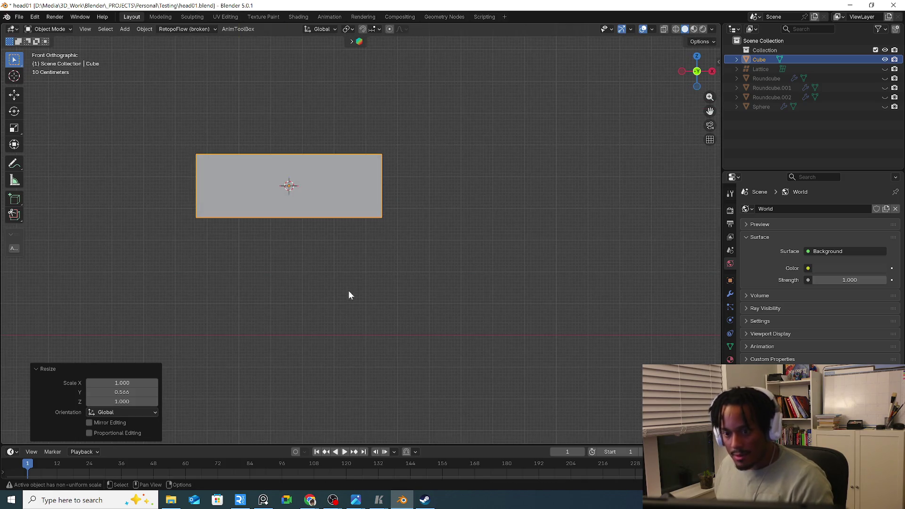
key("Tab")
key("g")
key("x")
key("y")
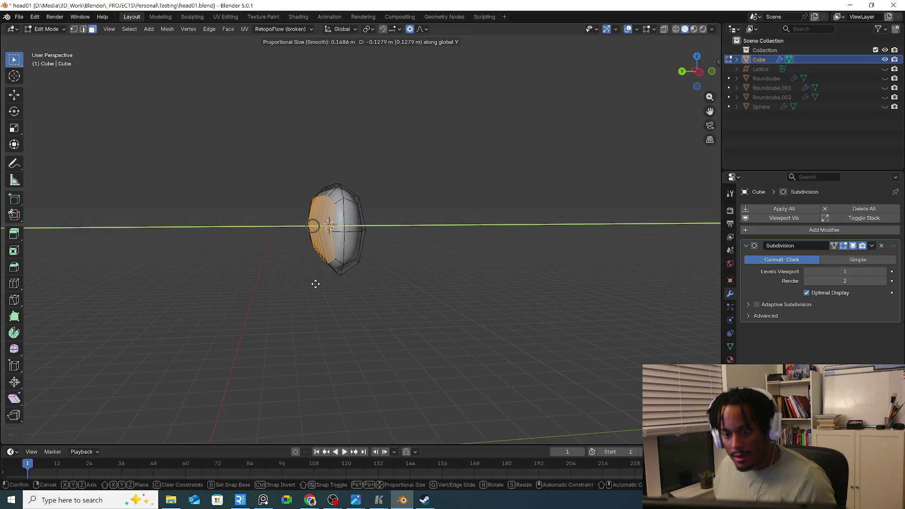
left_click(316, 283)
middle_click_drag(315, 283, 314, 248)
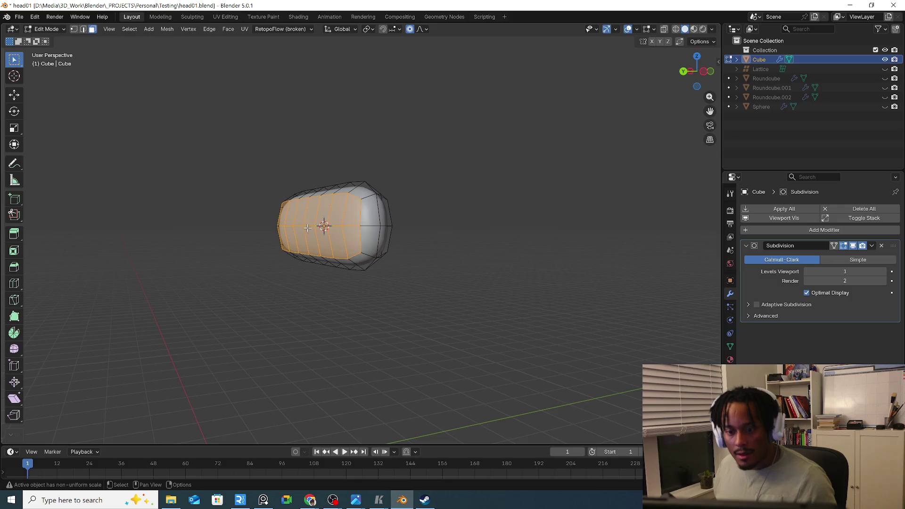
key("2")
key("alt+a")
middle_click_drag(343, 225, 189, 219)
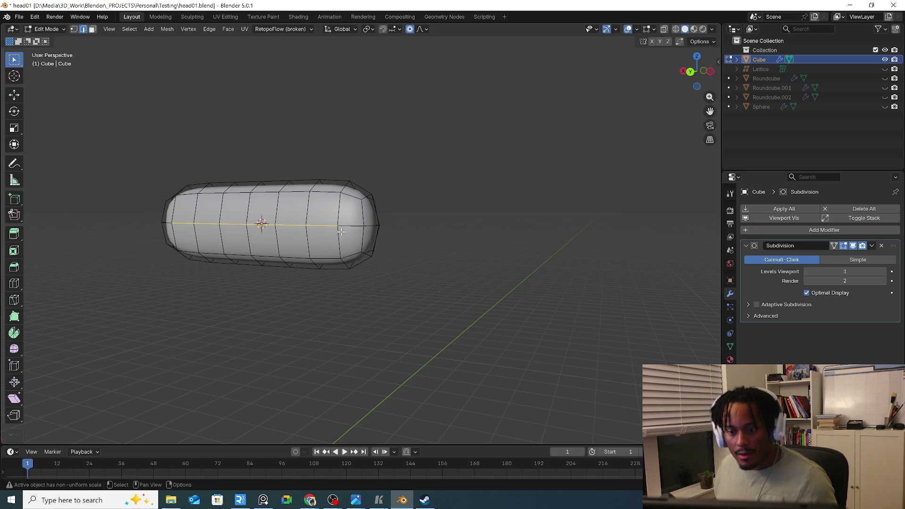
middle_click_drag(345, 230, 364, 241)
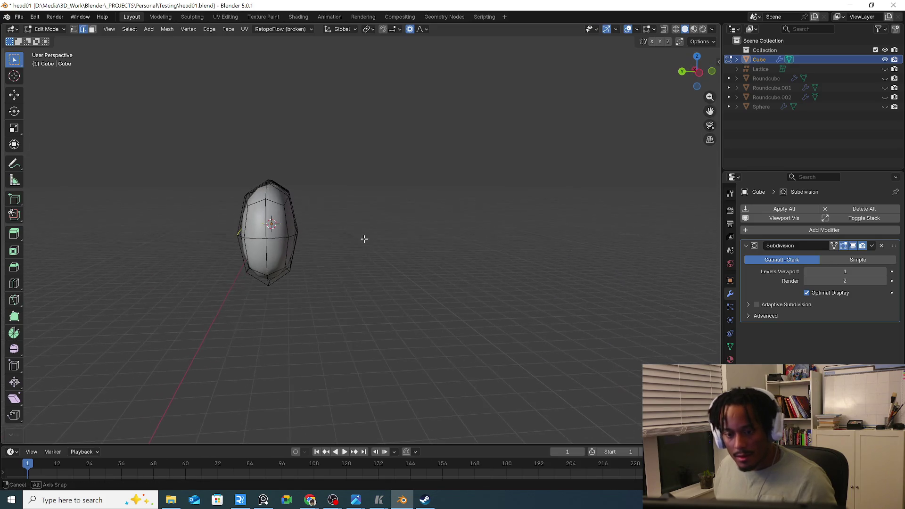
key("g")
key("y")
left_click(368, 238)
mouse_move(384, 233)
middle_mouse_down()
mouse_move(248, 238)
mouse_move(287, 249)
mouse_move(303, 285)
mouse_move(276, 253)
middle_mouse_up()
Subdivide and smooth-shade the capsule in Object Mode
key("Tab")
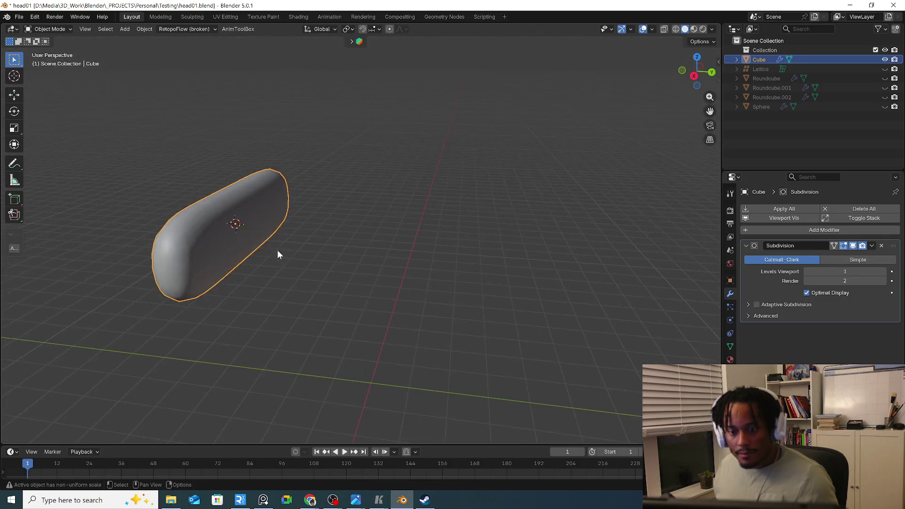
key("Tab")
key("shift+s")
left_click(264, 283)
key("Tab")
middle_click_drag(297, 279, 307, 272)
right_click(308, 270)
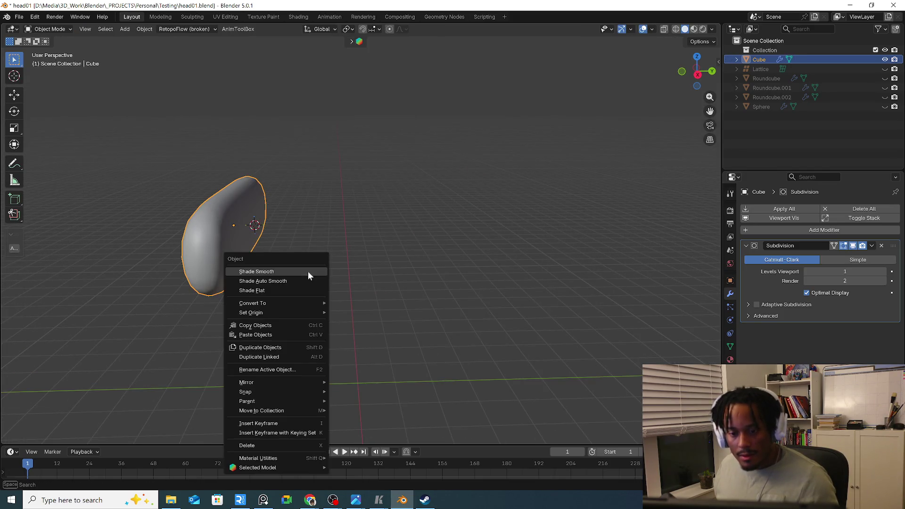
key("shift+a")
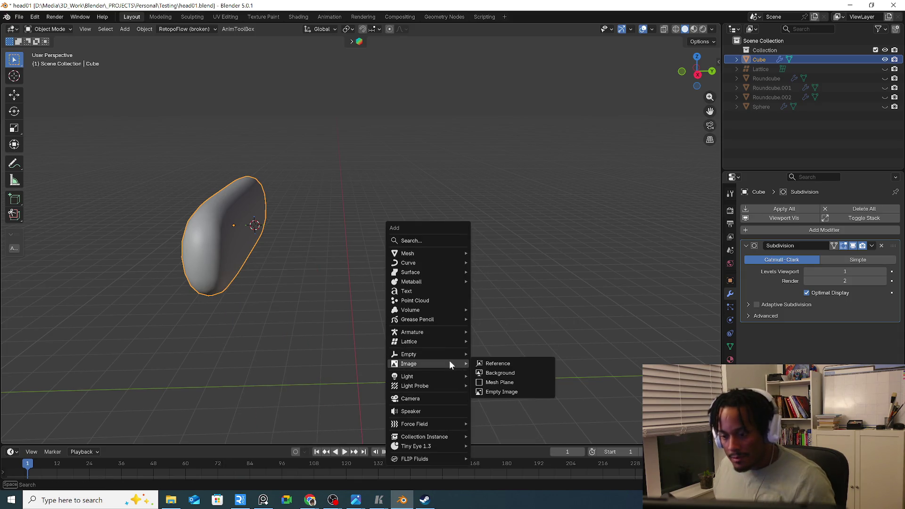
Add a lattice and scale it along X (1.256) and Z to enclose the capsule eyebrow
mouse_move(410, 342)
left_click(505, 342)
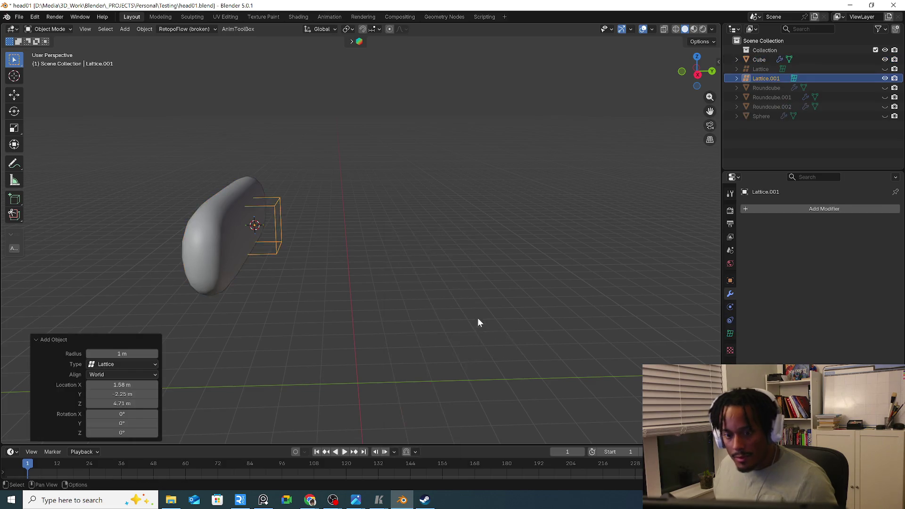
middle_click_drag(478, 318, 542, 341)
left_click(731, 333)
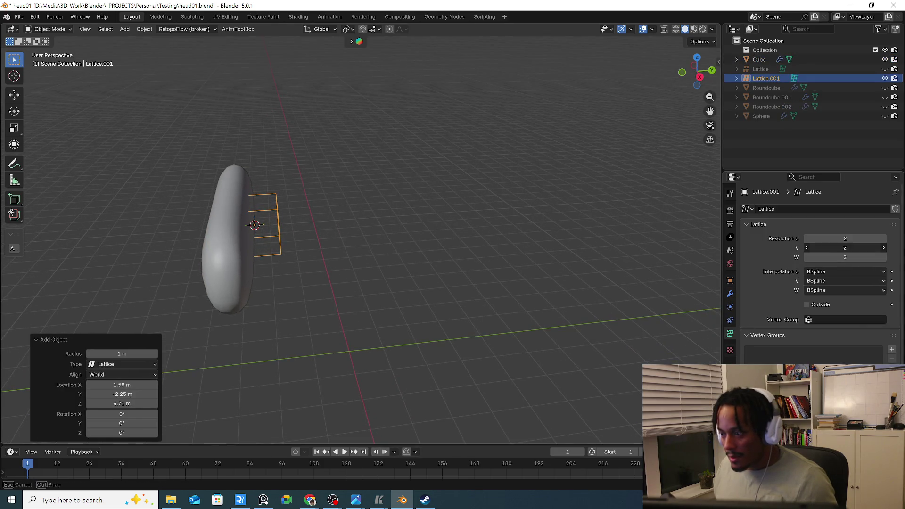
left_click_drag(845, 248, 814, 248)
key("KP_5")
middle_click_drag(584, 265, 428, 253)
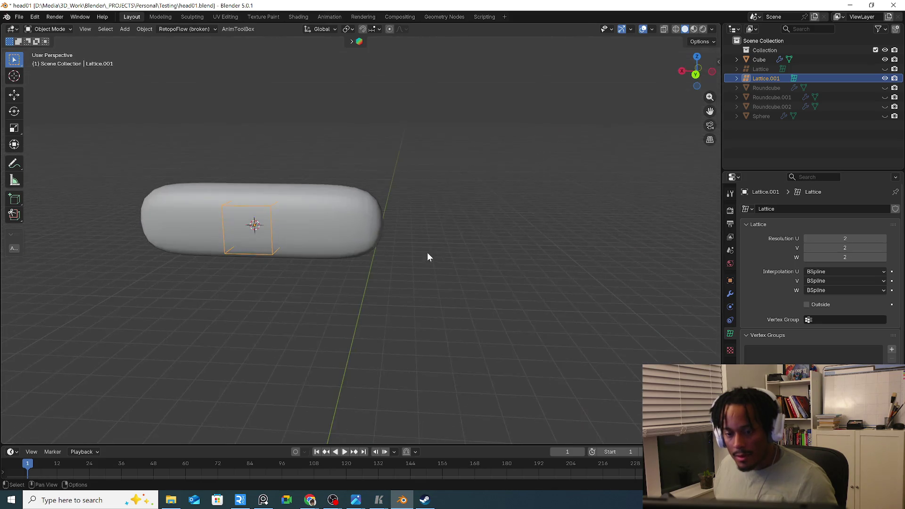
key("KP_1")
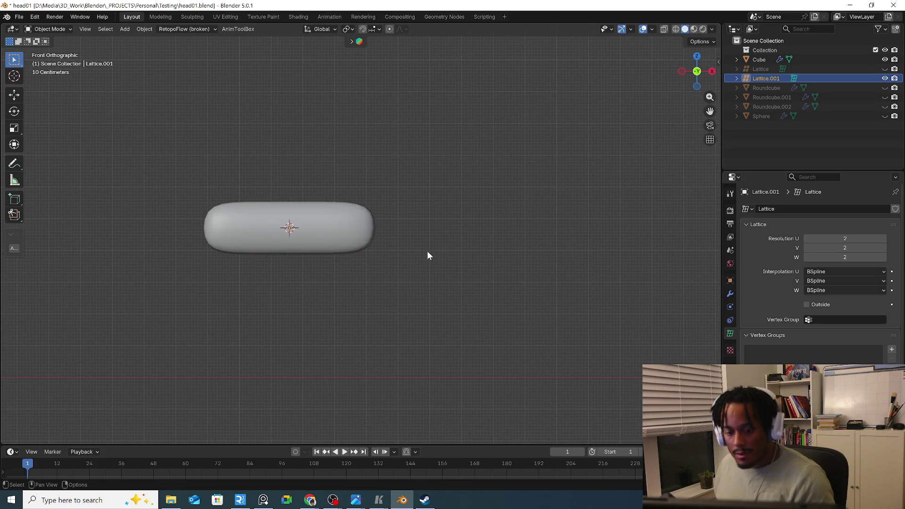
key("s")
key("x")
type("1.256")
key("Return")
key("alt+z")
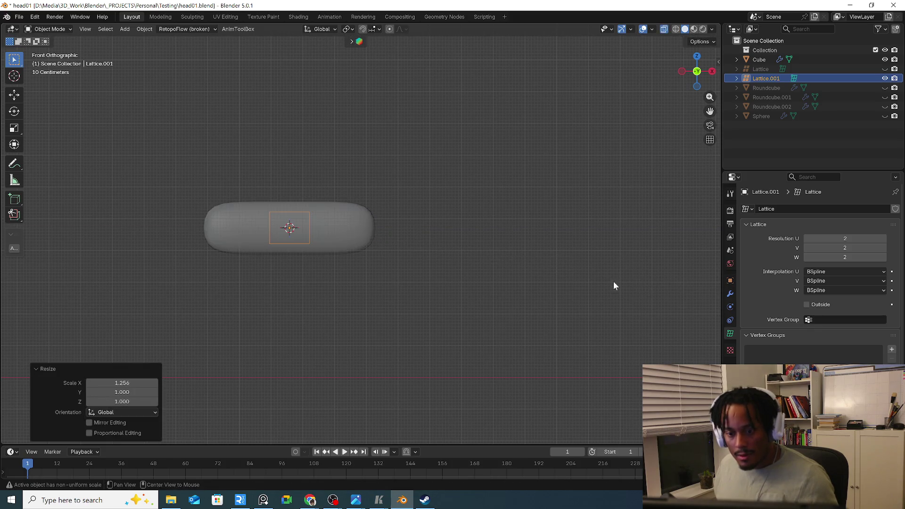
key("s")
key("x")
key("Escape")
key("s")
key("z")
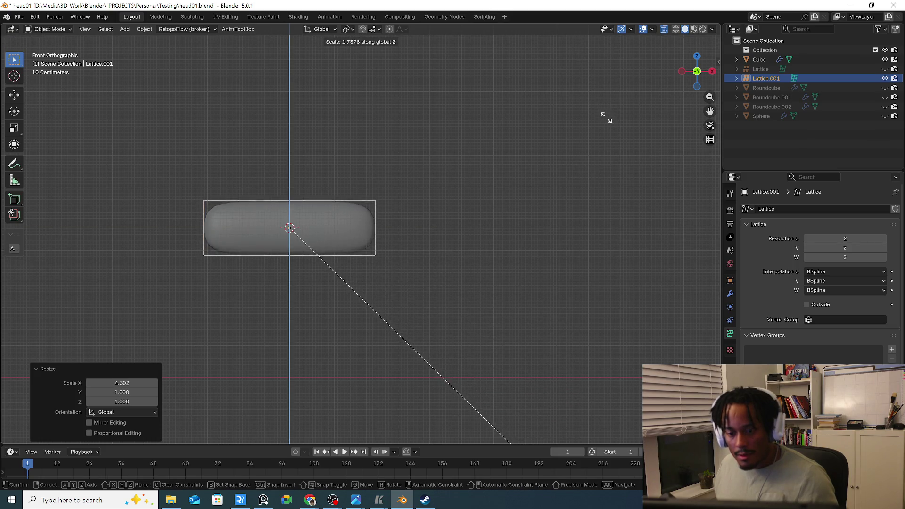
left_click(604, 114)
Set the lattice resolution to U 8, V 1, W 8, then select the capsule Cube
mouse_move(605, 114)
middle_mouse_down()
mouse_move(565, 242)
mouse_move(526, 207)
mouse_move(831, 295)
middle_mouse_up()
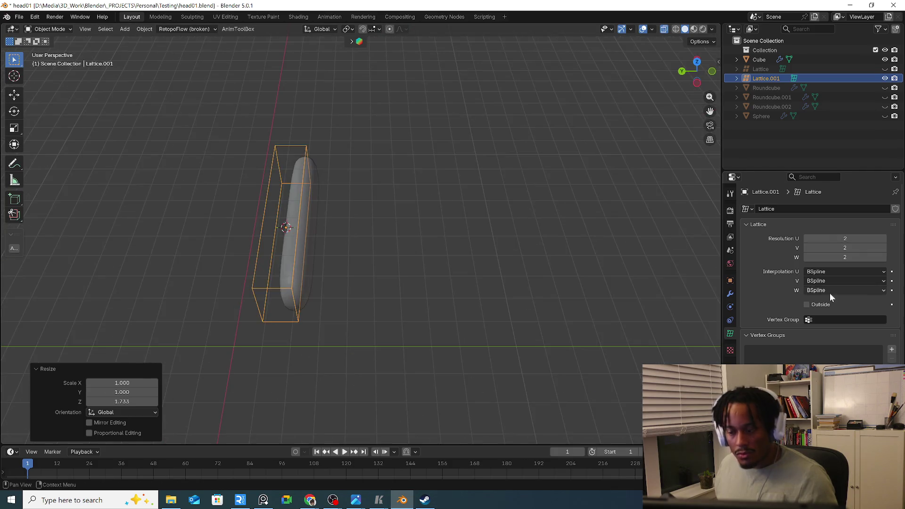
left_click_drag(842, 258, 843, 257)
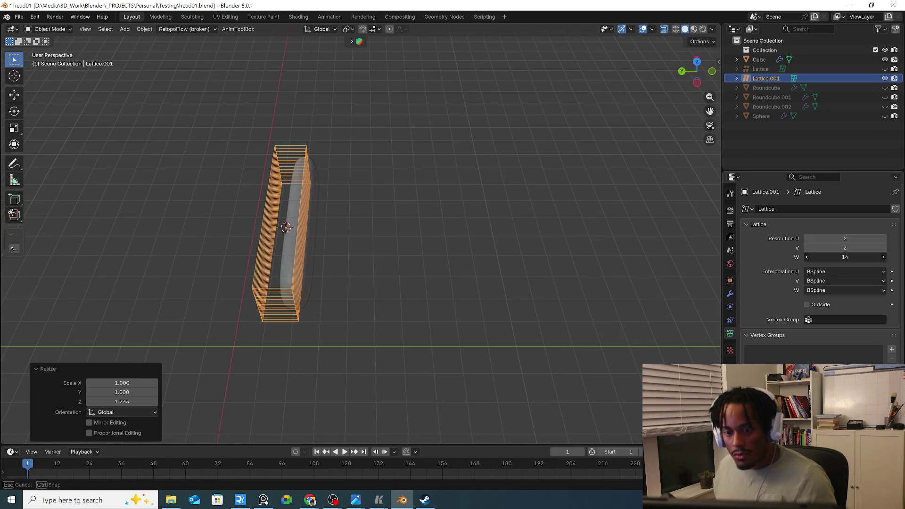
type("1")
key("Return")
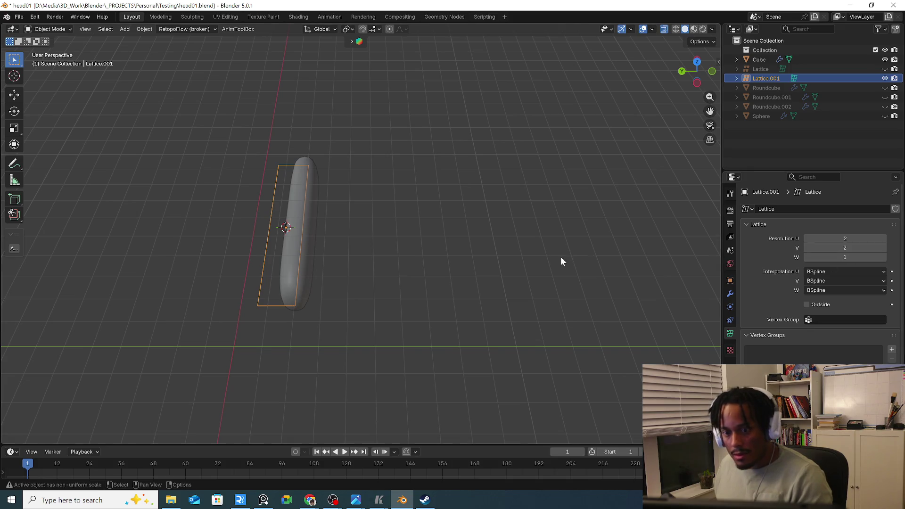
middle_click_drag(562, 257, 548, 198)
left_click_drag(862, 262, 867, 260)
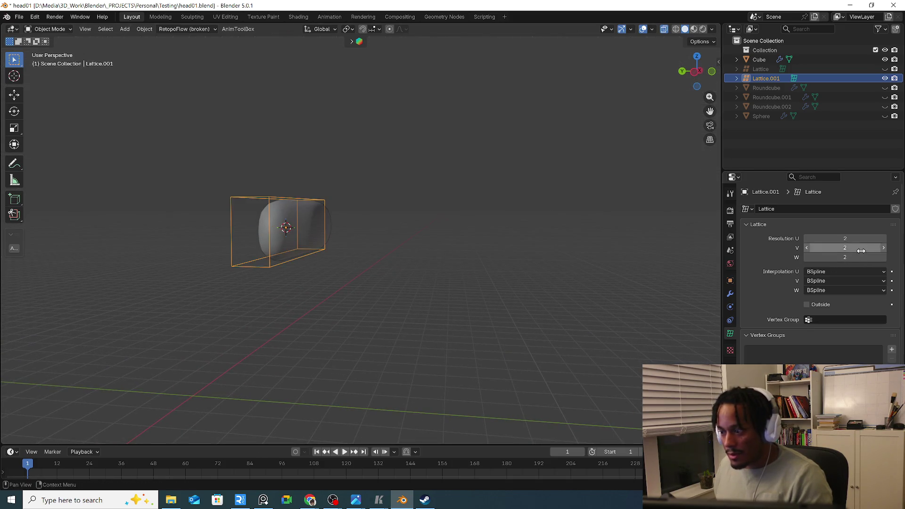
left_click(863, 249)
type("1")
key("Return")
mouse_move(518, 214)
middle_mouse_down()
mouse_move(496, 238)
mouse_move(563, 233)
middle_mouse_up()
left_click(845, 239)
type("8")
key("Return")
left_click(842, 257)
type("8")
key("Return")
mouse_move(566, 248)
middle_mouse_down()
mouse_move(398, 244)
mouse_move(345, 222)
mouse_move(383, 214)
mouse_move(457, 226)
mouse_move(411, 251)
mouse_move(293, 242)
mouse_move(340, 244)
middle_mouse_up()
key("Tab")
key("Tab")
left_click(311, 245)
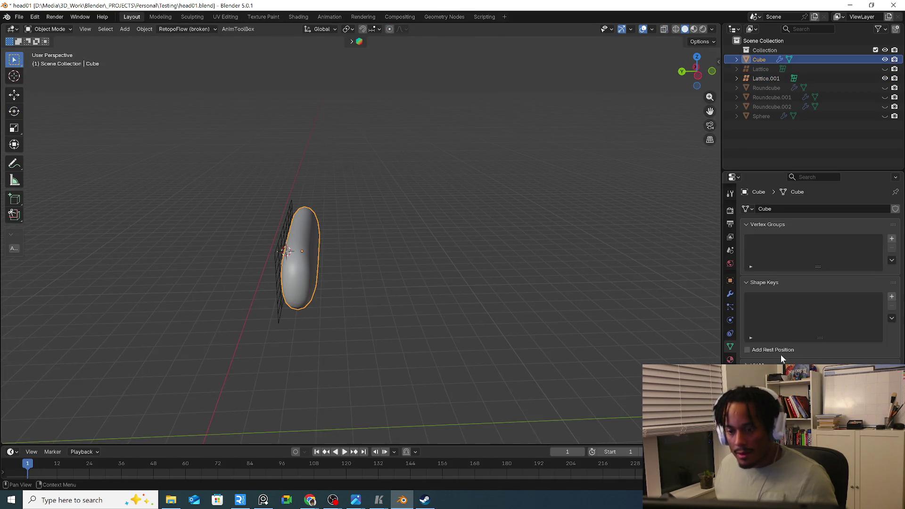
Give the capsule Cube a Lattice modifier deformed by Lattice.001
left_click(731, 294)
key("shift+a")
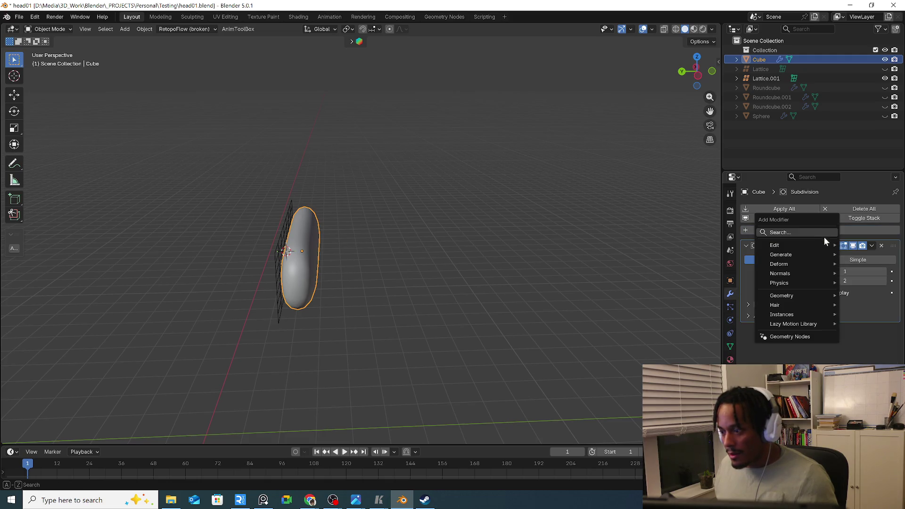
mouse_move(780, 264)
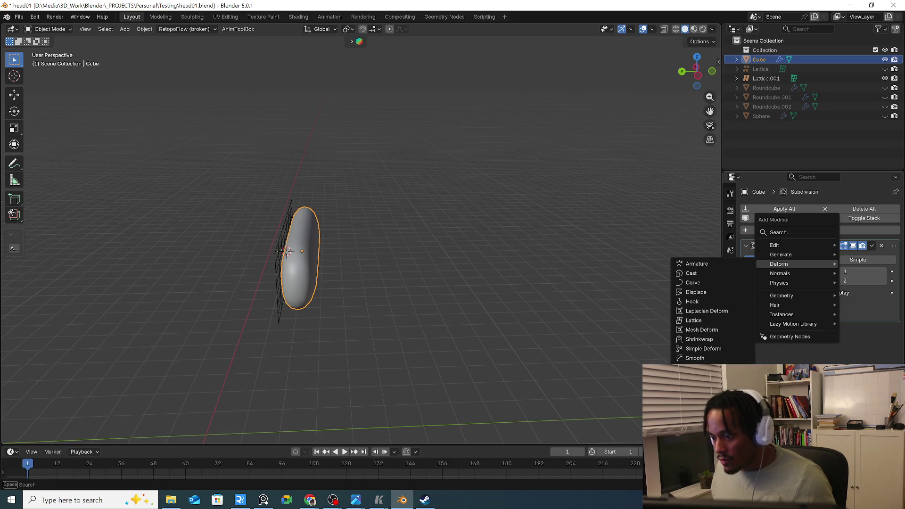
left_click(719, 323)
left_click(881, 332)
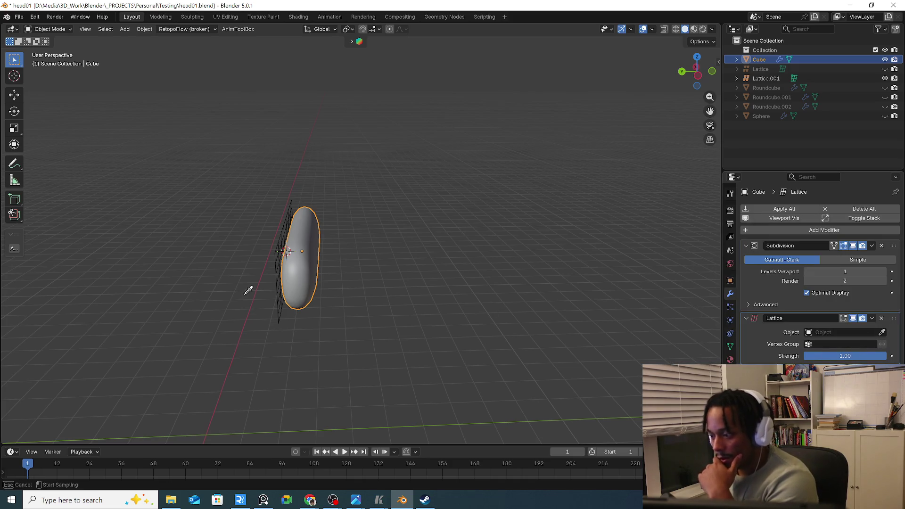
left_click(280, 290)
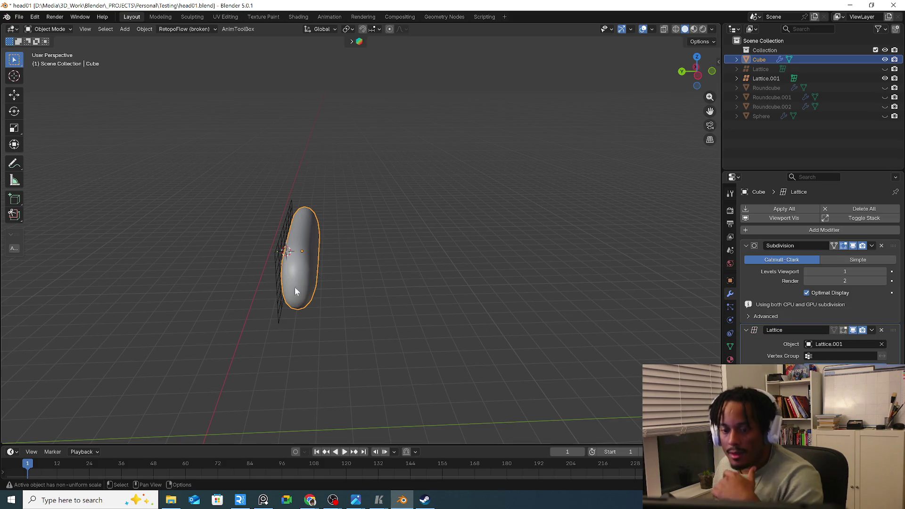
Parent the capsule to Lattice.001 with Ctrl+P
left_click(279, 276)
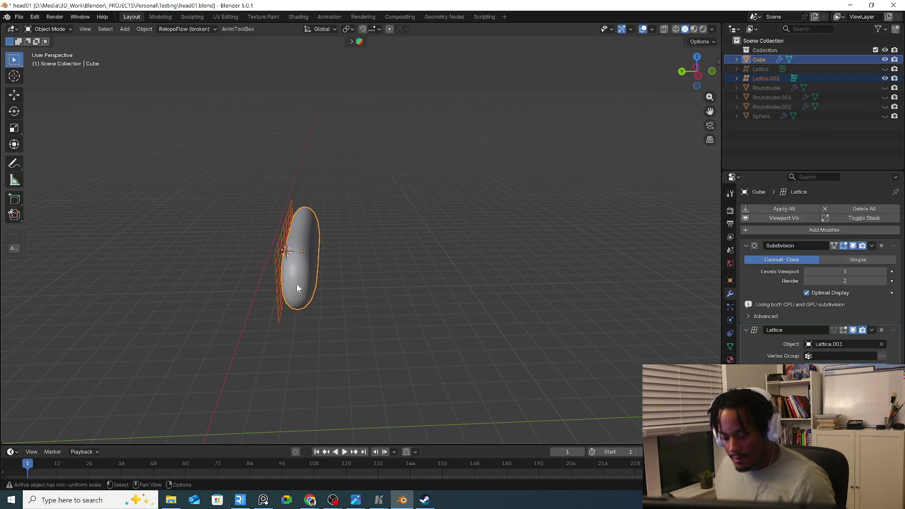
left_click(276, 287, "shift")
key("ctrl+p")
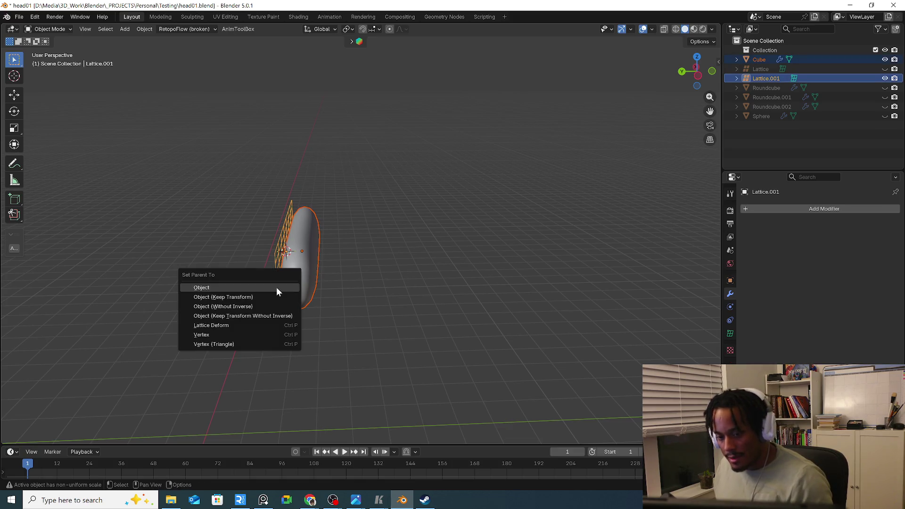
left_click(277, 288)
Test the lattice by nudging it and trial-moving rows of its points, cancelling each edit
key("s")
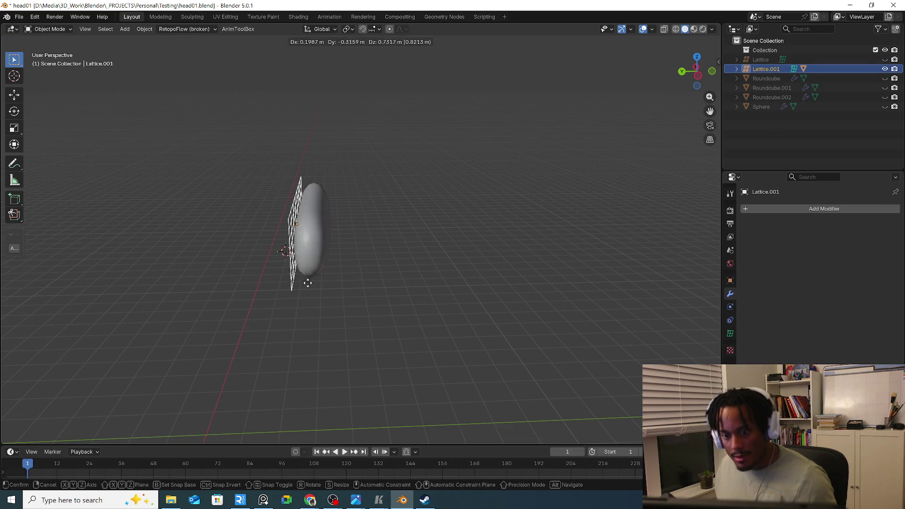
left_click(300, 297)
key("Tab")
middle_click_drag(299, 298, 300, 290)
key("a")
key("alt+a")
left_click_drag(304, 205, 406, 240)
key("g")
key("Escape")
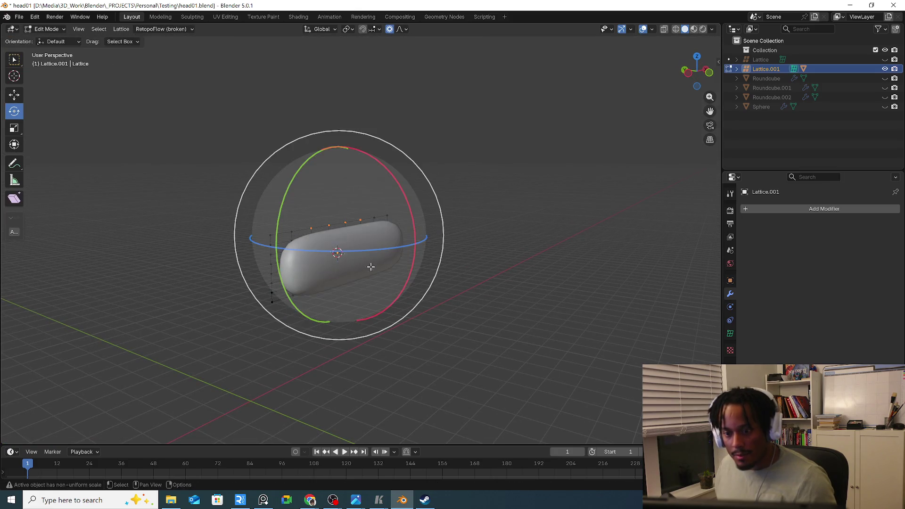
left_click_drag(241, 156, 333, 253)
key("g")
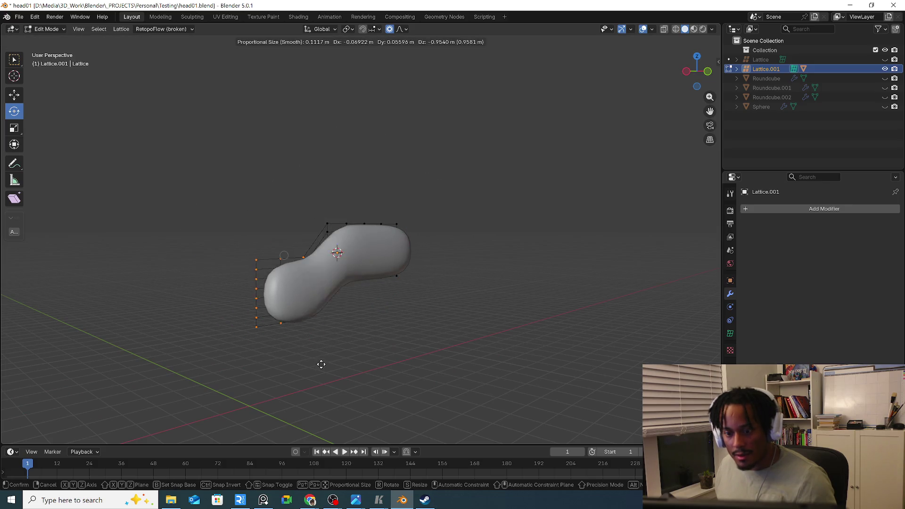
key("Escape")
key("r")
key("Escape")
key("s")
key("Escape")
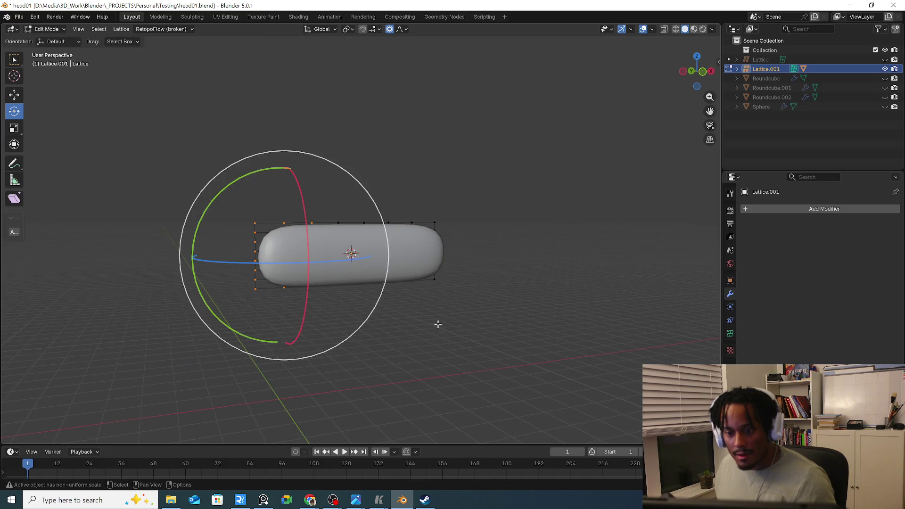
key("Tab")
Leave local view and unhide the head, hat and other hidden pieces
middle_click_drag(429, 314, 393, 303)
key("KP_Divide")
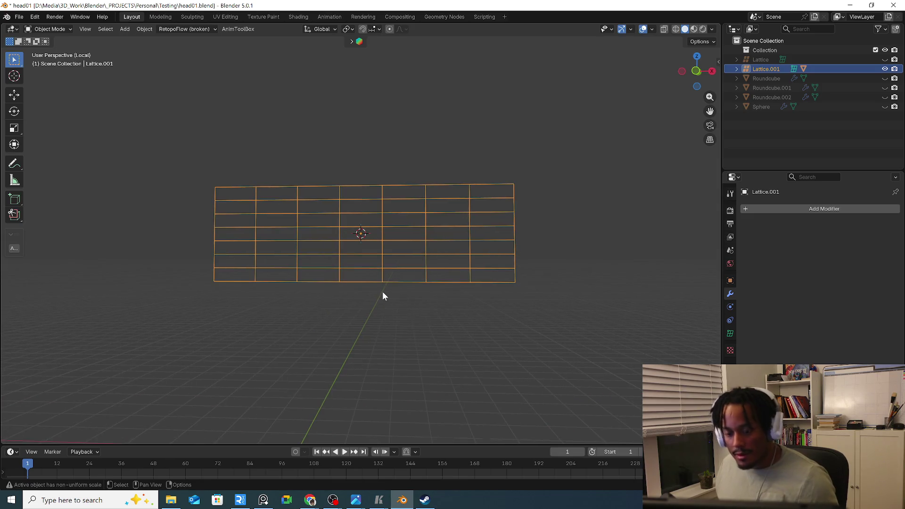
key("KP_Divide")
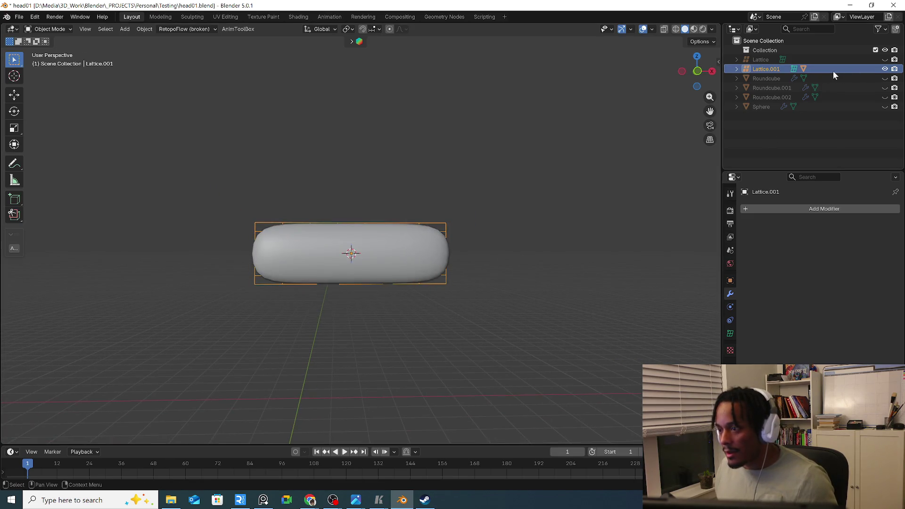
left_click(884, 59)
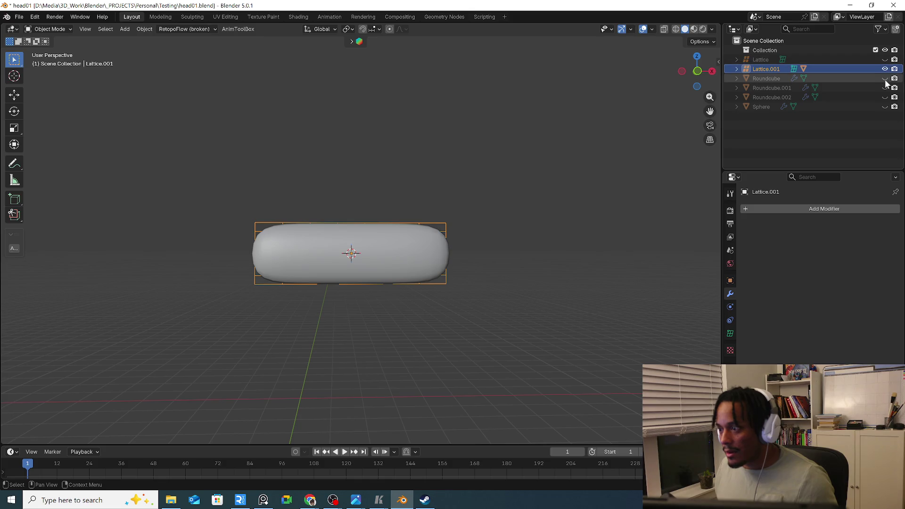
left_click_drag(885, 79, 885, 106)
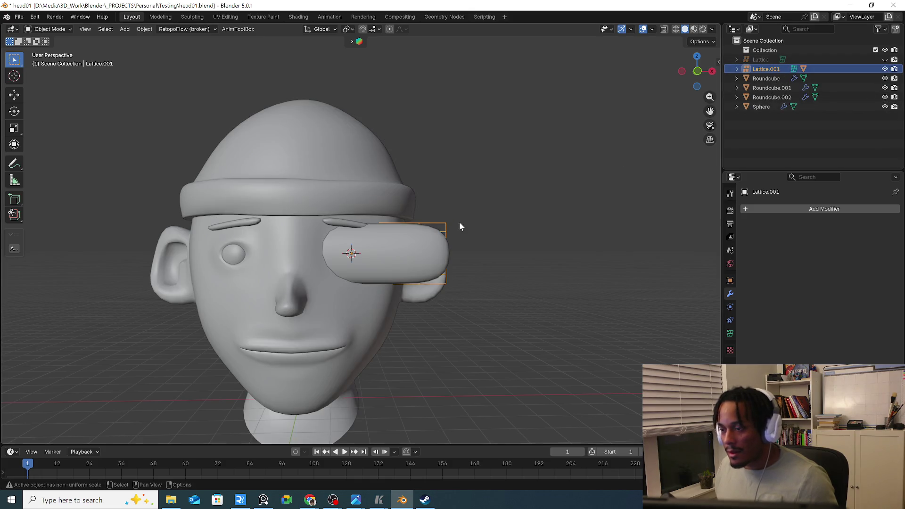
Shrink the lattice and place it with the capsule over the head's eye
key("s")
left_click(462, 247)
middle_click_drag(462, 248, 366, 253)
key("g")
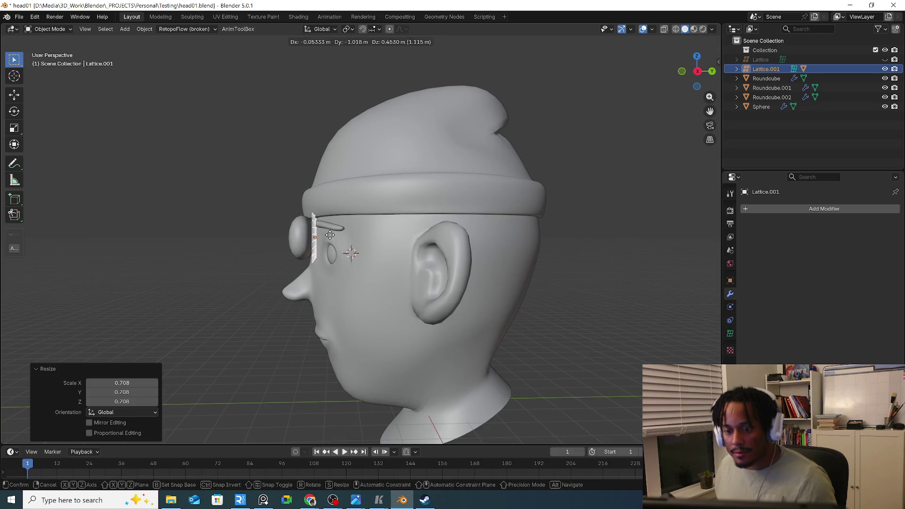
left_click(315, 235)
middle_click_drag(317, 235, 377, 261)
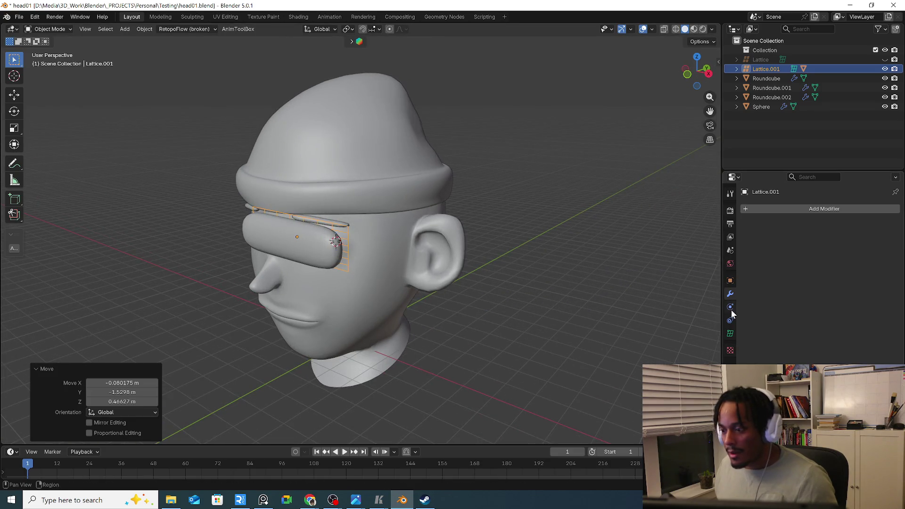
left_click(803, 212)
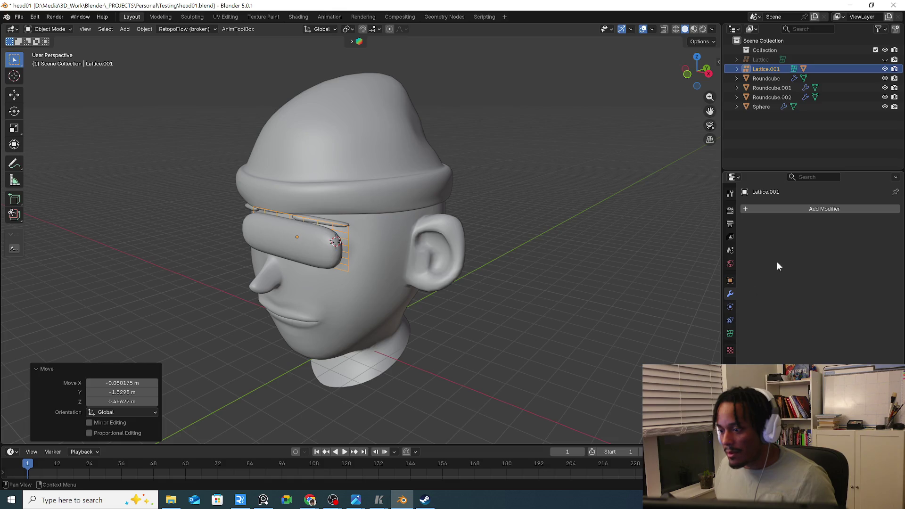
left_click(813, 211)
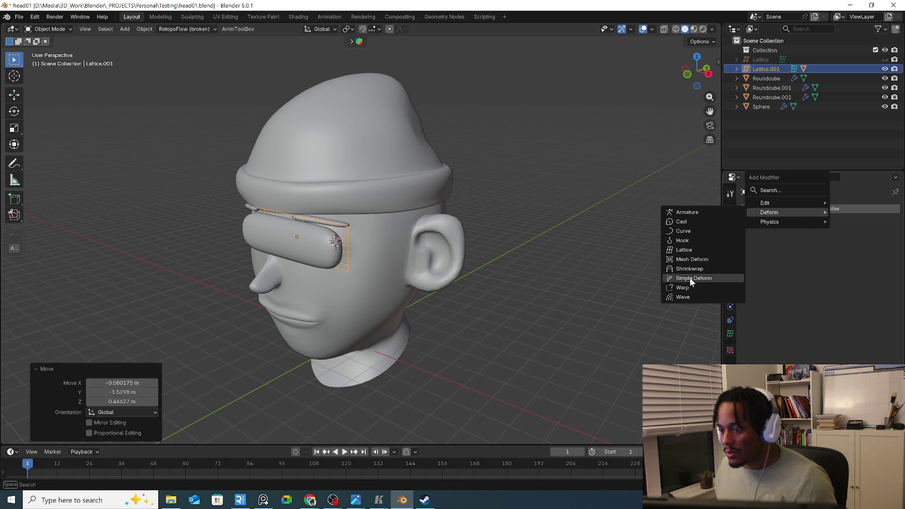
Add a Shrinkwrap modifier to Lattice.001 targeting the head Roundcube
left_click(720, 270)
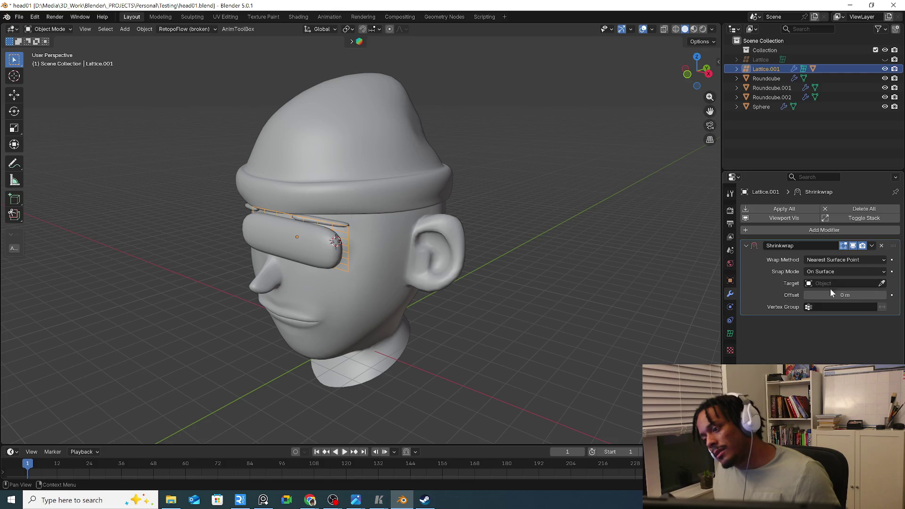
left_click(882, 283)
left_click(414, 266)
mouse_move(413, 267)
middle_mouse_down()
mouse_move(374, 254)
mouse_move(332, 220)
middle_mouse_up()
Reselect Lattice.001 and begin scaling it down on the brow
left_click(351, 221)
key("Tab")
key("Tab")
left_click(355, 225)
key("s")
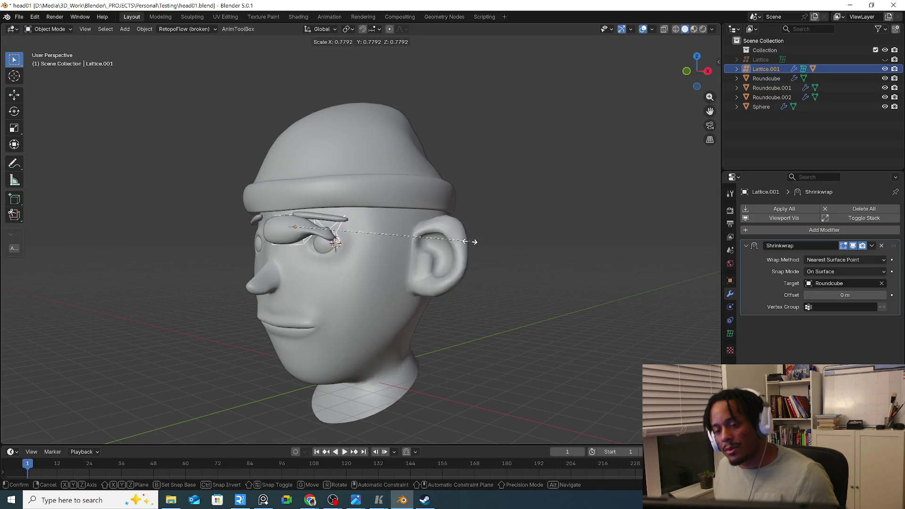
Raise the lattice along Z and shrink it slightly
key("g")
key("z")
left_click(397, 228)
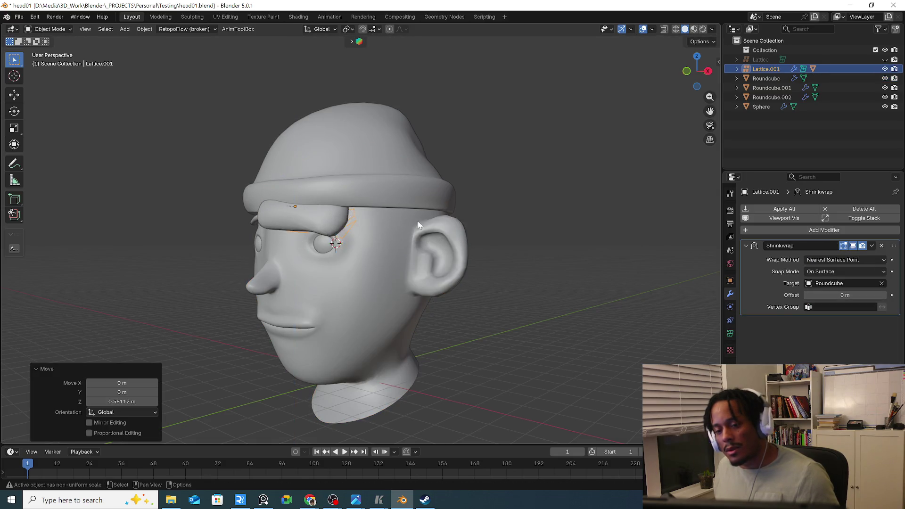
key("s")
left_click(383, 220)
key("g")
key("z")
key("Escape")
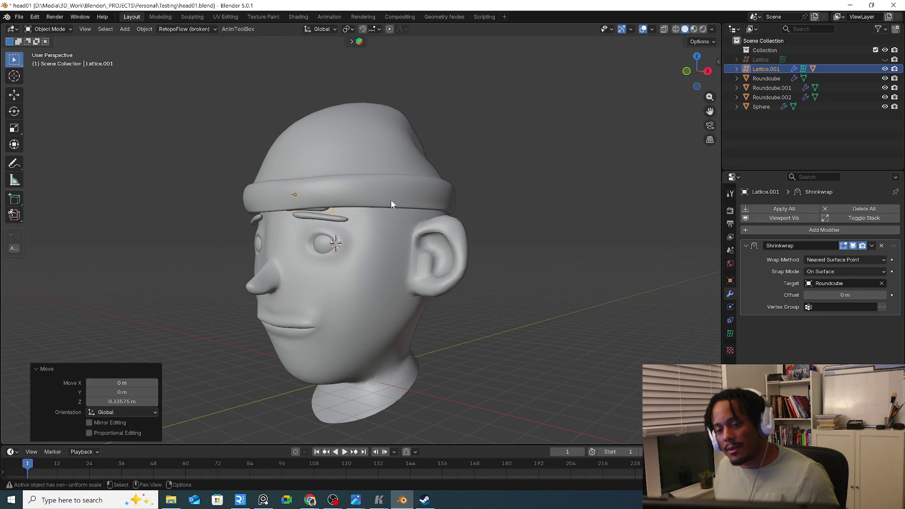
Hide the hat and reselect Lattice.001 from behind the head
left_click(390, 202)
key("h")
mouse_move(369, 256)
middle_mouse_down()
mouse_move(340, 241)
mouse_move(304, 247)
mouse_move(308, 230)
mouse_move(311, 263)
middle_mouse_up()
left_click(291, 262)
left_click(307, 244)
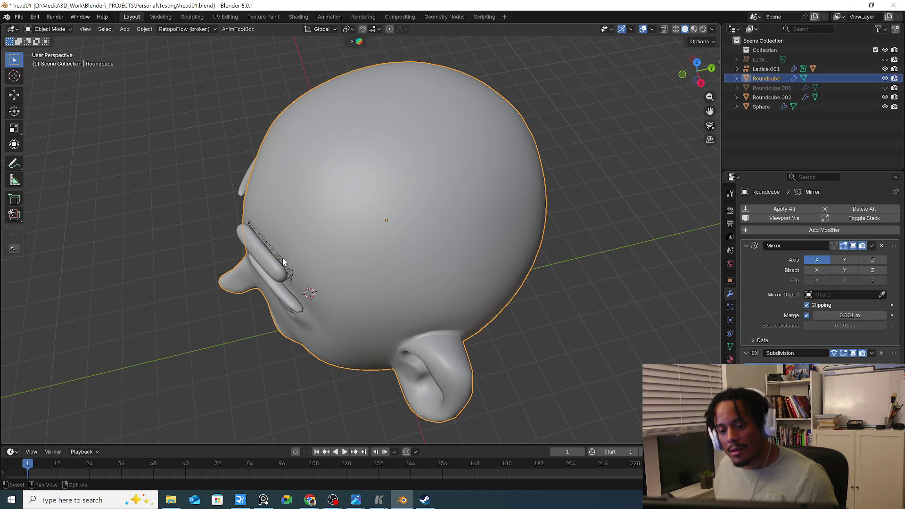
left_click(269, 251)
left_click(324, 262)
left_click(290, 256)
mouse_move(526, 303)
middle_mouse_down()
mouse_move(367, 295)
mouse_move(406, 277)
middle_mouse_up()
Rescale the lattice and shift it in several small moves to sit over the brow
key("s")
left_click(379, 292)
key("s")
key("x")
right_click(533, 291)
mouse_move(532, 290)
middle_mouse_down()
mouse_move(499, 299)
mouse_move(519, 320)
middle_mouse_up()
key("g")
left_click(485, 303)
key("g")
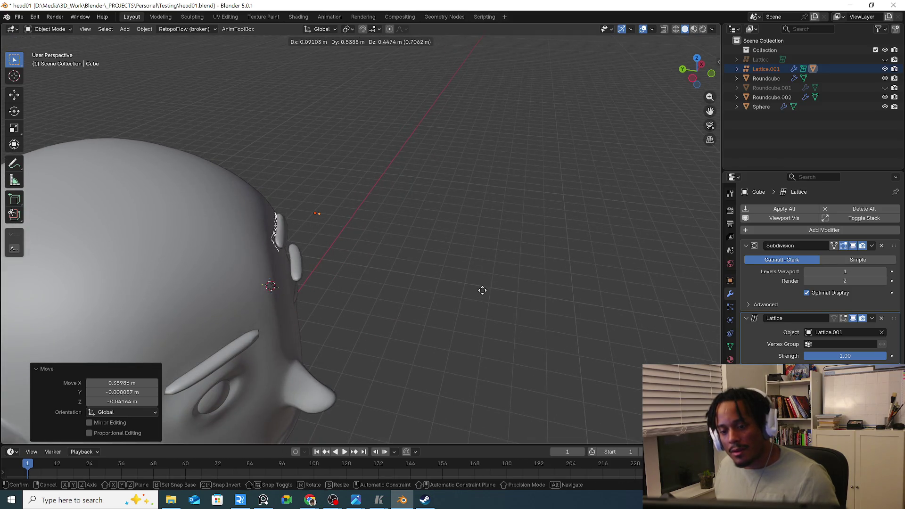
left_click(482, 290)
mouse_move(458, 277)
middle_mouse_down()
mouse_move(298, 271)
mouse_move(432, 312)
mouse_move(338, 316)
middle_mouse_up()
key("g")
left_click(290, 290)
key("g")
left_click(432, 311)
Hide the duplicate eyebrow Roundcube.002 and raise the eyebrow along Z
left_click(266, 269)
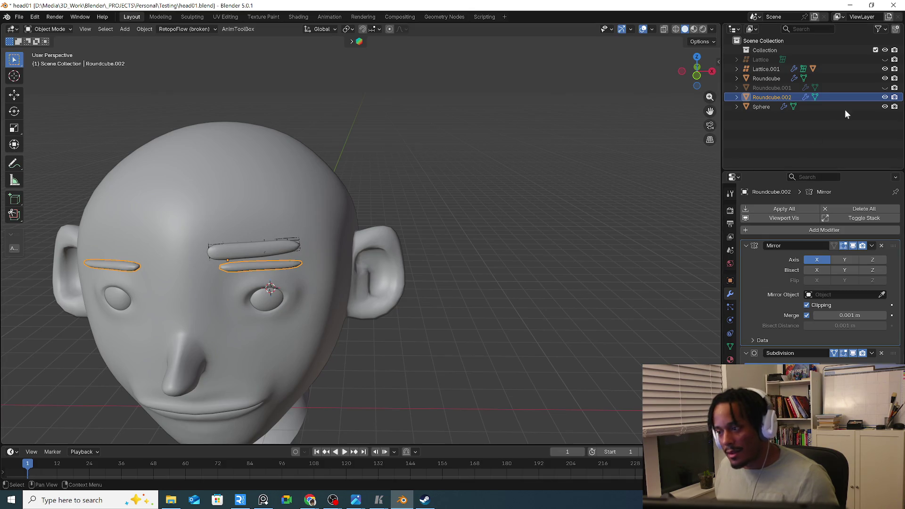
key("h")
middle_click_drag(312, 262, 304, 264)
left_click(276, 232)
key("g")
key("z")
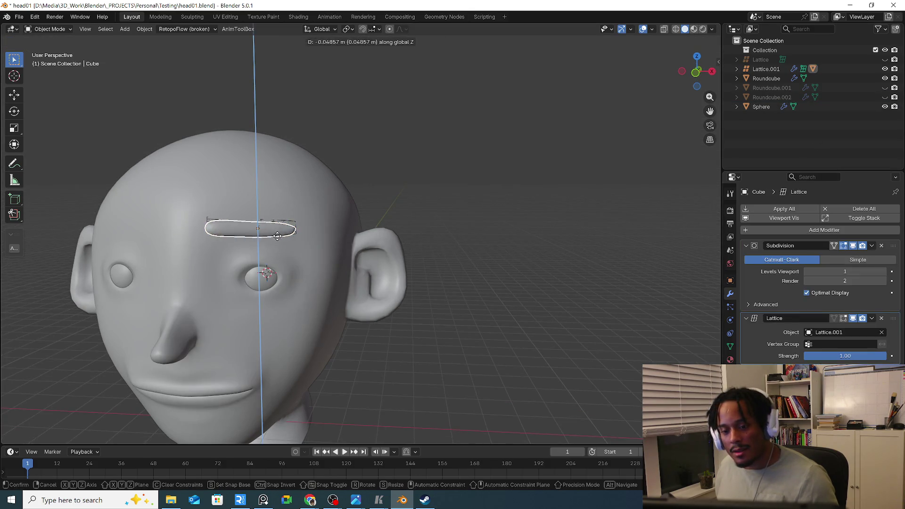
left_click(277, 236)
Raise the eyebrow's lattice along Z to match
middle_click_drag(276, 236, 318, 250)
left_click(275, 231)
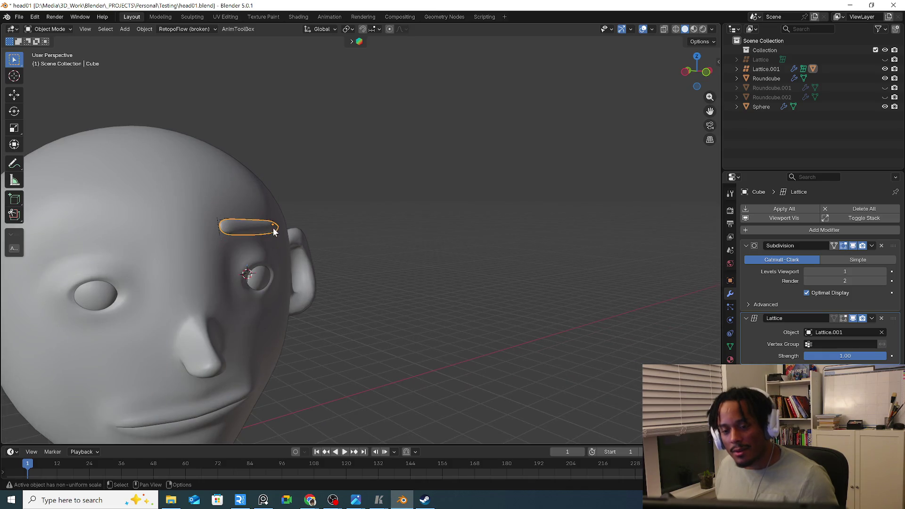
left_click(275, 233)
mouse_move(275, 233)
middle_mouse_down()
mouse_move(277, 244)
mouse_move(279, 232)
mouse_move(315, 216)
middle_mouse_up()
key("g")
key("z")
left_click(280, 248)
Enter lattice Edit Mode and start rotating points about the active point
key("Tab")
key("shift+space")
key("r")
key("period")
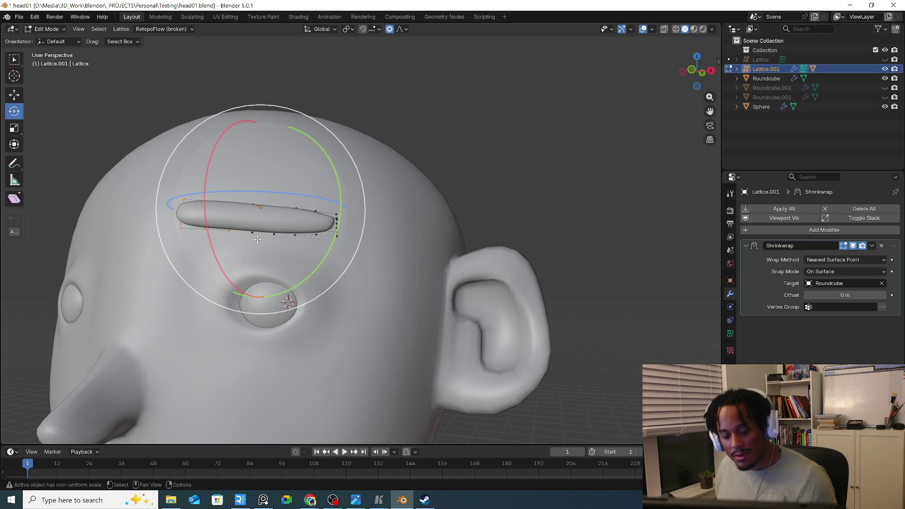
key("Tab")
left_click(255, 235)
key("Tab")
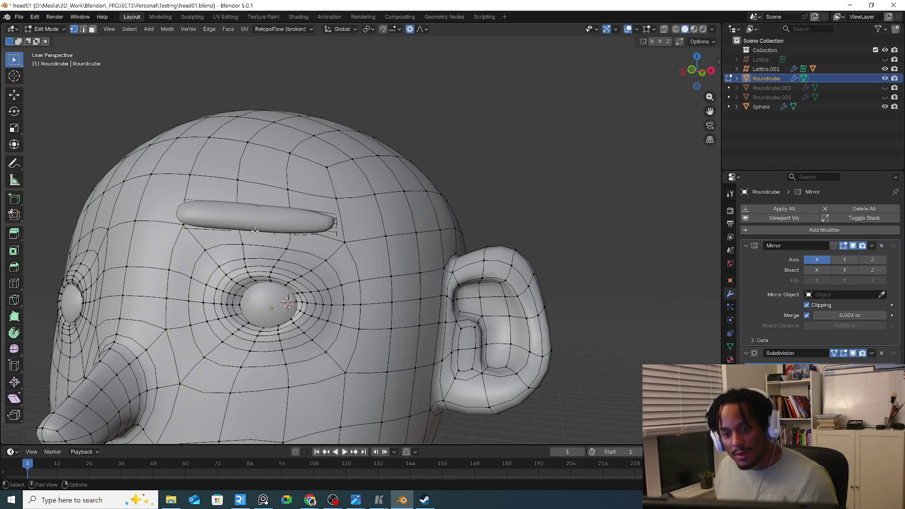
key("Tab")
left_click(315, 234)
mouse_move(316, 236)
middle_mouse_down()
mouse_move(315, 267)
mouse_move(334, 215)
middle_mouse_up()
left_click(336, 212, "shift")
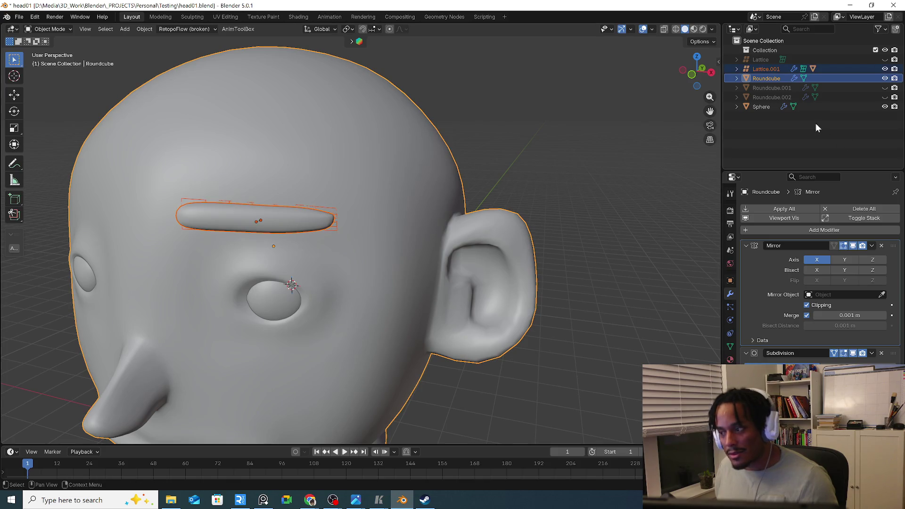
left_click(799, 114)
left_click(336, 227)
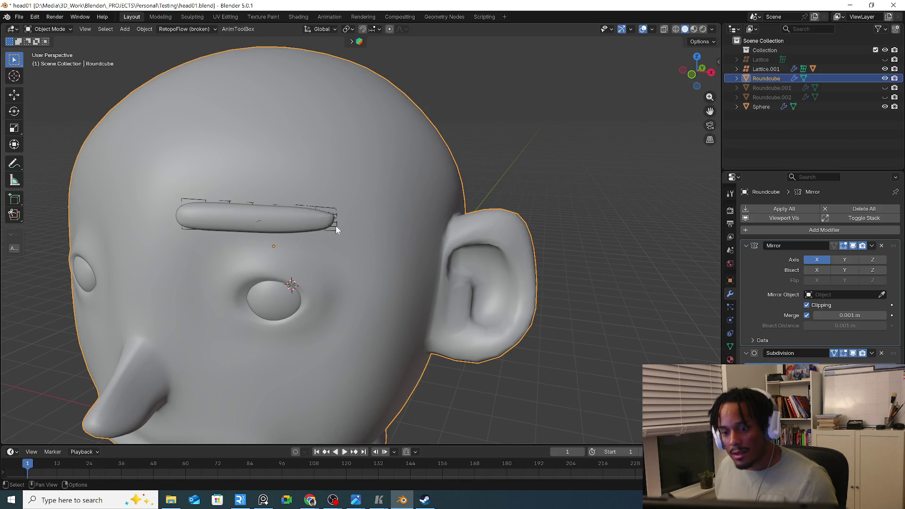
left_click(333, 232)
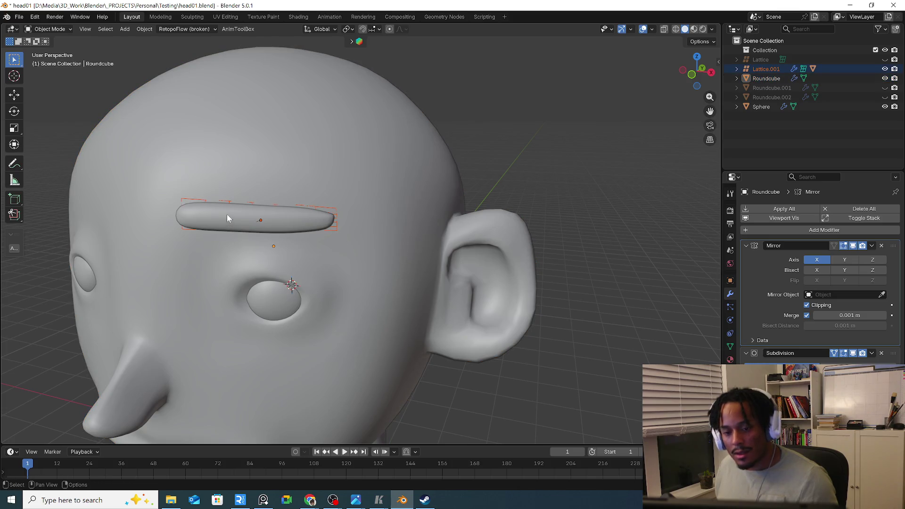
key("Tab")
key("Tab")
key("Tab")
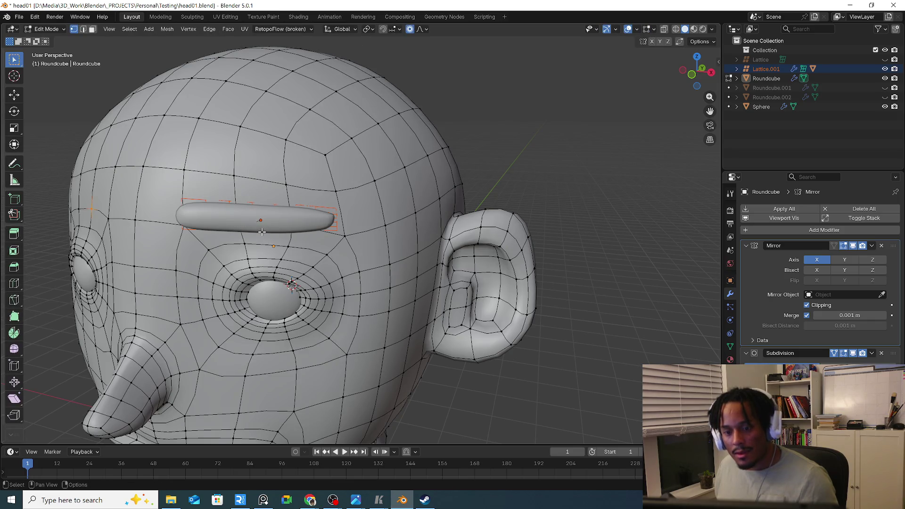
key("Tab")
left_click(345, 235)
left_click(337, 226)
left_click(337, 226)
key("Tab")
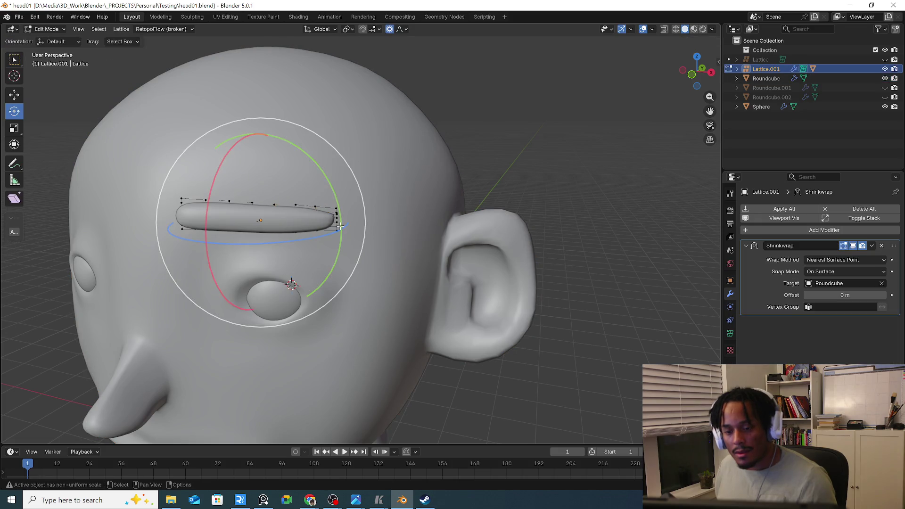
key("r")
key("r")
left_click(262, 206)
key("ctrl+z")
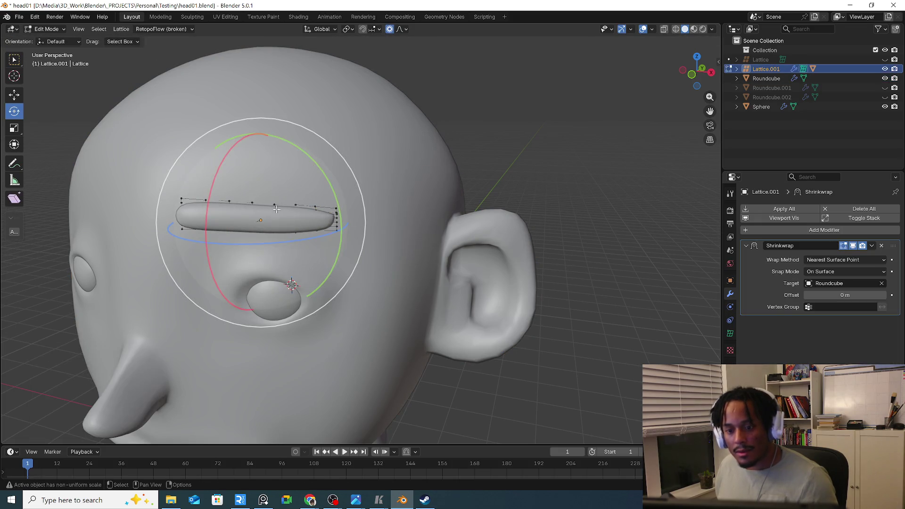
Try a Z move and a rotation of the lattice points, then settle on a free proportional move into an arch
middle_click_drag(263, 206, 284, 241)
key("g")
key("z")
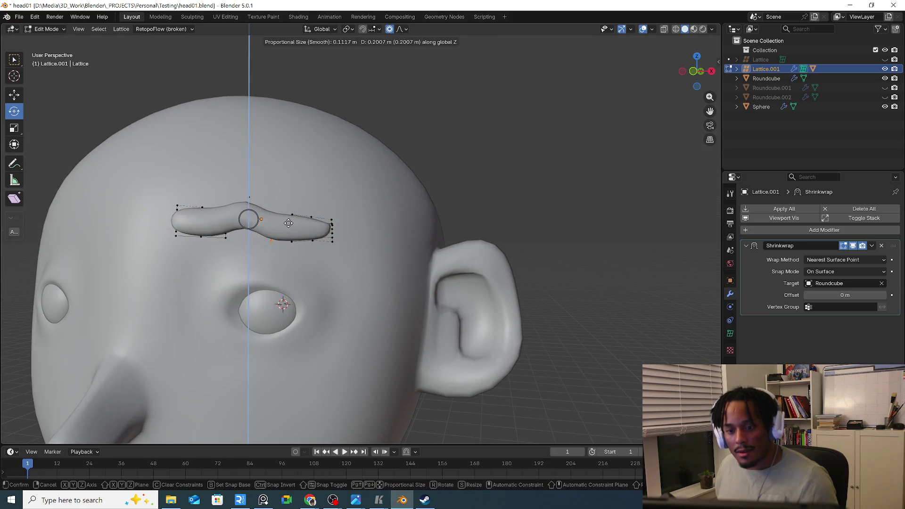
key("Escape")
key("r")
key("r")
left_click(195, 200)
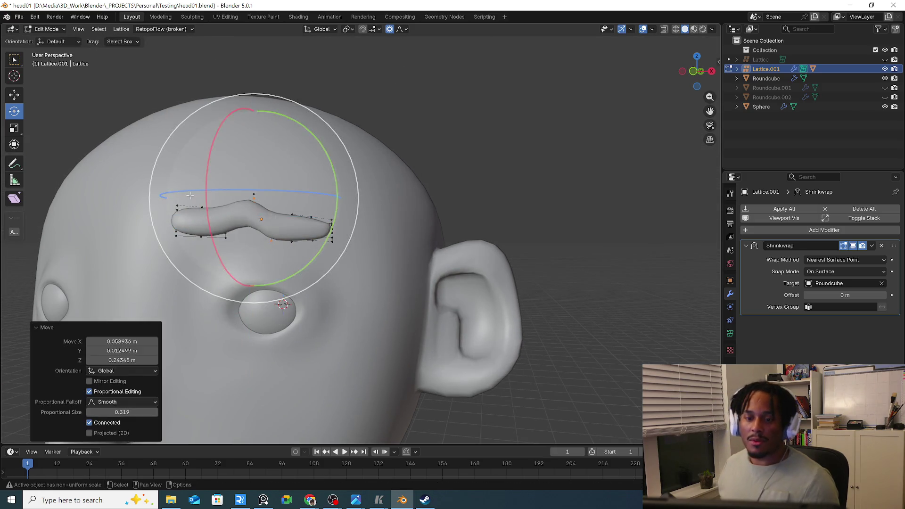
key("ctrl+z")
key("g")
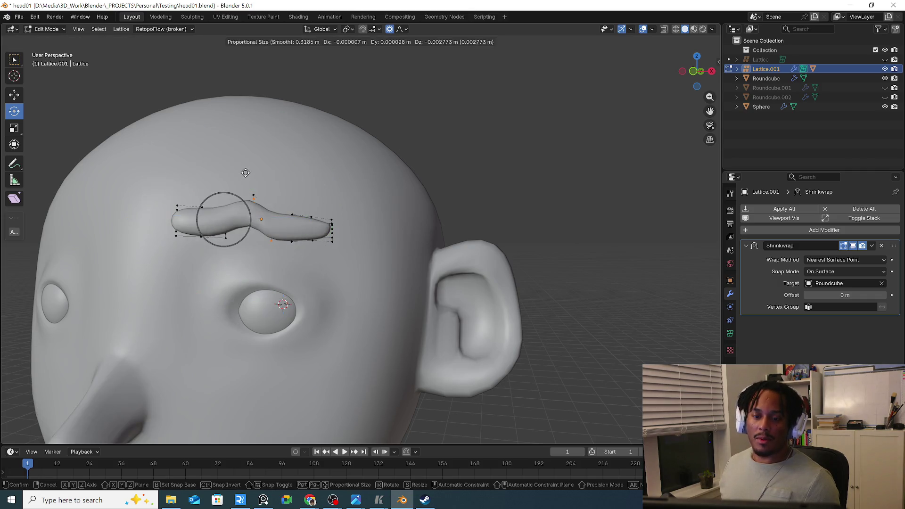
left_click(296, 199)
Raise the points at the lattice's right end to lift the eyebrow's outer tip
left_click_drag(319, 242, 318, 244)
key("g")
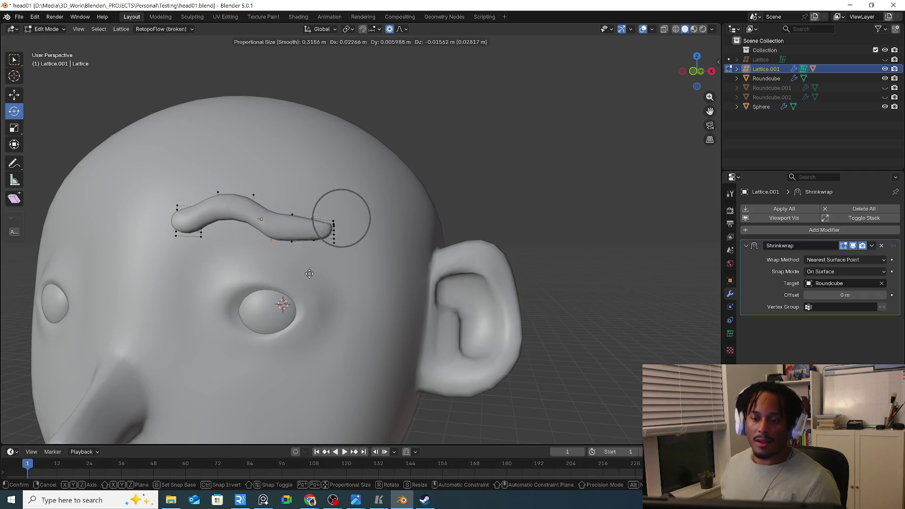
left_click(312, 276)
left_click_drag(301, 318, 312, 278)
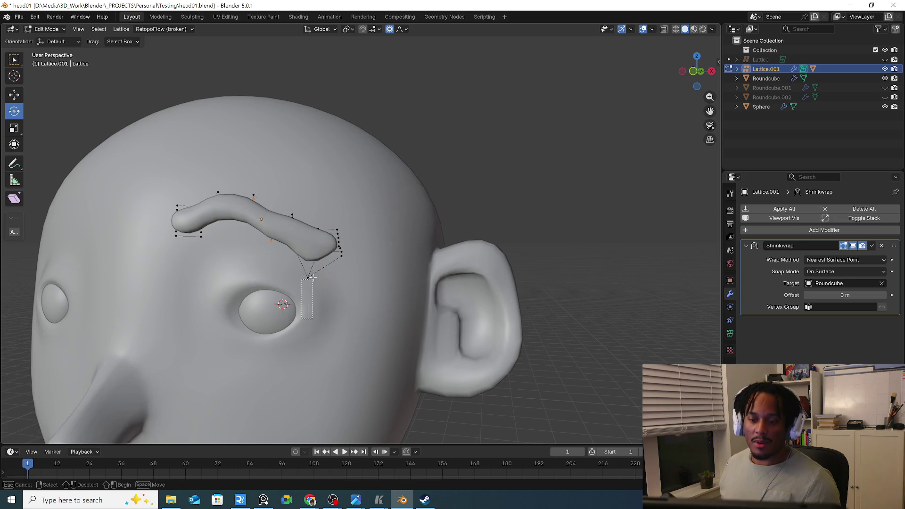
Review Shrinkwrap wrap methods and snap modes, try other offsets leaving 0 m, and exit point editing
left_click(848, 261)
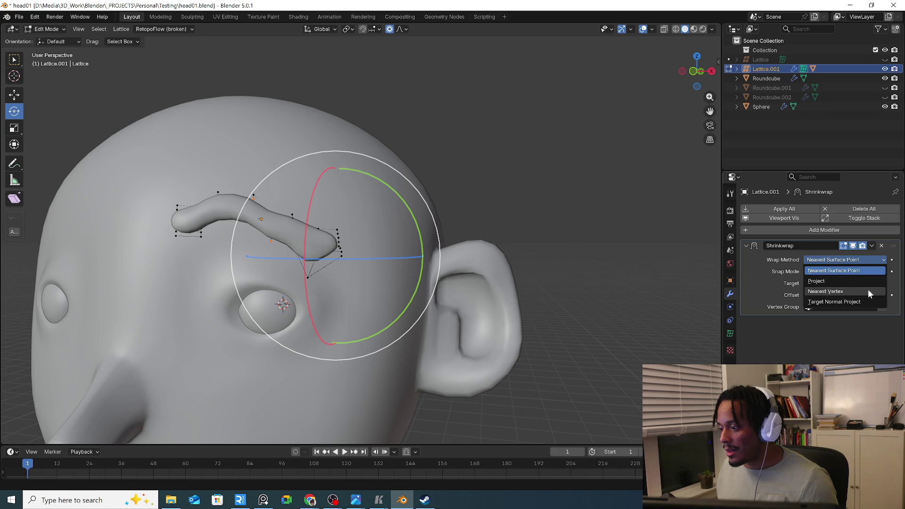
left_click(852, 274)
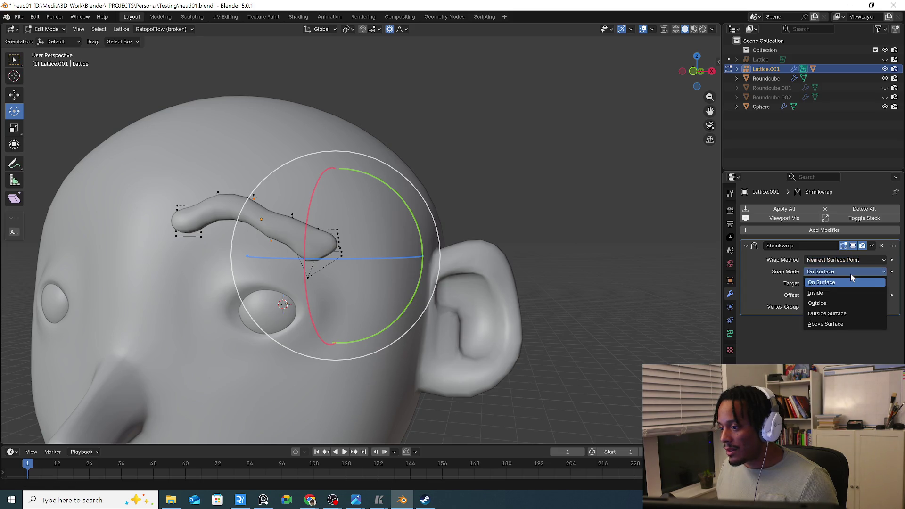
mouse_move(846, 295)
left_mouse_down()
mouse_move(831, 295)
mouse_move(845, 305)
left_mouse_up()
mouse_move(513, 337)
middle_mouse_down()
mouse_move(454, 334)
mouse_move(491, 296)
middle_mouse_up()
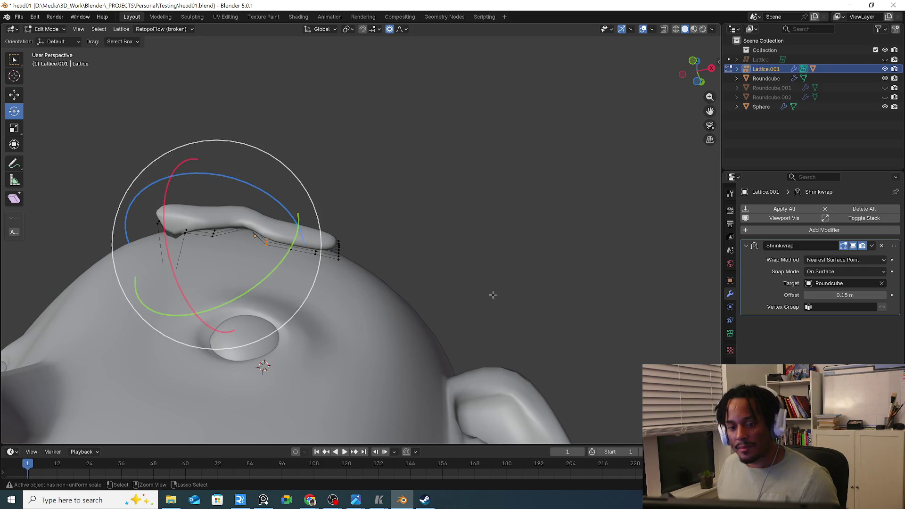
key("ctrl+z")
key("ctrl+z")
key("ctrl+z")
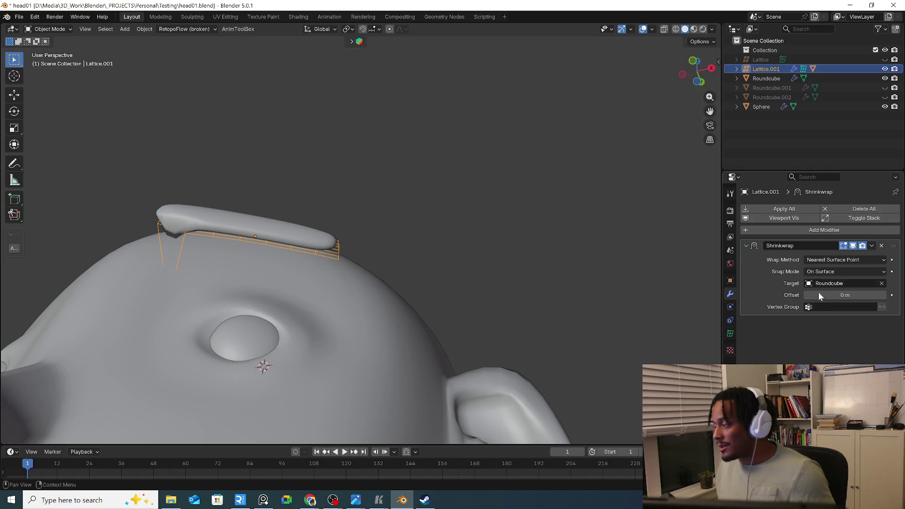
Back in Object Mode, move the lattice from a side view of the head
mouse_move(290, 336)
middle_mouse_down()
mouse_move(333, 265)
mouse_move(314, 280)
mouse_move(65, 254)
mouse_move(244, 247)
mouse_move(283, 264)
mouse_move(84, 49)
middle_mouse_up()
key("Tab")
middle_click_drag(132, 251, 134, 249)
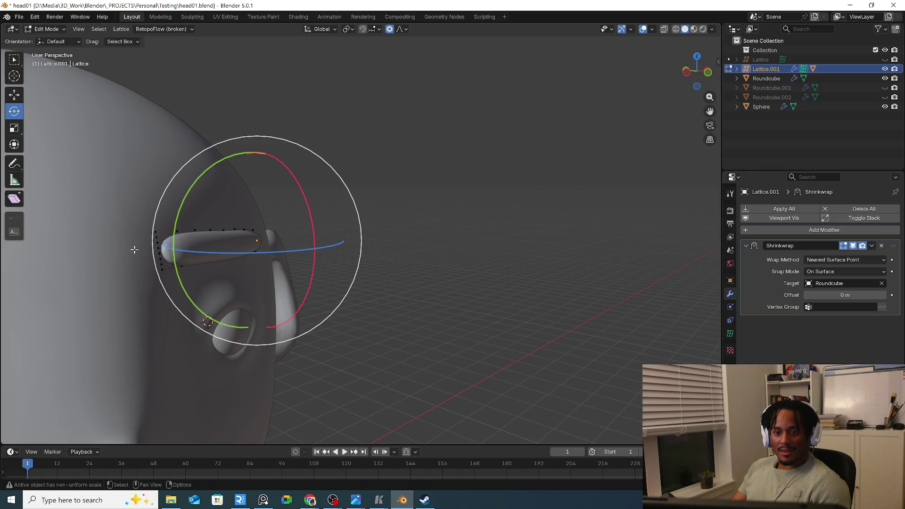
left_click(39, 29)
mouse_move(63, 63)
middle_mouse_down()
mouse_move(196, 174)
mouse_move(245, 179)
mouse_move(239, 196)
middle_mouse_up()
key("g")
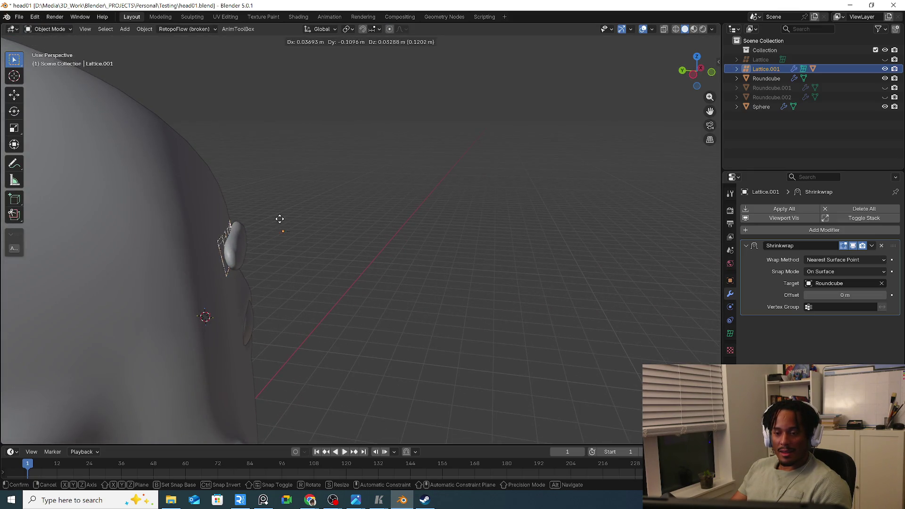
left_click(328, 228)
Shift the lattice slightly and set the eyebrow's origin to its geometry
left_click(286, 222)
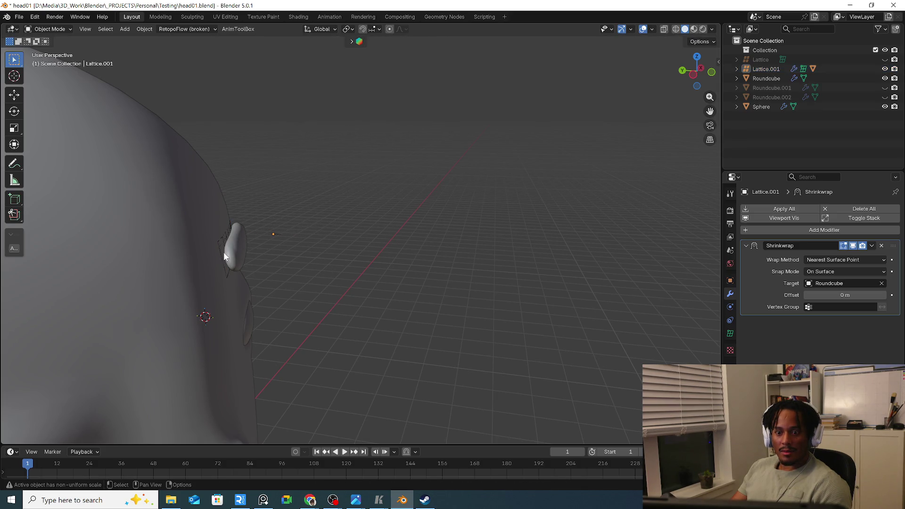
left_click(217, 248)
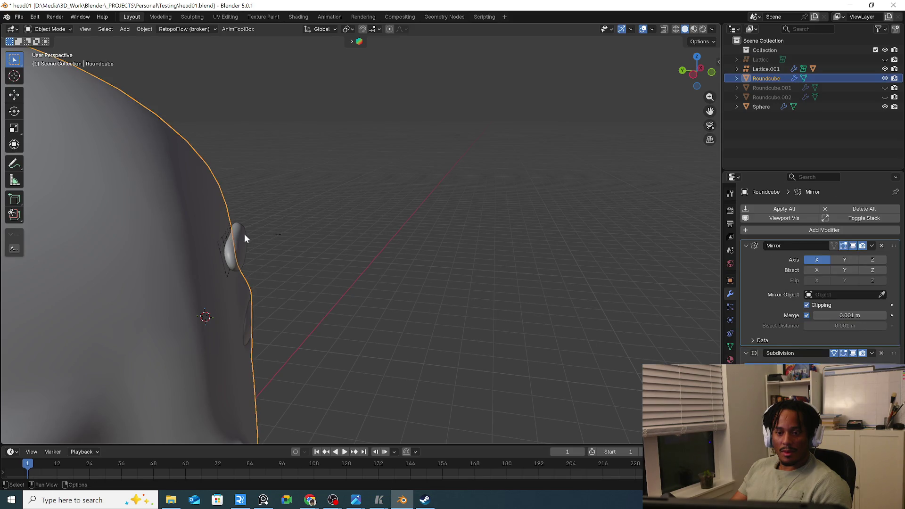
left_click(232, 241)
key("g")
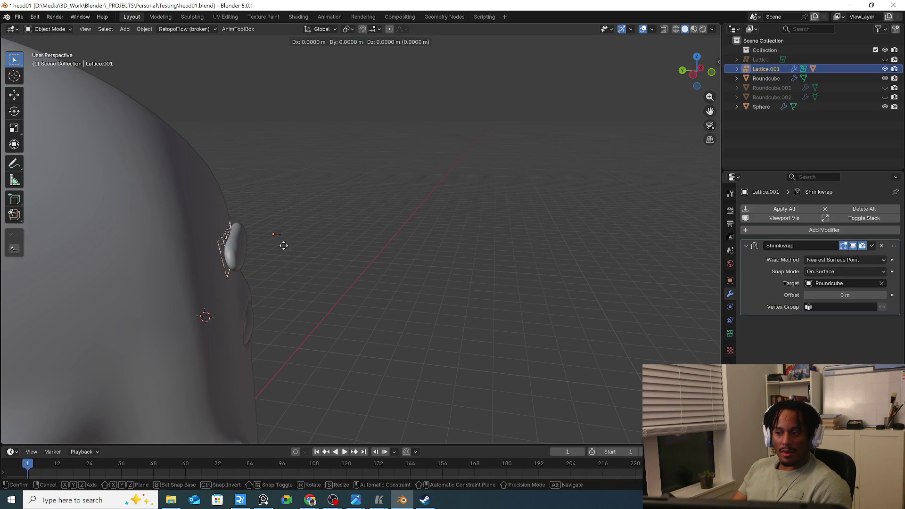
left_click(291, 250)
left_click(244, 253)
right_click(245, 254)
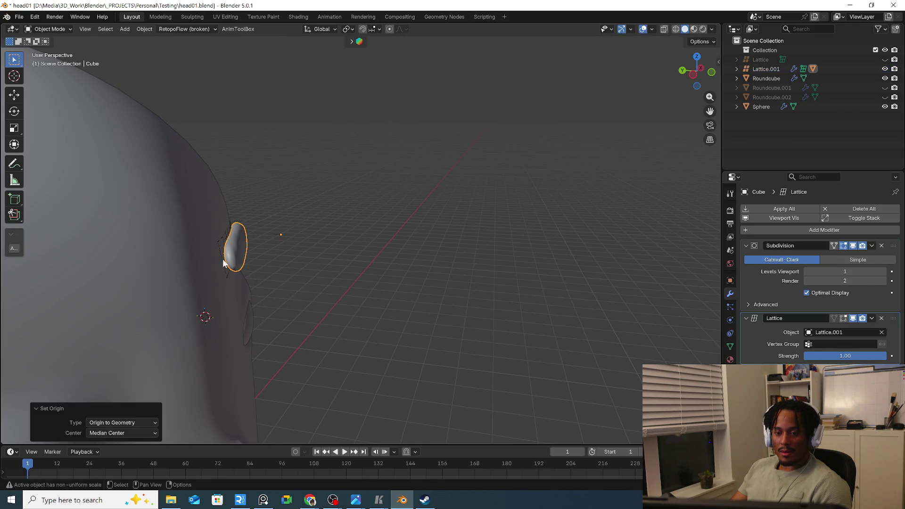
left_click(221, 248)
mouse_move(249, 250)
middle_mouse_down()
mouse_move(175, 243)
mouse_move(279, 244)
mouse_move(251, 249)
middle_mouse_up()
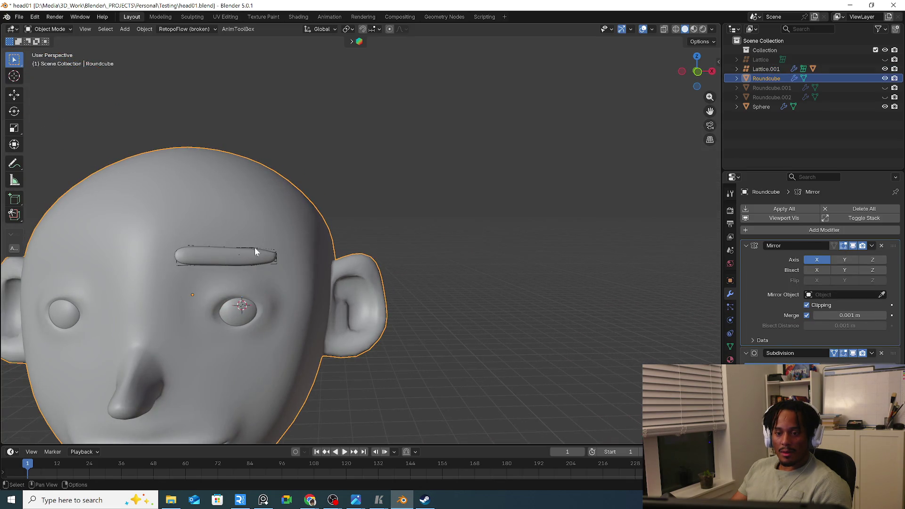
Scale the lattice points to 0.702 with proportional editing and begin moving them
left_click(265, 255)
left_click(277, 260)
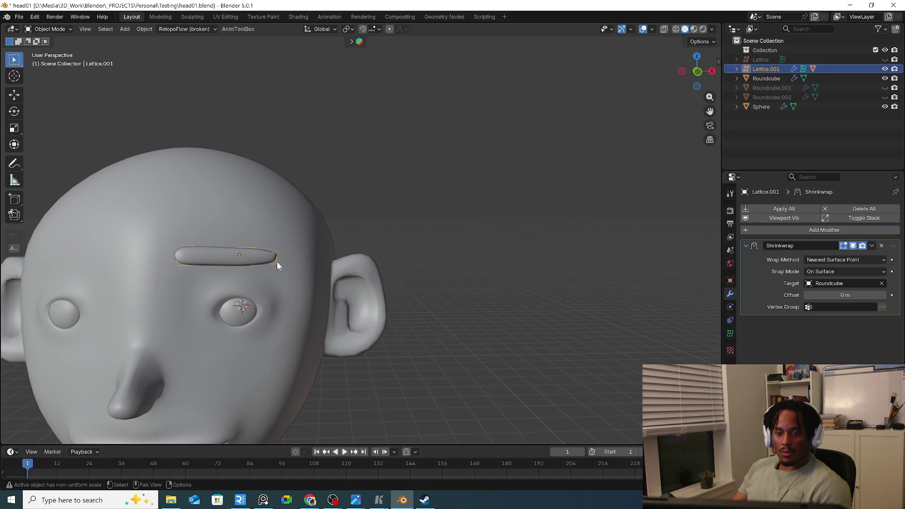
key("Tab")
key("s")
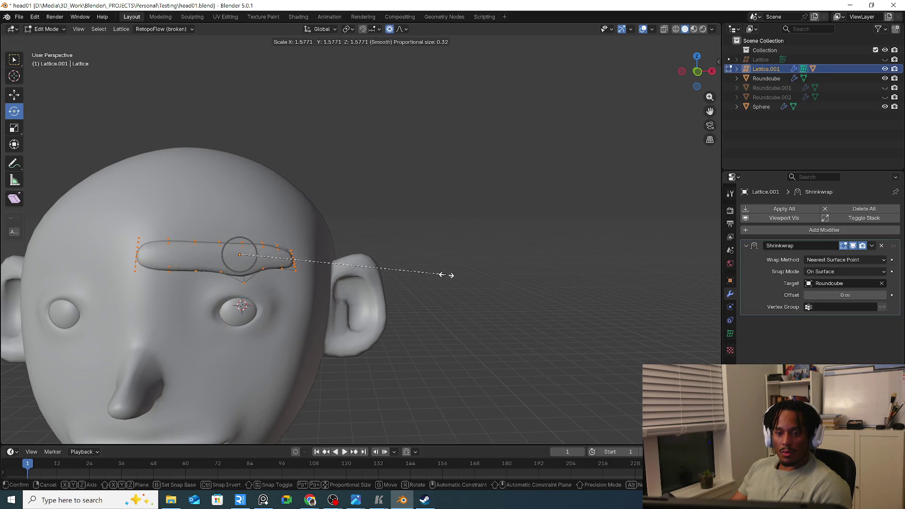
left_click(332, 260)
key("g")
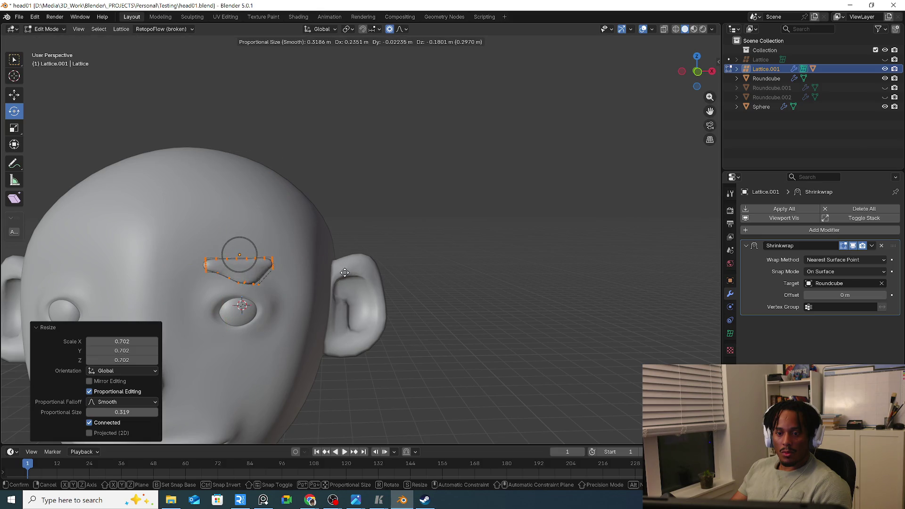
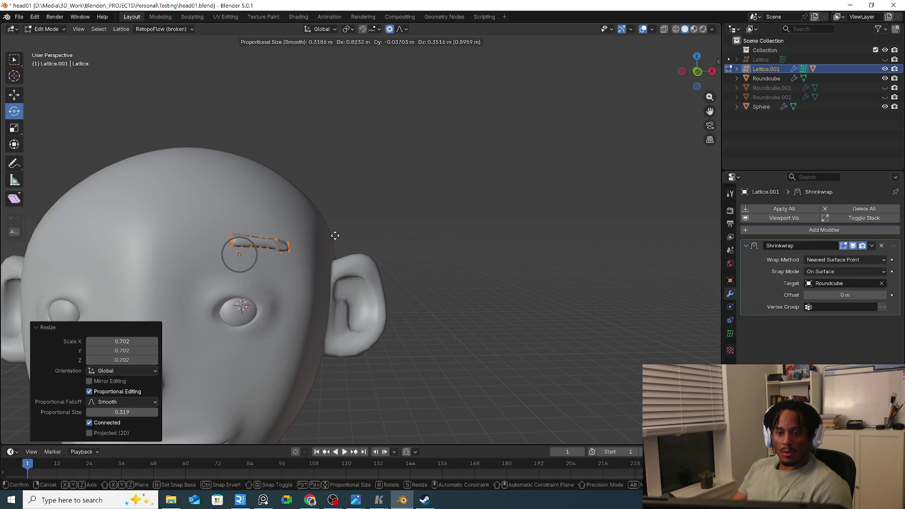
Move and scale the eyebrow lattice points with proportional editing to lengthen the brow
left_click(339, 251)
key("s")
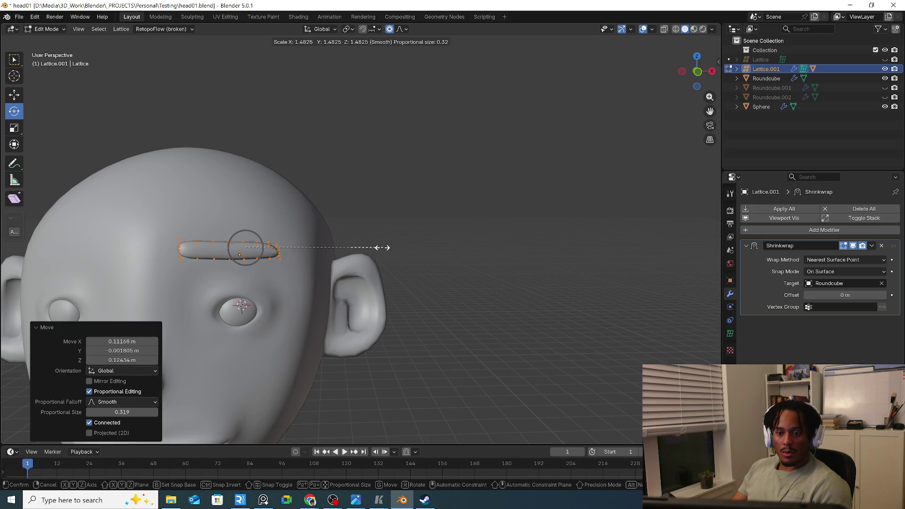
left_click(350, 248)
key("g")
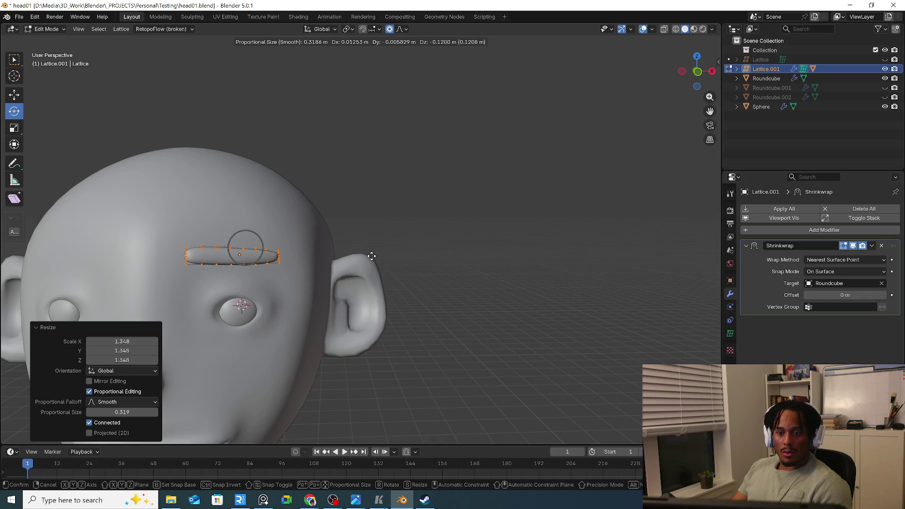
left_click(348, 272)
mouse_move(349, 272)
middle_mouse_down()
mouse_move(290, 274)
mouse_move(304, 297)
middle_mouse_up()
scroll(291, 274, "up", 2)
Stretch the eyebrow lattice along Z to thicken the bar and reposition it
key("s")
key("z")
left_click(334, 328)
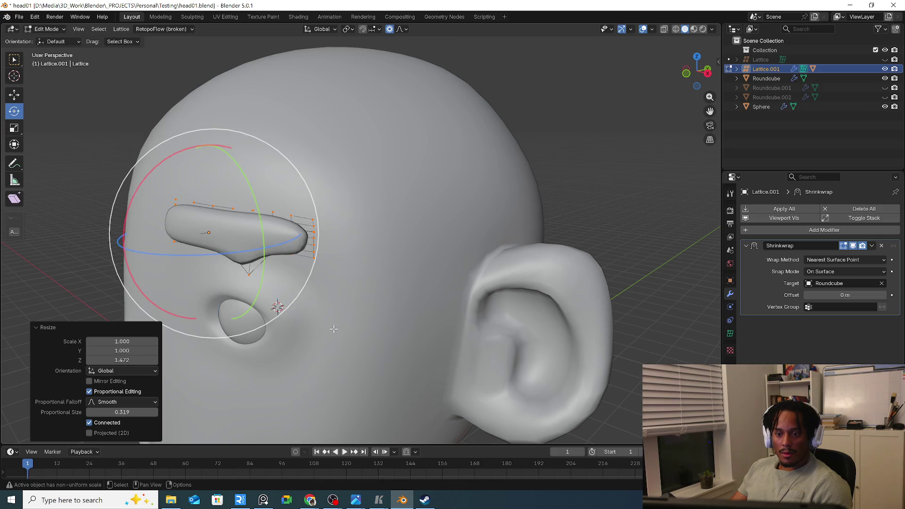
key("g")
left_click(336, 320)
mouse_move(335, 320)
middle_mouse_down()
mouse_move(442, 260)
mouse_move(489, 311)
mouse_move(538, 298)
middle_mouse_up()
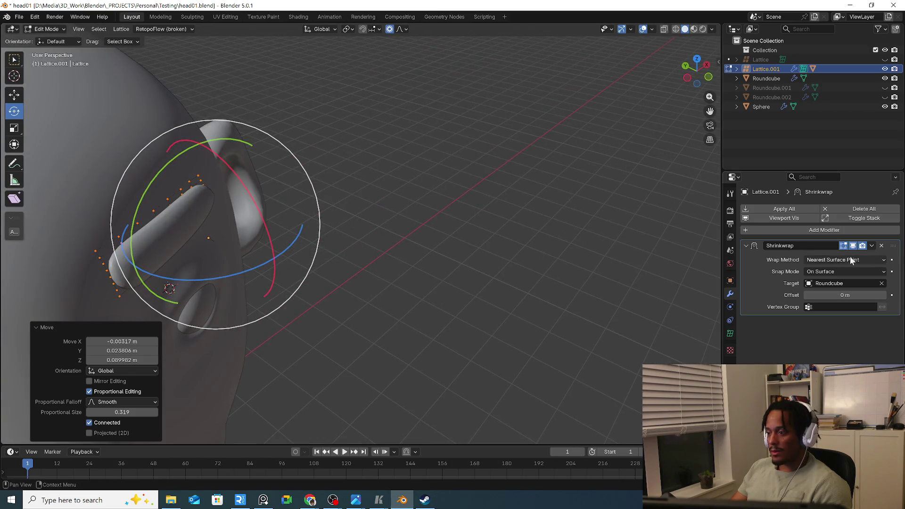
Apply the Shrinkwrap modifier on the lattice and the Lattice modifier on the eyebrow
left_click(872, 245)
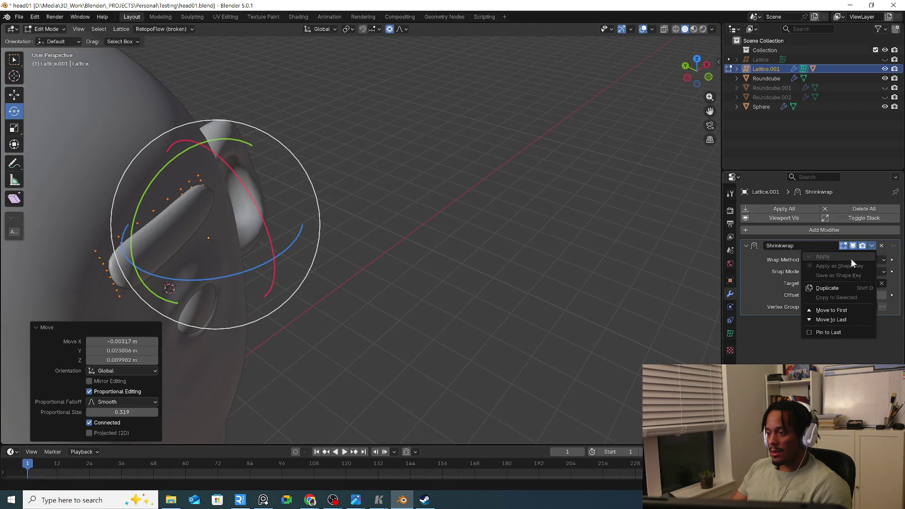
key("Tab")
left_click(872, 245)
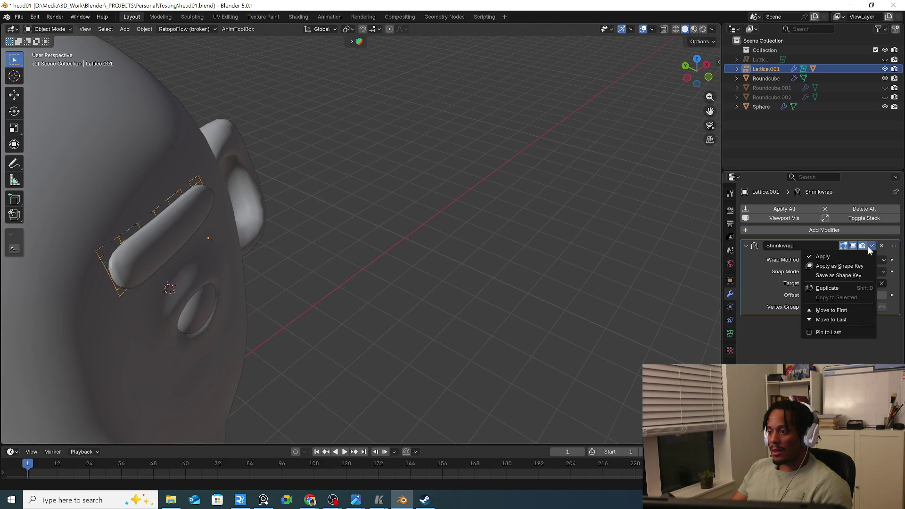
left_click(828, 259)
left_click(188, 198)
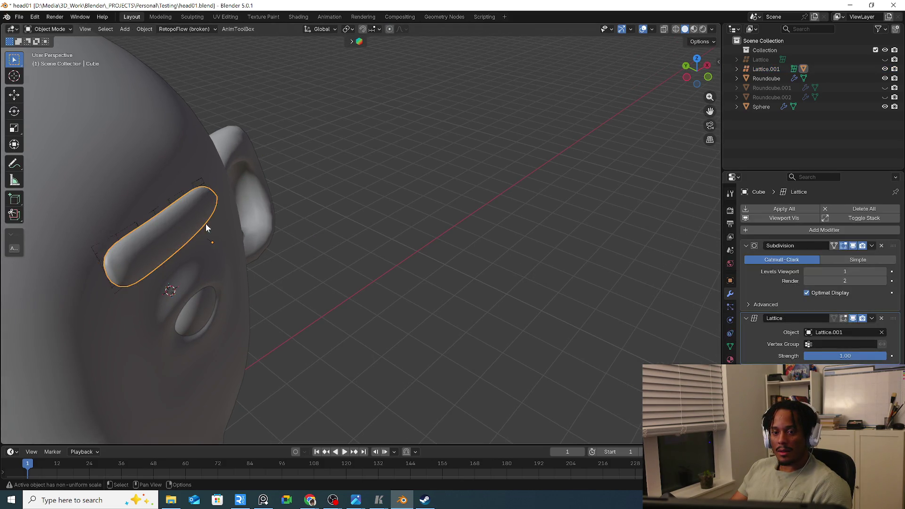
left_click(872, 318)
left_click(853, 332)
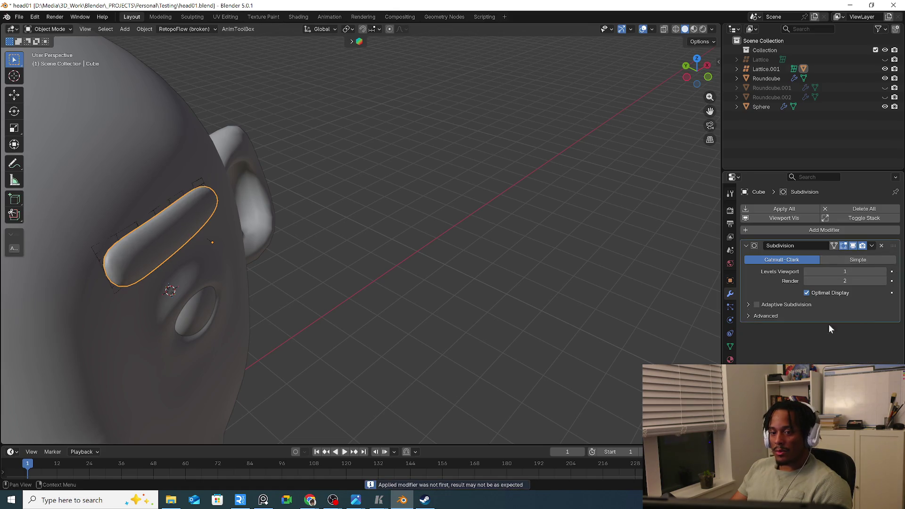
Delete Lattice.001 and add a Mirror modifier to the eyebrow from Quick Favorites
left_click(201, 180)
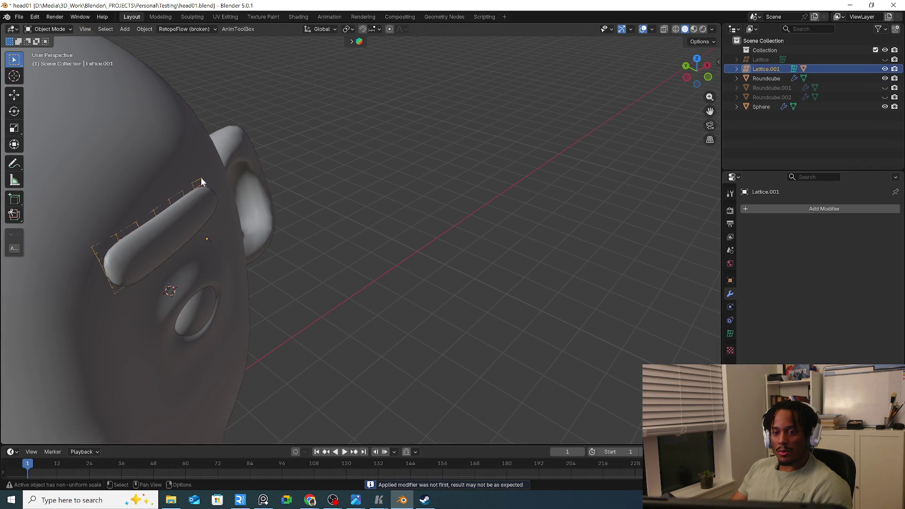
key("Delete")
mouse_move(210, 201)
middle_mouse_down()
mouse_move(167, 167)
mouse_move(285, 179)
mouse_move(318, 218)
middle_mouse_up()
left_click(284, 196)
scroll(317, 218, "down", 2)
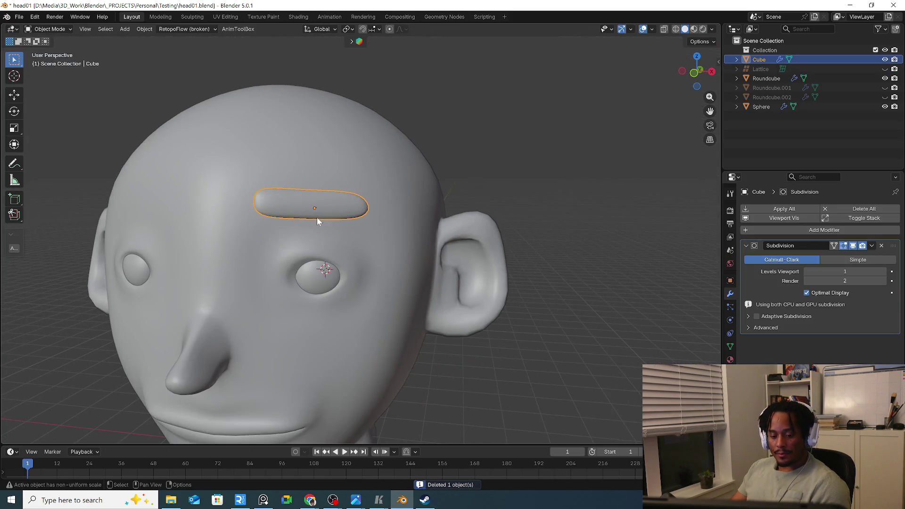
key("q")
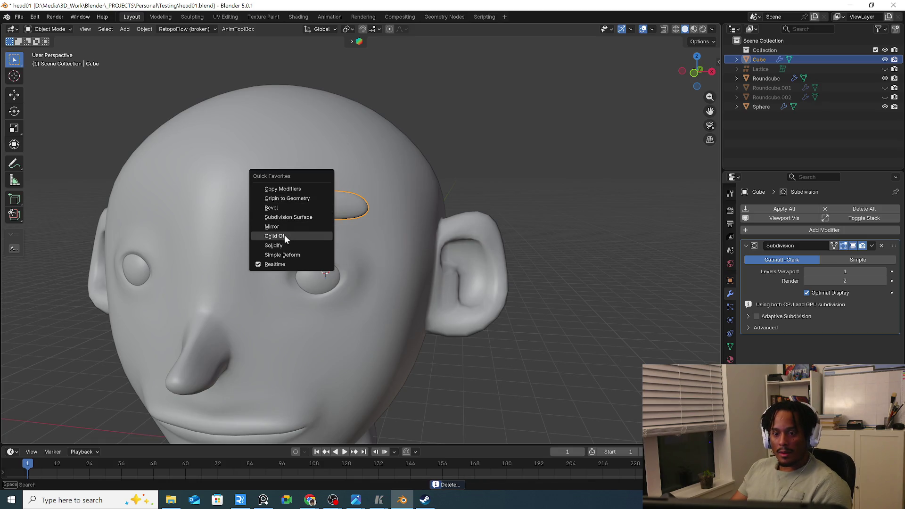
left_click(291, 230)
mouse_move(396, 340)
middle_mouse_down()
mouse_move(361, 269)
mouse_move(359, 225)
mouse_move(349, 309)
mouse_move(365, 278)
middle_mouse_up()
scroll(365, 278, "down", 3)
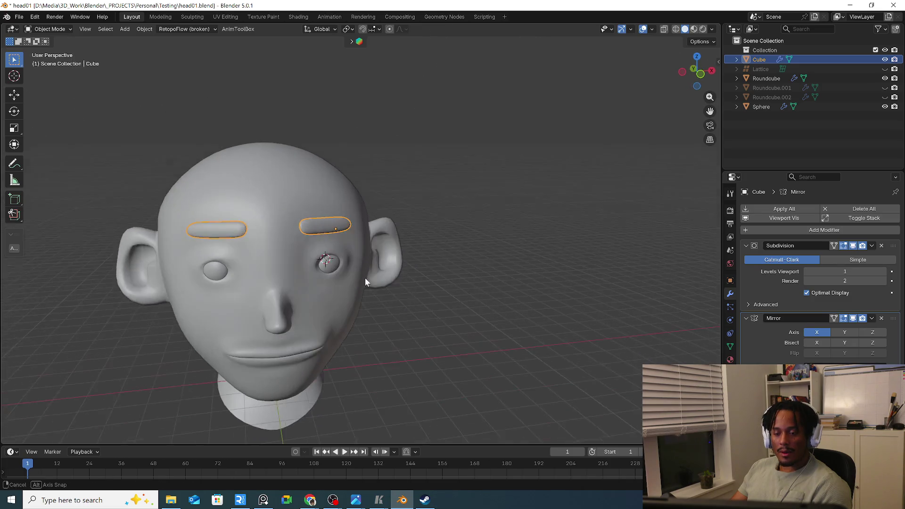
Make the hidden hat and rounded-cube objects visible again in the Outliner
left_click(420, 308)
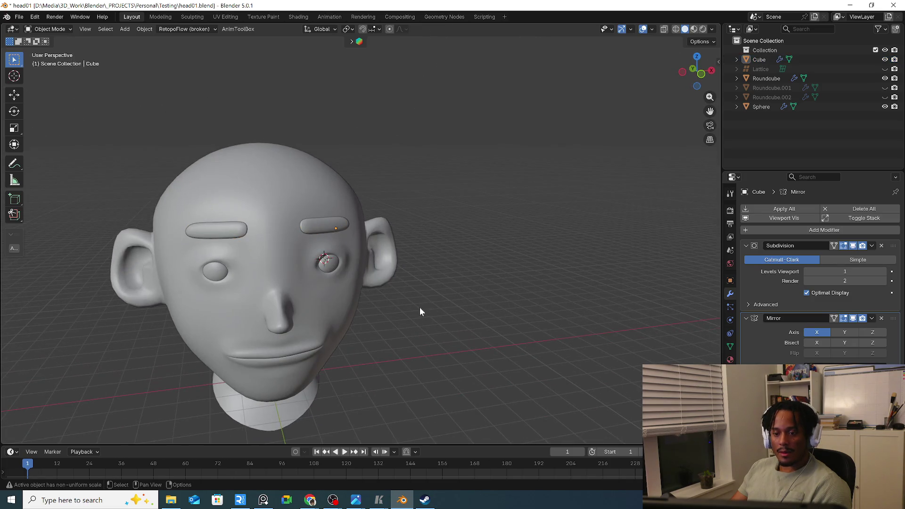
left_click(885, 87)
middle_click_drag(587, 118, 550, 147)
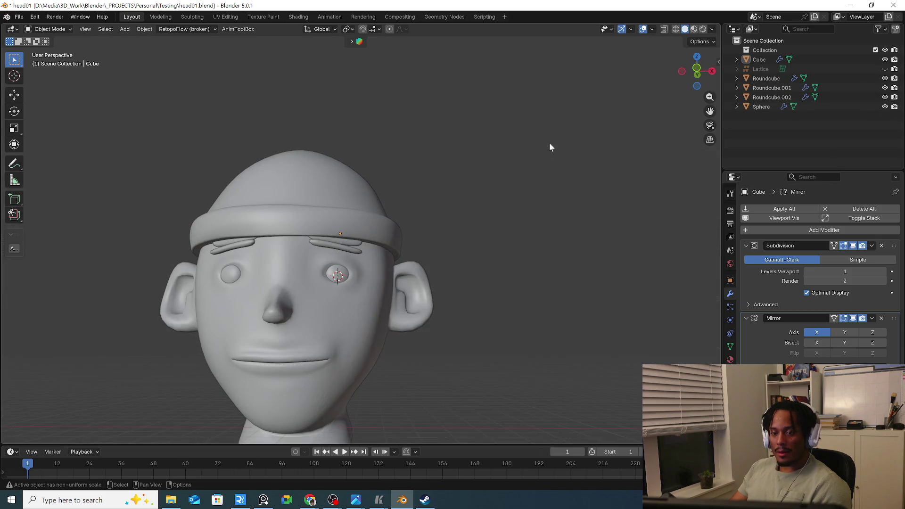
Delete the old duplicate eyebrow object and select the hat
left_click(357, 252)
key("Delete")
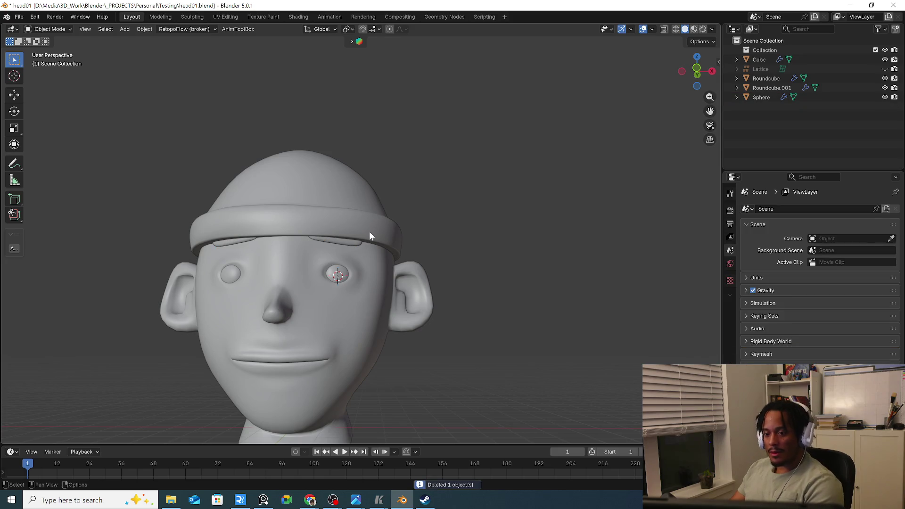
left_click(382, 229)
middle_click_drag(382, 228, 414, 242)
right_click(496, 177)
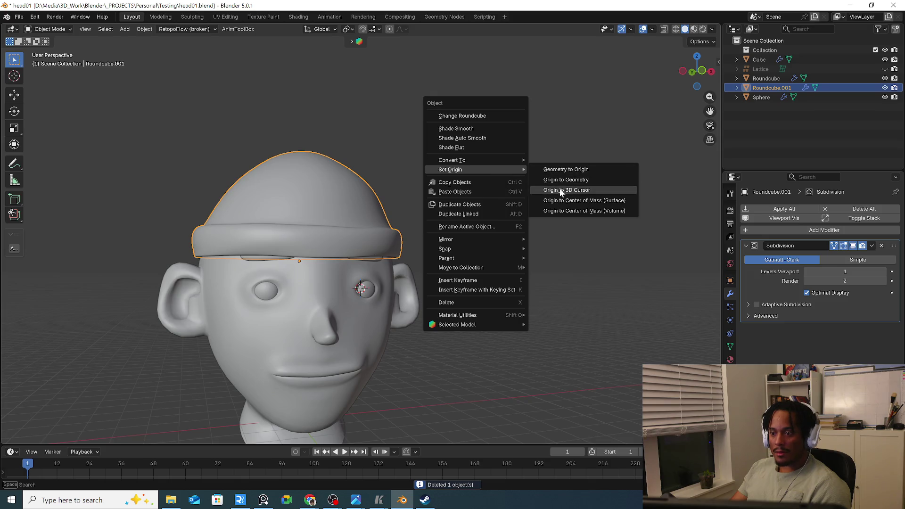
Add a lattice deformer fitted around the hat via Shift+A and show its data settings
key("shift+a")
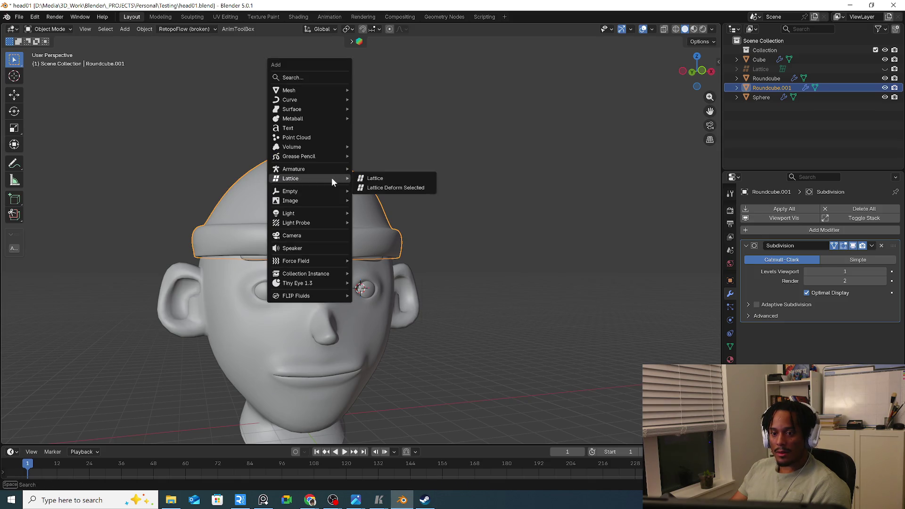
left_click(396, 190)
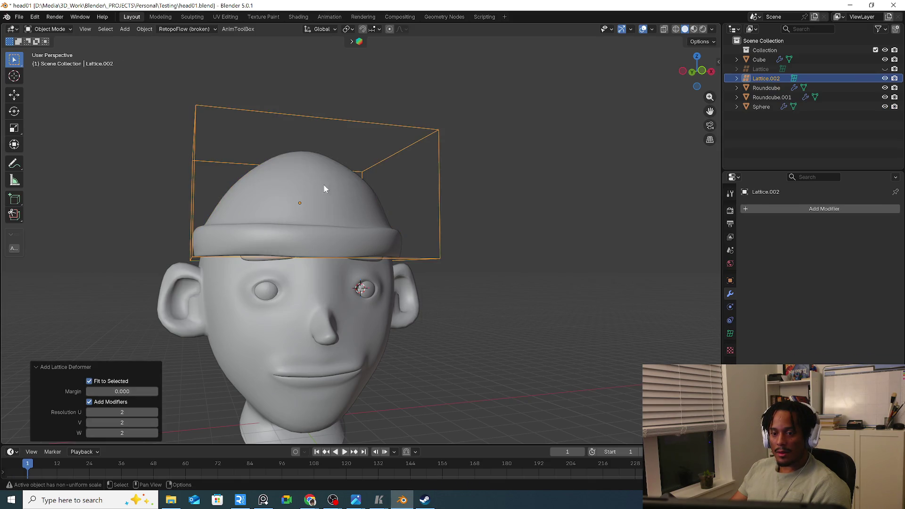
left_click(730, 333)
Set the hat lattice's U and V resolution to 4 and enter point editing
mouse_move(846, 238)
left_mouse_down()
mouse_move(877, 239)
mouse_move(871, 248)
left_mouse_up()
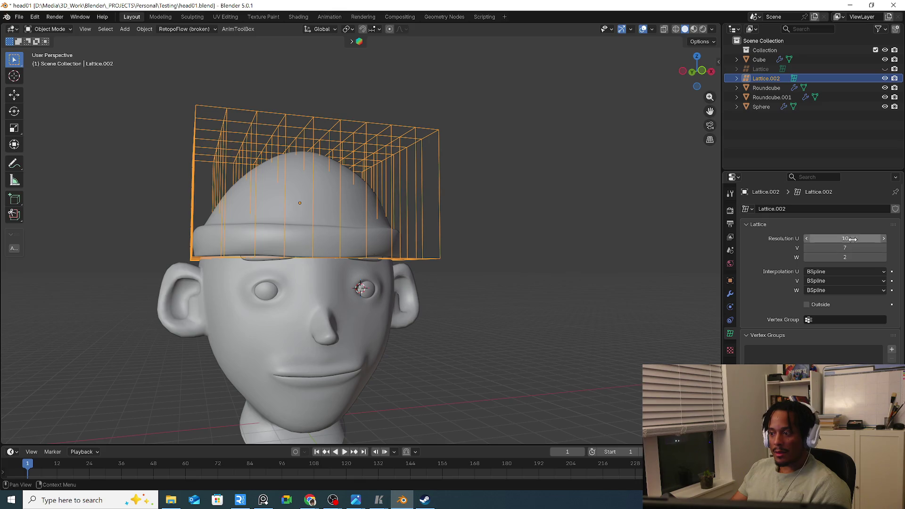
left_click_drag(846, 238, 829, 238)
type("6")
key("Return")
middle_click_drag(558, 202, 565, 210)
left_click_drag(869, 247, 846, 239)
mouse_move(637, 234)
middle_mouse_down()
mouse_move(514, 219)
mouse_move(511, 270)
mouse_move(496, 216)
middle_mouse_up()
key("Tab")
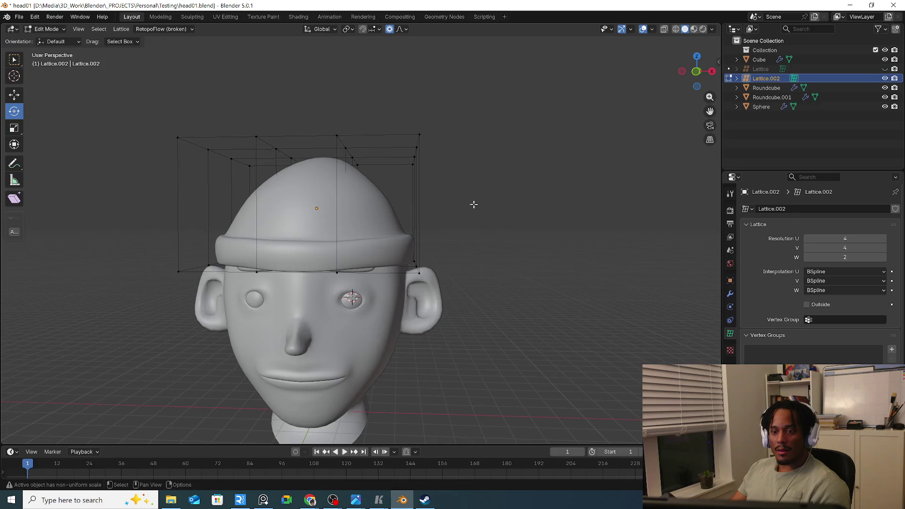
Raise the lower row of hat lattice points with proportional editing
left_click_drag(313, 112, 365, 170)
key("g")
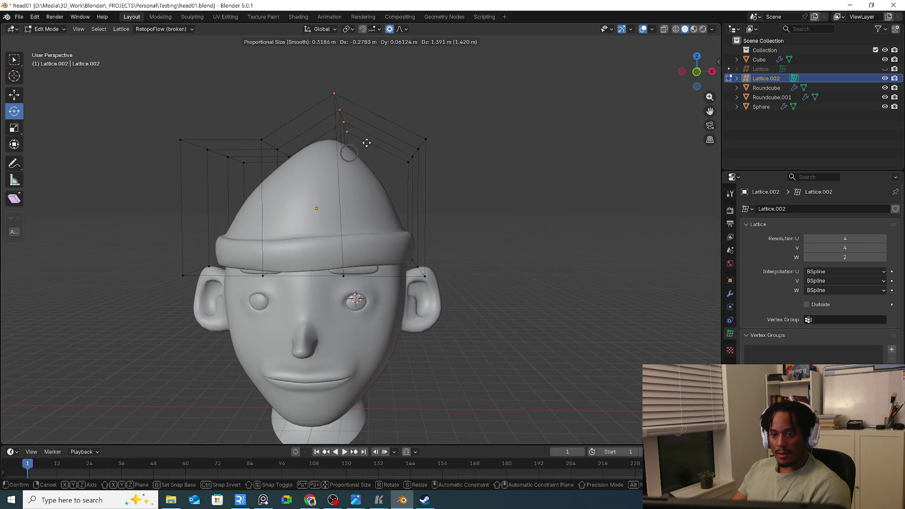
key("Escape")
left_click_drag(177, 252, 432, 283)
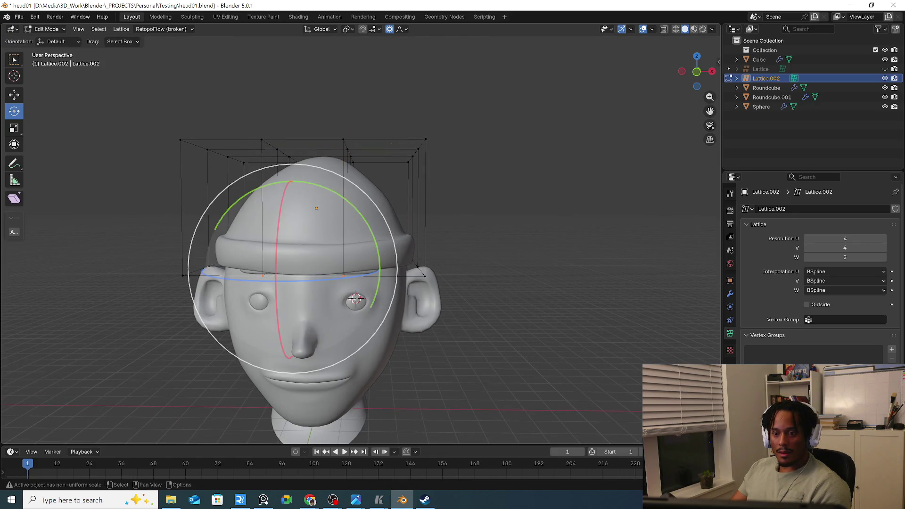
key("g")
left_click(352, 263)
middle_click_drag(351, 262, 334, 255)
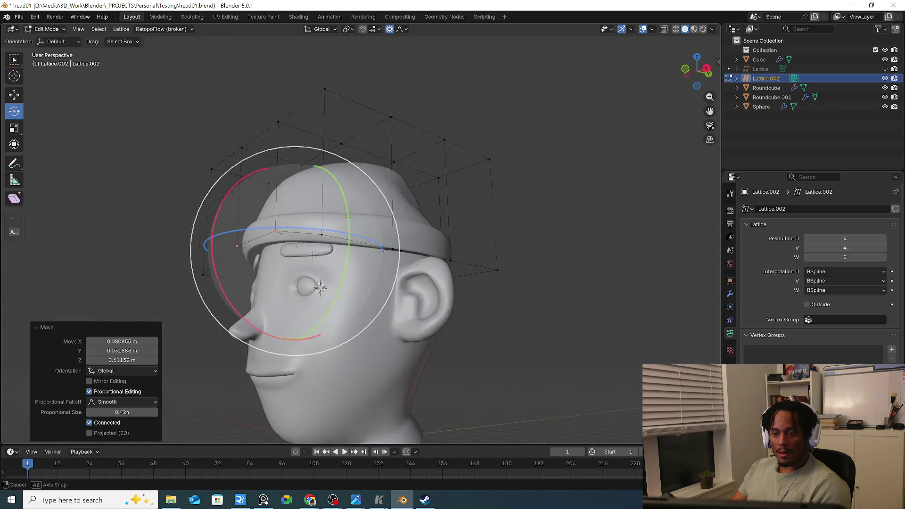
Move the back, upper-back and lower-back lattice points to reshape the hat from the side
left_click_drag(435, 219, 536, 293)
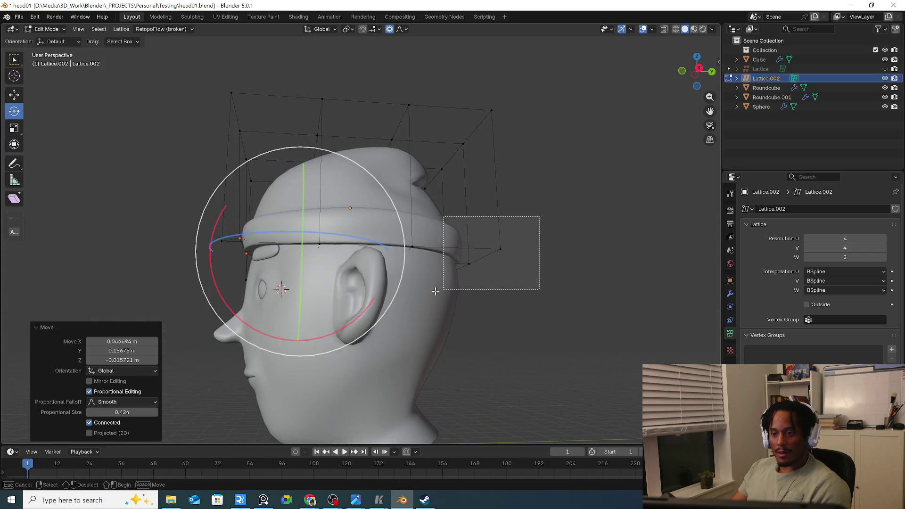
key("g")
left_click(448, 325)
left_click_drag(431, 88, 531, 187)
key("g")
left_click(460, 201)
left_click_drag(425, 212, 509, 311)
key("g")
left_click(491, 315)
middle_click_drag(491, 315, 588, 318)
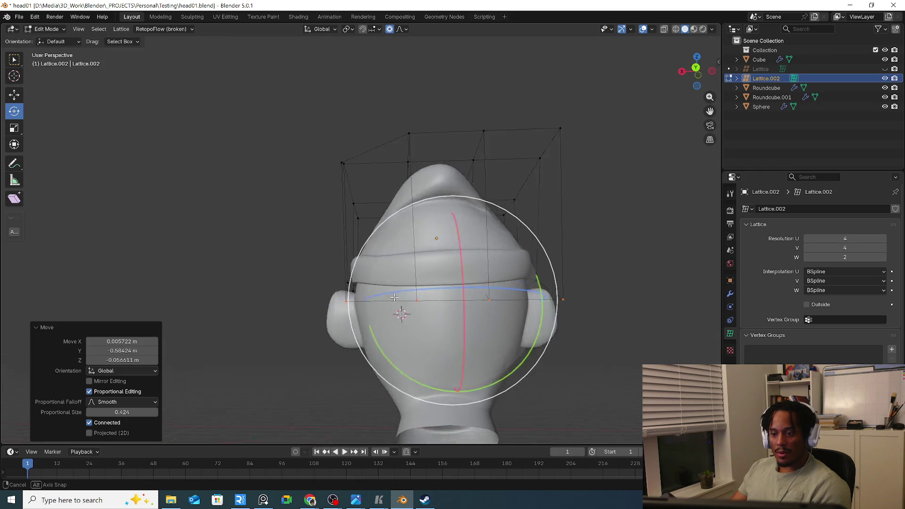
Adjust the side lattice points of the hat with further moves
left_click_drag(464, 283, 509, 326)
key("g")
left_click(495, 305)
mouse_move(496, 304)
middle_mouse_down()
mouse_move(587, 299)
mouse_move(493, 236)
mouse_move(278, 124)
middle_mouse_up()
key("g")
left_click(570, 307)
Scale the top lattice points together to pinch the hat into a tall point, then leave Edit Mode
left_click_drag(277, 125, 346, 191)
key("s")
left_click(325, 205)
mouse_move(326, 205)
middle_mouse_down()
mouse_move(293, 198)
mouse_move(420, 216)
middle_mouse_up()
key("Tab")
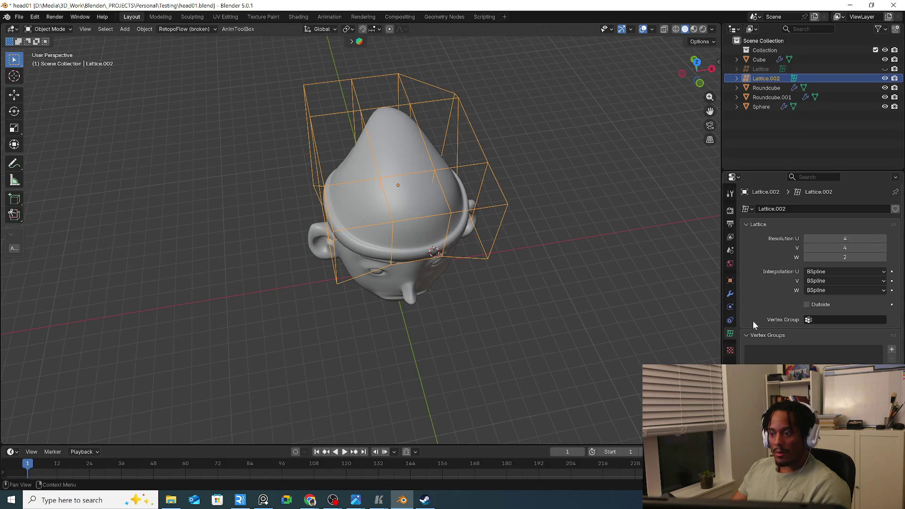
Raise the lattice resolution to 5 and move points to round off the hat's crown
left_click(883, 248)
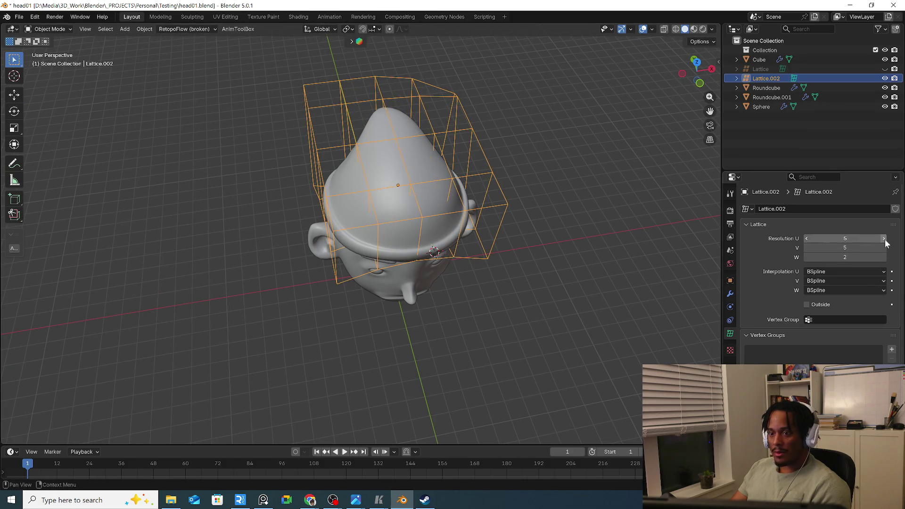
key("Tab")
left_click(320, 154)
key("g")
left_click(322, 152)
mouse_move(321, 151)
middle_mouse_down()
mouse_move(385, 147)
mouse_move(422, 179)
mouse_move(461, 158)
mouse_move(563, 181)
mouse_move(442, 210)
middle_mouse_up()
key("g")
left_click(354, 149)
scroll(385, 147, "down", 3)
Finish rounding the beanie from the front, leave Edit Mode and select the head
key("g")
left_click(505, 164)
key("Tab")
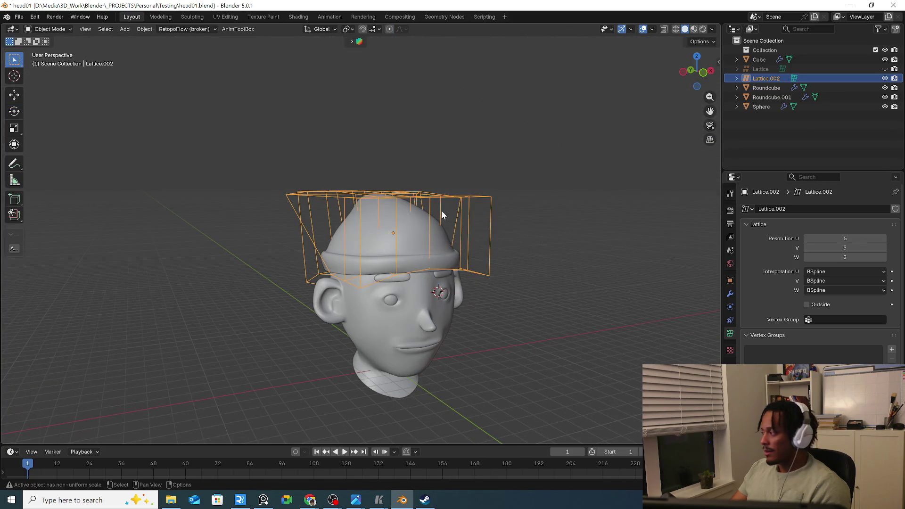
middle_click_drag(446, 321, 475, 280)
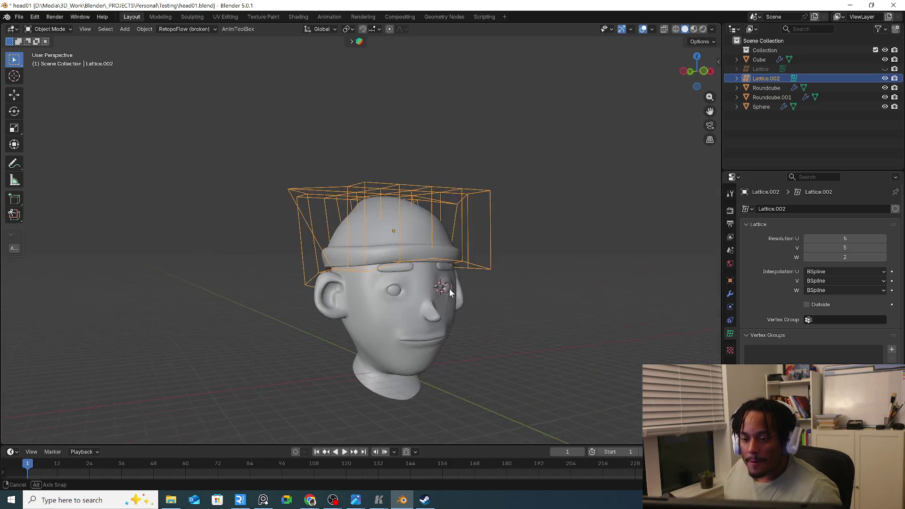
middle_click_drag(475, 281, 409, 286)
left_click(410, 298)
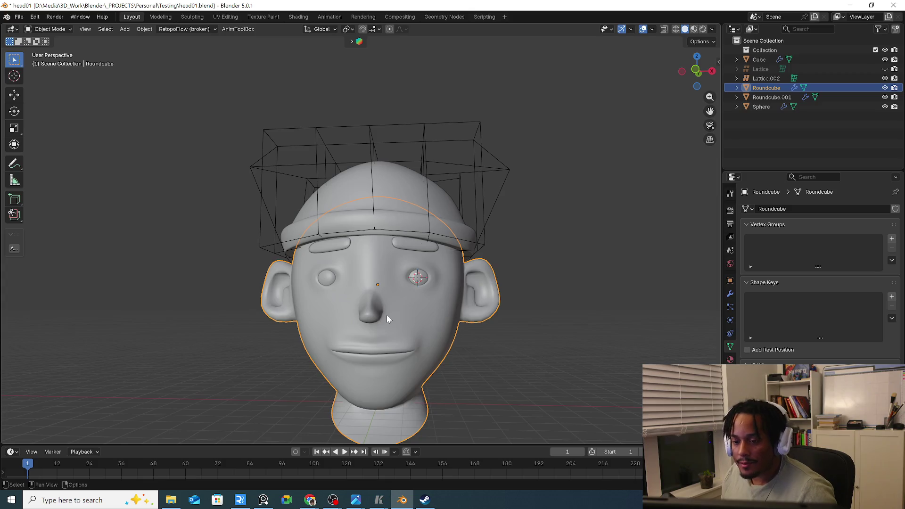
In front view select the eye spheres, show the N sidebar and switch to the Ucupaint tab
key("KP_1")
scroll(414, 318, "up", 5)
scroll(423, 309, "up", 3)
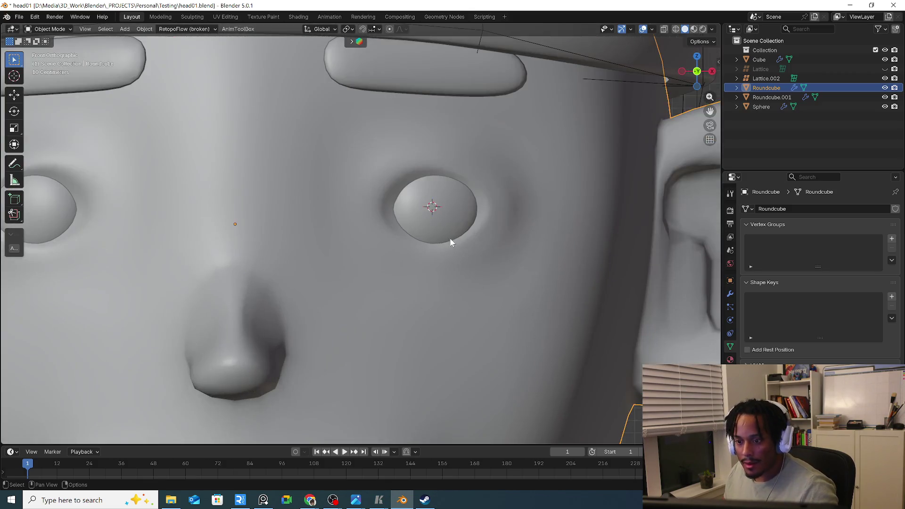
left_click(450, 241)
scroll(466, 231, "down", 3)
scroll(524, 243, "down", 2)
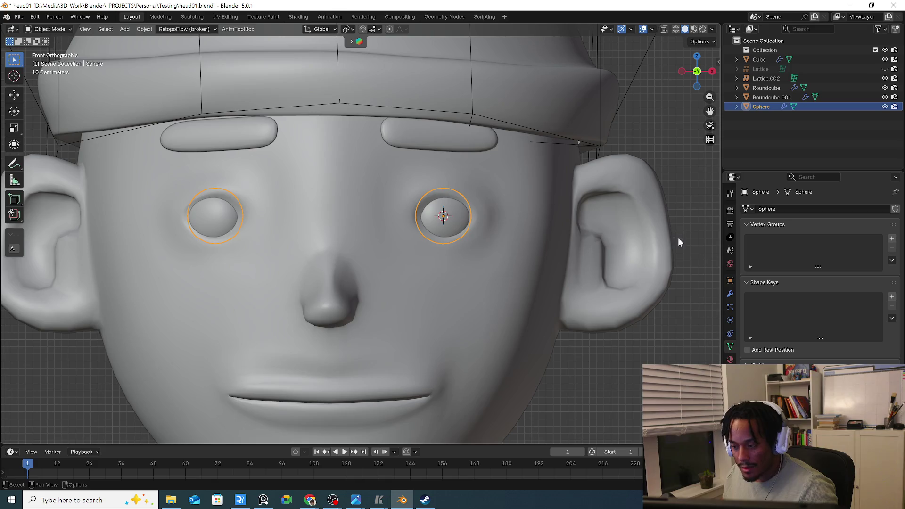
key("n")
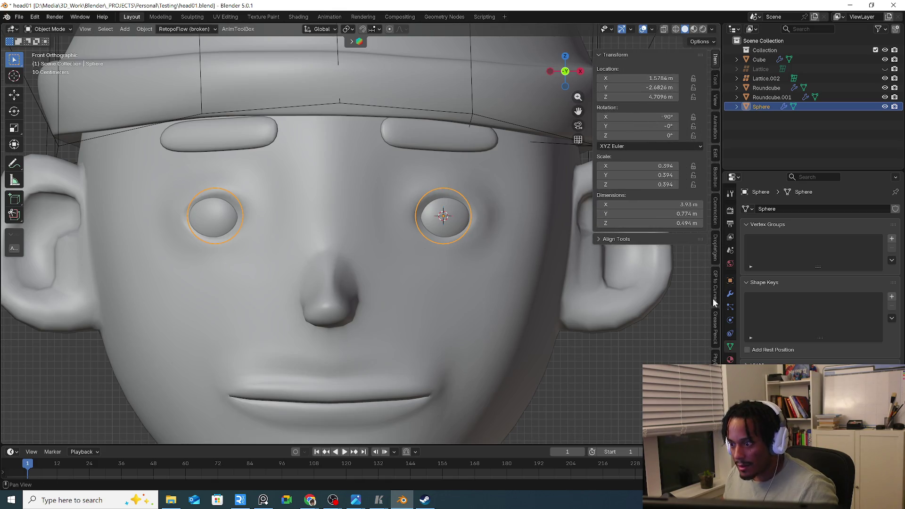
scroll(716, 335, "down", 4)
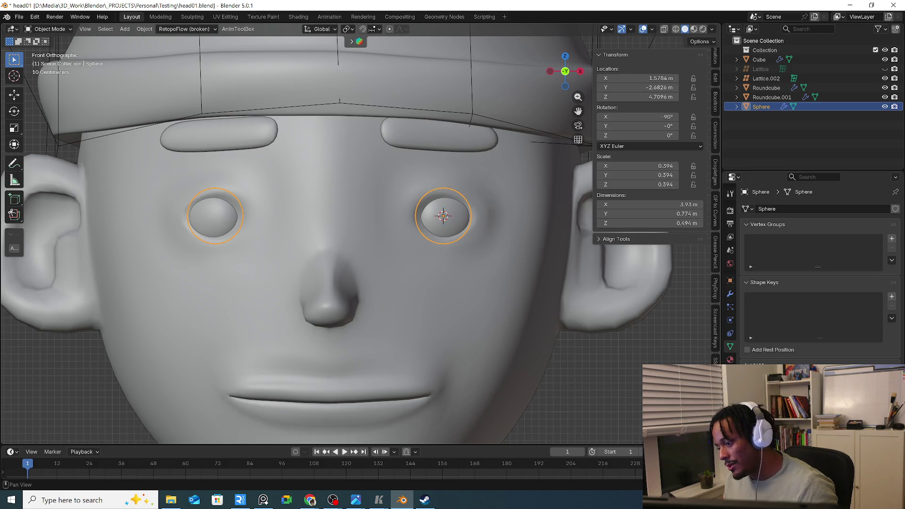
left_click(716, 382)
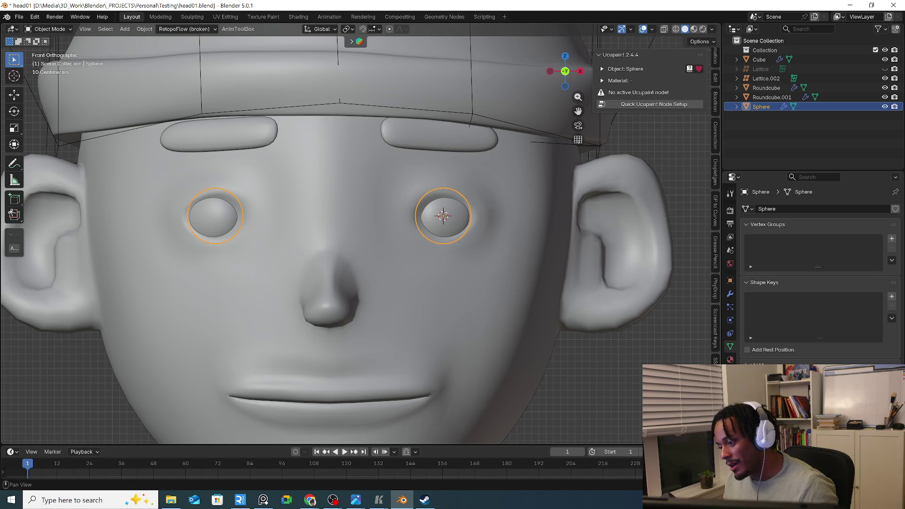
Run Quick Ucupaint Node Setup on the eyes, add a purple Solid Color layer, then undo it
left_click(660, 104)
left_click(651, 216)
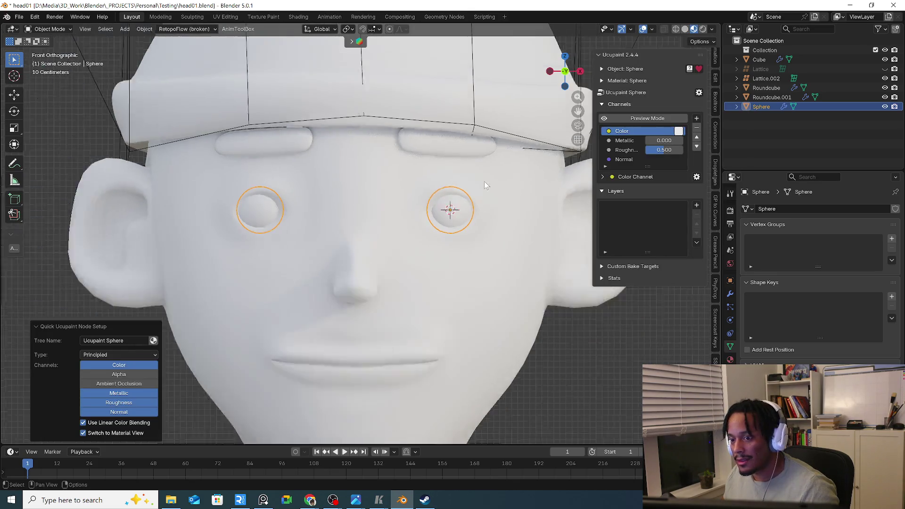
scroll(485, 181, "down", 4)
scroll(500, 192, "up", 1)
scroll(467, 205, "up", 2)
scroll(582, 200, "up", 2)
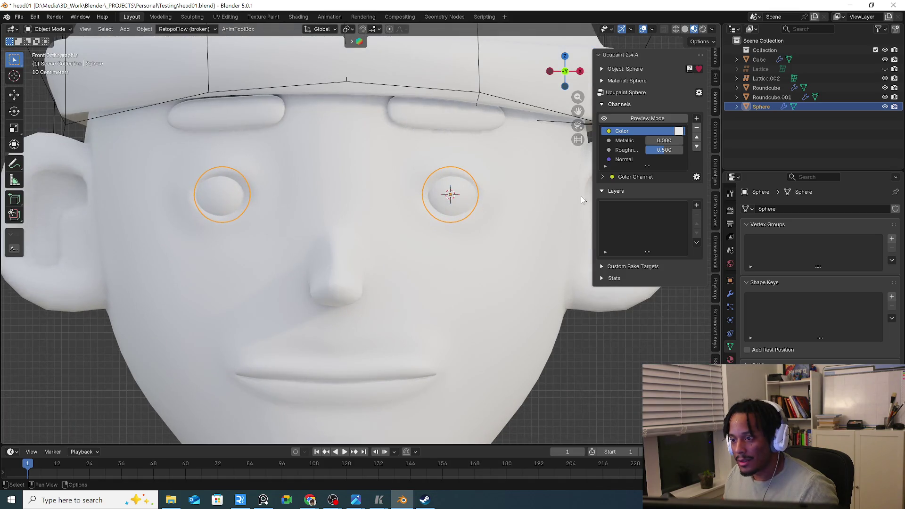
left_click(697, 206)
left_click(470, 324)
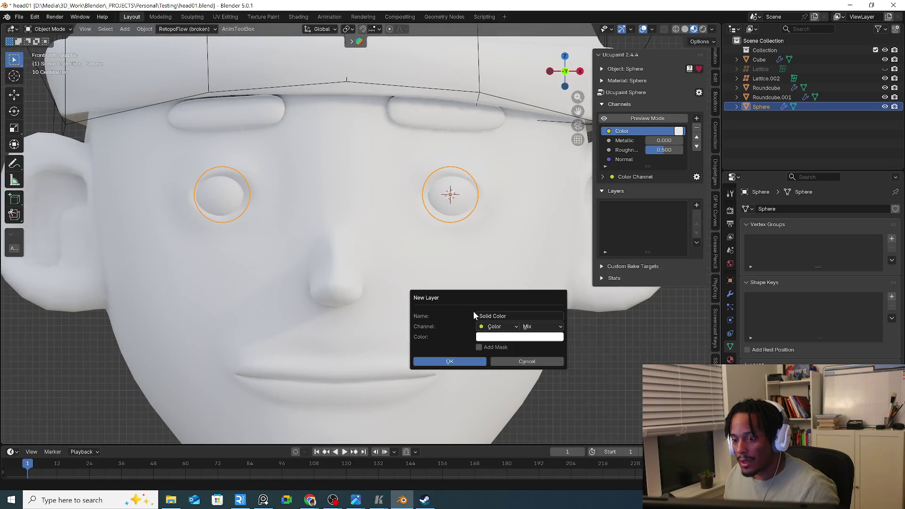
left_click(507, 338)
left_click(524, 243)
left_click_drag(524, 242, 538, 218)
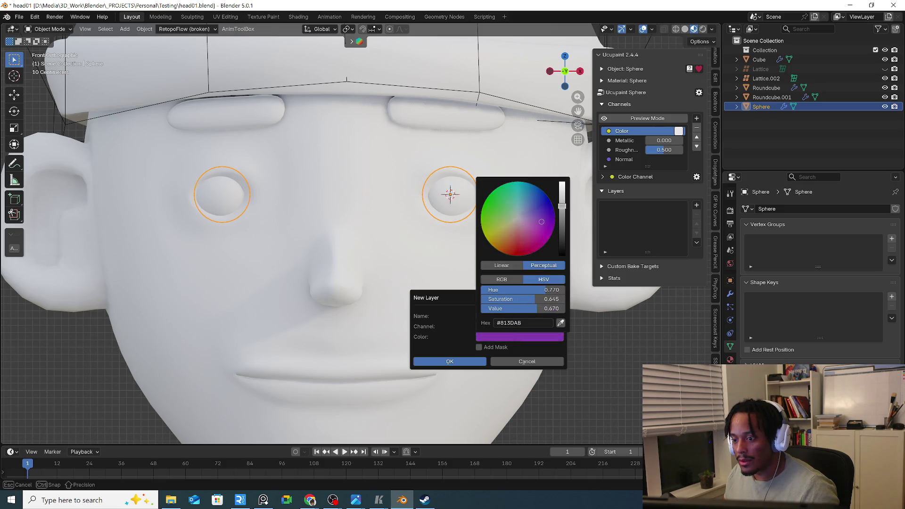
left_click(444, 364)
key("ctrl+z")
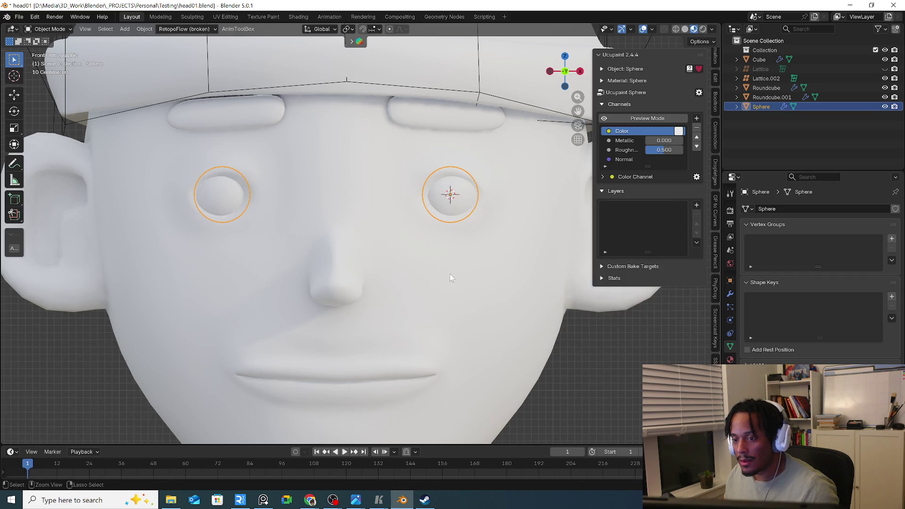
Assign the Sphere material to the Roundcube head and add simple UVs
left_click(541, 227)
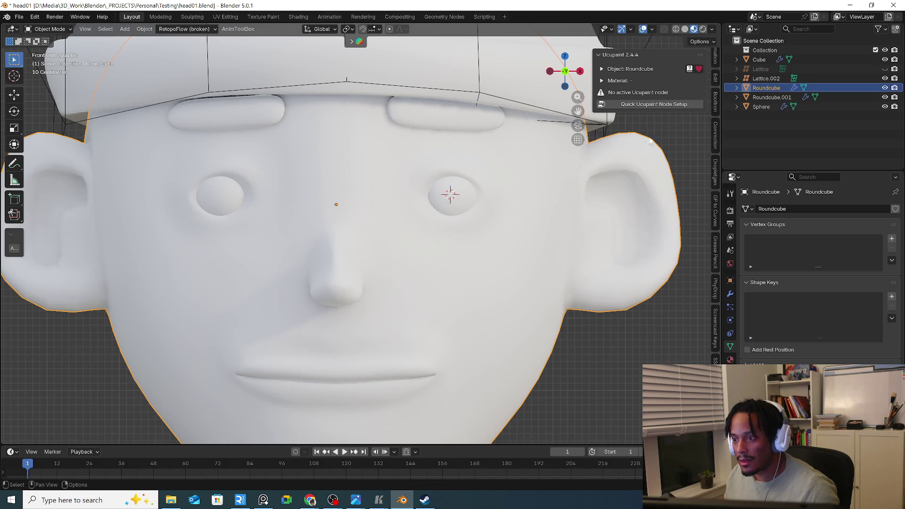
left_click(731, 360)
left_click(756, 251)
left_click(771, 265)
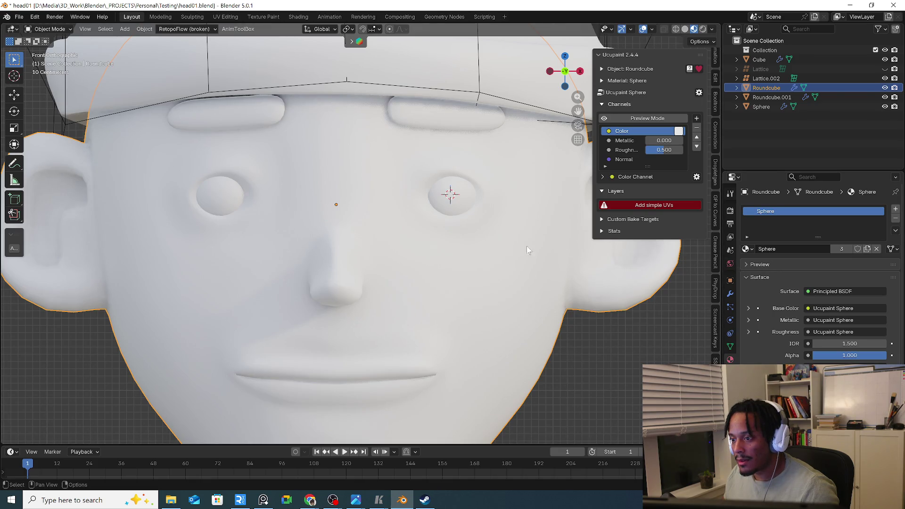
left_click(655, 207)
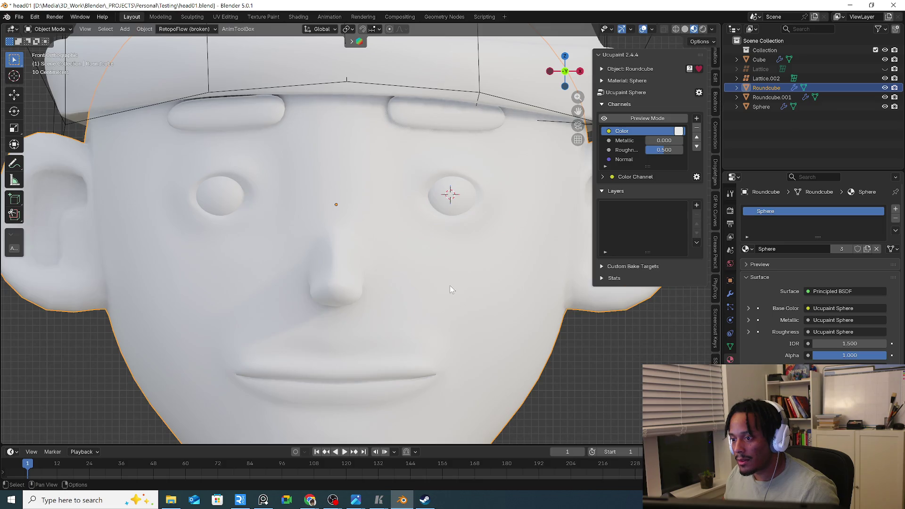
key("KP_Decimal")
key("Tab")
mouse_move(446, 278)
middle_mouse_down()
mouse_move(466, 257)
mouse_move(298, 269)
middle_mouse_up()
scroll(300, 275, "up", 4)
scroll(262, 263, "down", 4)
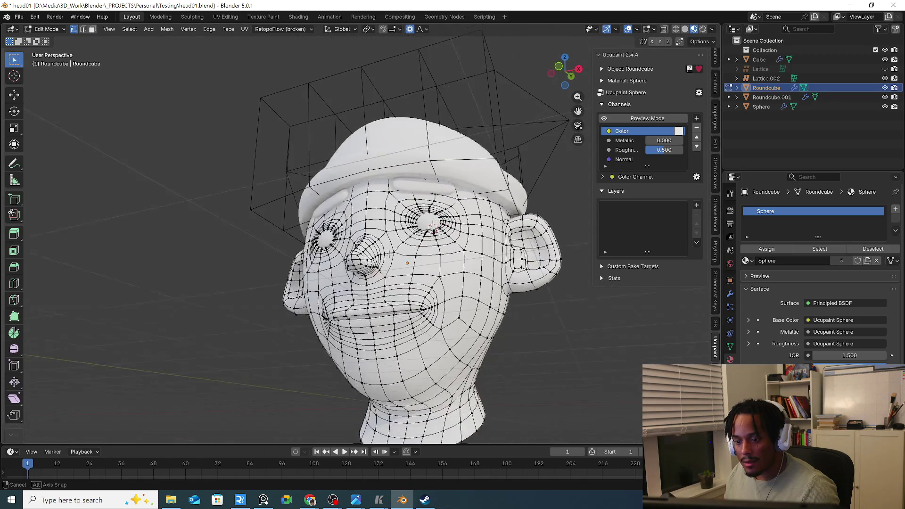
middle_click_drag(390, 255, 515, 274)
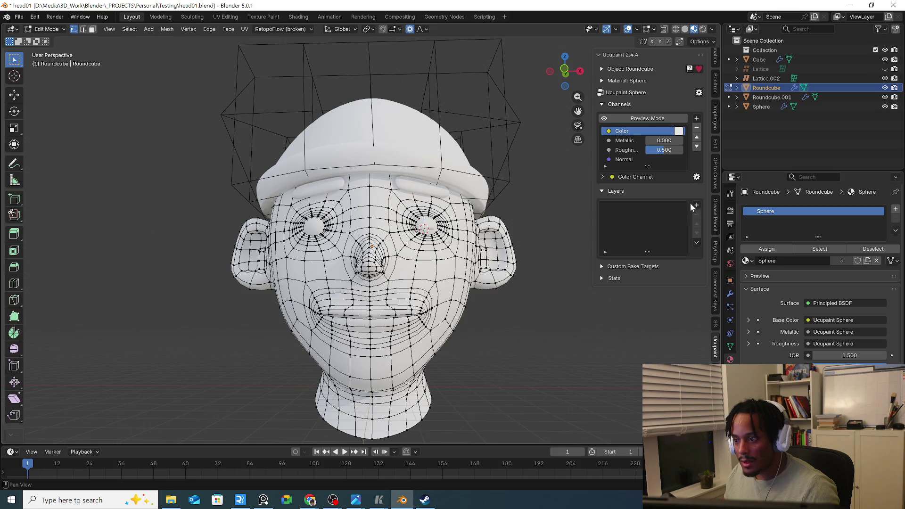
Add a purple Solid Color layer to the head, turning the face purple
left_click(696, 205)
left_click(445, 311)
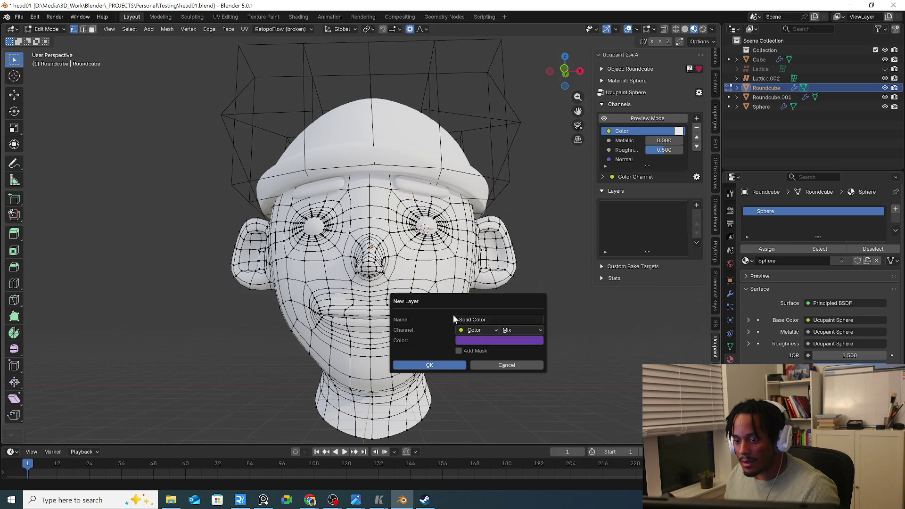
left_click(439, 367)
middle_click_drag(439, 354, 448, 326)
key("Tab")
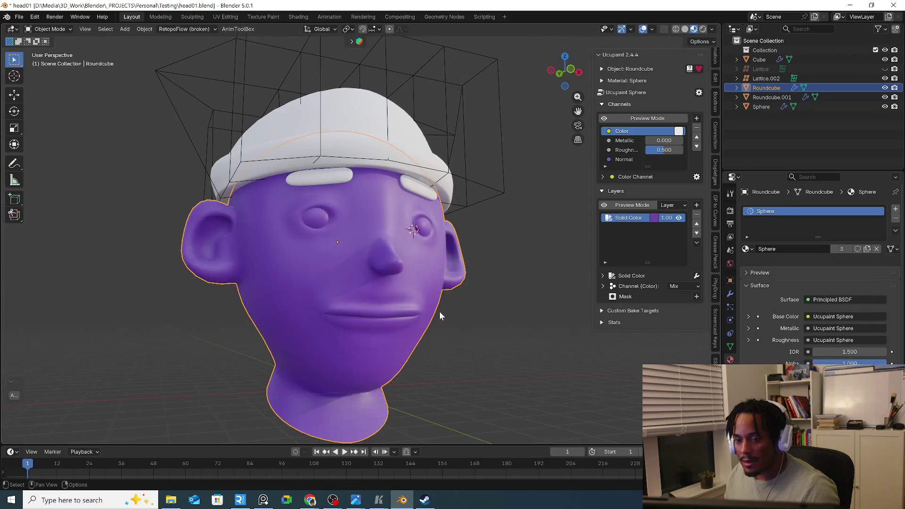
scroll(408, 292, "up", 2)
scroll(403, 228, "up", 3)
Select the head and start a new image layer, then cancel the New Image dialog
left_click(405, 228)
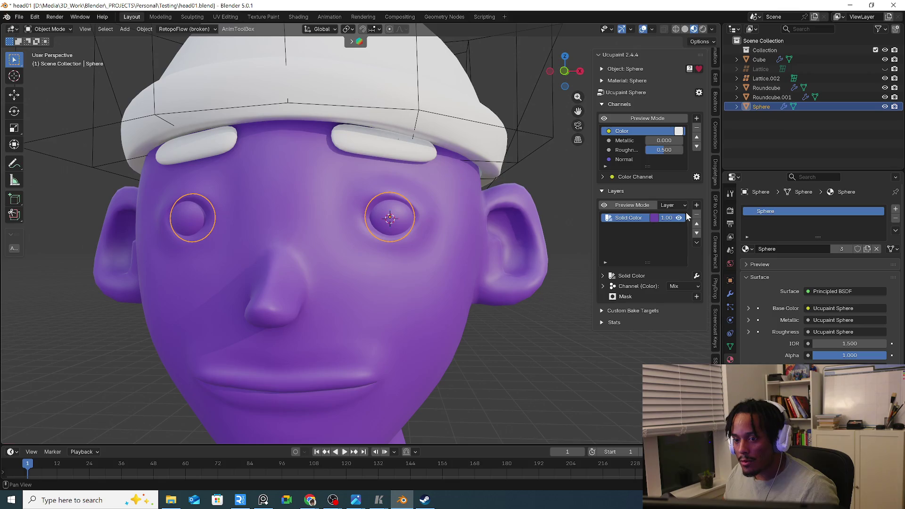
left_click(402, 316)
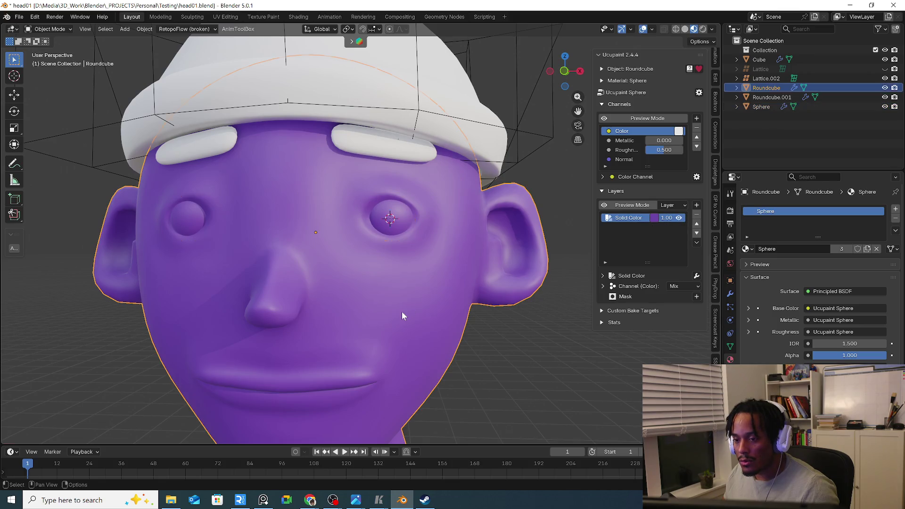
left_click(696, 205)
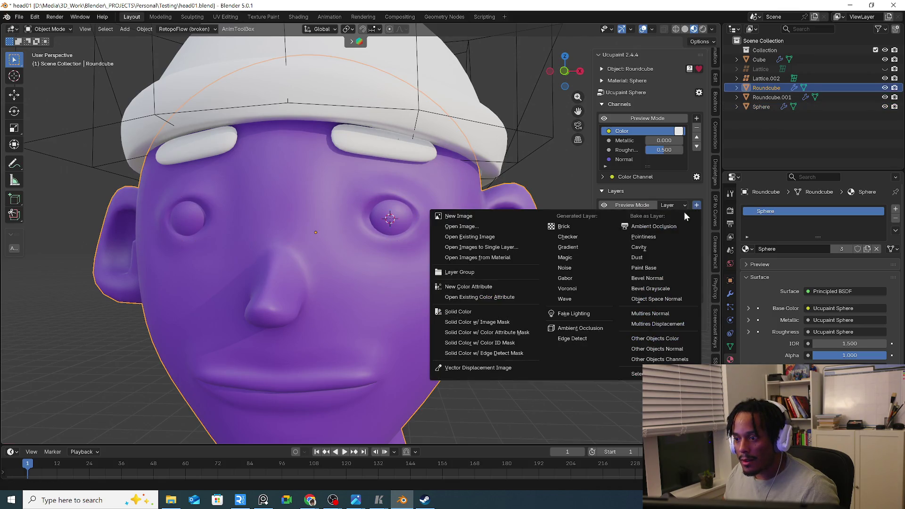
left_click(479, 216)
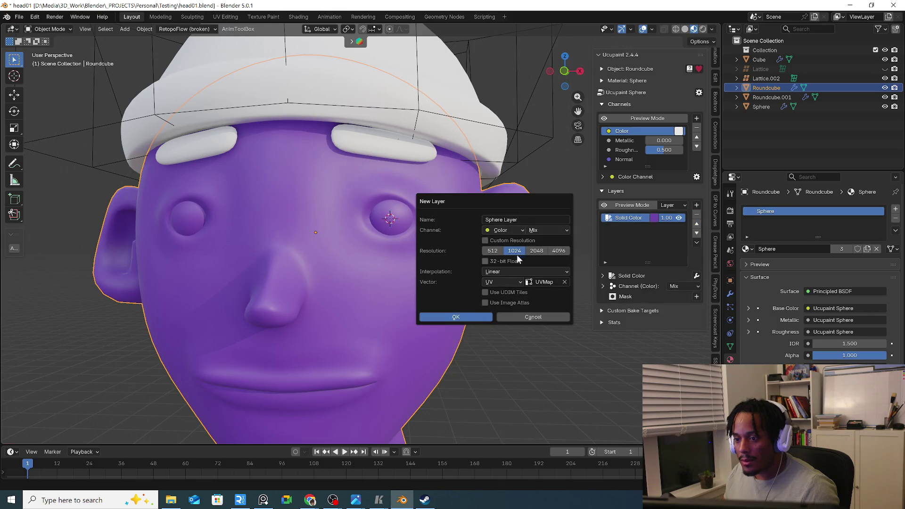
key("Escape")
Add a second Solid Color 1 layer to the shared Ucupaint stack and check head and eyes
left_click(696, 205)
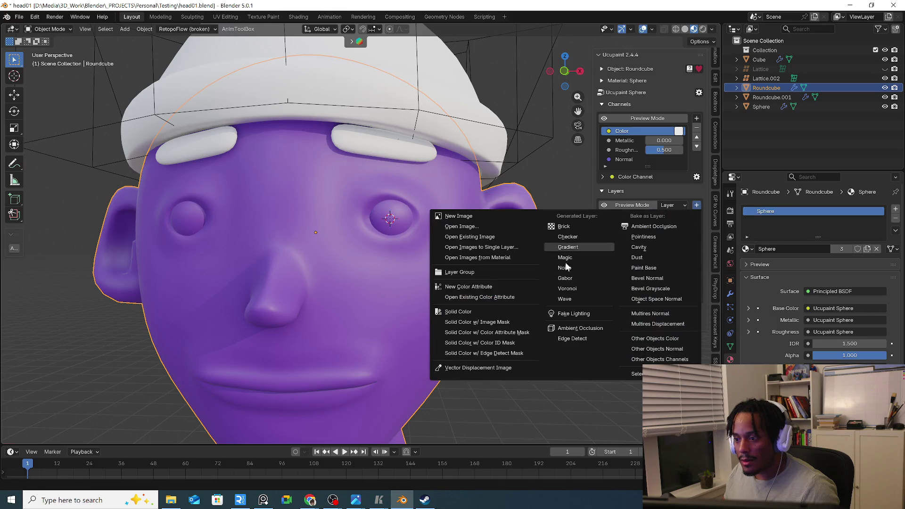
left_click(490, 311)
left_click(470, 363)
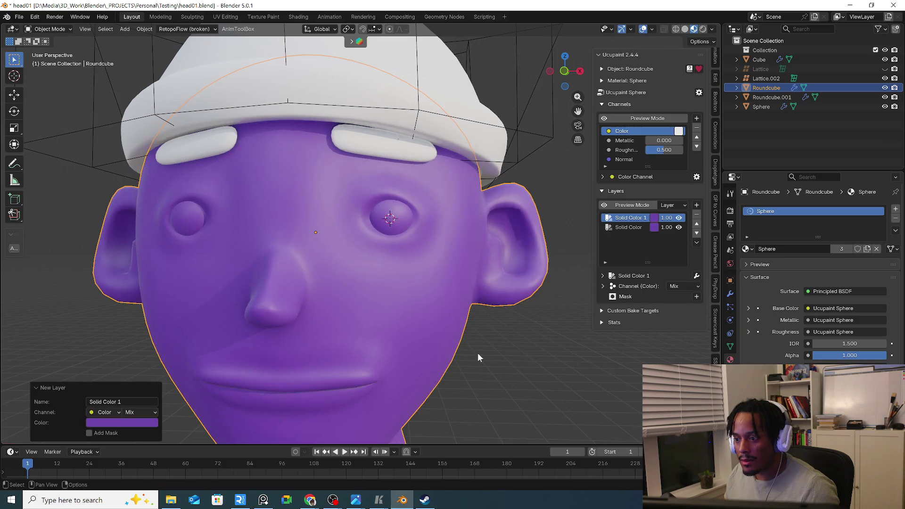
left_click(396, 224)
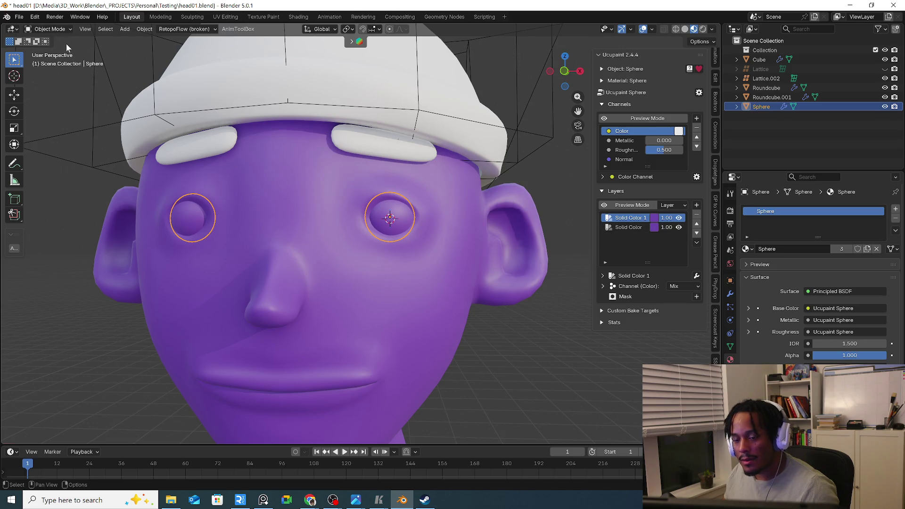
left_click(320, 296)
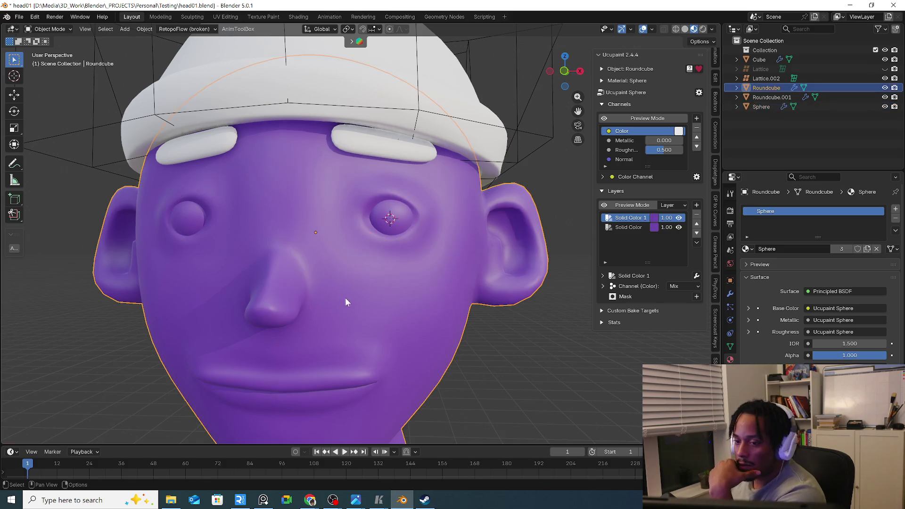
mouse_move(346, 298)
middle_mouse_down()
mouse_move(387, 297)
mouse_move(352, 280)
middle_mouse_up()
scroll(378, 290, "down", 4)
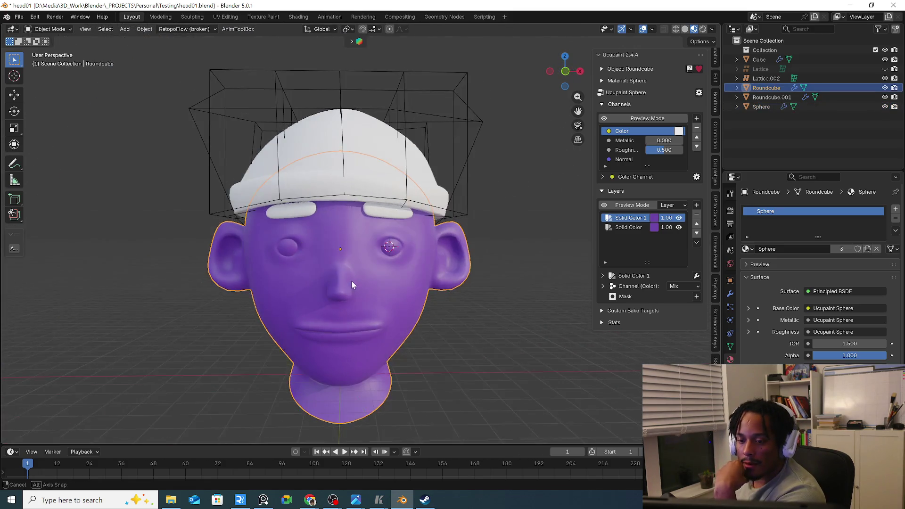
scroll(352, 277, "up", 3)
scroll(397, 255, "up", 2)
left_click(455, 204)
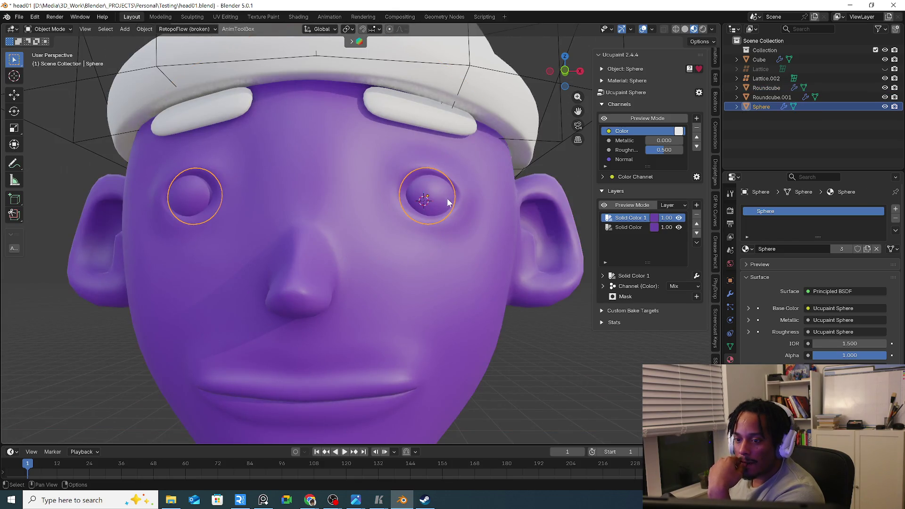
Remove the Sphere material from the eyes and run Quick Ucupaint Node Setup for them
left_click(896, 219)
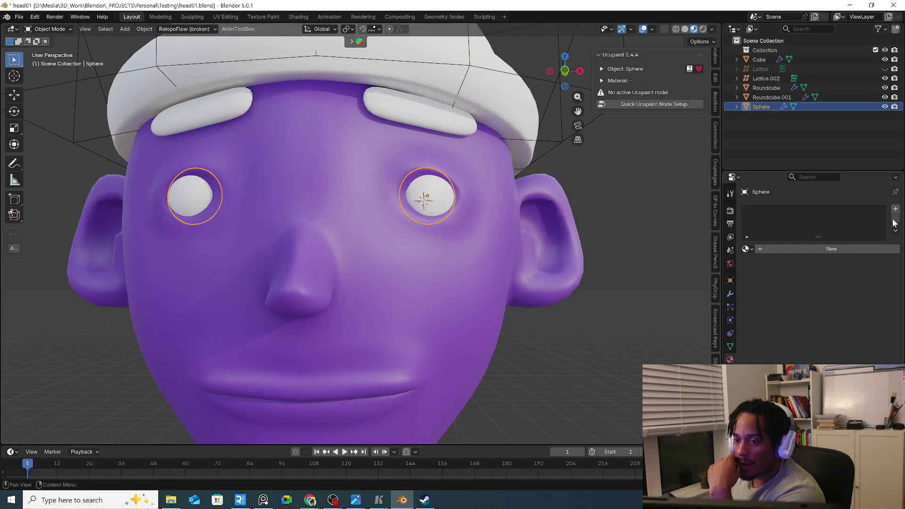
left_click(663, 105)
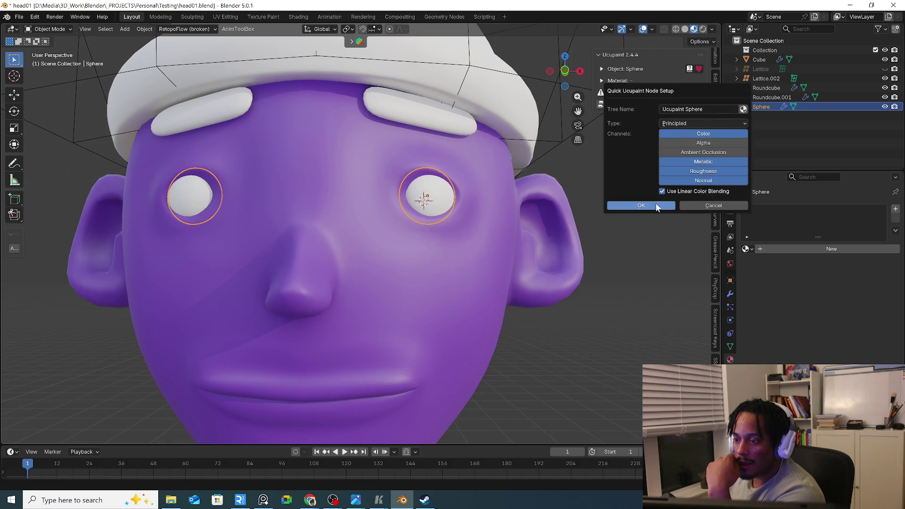
left_click(657, 207)
Give the eyes an off-white Solid Color layer and switch the eye sphere to Edit Mode
left_click(696, 206)
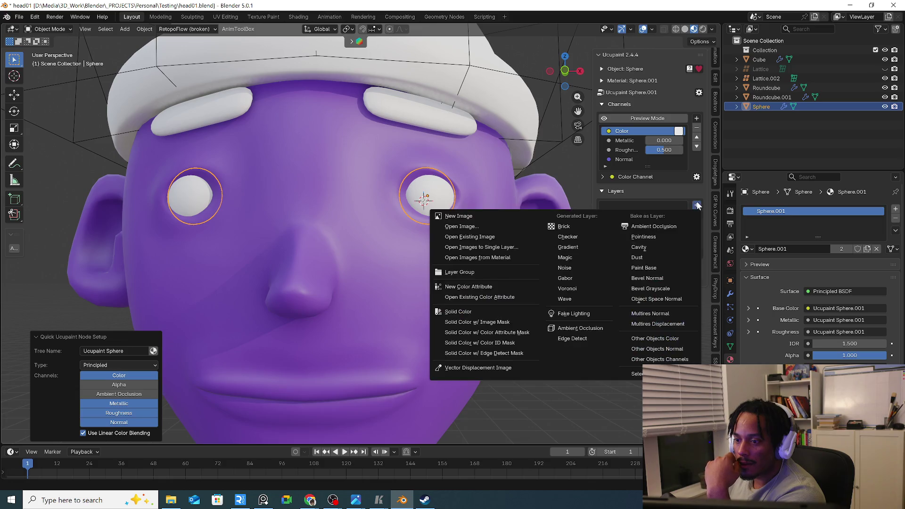
left_click(475, 312)
left_click(517, 333)
mouse_move(524, 310)
left_mouse_down()
mouse_move(538, 310)
mouse_move(556, 204)
left_mouse_up()
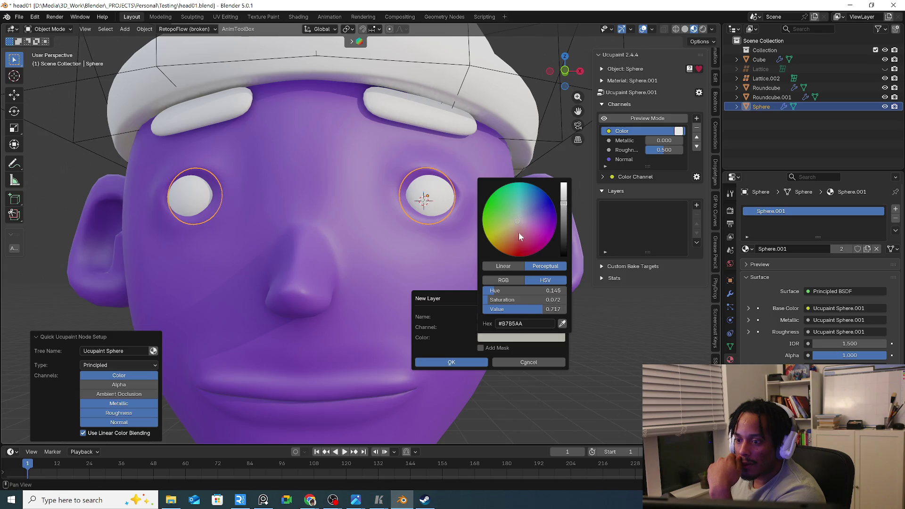
left_click(460, 360)
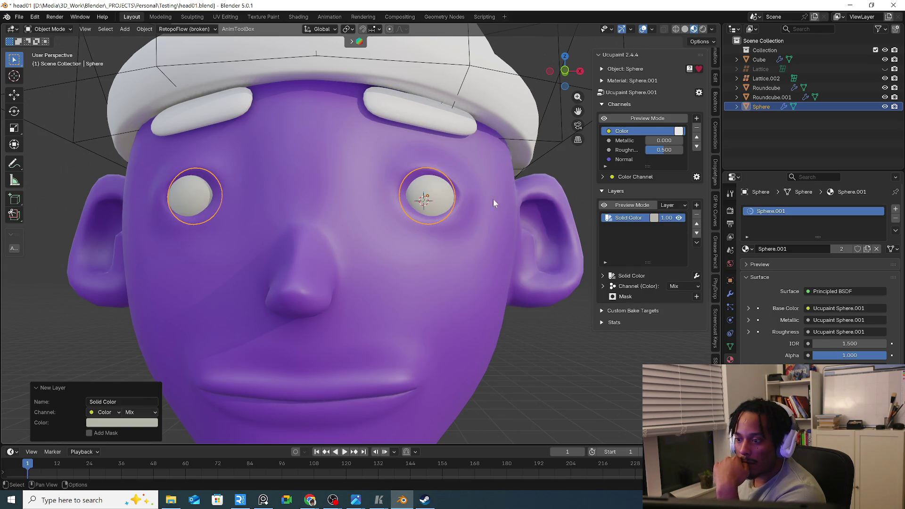
left_click(50, 28)
left_click(50, 45)
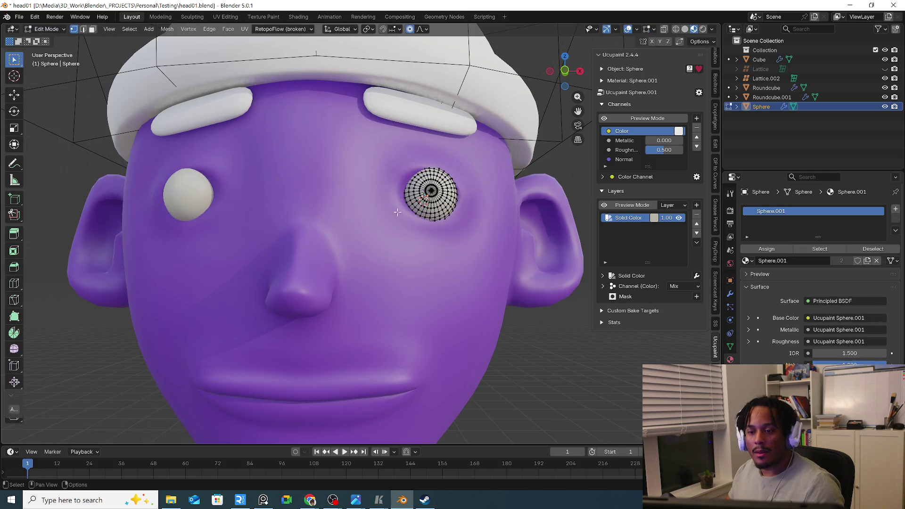
scroll(398, 212, "up", 2)
scroll(404, 202, "up", 3)
scroll(414, 181, "up", 3)
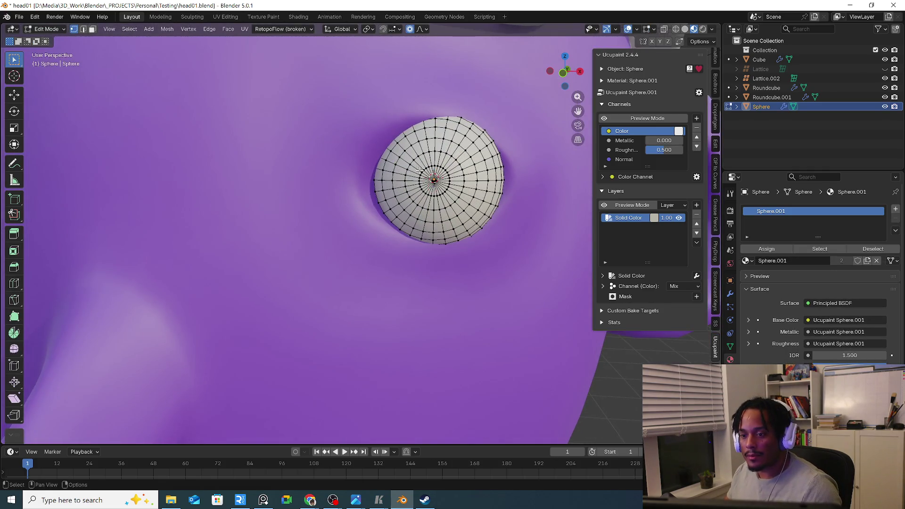
Select the faces around the eye's front pole and grow the selection one ring outward
key("3")
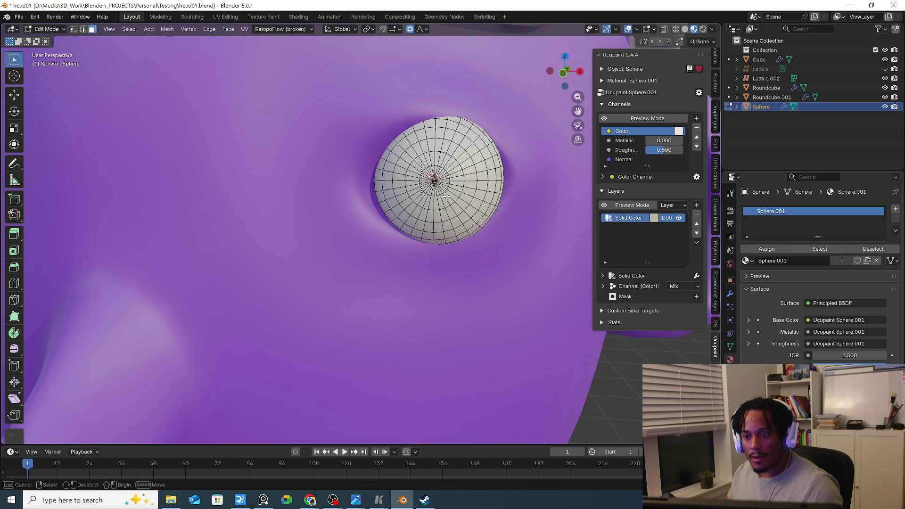
left_click_drag(423, 170, 448, 194)
key("ctrl+KP_Add")
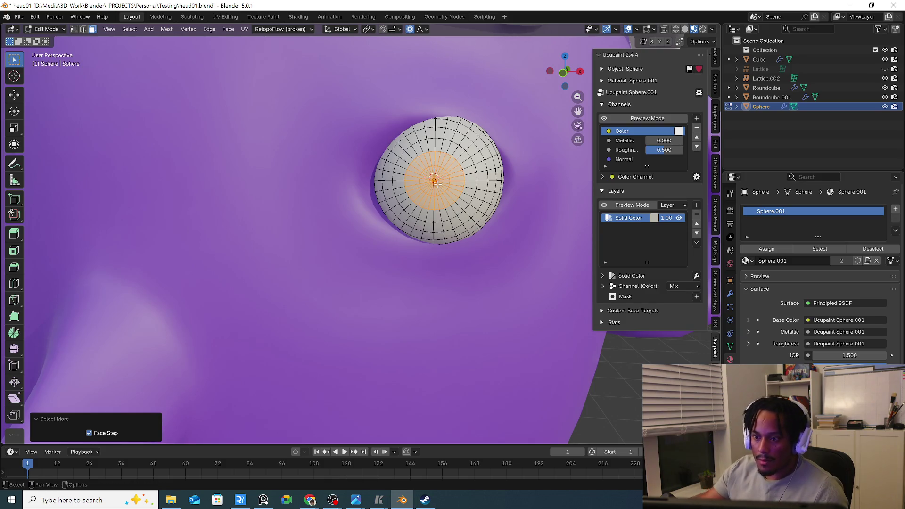
Add a new 1024 image layer, Sphere.001 Layer, above the eye's off-white Solid Color
left_click(697, 205)
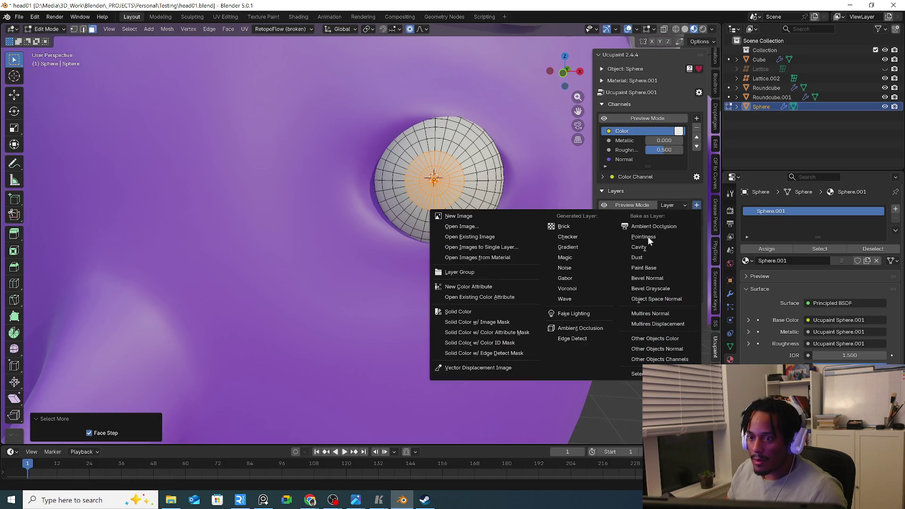
left_click(492, 215)
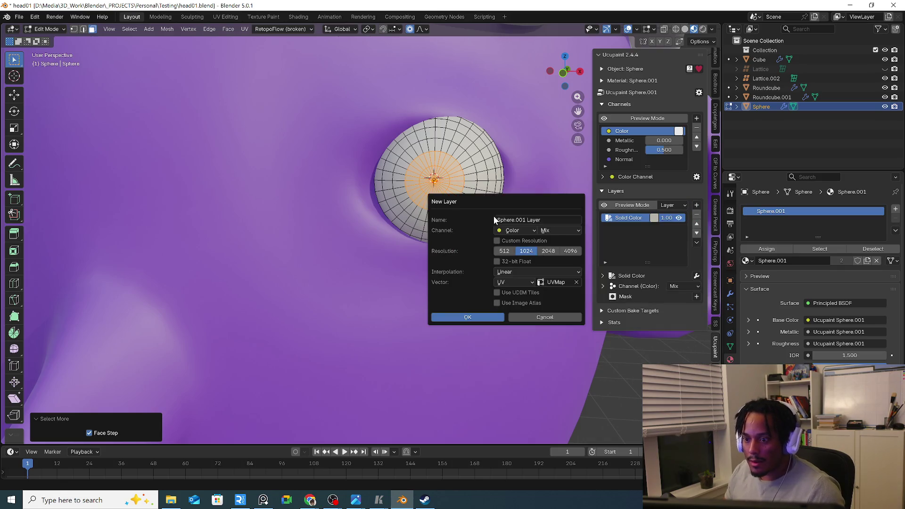
left_click(469, 317)
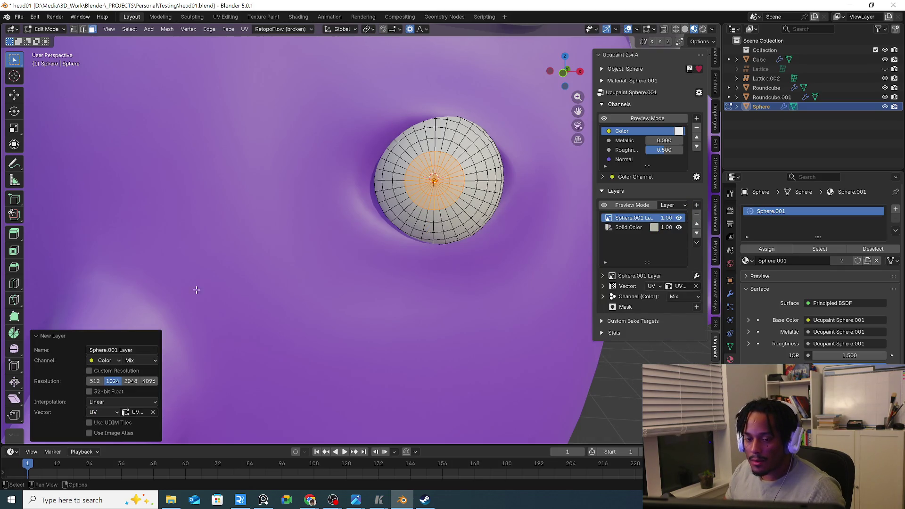
left_click(39, 30)
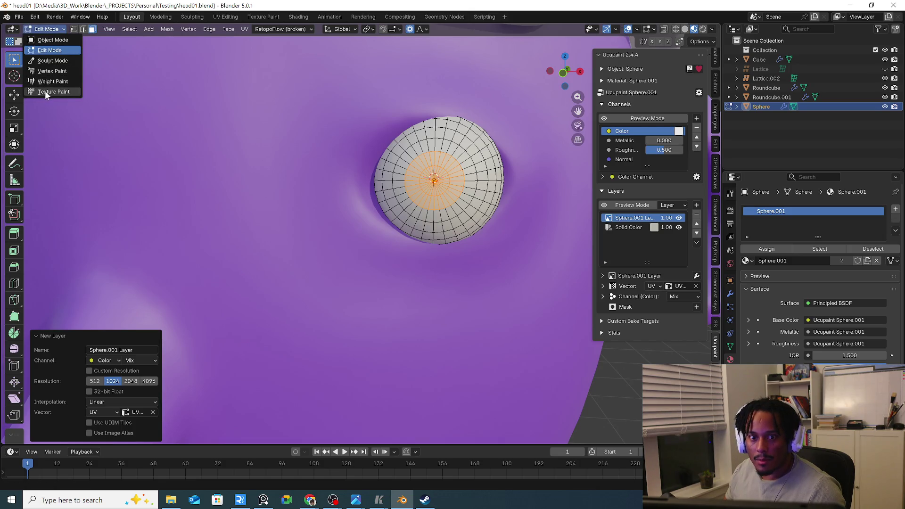
In Texture Paint with face masking, fill the selected centre faces black as a pupil
left_click(47, 93)
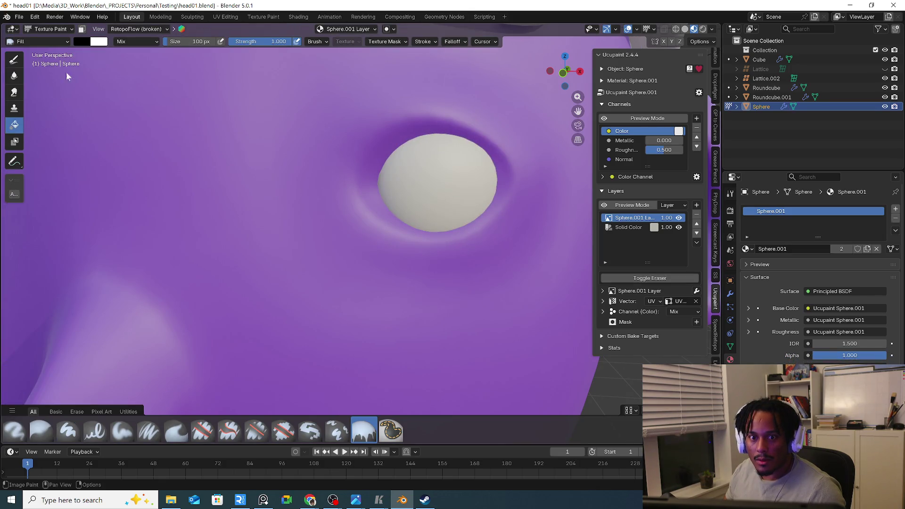
left_click(437, 193)
key("ctrl+z")
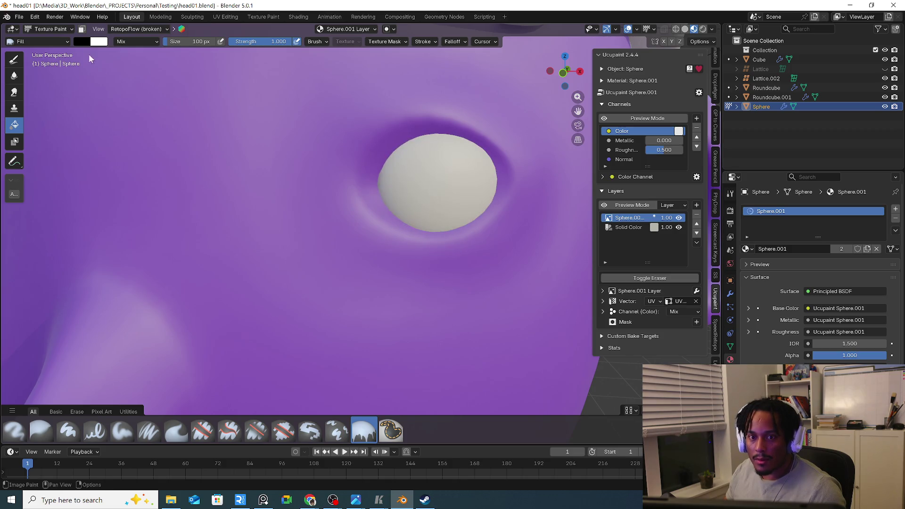
key("m")
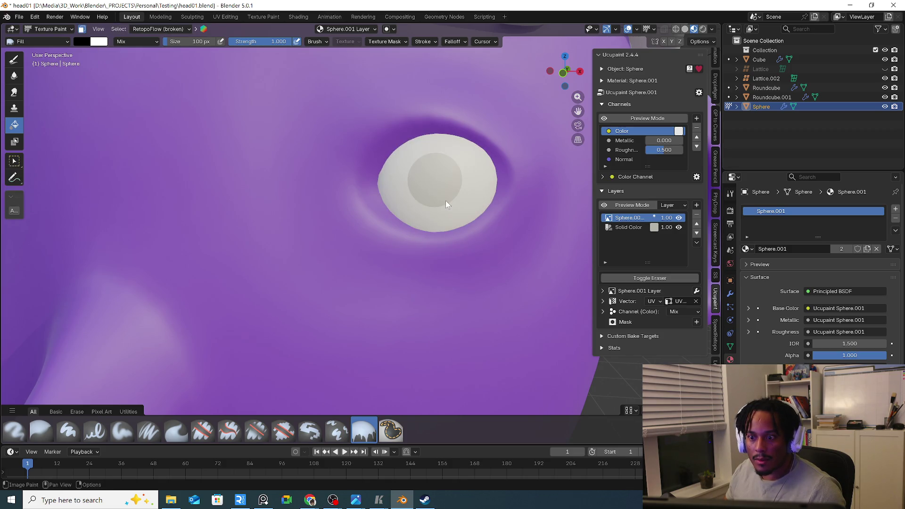
left_click(446, 202)
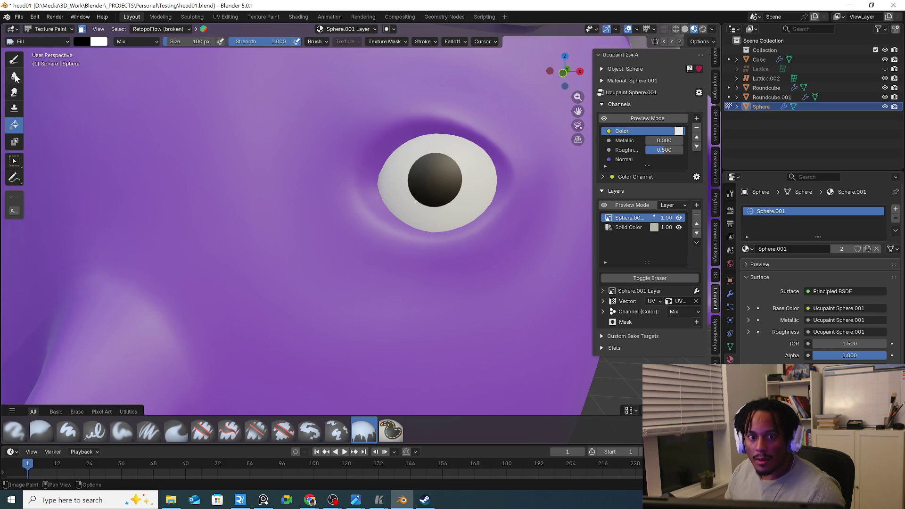
left_click(15, 60)
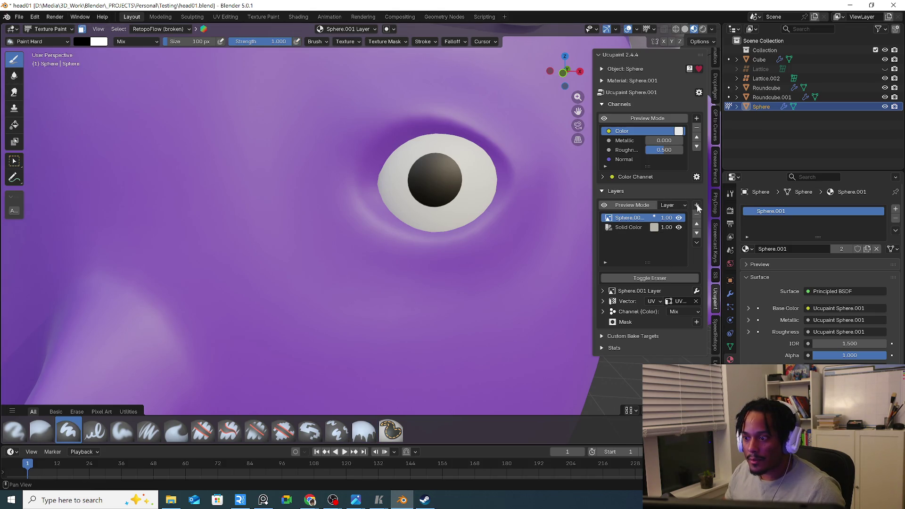
Add another image layer, Sphere.001 Layer 1, and face the eye from the front
left_click(697, 205)
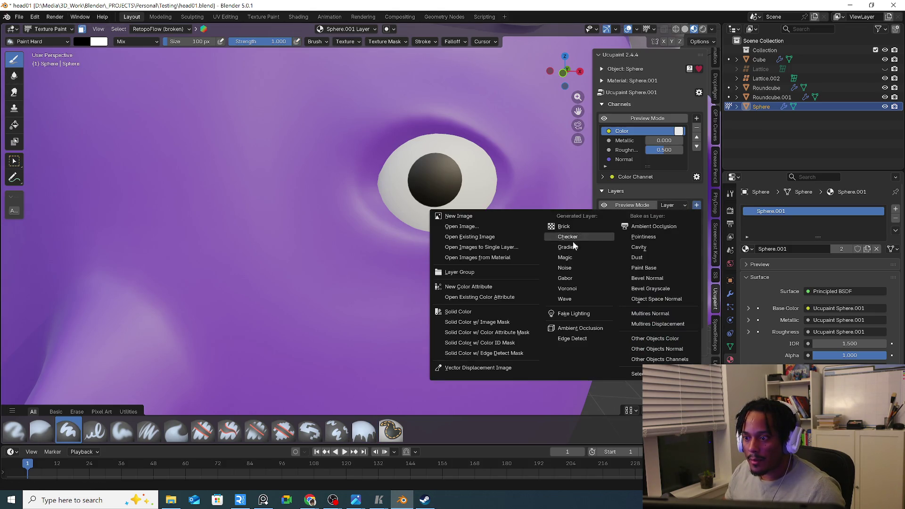
left_click(467, 220)
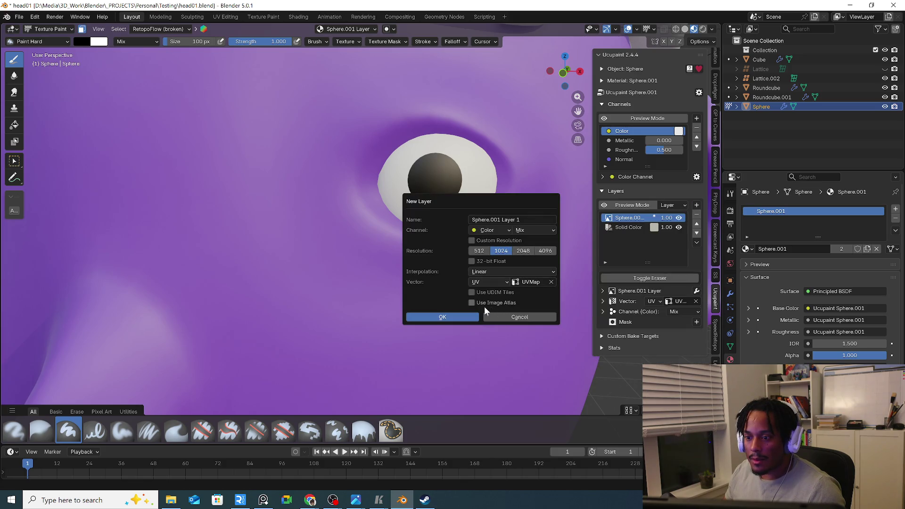
left_click(473, 318)
scroll(447, 174, "up", 4)
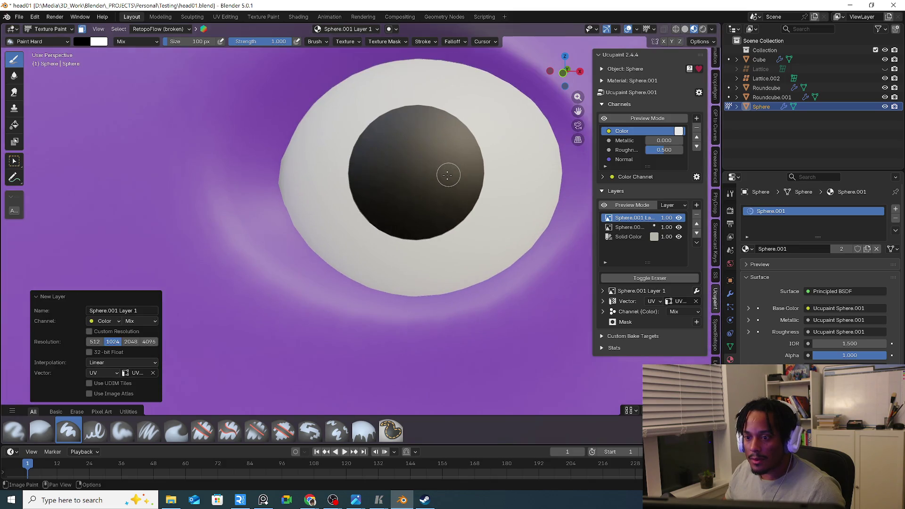
key("KP_1")
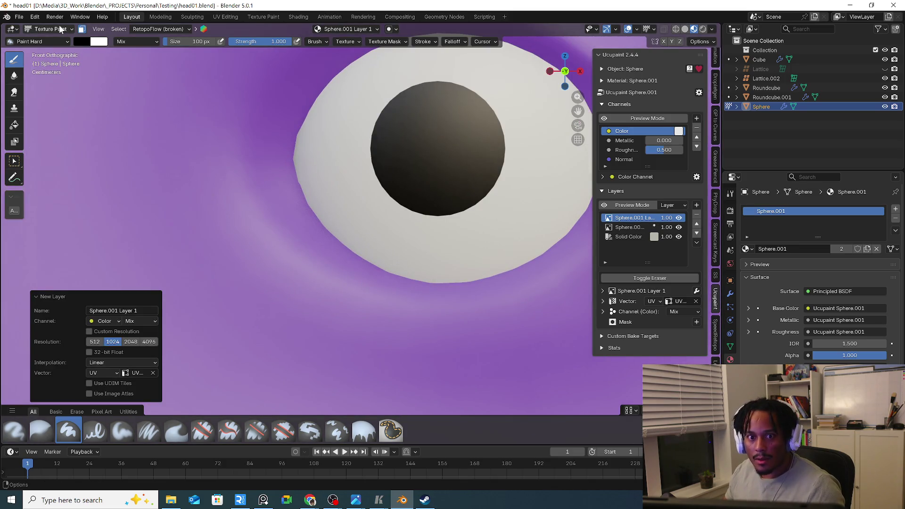
Set up the soft paint brush with a medium green colour after undoing a test stroke
left_click(83, 41)
left_click_drag(159, 120, 159, 67)
left_click_drag(115, 86, 104, 84)
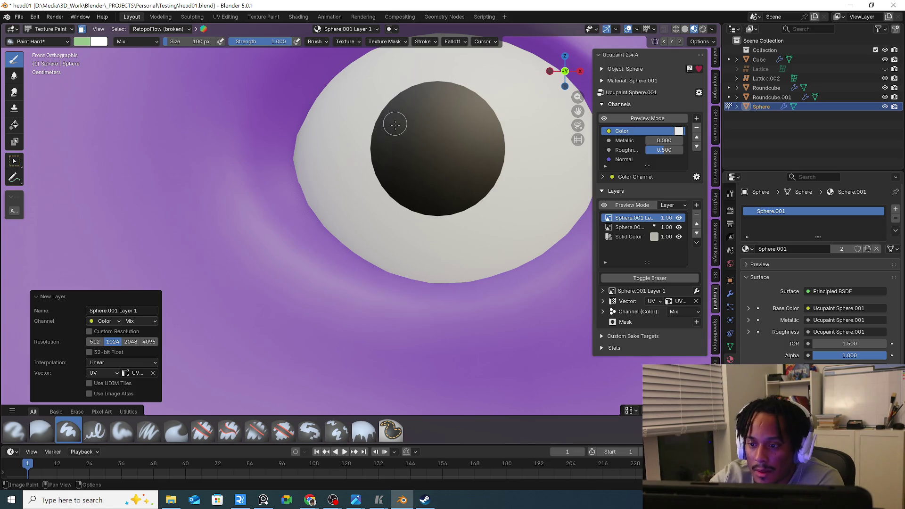
left_click_drag(399, 113, 402, 121)
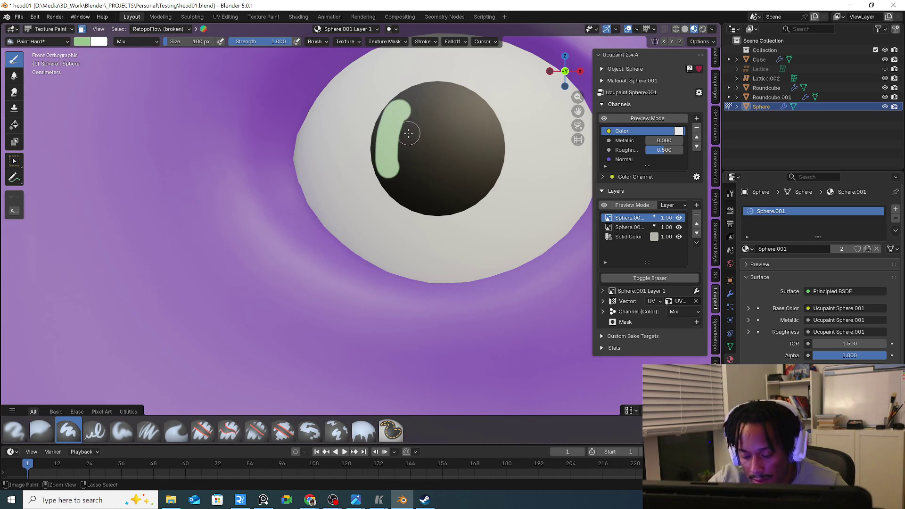
key("ctrl+z")
left_click(122, 431)
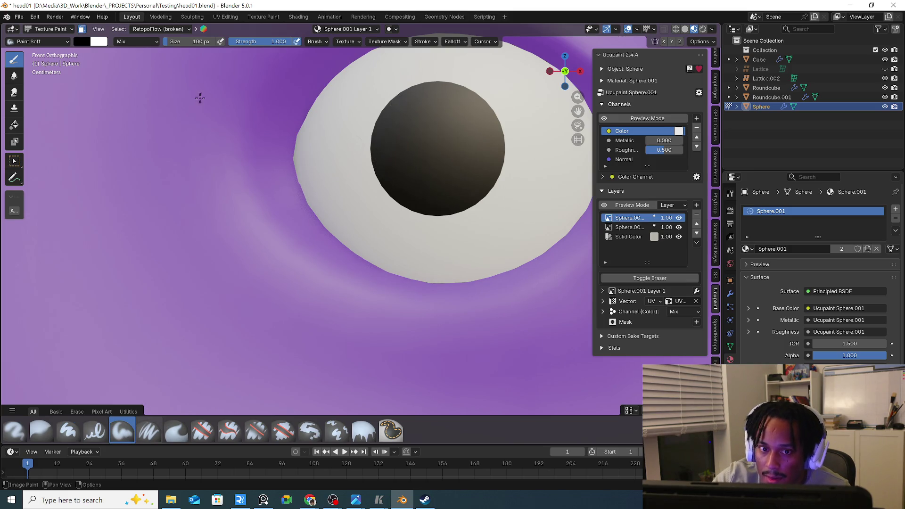
left_click(89, 42)
left_click_drag(159, 110, 158, 87)
left_click(103, 77)
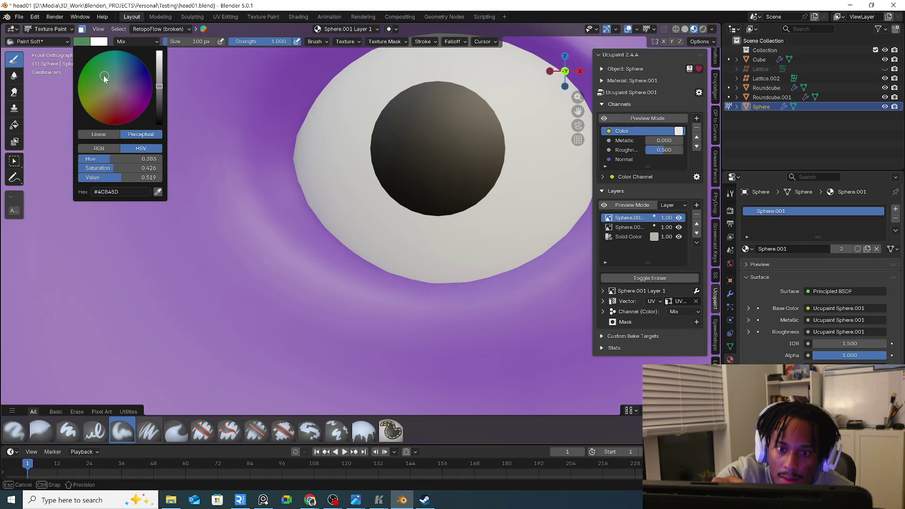
Paint a green iris ring around the black pupil
mouse_move(412, 101)
left_mouse_down()
mouse_move(396, 177)
mouse_move(482, 159)
left_mouse_up()
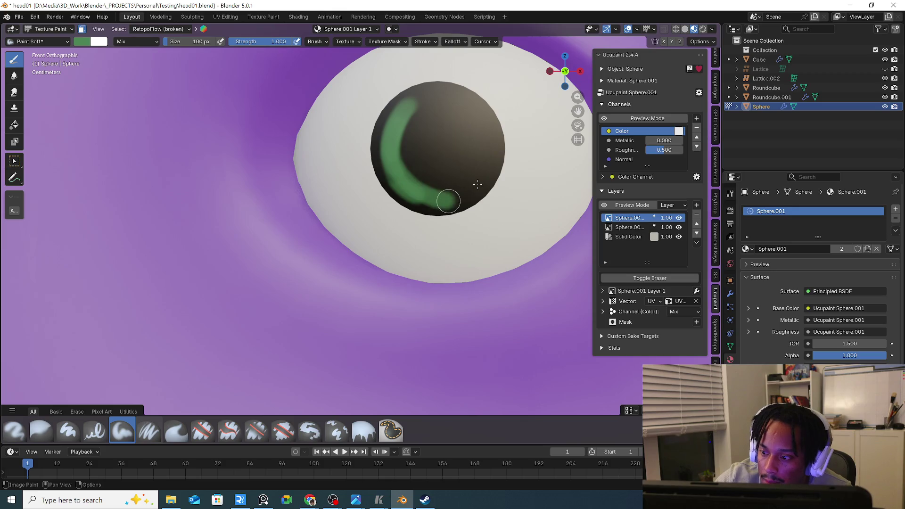
left_click_drag(403, 106, 439, 95)
mouse_move(397, 168)
left_mouse_down()
mouse_move(487, 135)
mouse_move(414, 104)
left_mouse_up()
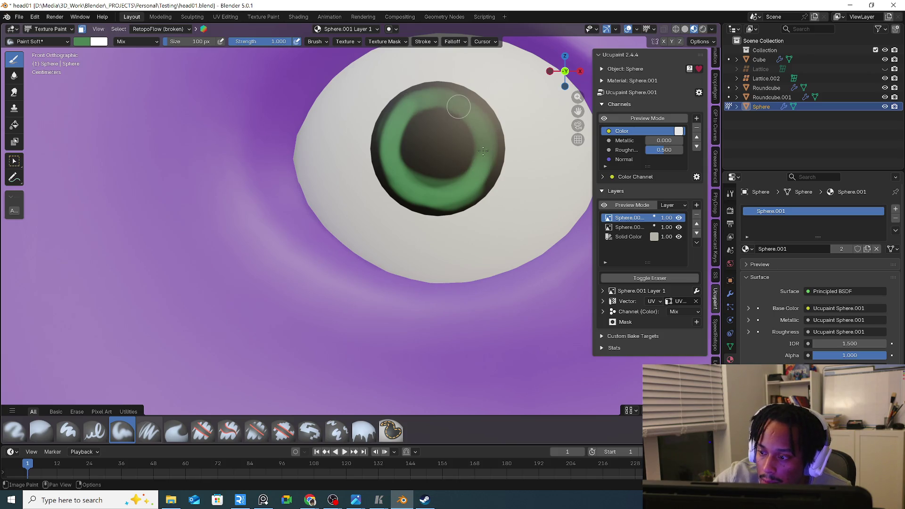
left_click_drag(459, 190, 416, 101)
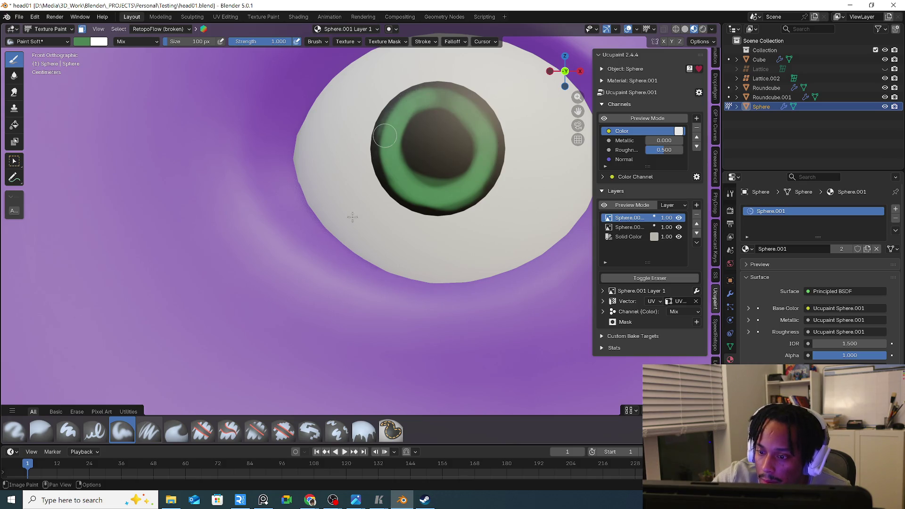
Dab a near-white highlight on the upper-right of the iris
left_click(86, 42)
left_click_drag(163, 80, 161, 55)
left_click(114, 87)
left_click(469, 115)
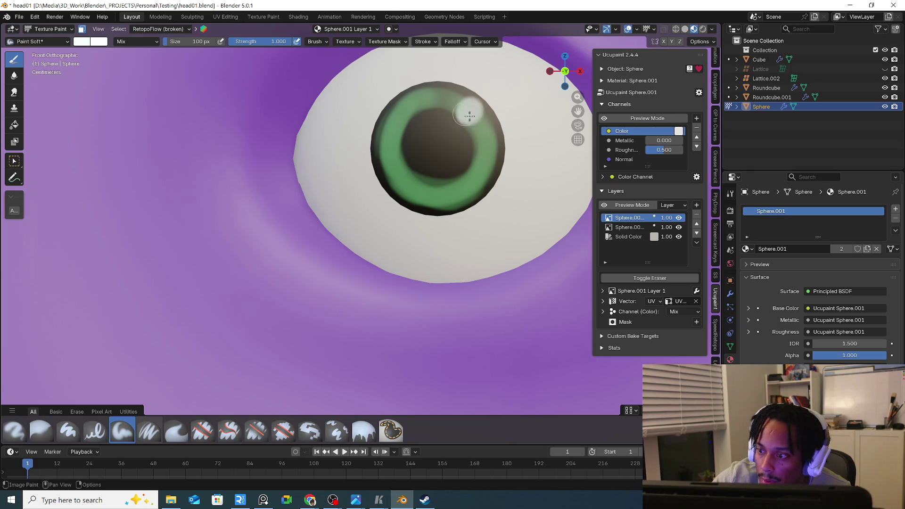
Paint fine dark-green streaks into the iris with a small brush tip
left_click(86, 41)
left_click(98, 78)
left_click_drag(163, 84, 160, 106)
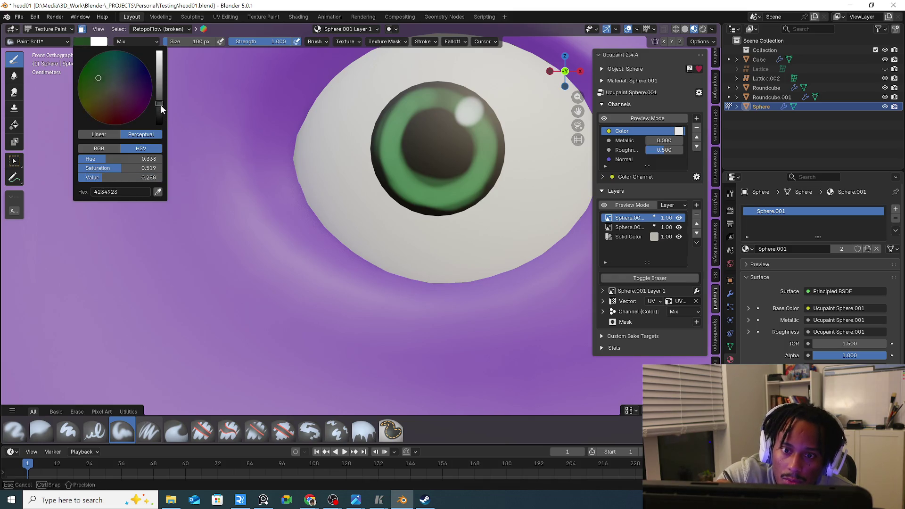
mouse_move(194, 45)
left_mouse_down()
mouse_move(170, 44)
mouse_move(224, 44)
mouse_move(193, 39)
left_mouse_up()
type("45")
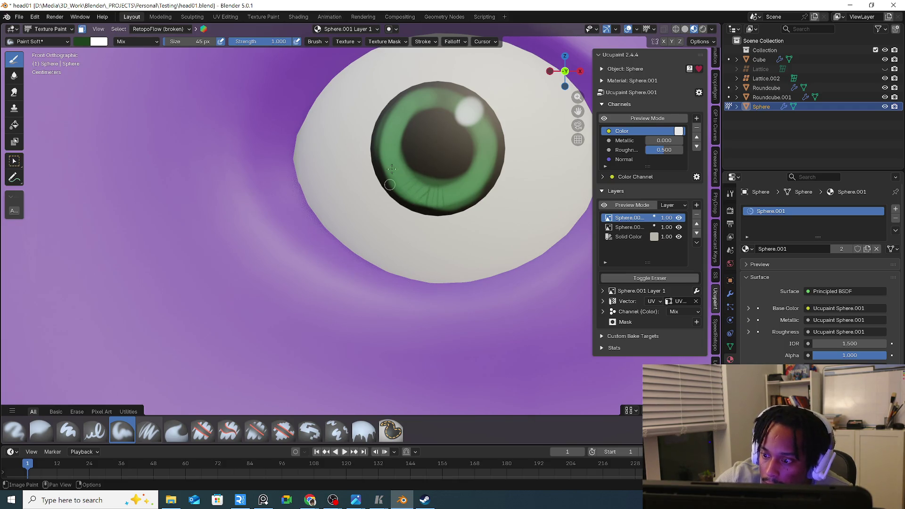
left_click_drag(449, 135, 455, 202)
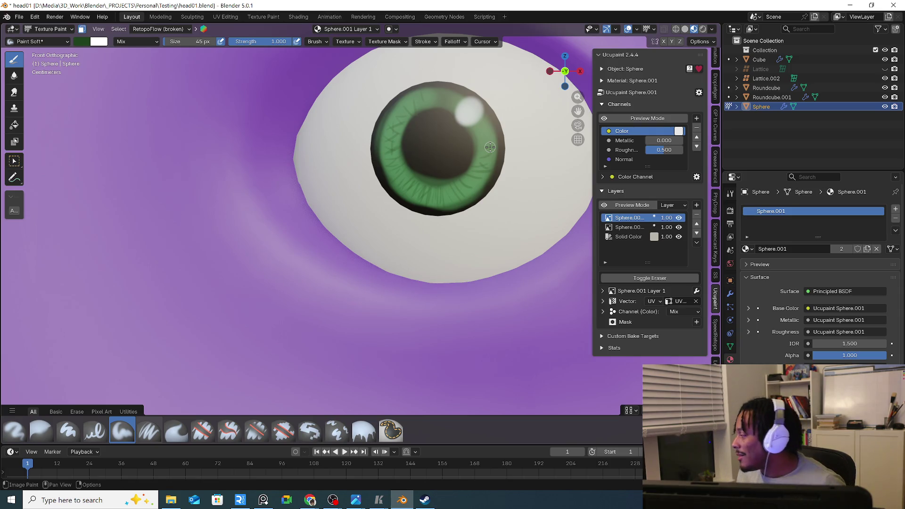
scroll(463, 154, "down", 8)
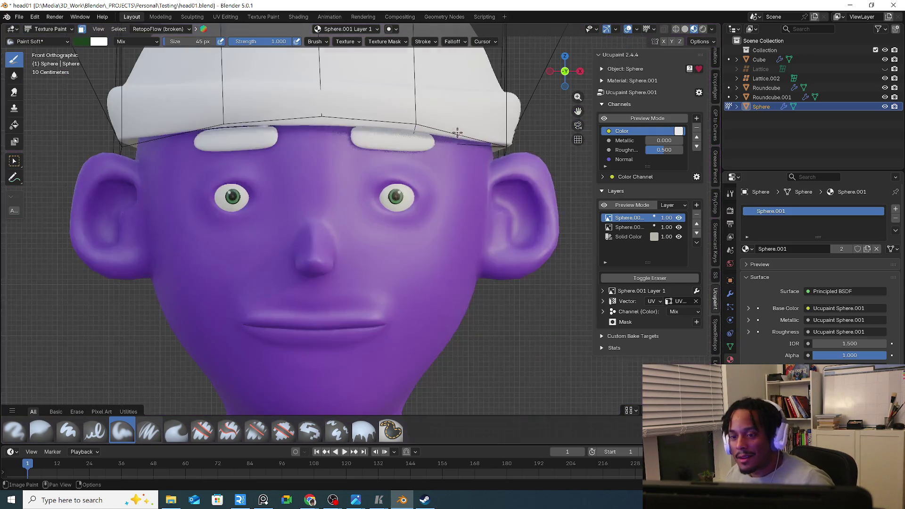
Give the eyebrow object a new material with a salmon-orange base colour
left_click(46, 28)
left_click(462, 300)
mouse_move(330, 206)
middle_mouse_down()
mouse_move(463, 300)
mouse_move(422, 297)
middle_mouse_up()
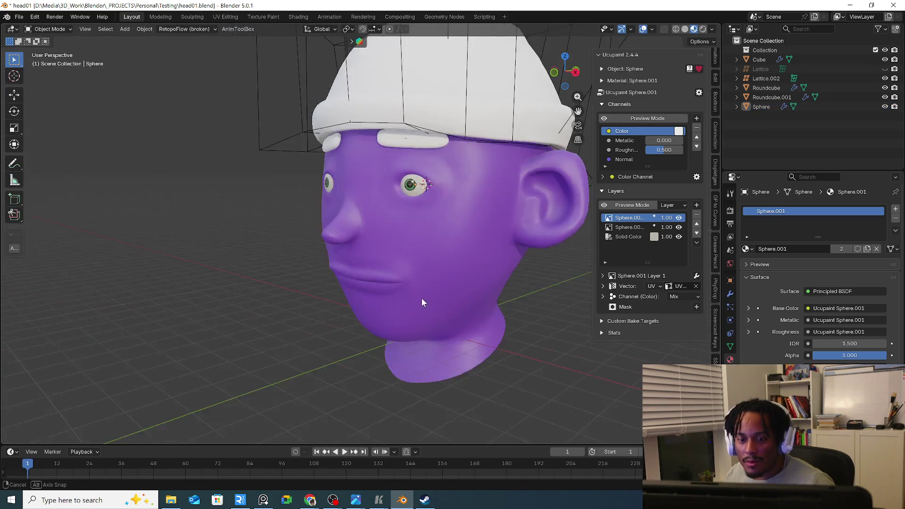
scroll(427, 221, "up", 3)
mouse_move(427, 222)
middle_mouse_down()
mouse_move(434, 238)
mouse_move(420, 234)
middle_mouse_up()
left_click(365, 129)
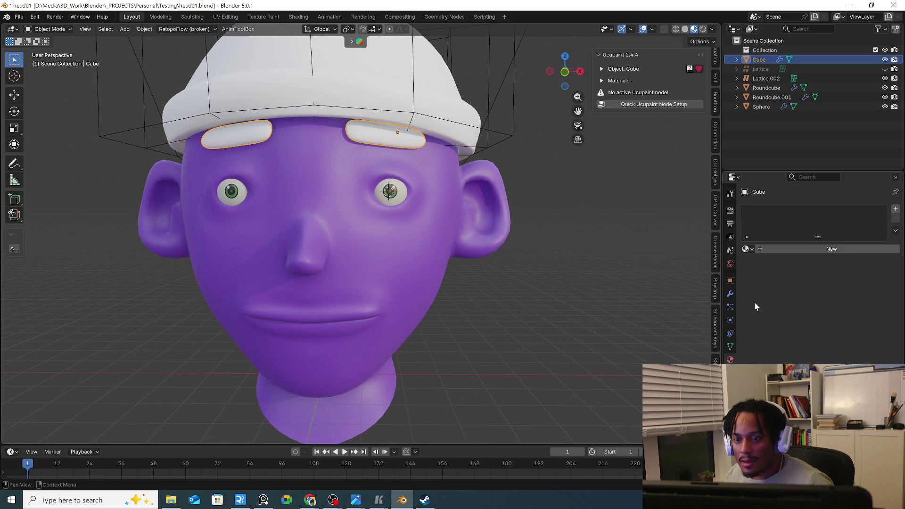
left_click(771, 250)
left_click(825, 309)
left_click_drag(835, 204, 831, 206)
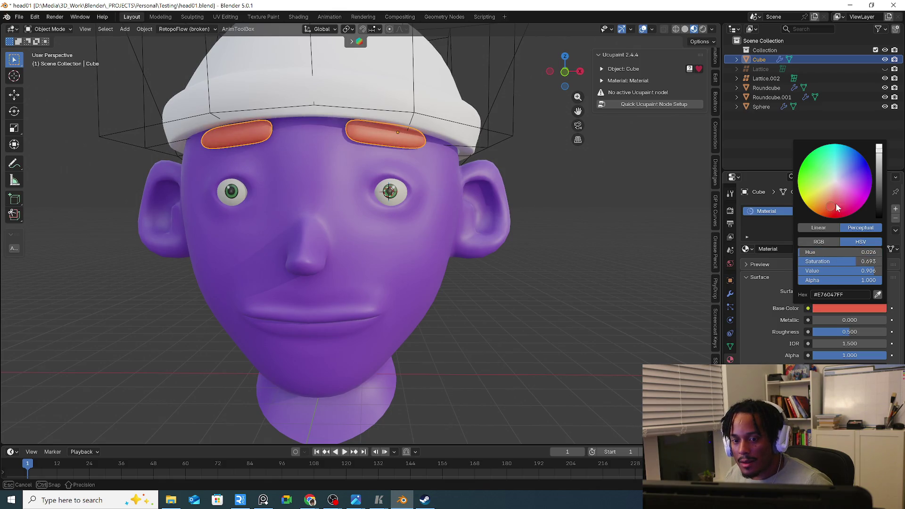
left_click_drag(879, 151, 880, 168)
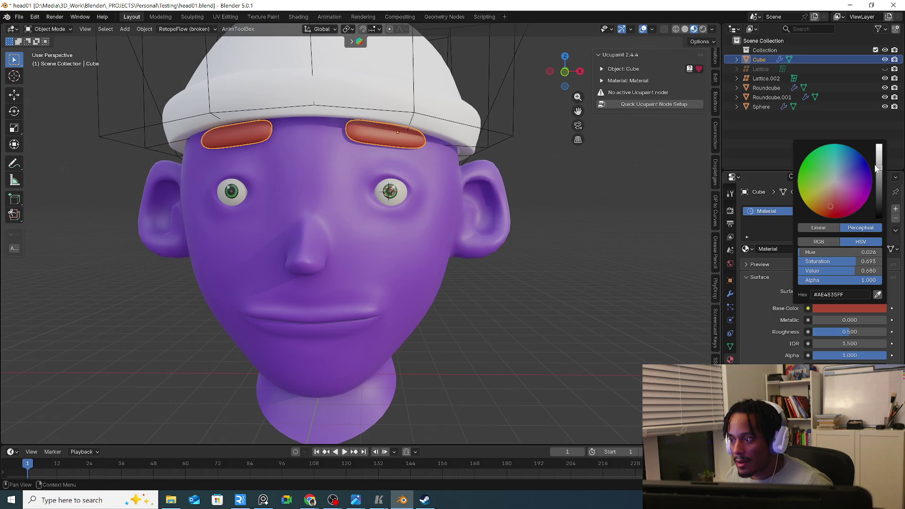
left_click_drag(863, 272, 871, 271)
Select the head and remove its extra Solid Color 1 layer
mouse_move(523, 254)
middle_mouse_down()
mouse_move(492, 279)
mouse_move(403, 247)
mouse_move(474, 272)
mouse_move(400, 272)
middle_mouse_up()
left_click(375, 244)
mouse_move(376, 244)
middle_mouse_down()
mouse_move(397, 285)
mouse_move(400, 264)
middle_mouse_up()
left_click(697, 214)
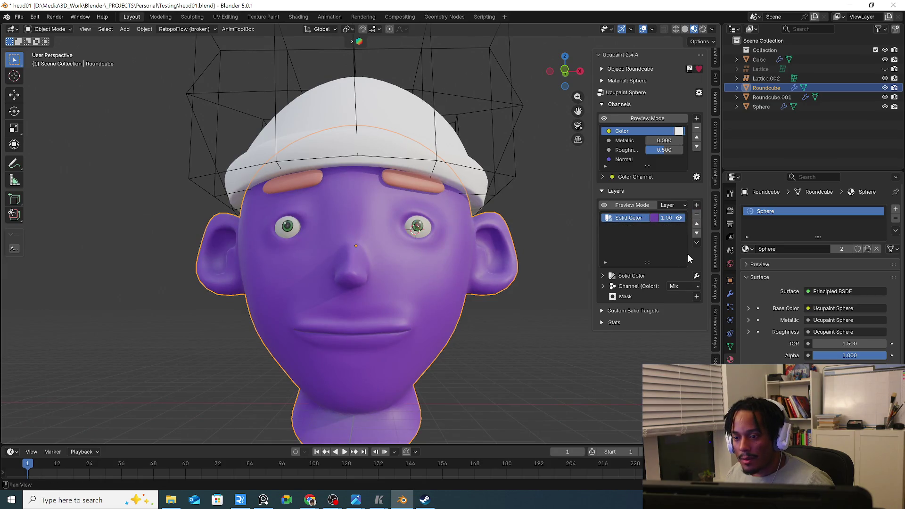
Add a new Sphere Layer image layer on top of the head's purple stack
left_click(697, 205)
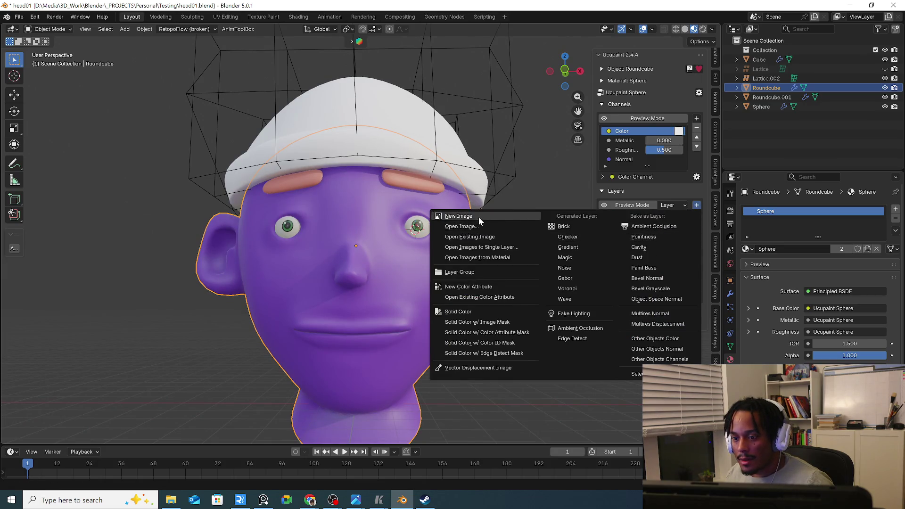
left_click(479, 217)
left_click(455, 319)
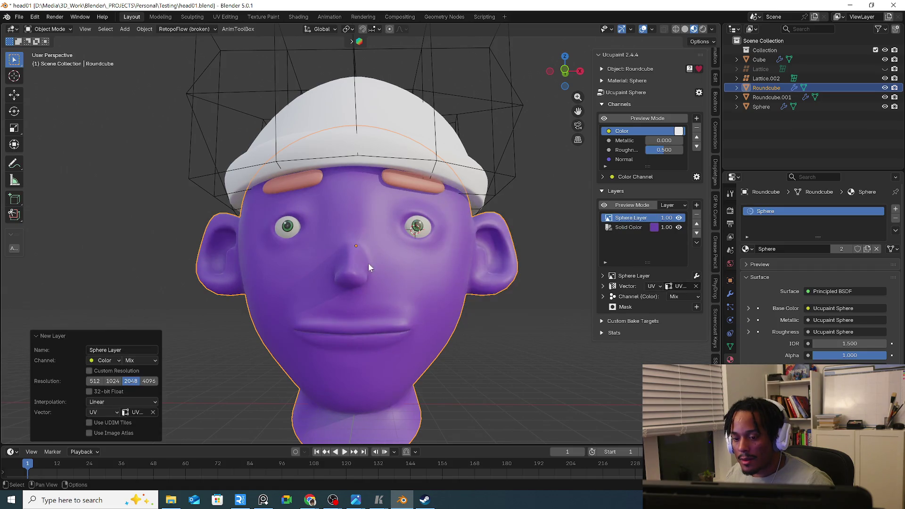
scroll(421, 185, "up", 2)
scroll(416, 208, "up", 2)
scroll(443, 196, "up", 2)
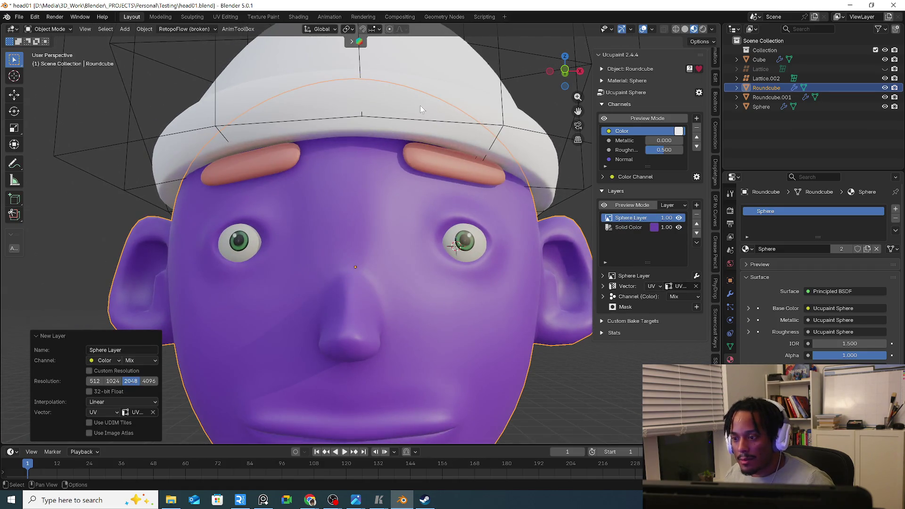
In Texture Paint, set the hard pressure brush to a darkened purple sampled from the head
left_click(57, 30)
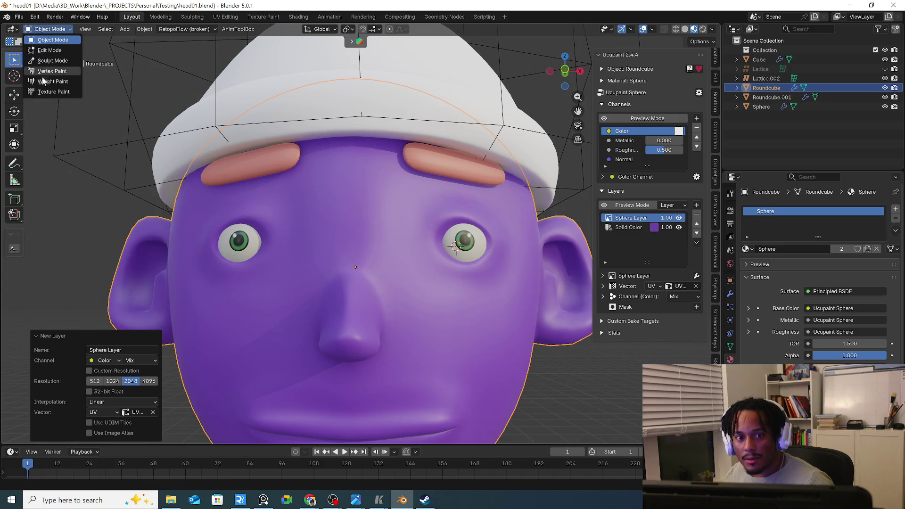
left_click(49, 93)
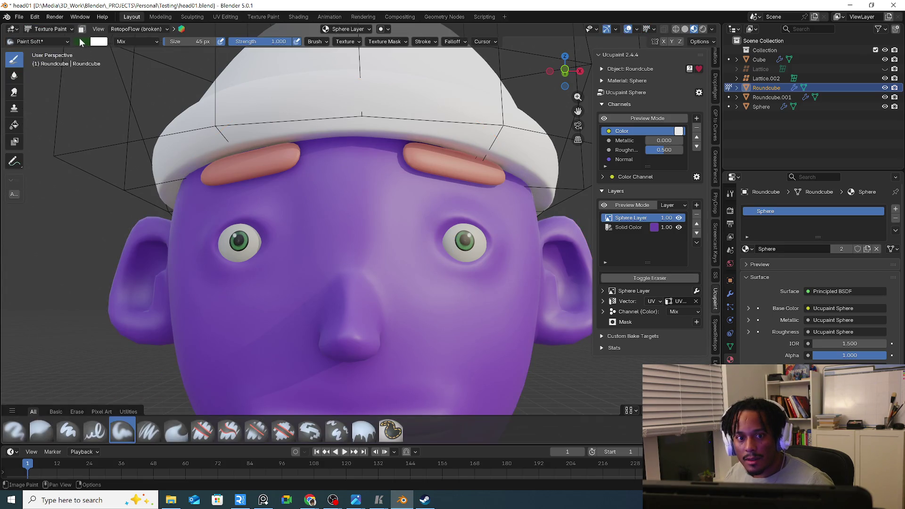
left_click(95, 432)
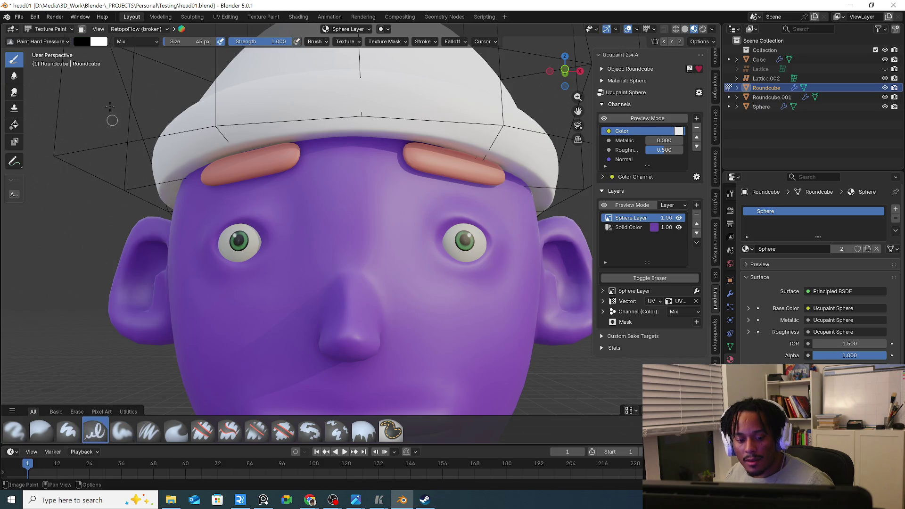
left_click(83, 41)
left_click_drag(159, 119, 158, 79)
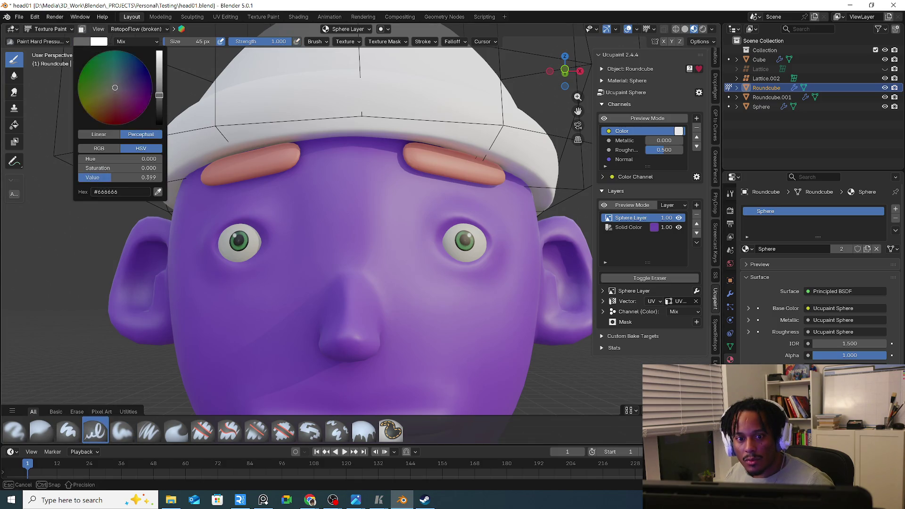
left_click(158, 192)
left_click(203, 196)
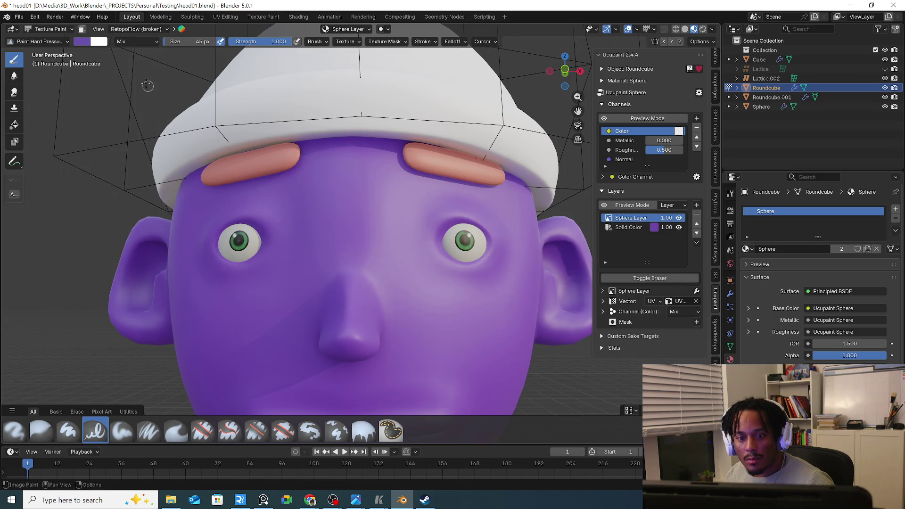
left_click(82, 41)
mouse_move(159, 78)
left_mouse_down()
mouse_move(159, 105)
mouse_move(138, 83)
left_mouse_up()
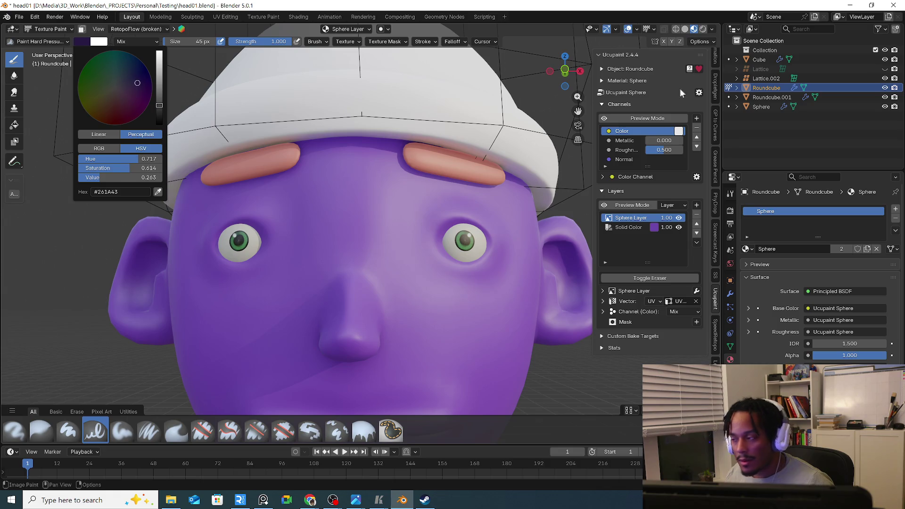
key("KP_1")
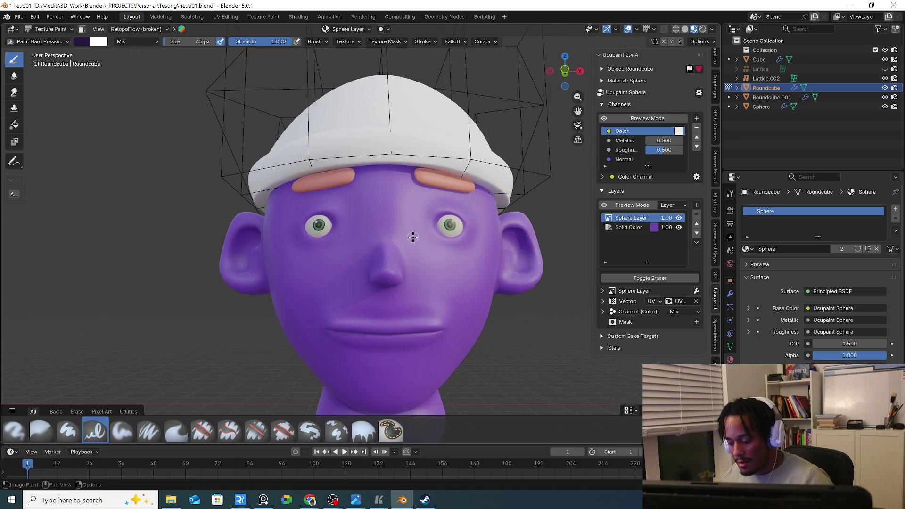
scroll(411, 242, "up", 2)
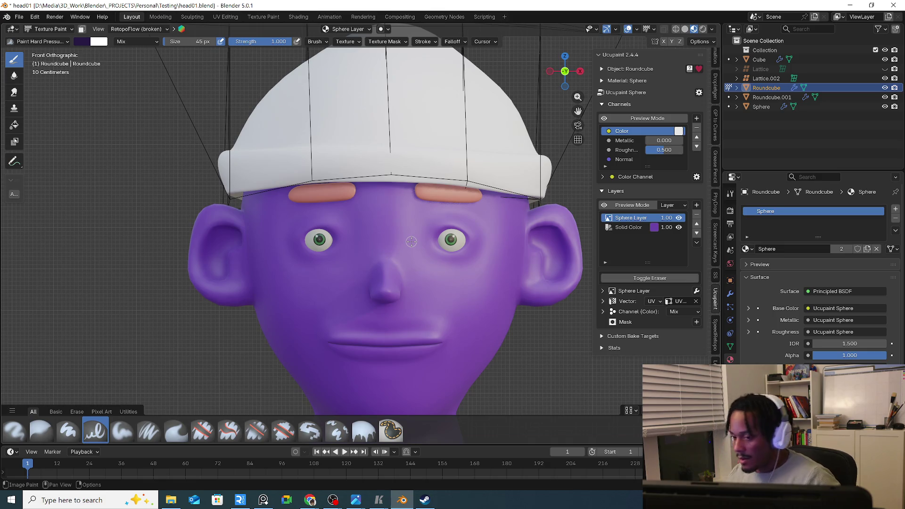
Paint dark lines inside the ears, below the mouth, and on the forehead and cheeks
left_click_drag(531, 233, 566, 228)
left_click_drag(541, 267, 544, 278)
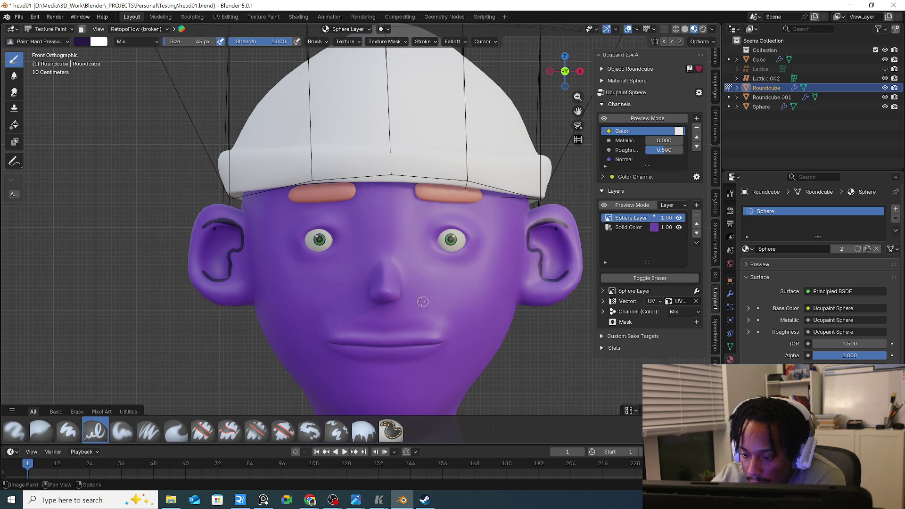
left_click_drag(402, 362, 404, 362)
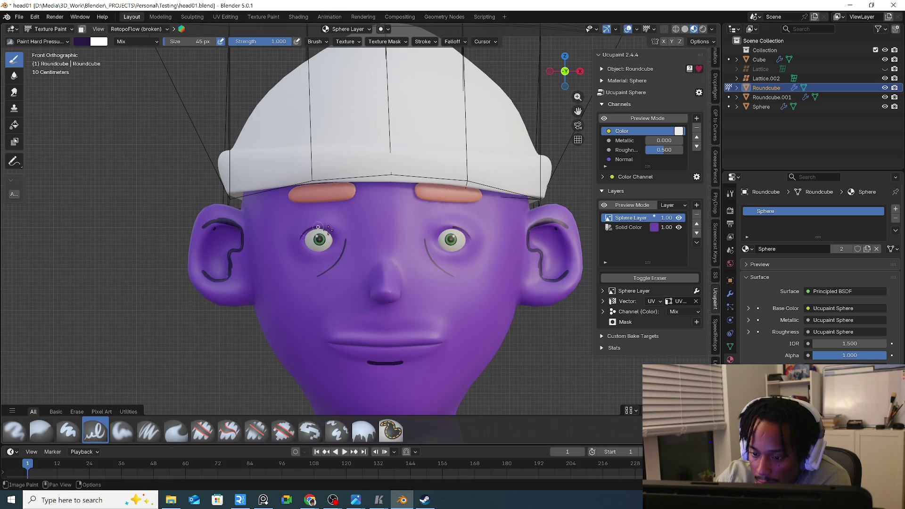
left_click_drag(368, 195, 375, 264)
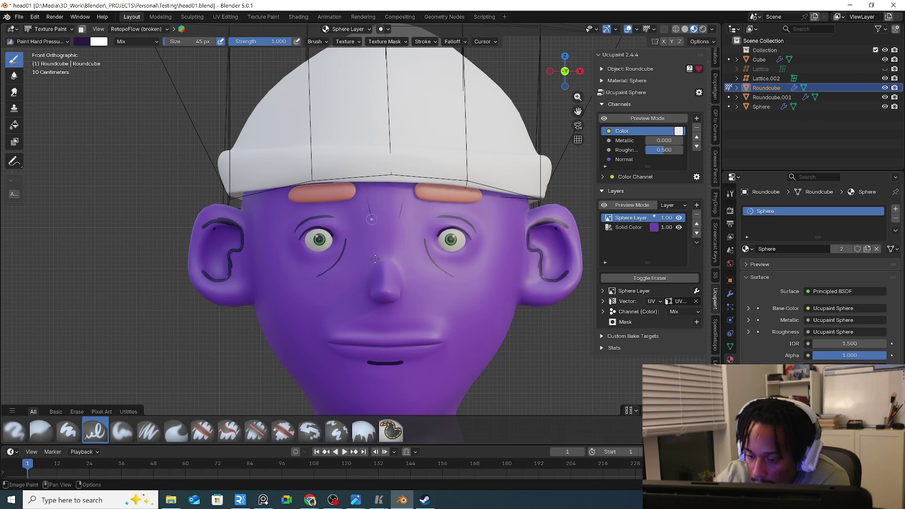
left_click_drag(252, 232, 300, 338)
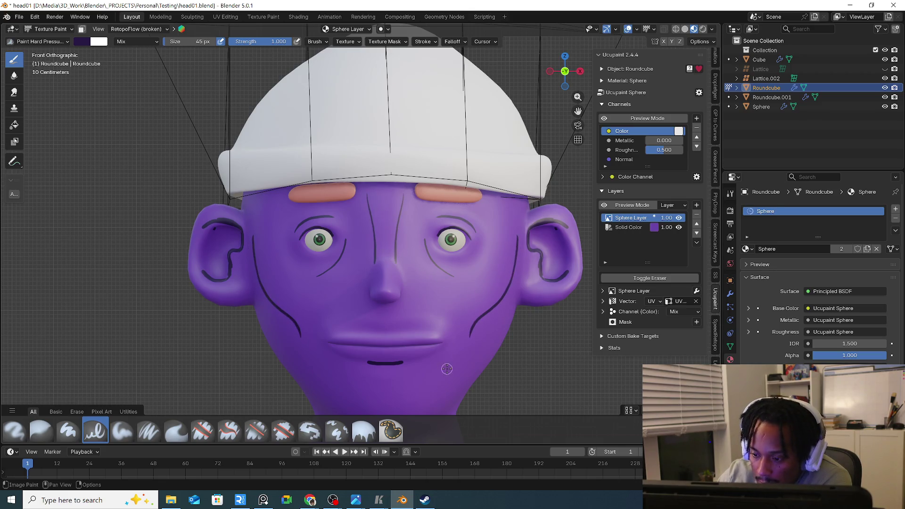
Paint curved chin lines, then undo them
middle_click_drag(453, 370, 437, 303, "shift")
left_click_drag(308, 322, 432, 344)
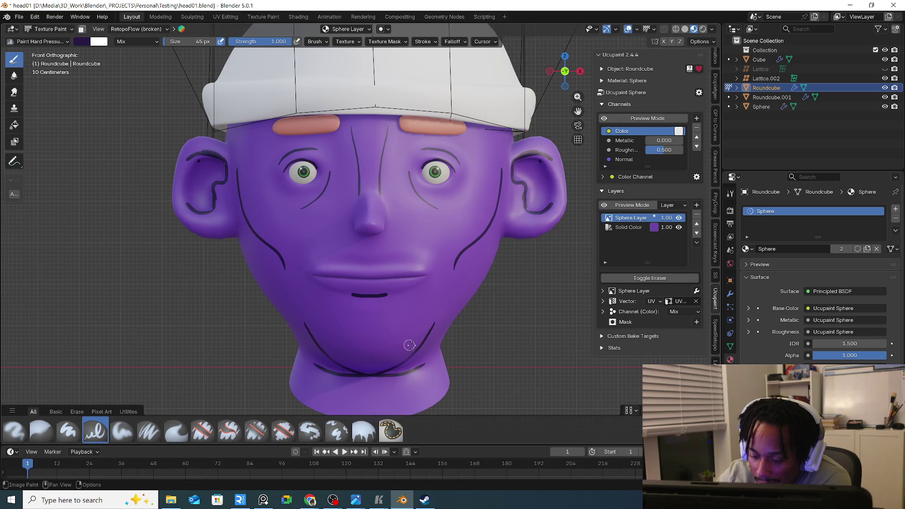
key("ctrl+z")
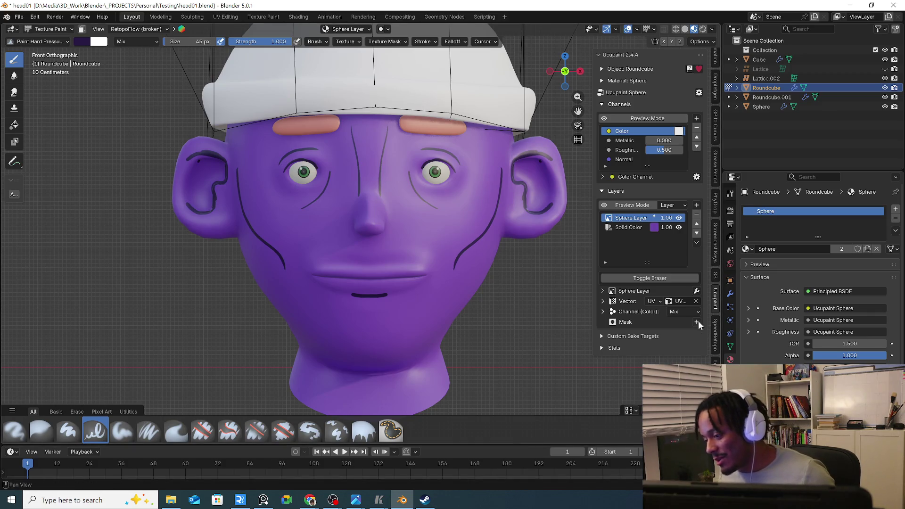
left_click(731, 296)
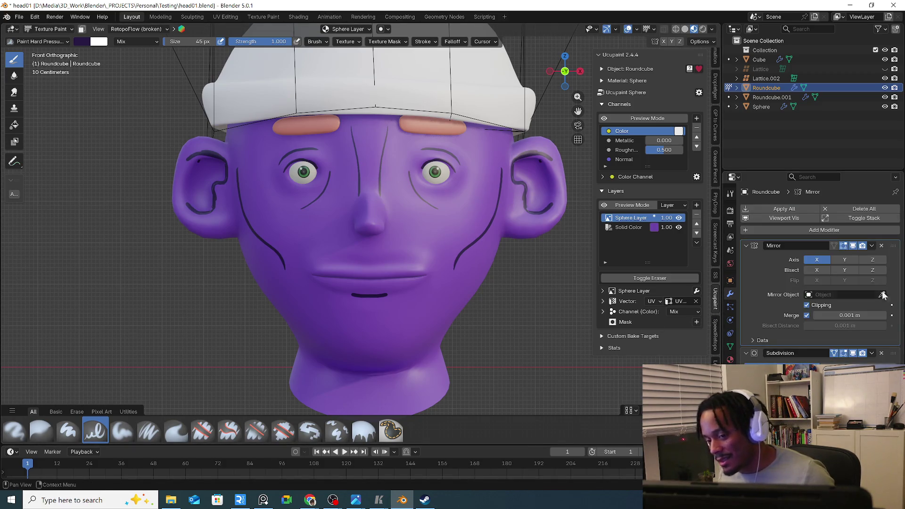
Delete the Sphere Layer and Solid Color layers and return to Object Mode
left_click(696, 215)
left_click(698, 215)
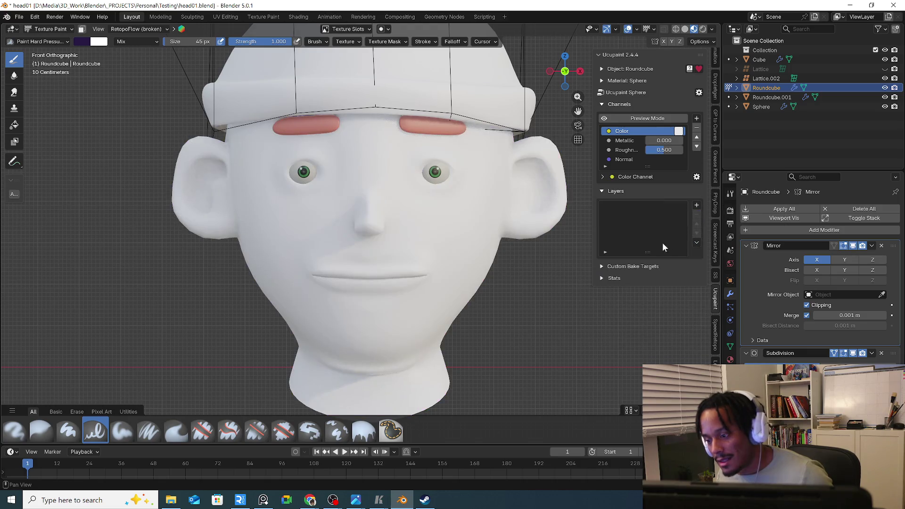
left_click(52, 40)
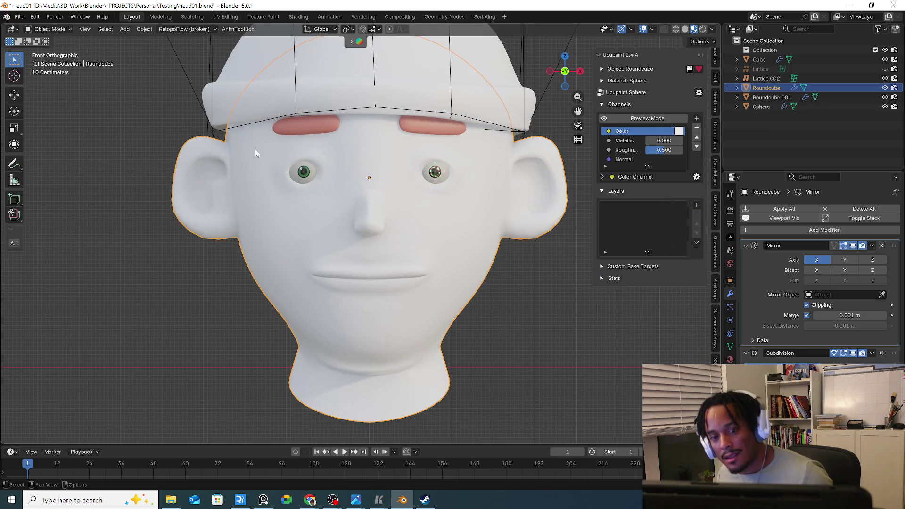
Save an incremental copy as head02.blend and apply the head's Mirror modifier
left_click(872, 246)
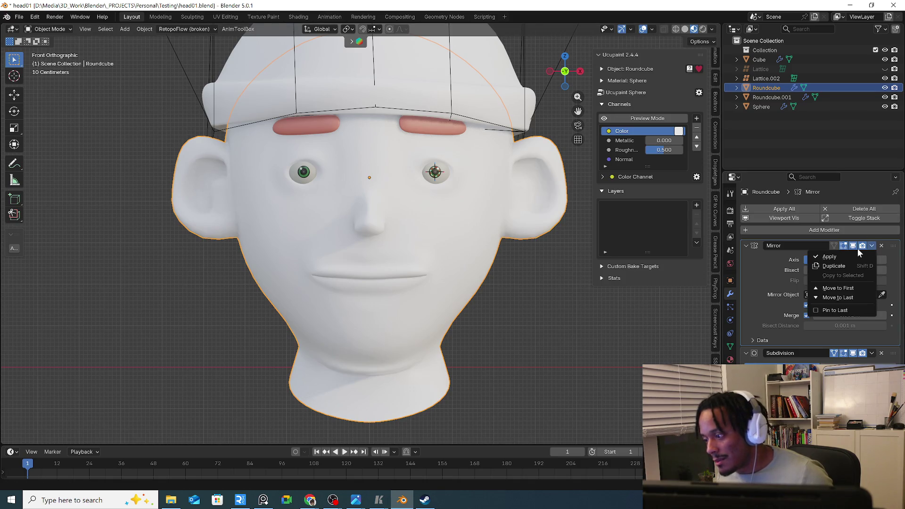
left_click(20, 16)
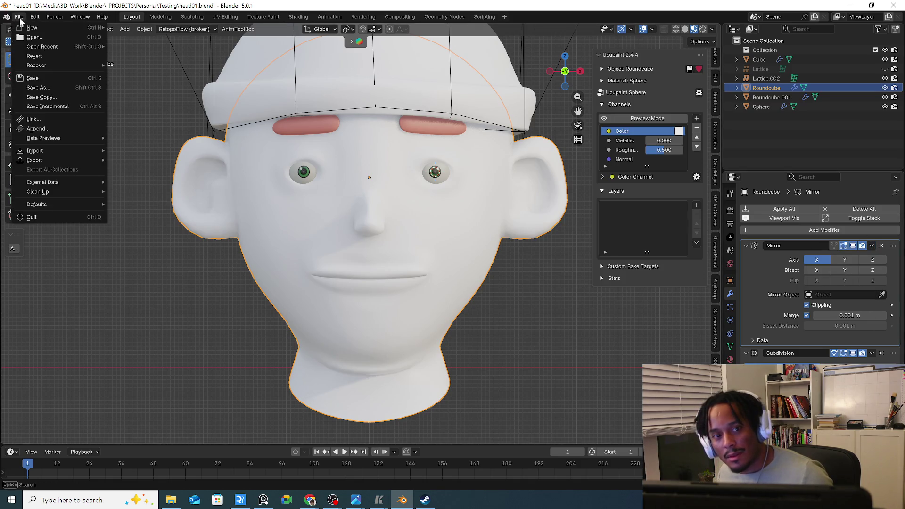
left_click(55, 104)
left_click(871, 246)
left_click(839, 259)
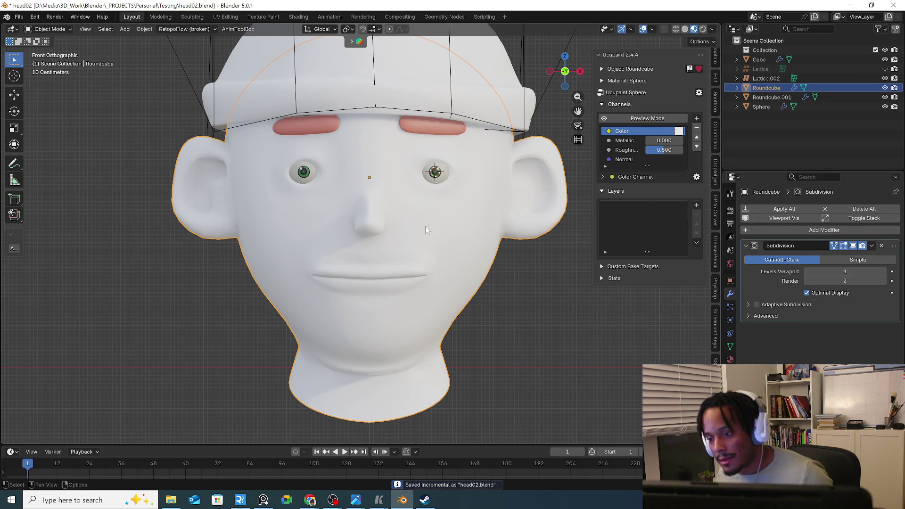
left_click(697, 206)
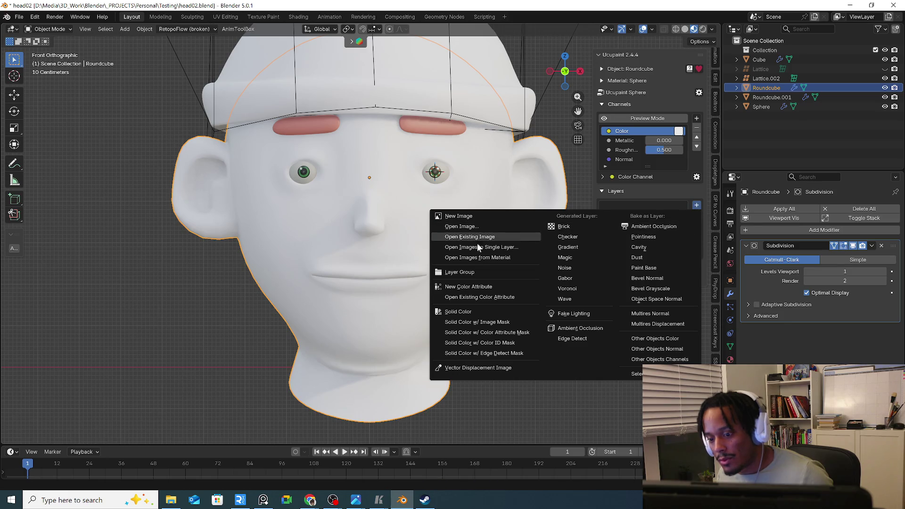
Add a dull dark-purple Solid Color layer to the head's material
left_click(470, 314)
left_click(514, 341)
left_click_drag(529, 216, 534, 226)
left_click_drag(520, 302, 506, 302)
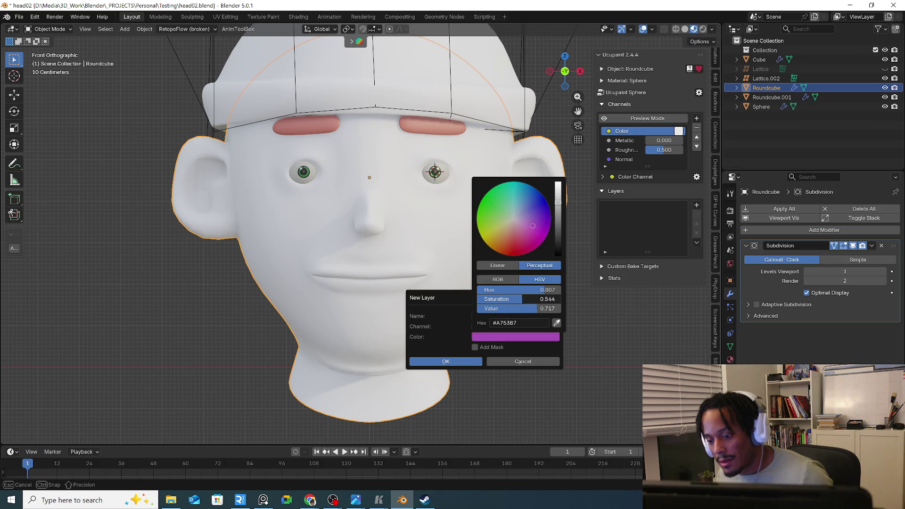
scroll(549, 232, "down", 3)
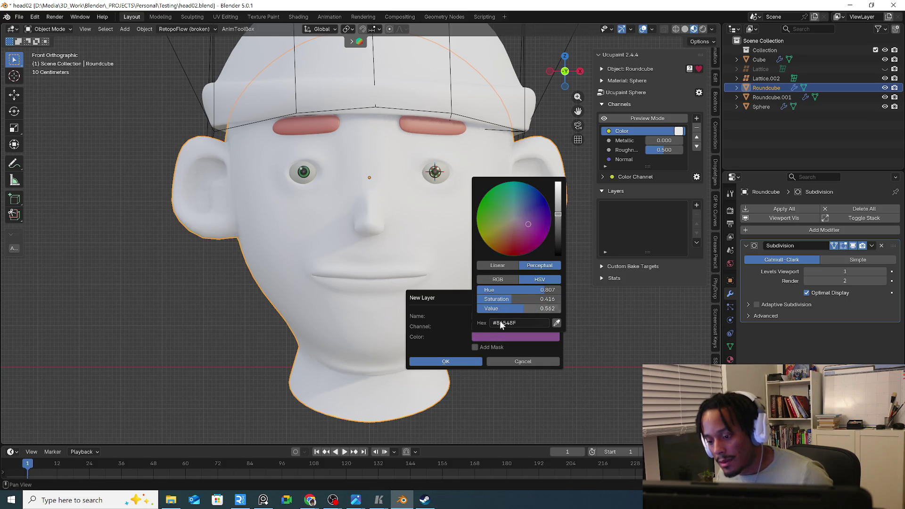
left_click(458, 363)
Add a 2048 Sphere Layer image layer on top and face the head from the front
mouse_move(453, 264)
middle_mouse_down()
mouse_move(421, 225)
mouse_move(439, 228)
middle_mouse_up()
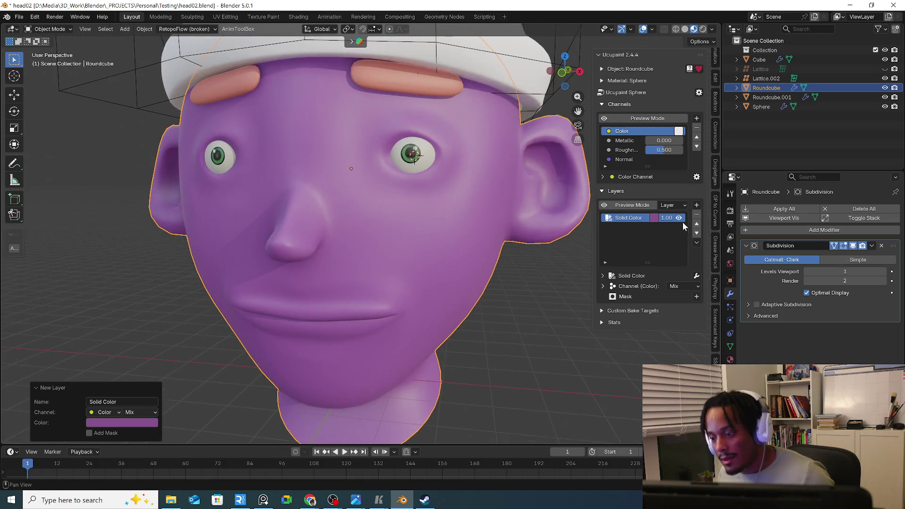
left_click(697, 205)
left_click(485, 217)
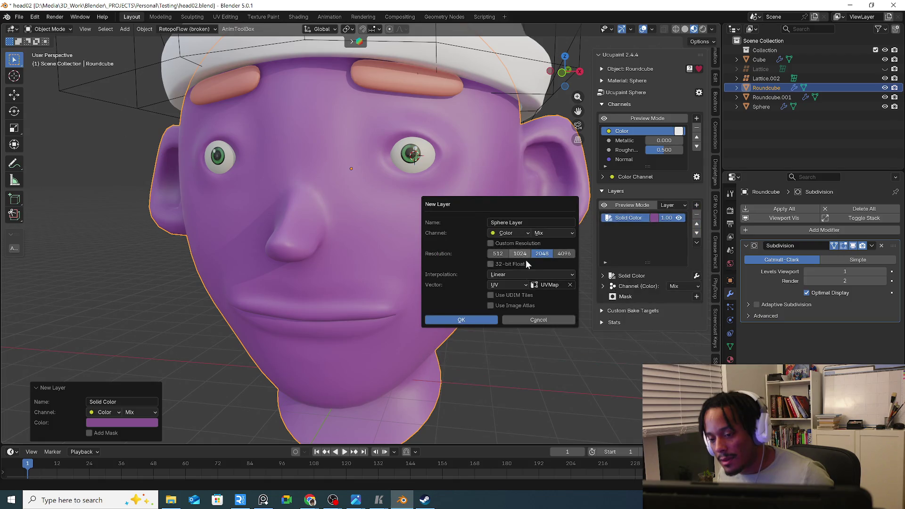
left_click(474, 320)
key("KP_1")
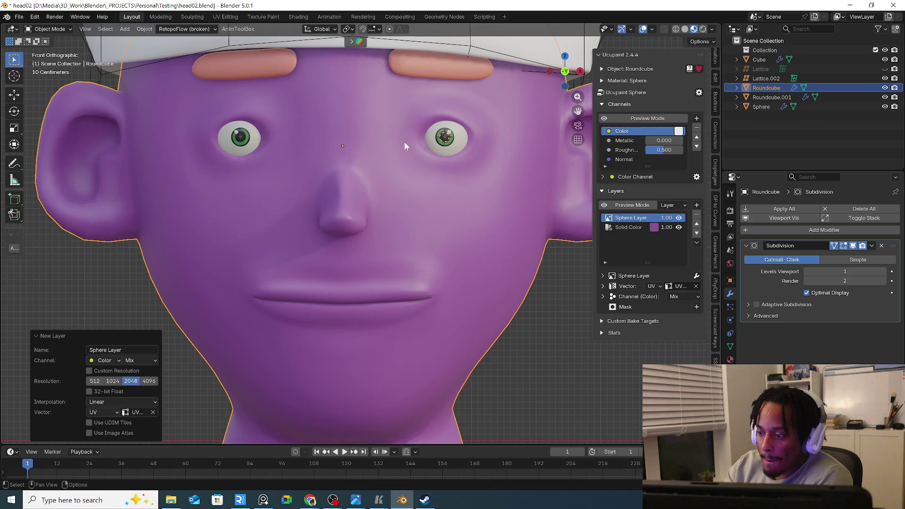
left_click(50, 28)
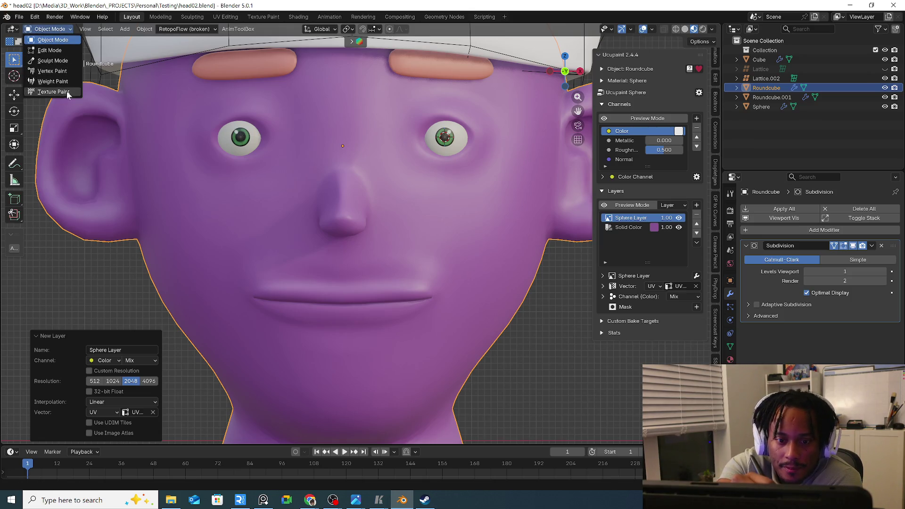
In Texture Paint, darken the lash strokes above both eyes
left_click(66, 92)
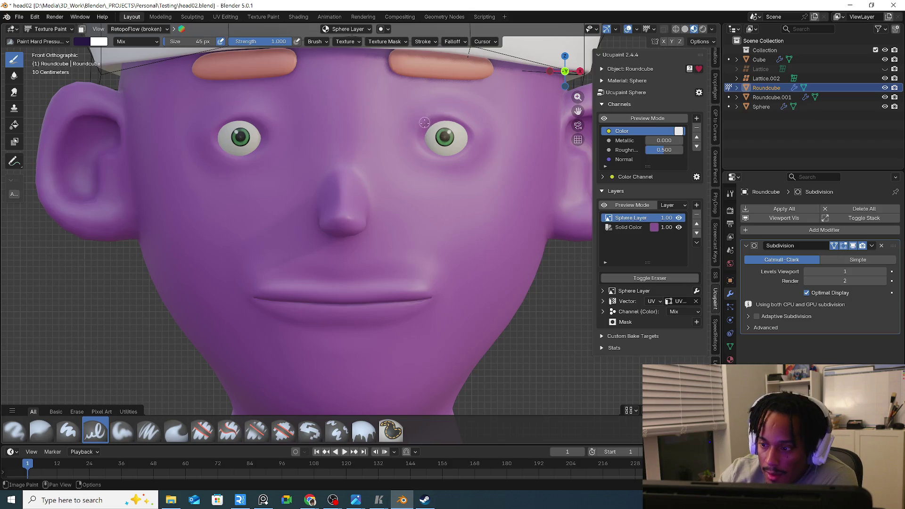
left_click_drag(450, 119, 428, 121)
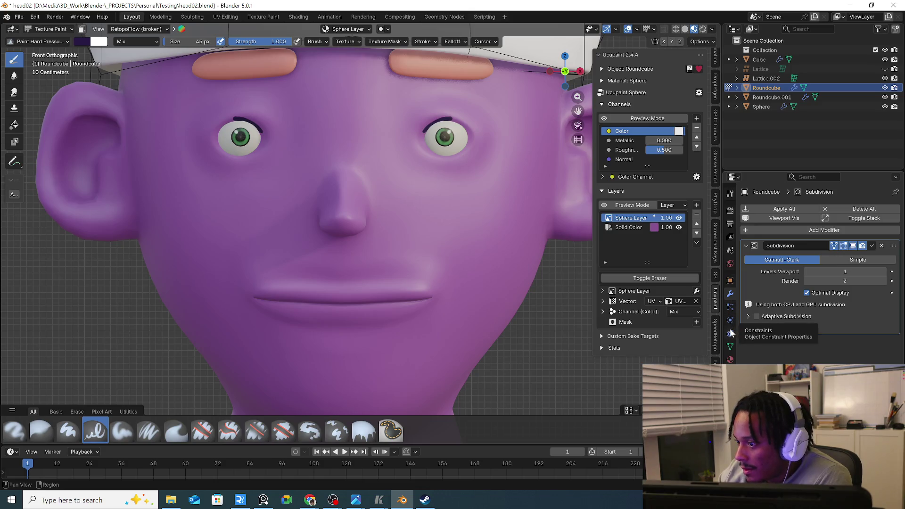
left_click(715, 101)
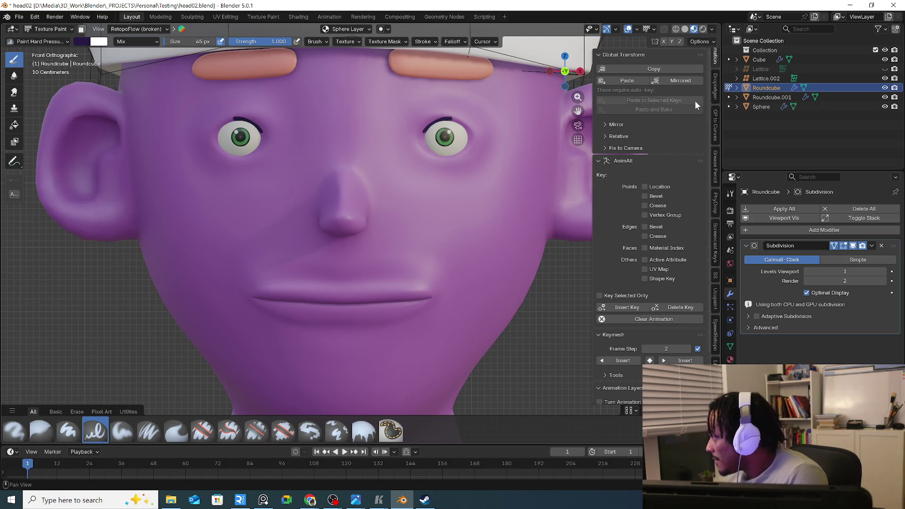
scroll(714, 72, "up", 3)
left_click(716, 66)
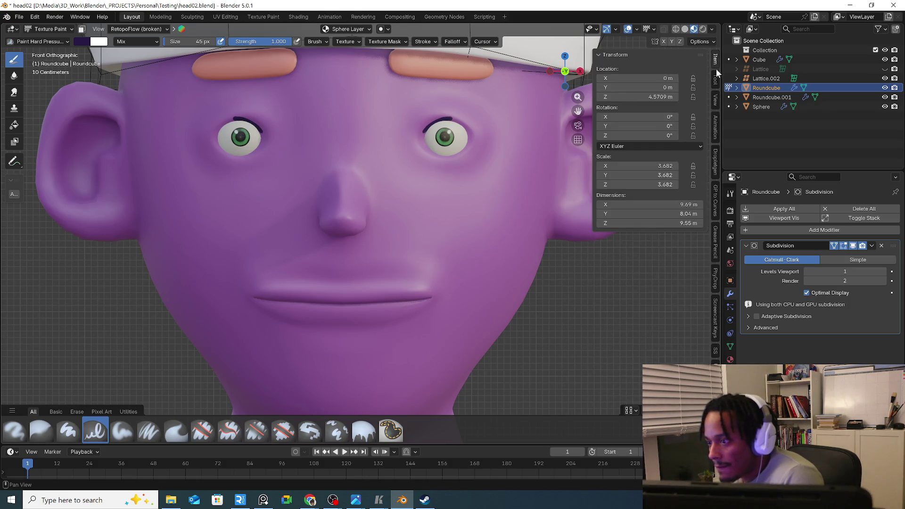
left_click(716, 82)
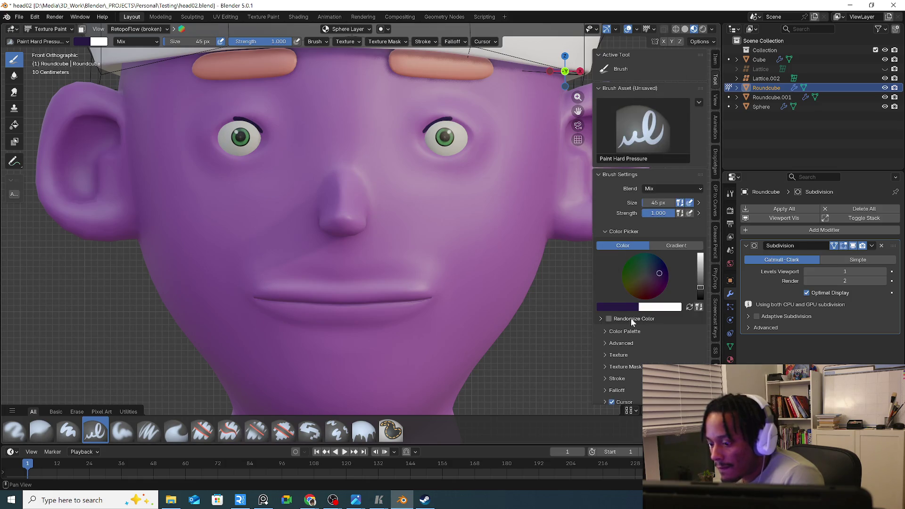
scroll(654, 326, "down", 2)
Review the brush cursor and symmetry settings in the Tool sidebar
left_click(605, 327)
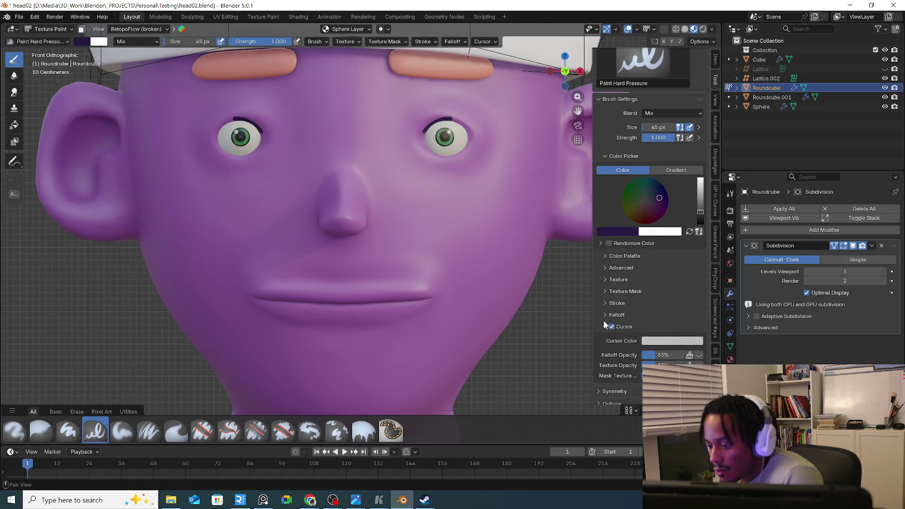
left_click(605, 327)
scroll(653, 312, "down", 5)
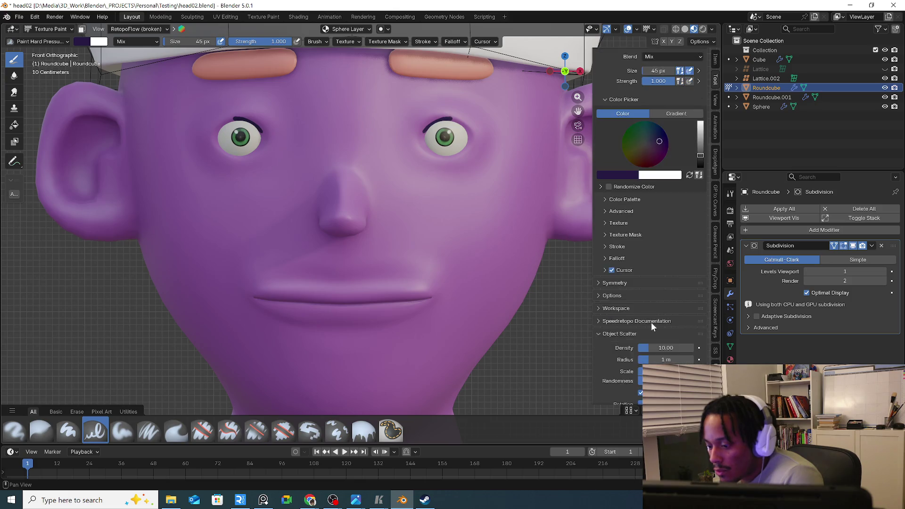
left_click(608, 303)
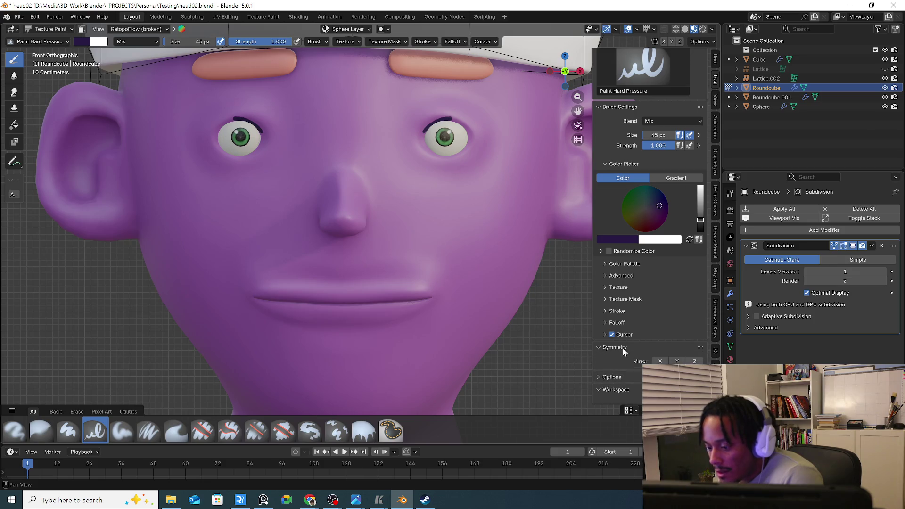
left_click(636, 346)
scroll(628, 353, "down", 4)
left_click(618, 299)
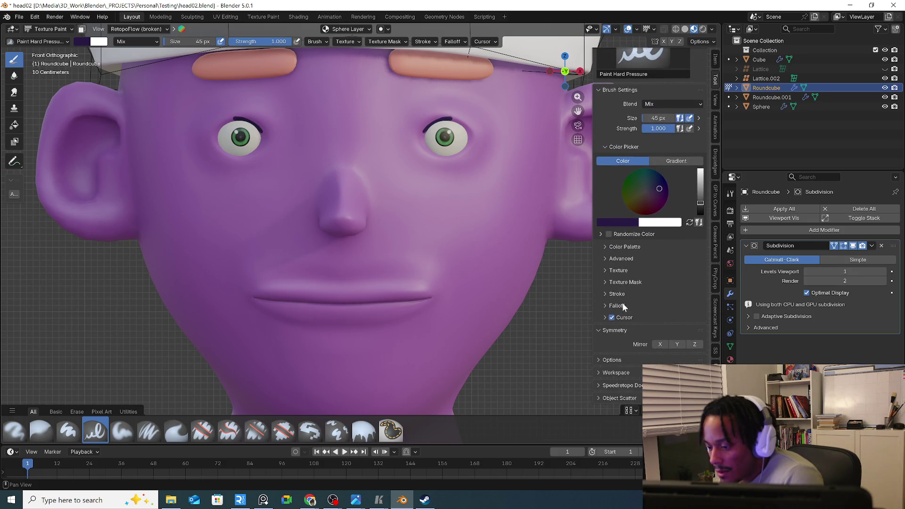
left_click(717, 63)
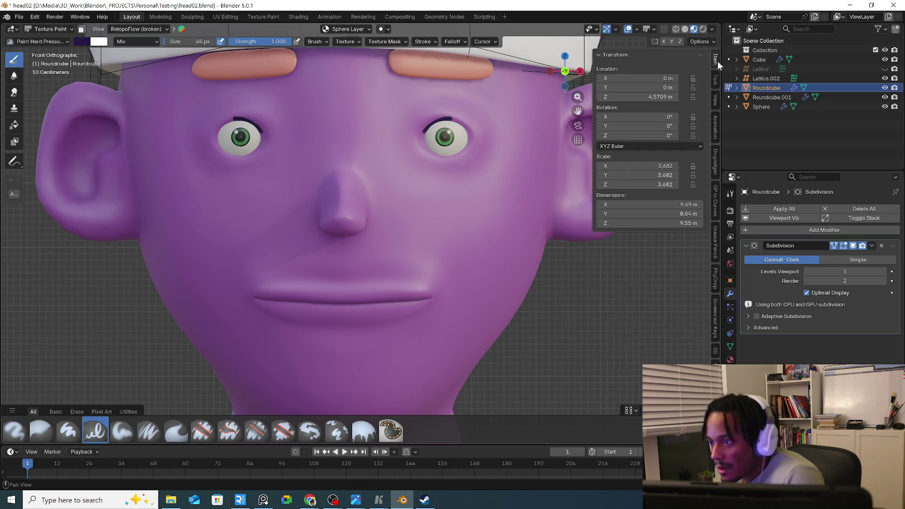
Paint curved dark marks on both cheeks
mouse_move(440, 202)
left_mouse_down()
mouse_move(510, 225)
mouse_move(453, 257)
mouse_move(481, 287)
left_mouse_up()
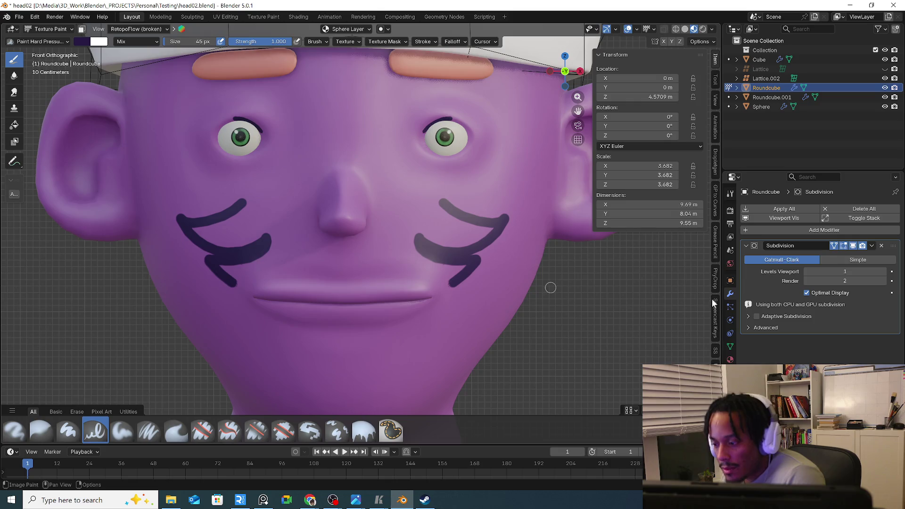
left_click(731, 321)
scroll(323, 127, "down", 3)
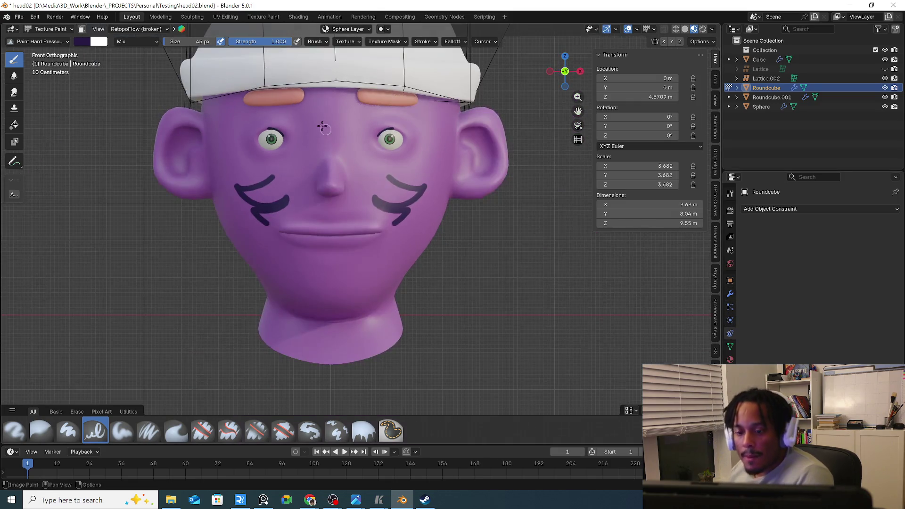
left_click(46, 29)
In Object Mode, remove the Solid Color and Sphere Layer from the head's Ucupaint stack
left_click(52, 46)
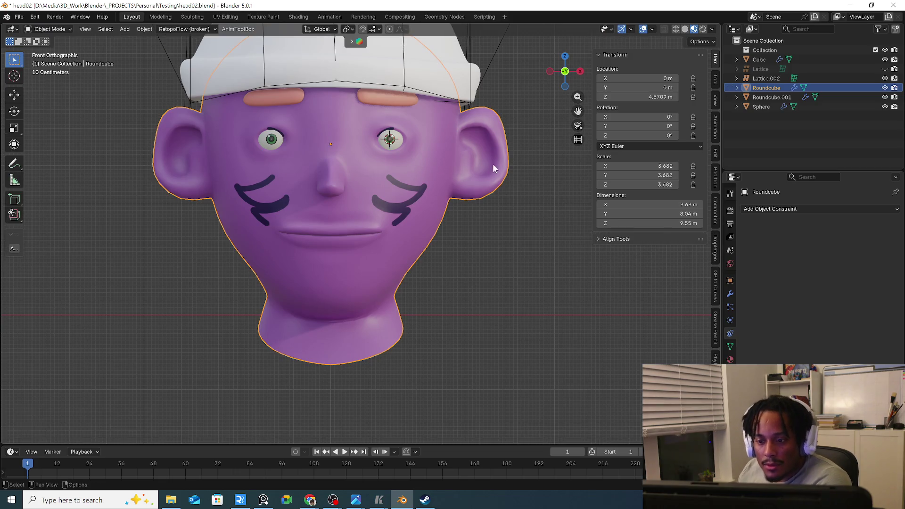
left_click(731, 346)
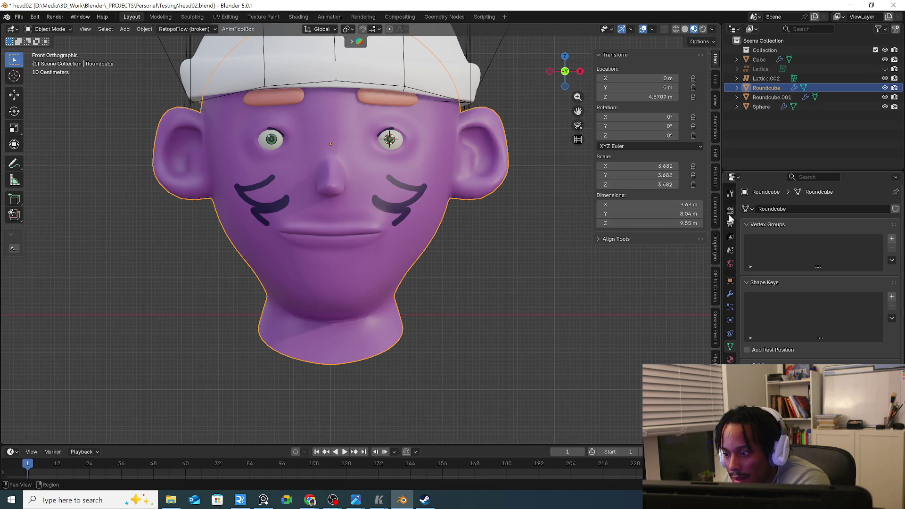
scroll(717, 330, "down", 5)
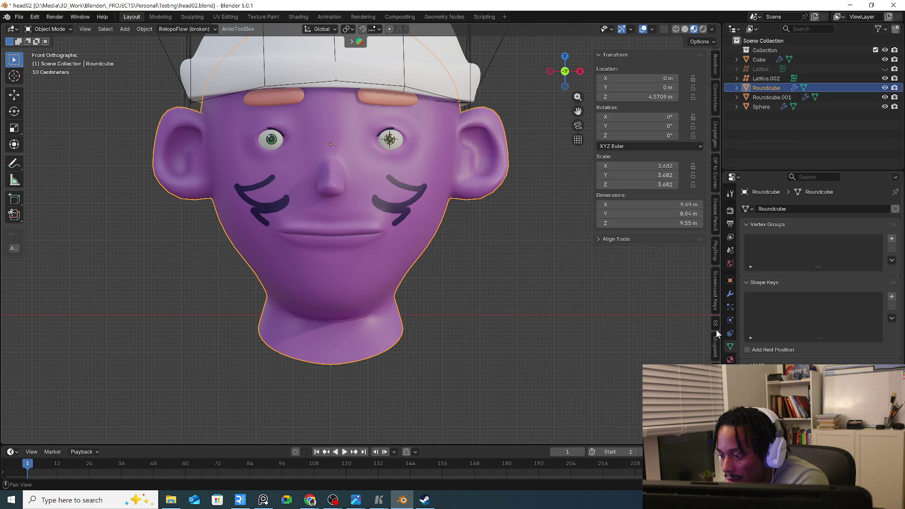
left_click(716, 347)
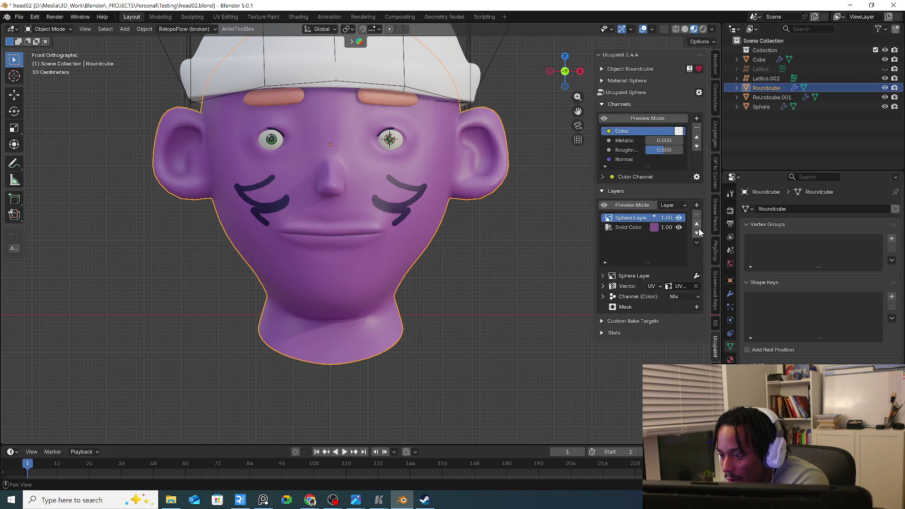
left_click(642, 229)
left_click(697, 216)
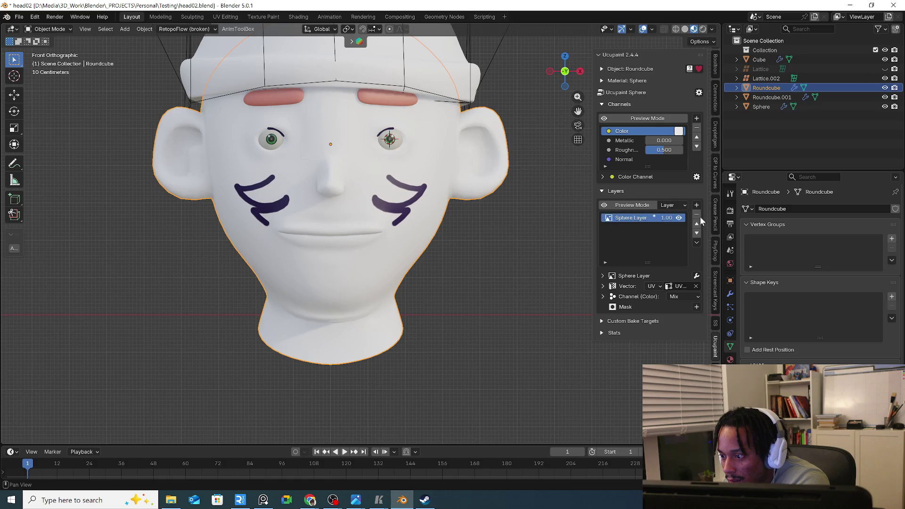
left_click(695, 214)
left_click(686, 242)
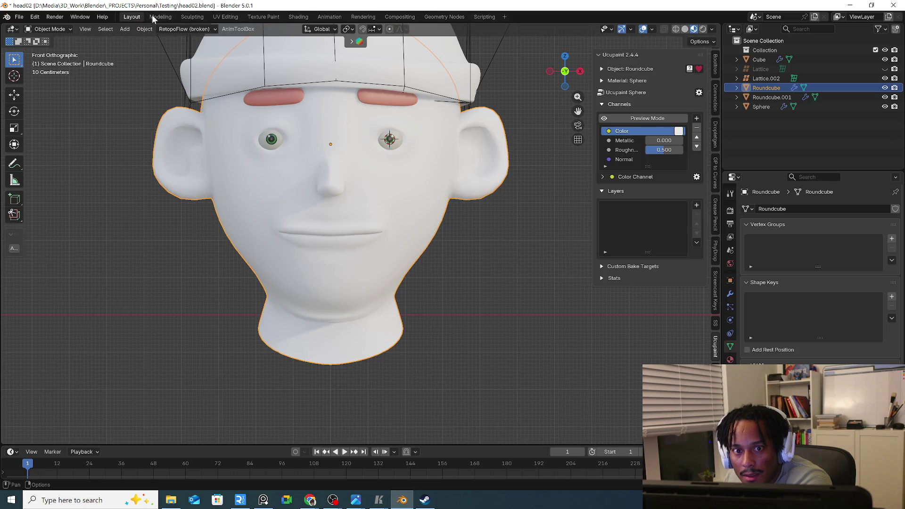
Switch to the UV Editing workspace and enter edge select mode on the head
left_click(226, 17)
mouse_move(495, 212)
middle_mouse_down()
mouse_move(543, 190)
mouse_move(598, 237)
middle_mouse_up()
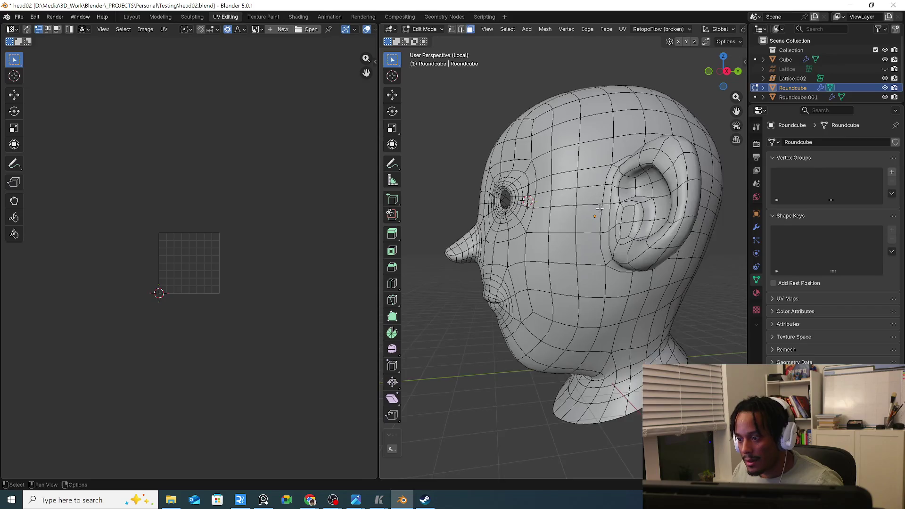
key("2")
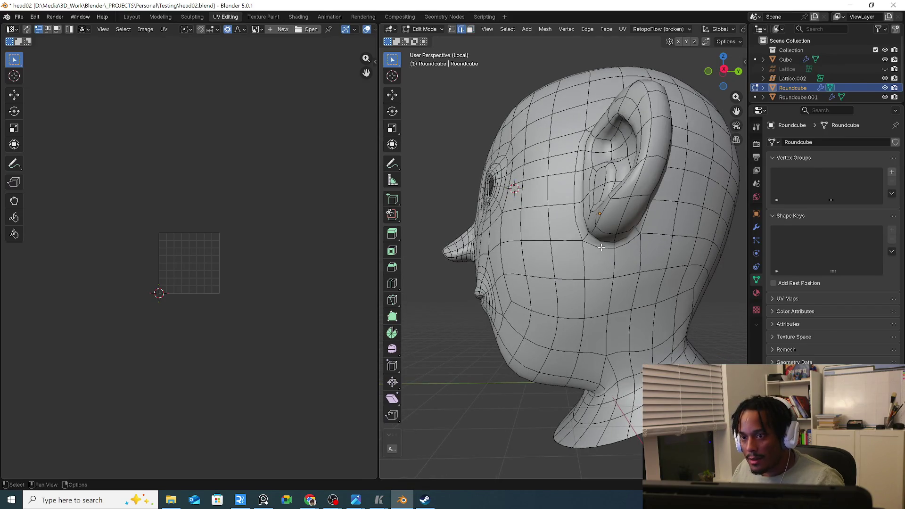
mouse_move(627, 230)
middle_mouse_down()
mouse_move(621, 209)
mouse_move(610, 233)
middle_mouse_up()
Select the edge loop around the ear base and bring up its edge options
left_click(618, 237, "alt")
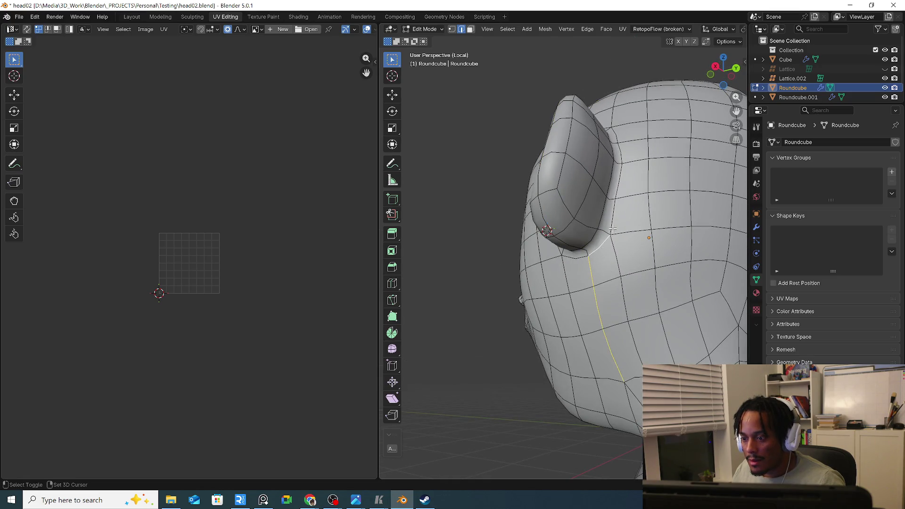
middle_click_drag(624, 201, 620, 185)
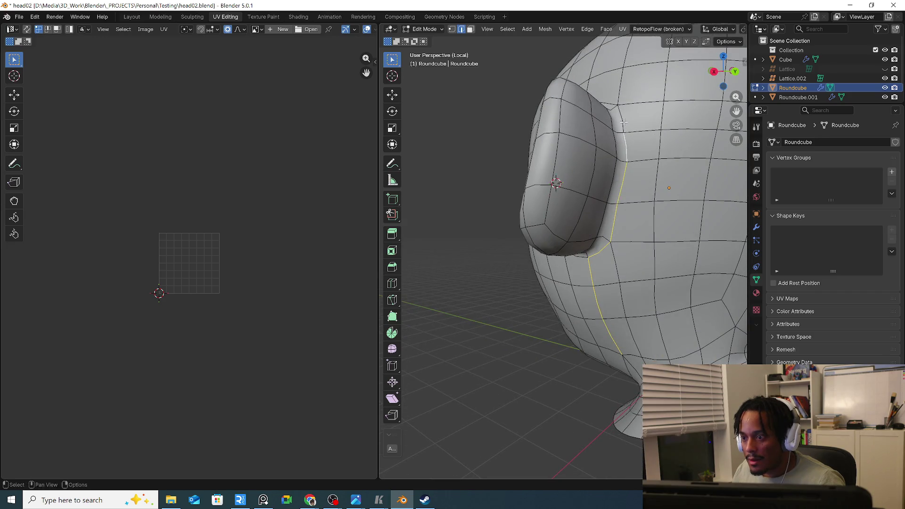
middle_click_drag(624, 123, 646, 138)
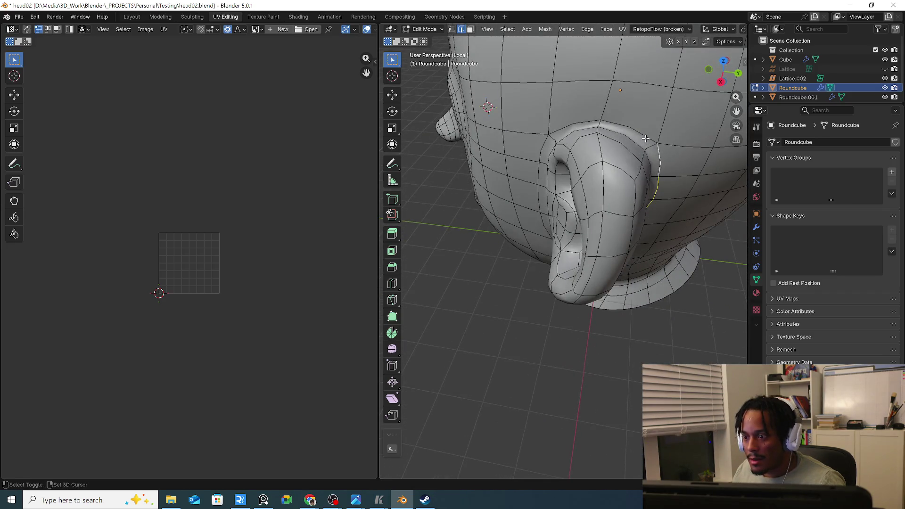
middle_click_drag(613, 139, 607, 129)
right_click(607, 129)
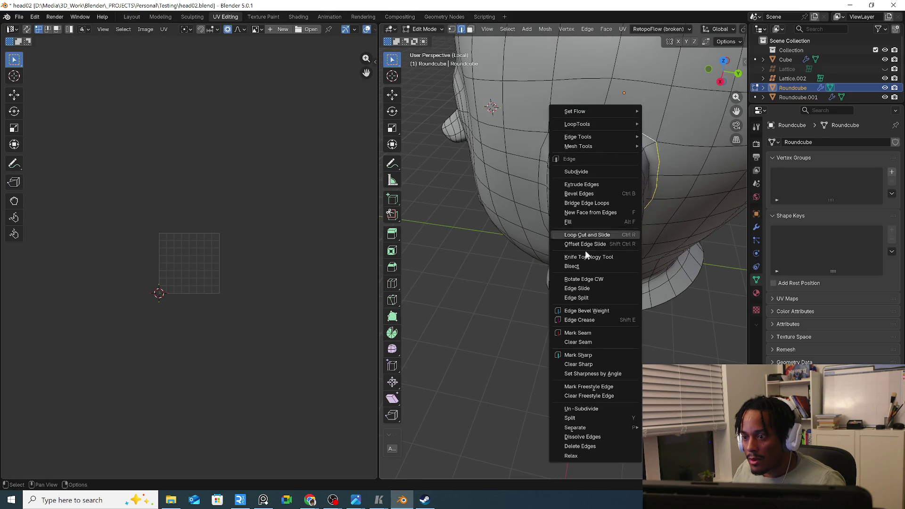
Mark the ear-base loop as a seam and inspect the head, briefly toggling X-ray to see hidden edges
left_click(588, 335)
mouse_move(589, 334)
middle_mouse_down()
mouse_move(574, 300)
mouse_move(585, 309)
middle_mouse_up()
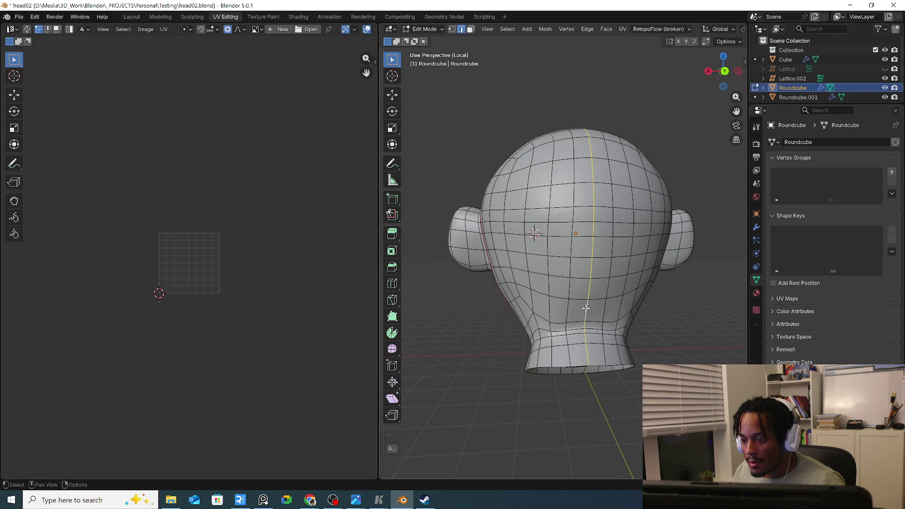
mouse_move(591, 342)
middle_mouse_down()
mouse_move(572, 286)
mouse_move(567, 181)
middle_mouse_up()
left_click_drag(564, 177, 598, 256)
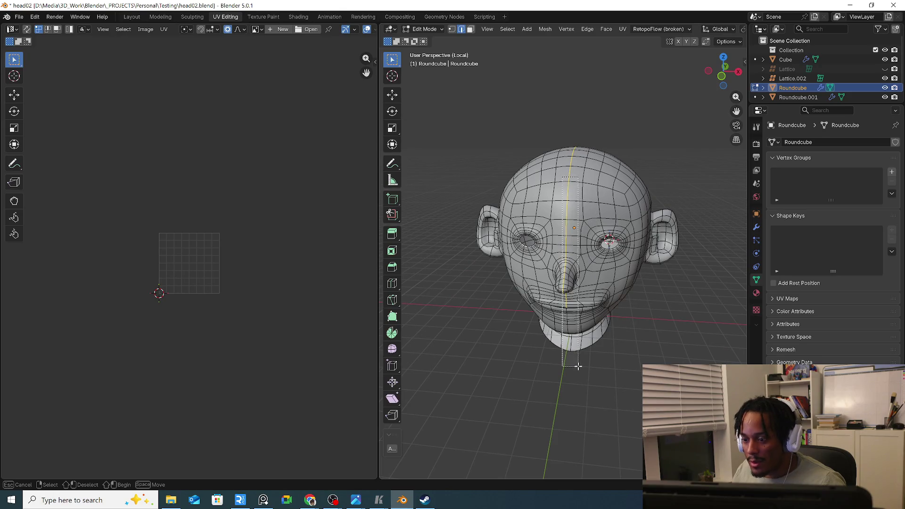
middle_click_drag(578, 366, 582, 240)
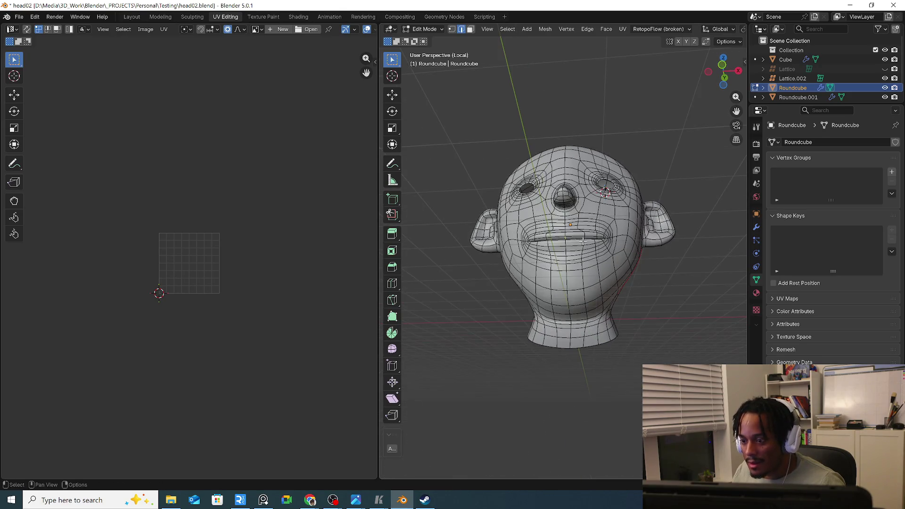
scroll(582, 241, "up", 2)
mouse_move(582, 241)
middle_mouse_down()
mouse_move(587, 281)
mouse_move(532, 278)
middle_mouse_up()
key("alt+z")
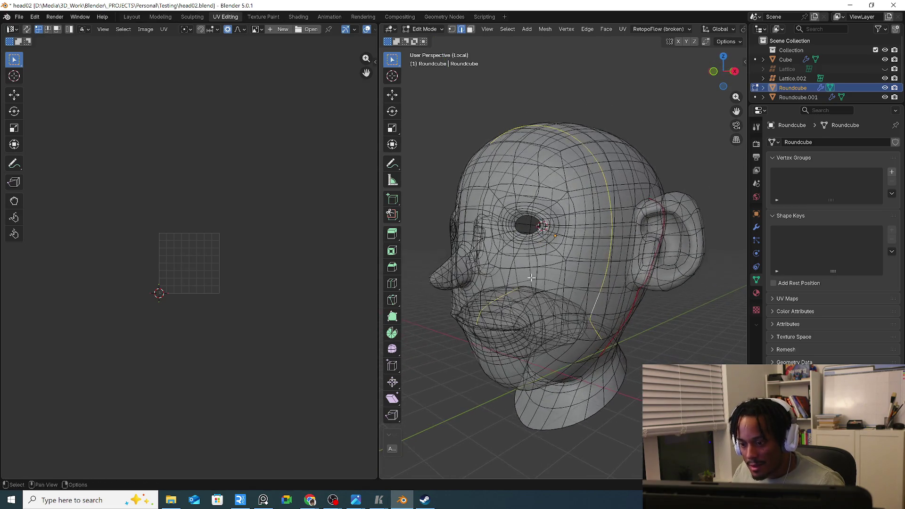
middle_click_drag(486, 331, 622, 265)
key("alt+z")
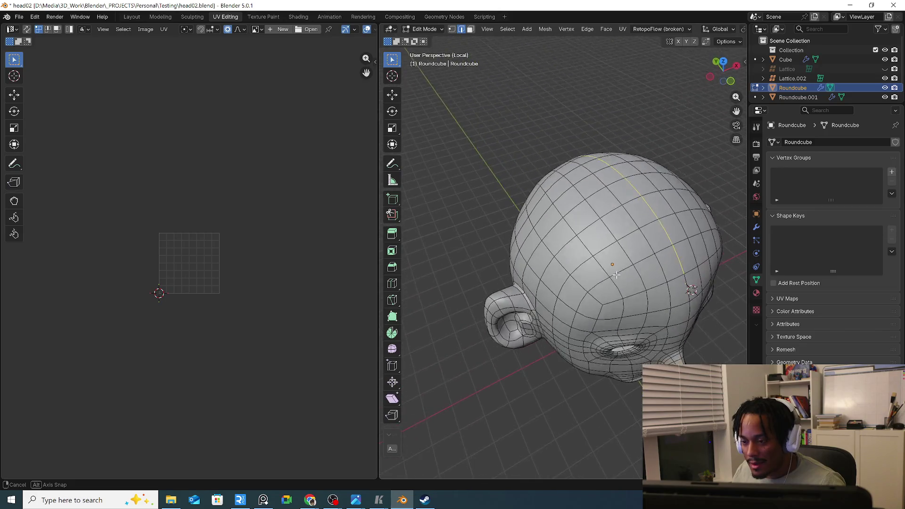
mouse_move(621, 265)
middle_mouse_down()
mouse_move(591, 271)
mouse_move(582, 236)
mouse_move(686, 250)
mouse_move(503, 216)
mouse_move(497, 231)
mouse_move(657, 229)
mouse_move(659, 276)
middle_mouse_up()
Mark the selected edge loop and a vertical loop through the ear as seams
right_click(497, 230)
left_click(478, 243)
left_click(668, 298, "alt")
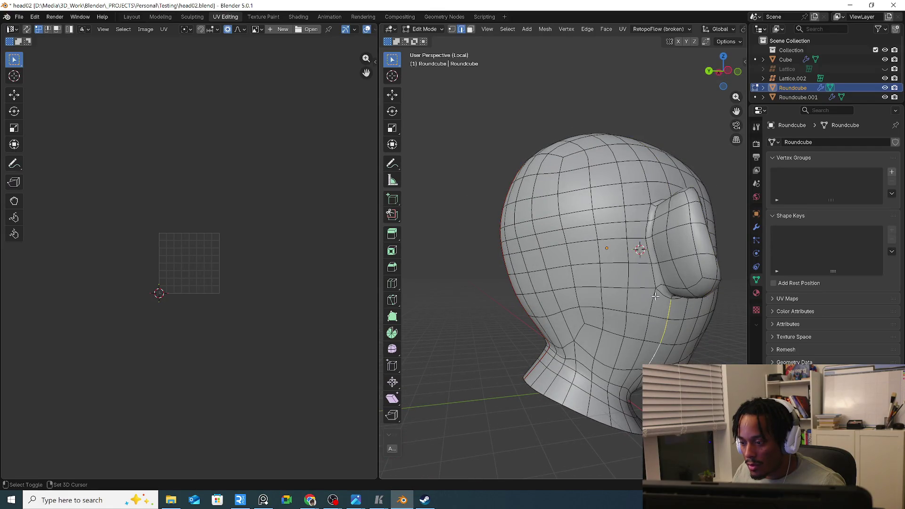
mouse_move(656, 253)
middle_mouse_down()
mouse_move(649, 263)
mouse_move(646, 214)
middle_mouse_up()
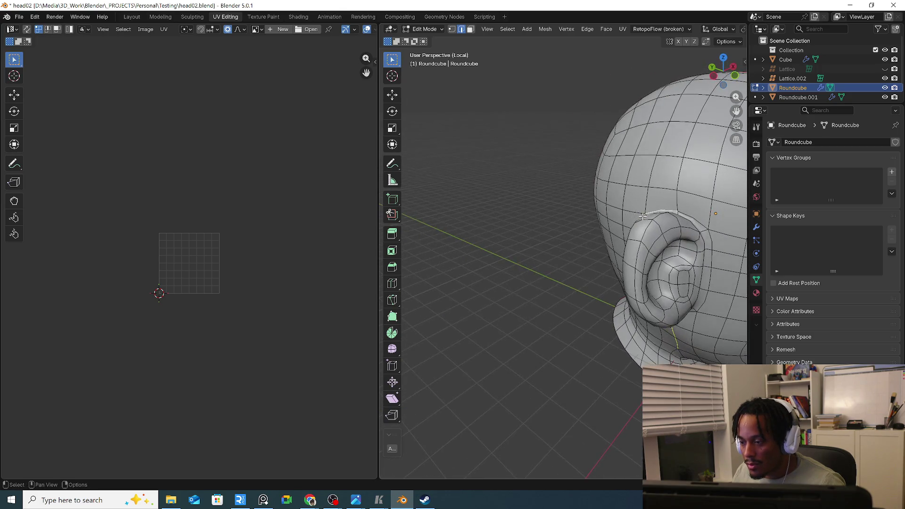
key("ctrl+e")
left_click(606, 243)
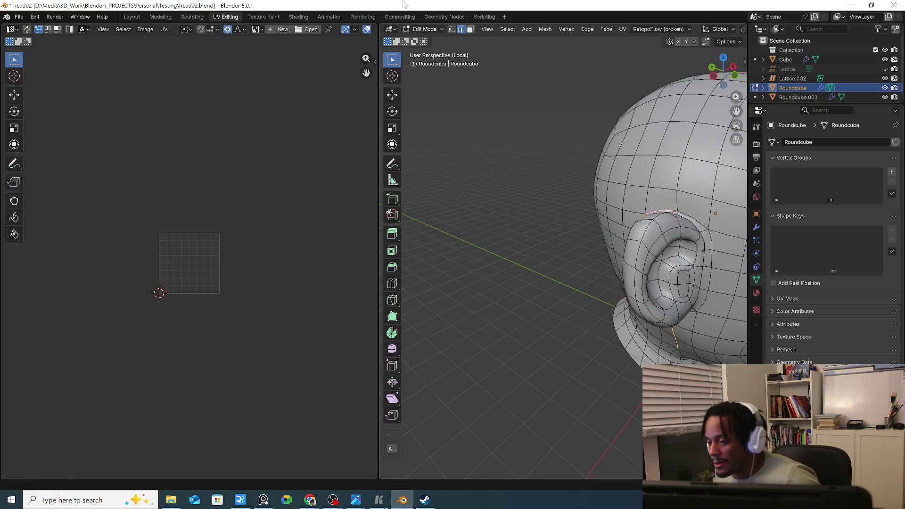
Select the whole mesh and unwrap the head into UV islands
mouse_move(550, 344)
middle_mouse_down()
mouse_move(572, 321)
mouse_move(618, 307)
middle_mouse_up()
key("a")
key("u")
left_click(566, 281)
scroll(234, 300, "up", 5)
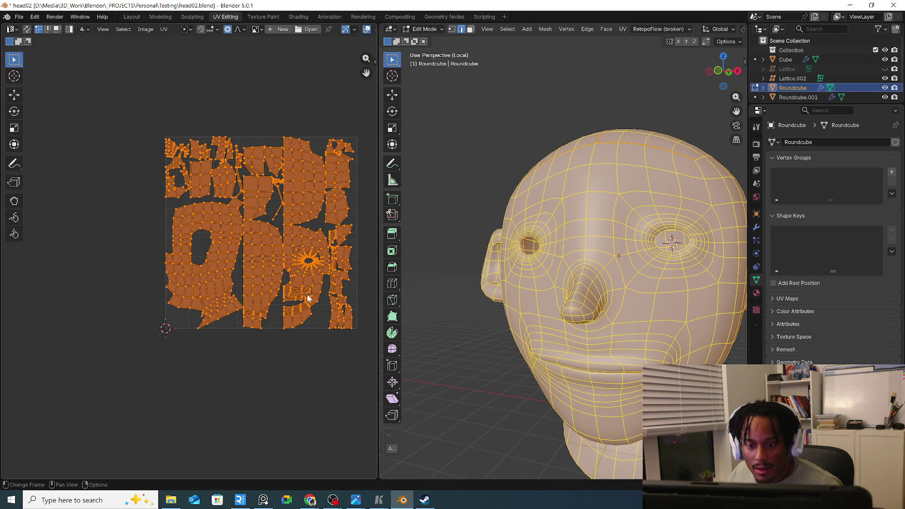
scroll(309, 285, "up", 4)
scroll(304, 284, "down", 2)
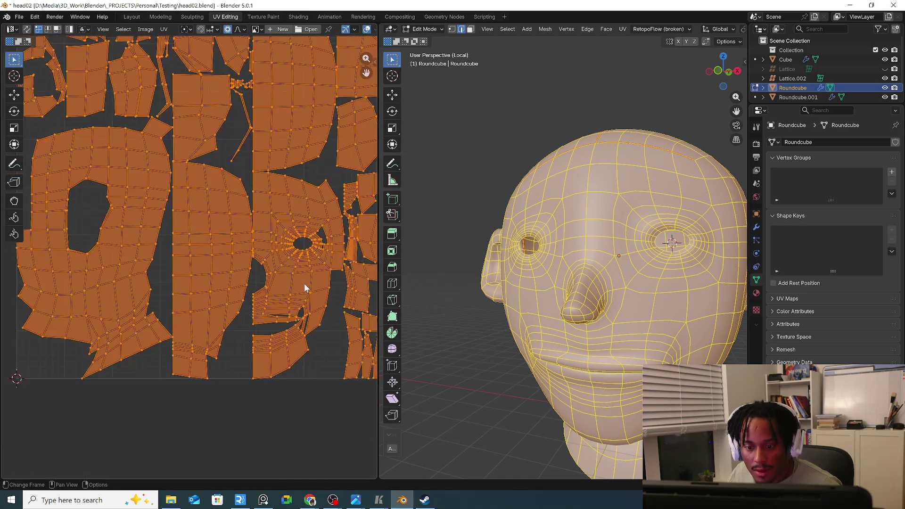
scroll(496, 348, "down", 4)
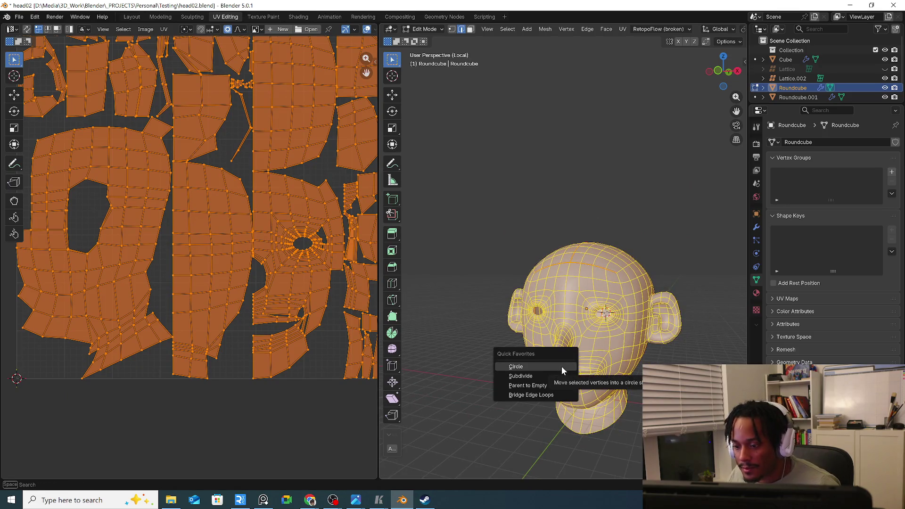
Re-unwrap the head with Minimum Stretch into one face island and resize the 3D and UV editors
left_click(531, 266, "alt")
key("u")
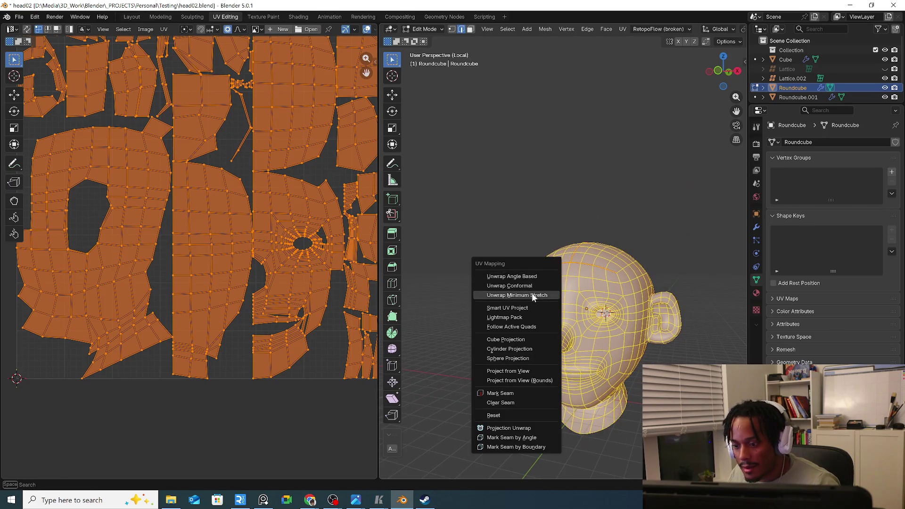
left_click(531, 292)
scroll(188, 263, "down", 2)
scroll(135, 233, "up", 3)
scroll(142, 241, "up", 1)
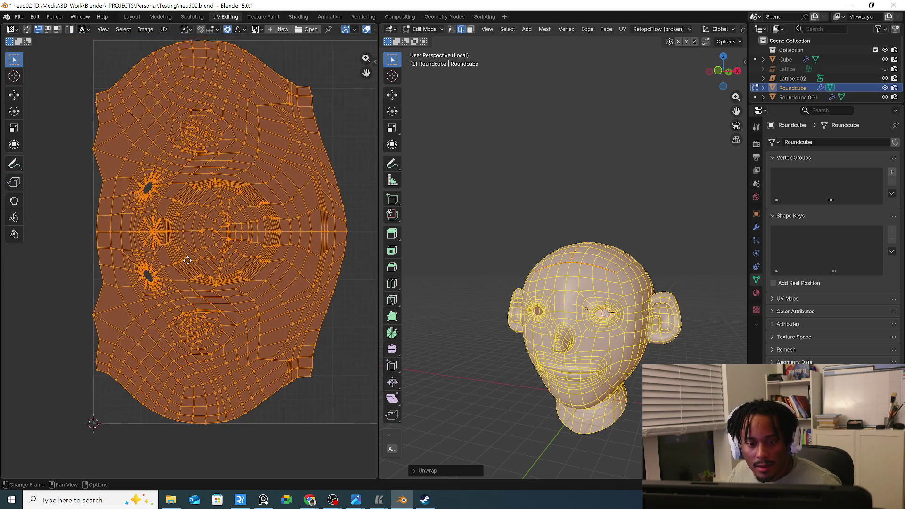
scroll(197, 256, "up", 2)
middle_click_drag(418, 268, 434, 260)
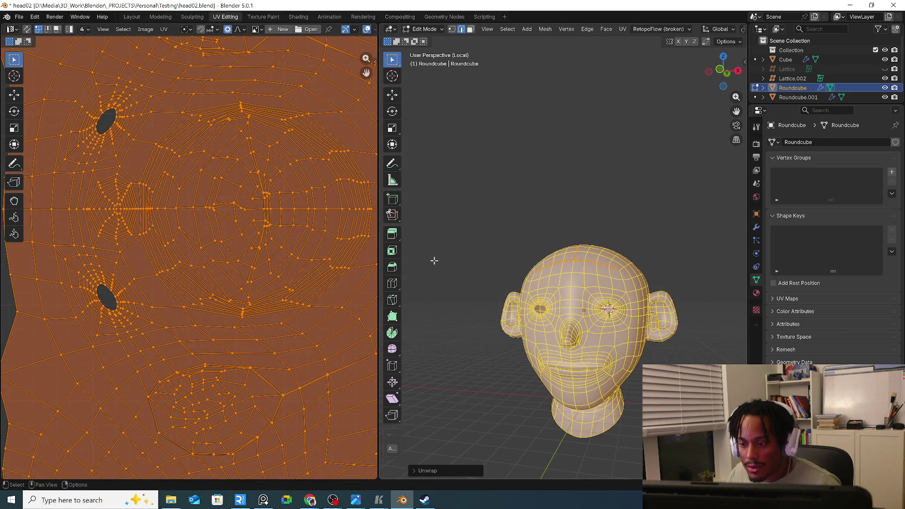
scroll(327, 256, "down", 4)
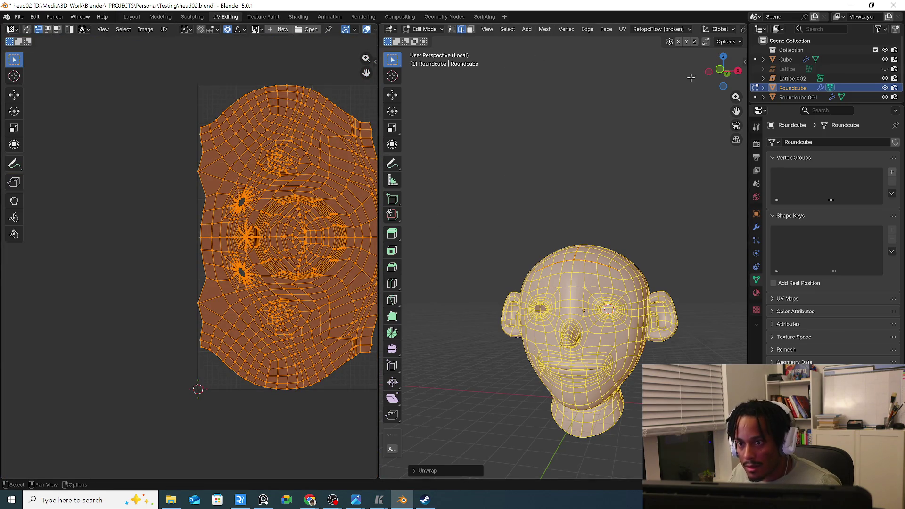
mouse_move(380, 96)
left_mouse_down()
mouse_move(222, 96)
mouse_move(306, 95)
left_mouse_up()
mouse_move(549, 105)
middle_mouse_down()
mouse_move(483, 222)
mouse_move(430, 273)
mouse_move(276, 278)
middle_mouse_up()
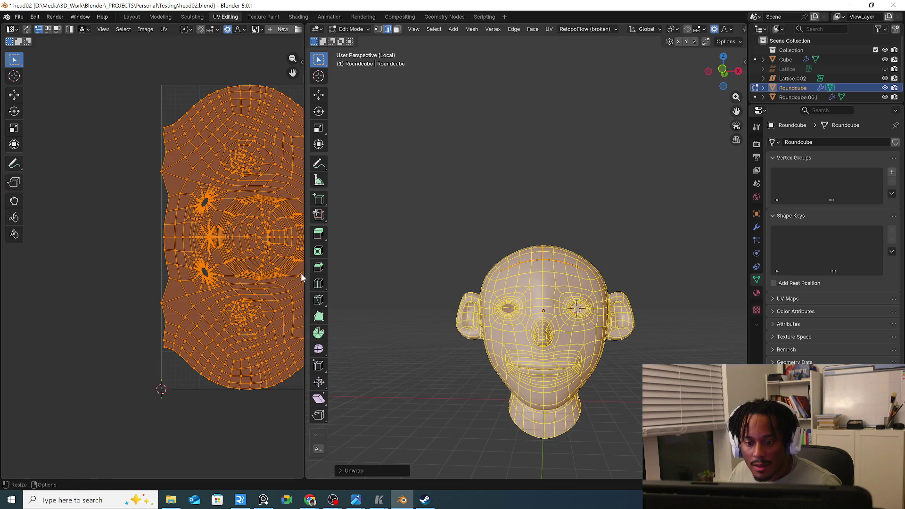
left_click_drag(301, 273, 428, 274)
scroll(361, 274, "up", 4)
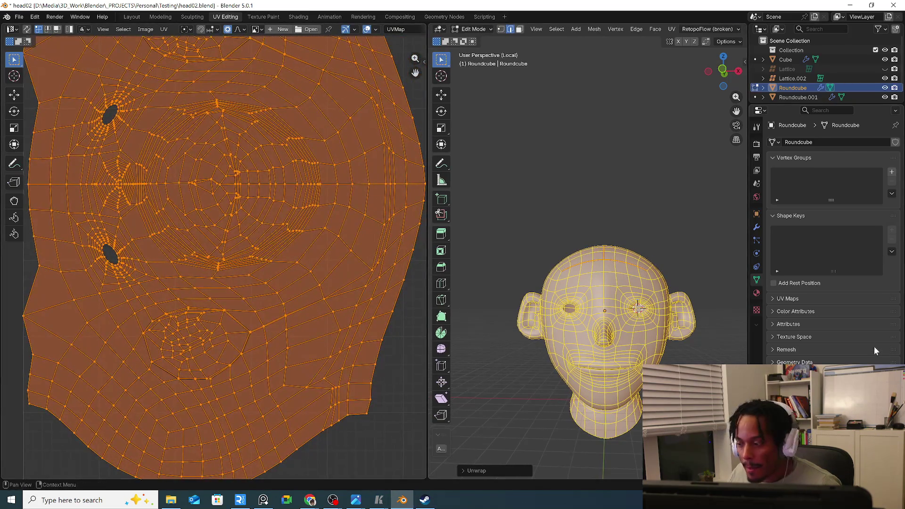
Show the Sphere material's settings, collapse Surface, and list the available materials
left_click(757, 293)
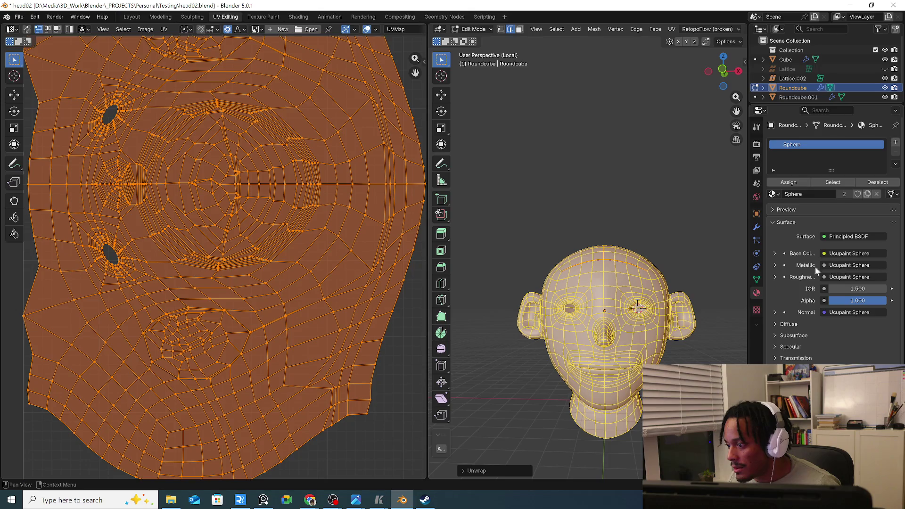
left_click(787, 223)
left_click(777, 194)
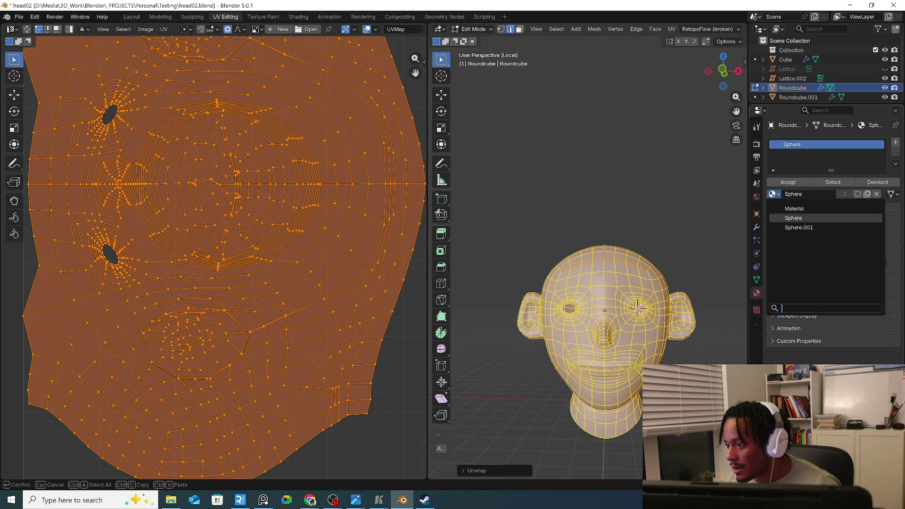
left_click(297, 16)
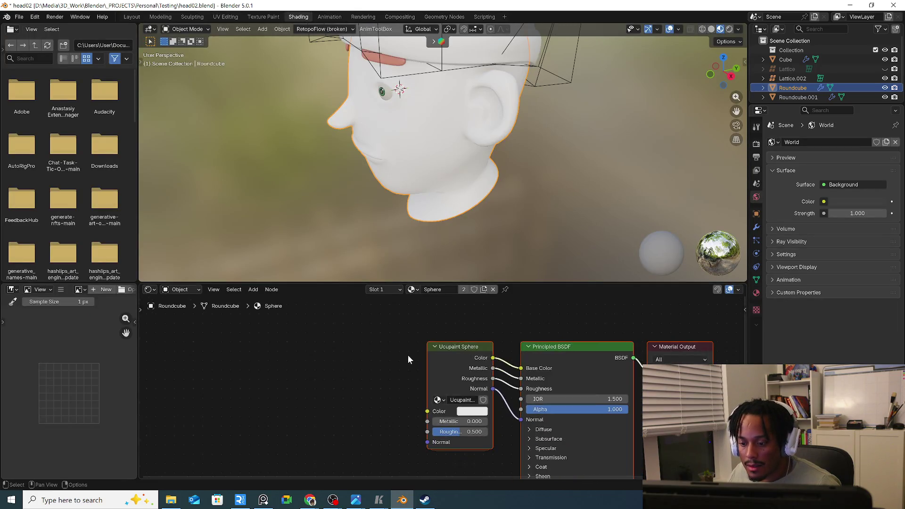
scroll(408, 359, "down", 2)
scroll(401, 361, "down", 1)
Duplicate the Principled BSDF, feed it into the material output, and add a texture setup on Base Color
left_click(516, 349)
key("shift+d")
left_click(314, 368)
left_click_drag(361, 370, 609, 356)
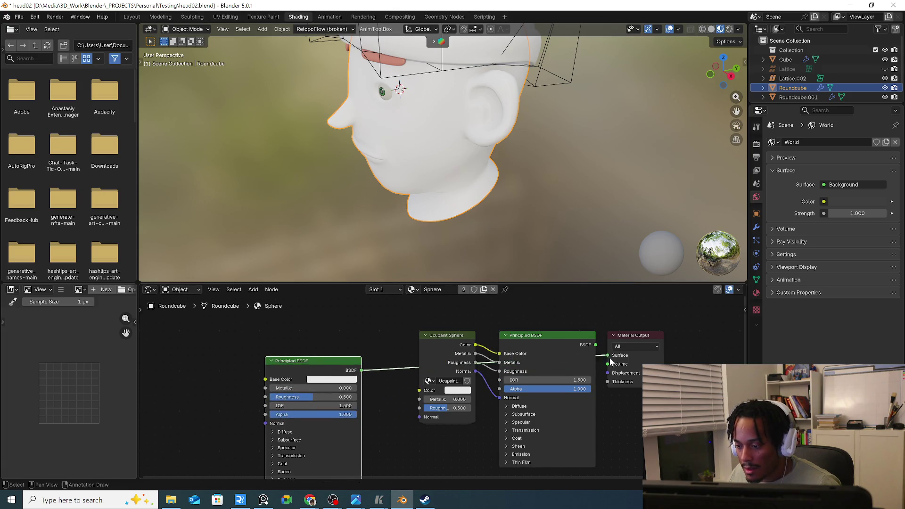
middle_click_drag(276, 361, 360, 354)
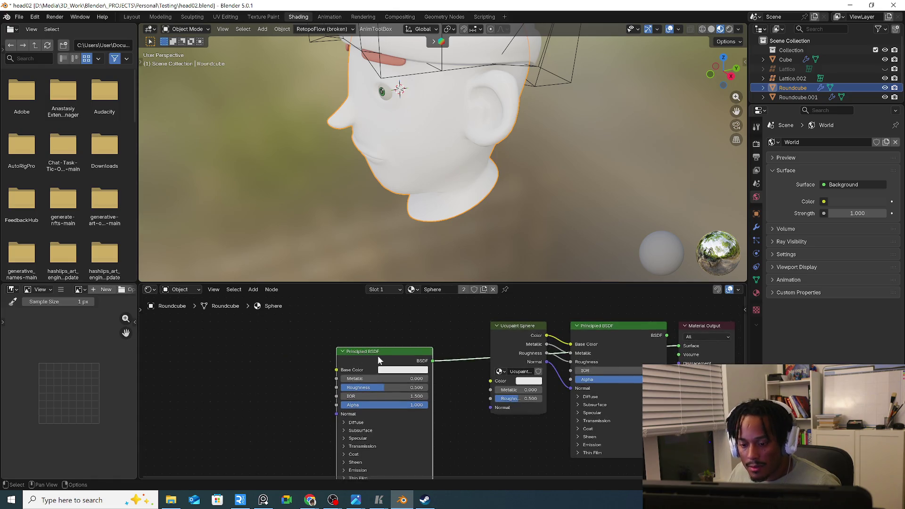
key("ctrl+t")
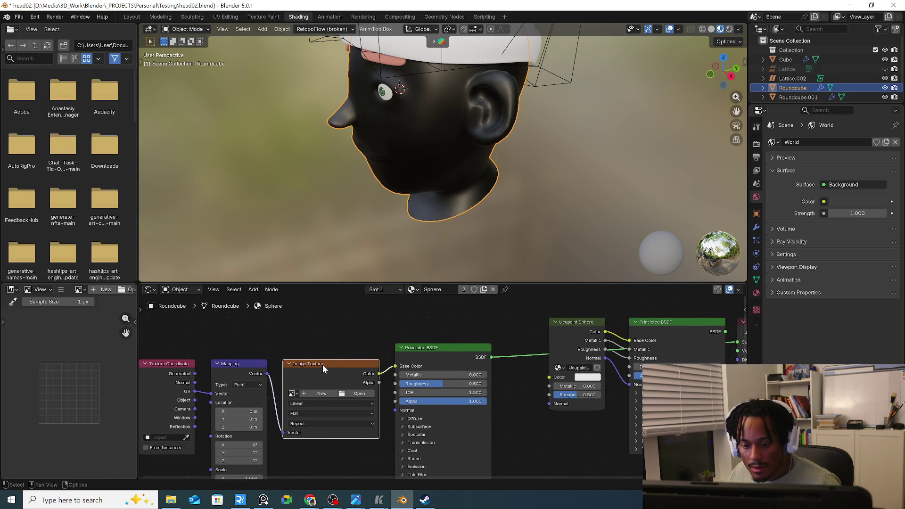
Replace the Image Texture with a Checker Texture wired from Mapping into Base Color
key("x")
key("shift+a")
type("checker")
key("Return")
left_click(311, 366)
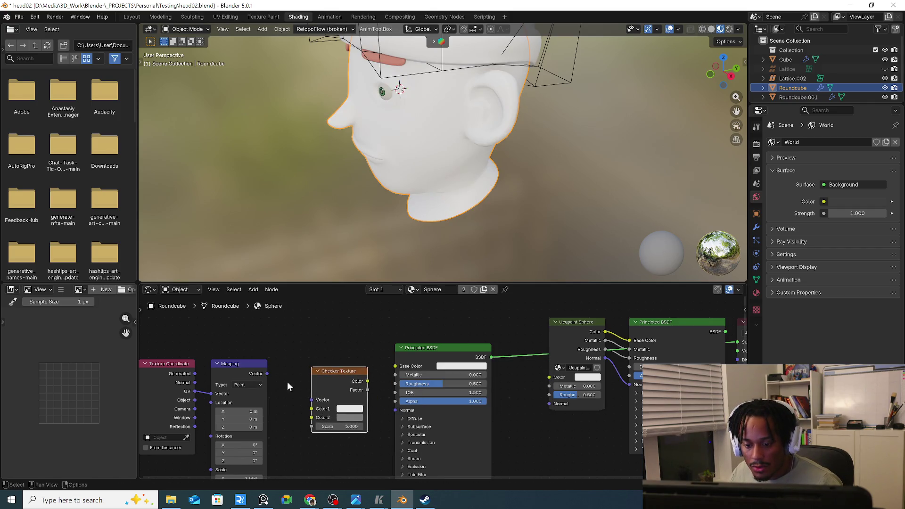
left_click_drag(267, 373, 313, 400)
left_click_drag(368, 381, 394, 367)
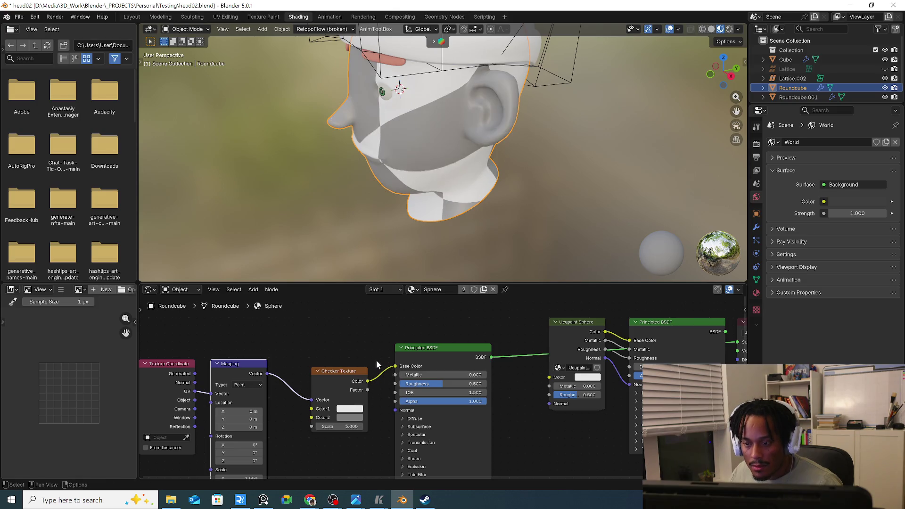
middle_click_drag(425, 233, 459, 198)
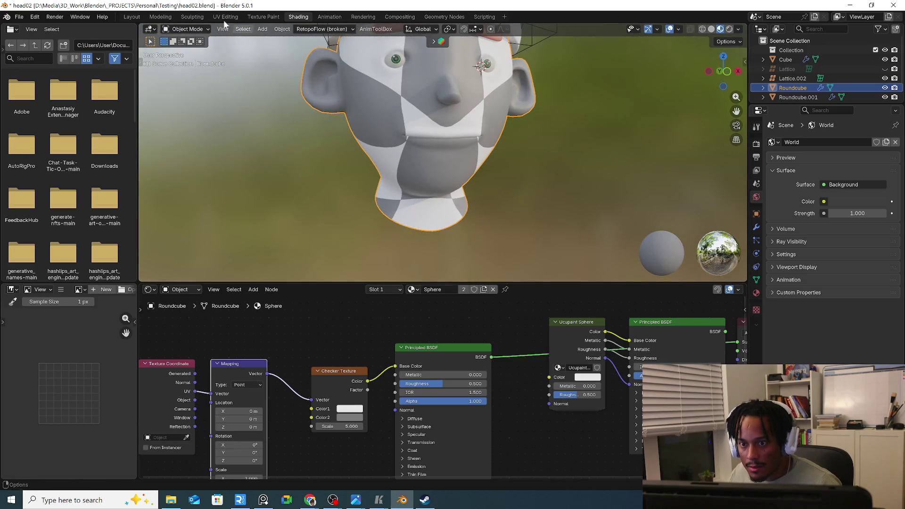
left_click(189, 16)
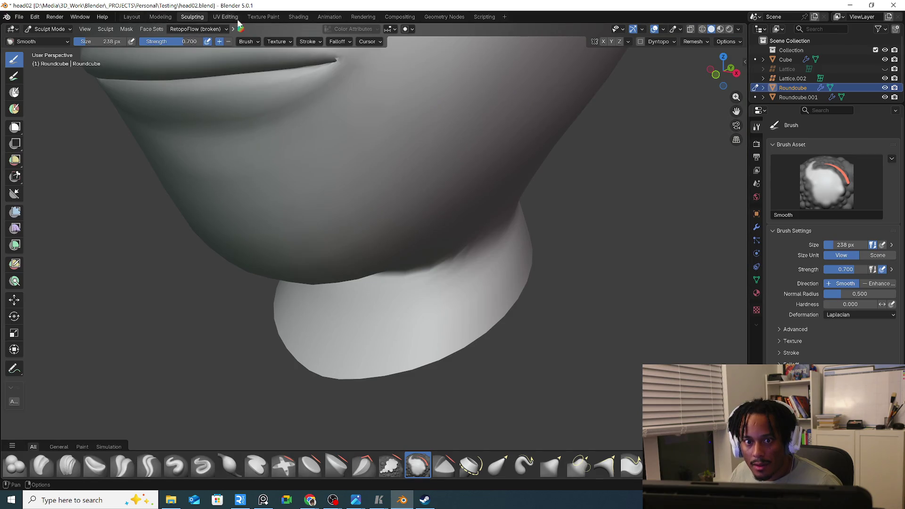
In UV Editing, isolate the head and preview it with Material Preview shading
left_click(228, 16)
scroll(297, 148, "down", 3)
key("KP_Divide")
scroll(696, 31, "down", 2)
scroll(697, 32, "down", 3)
scroll(699, 32, "down", 4)
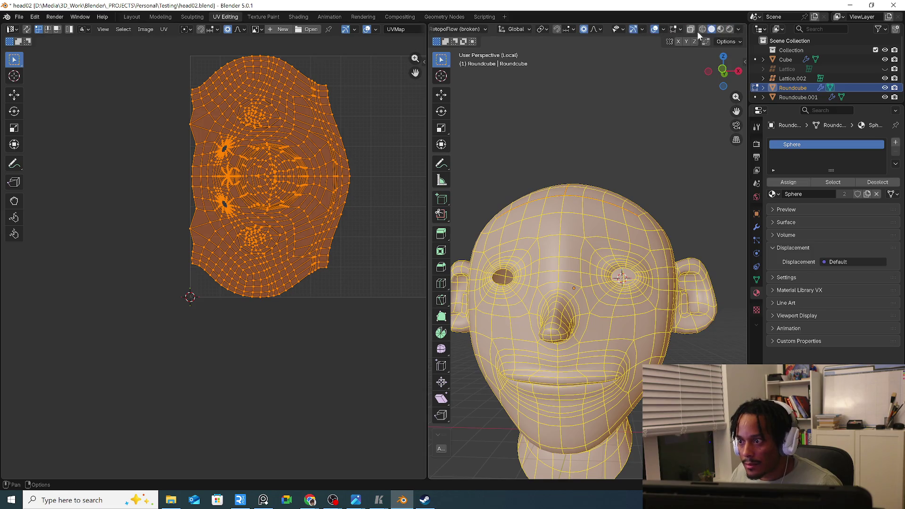
left_click(721, 29)
left_click_drag(723, 71, 700, 93)
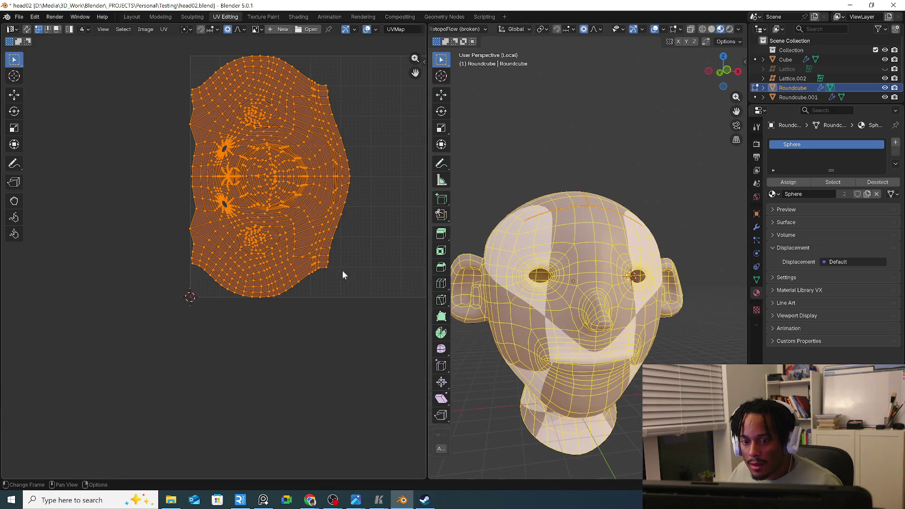
middle_click_drag(318, 285, 257, 297)
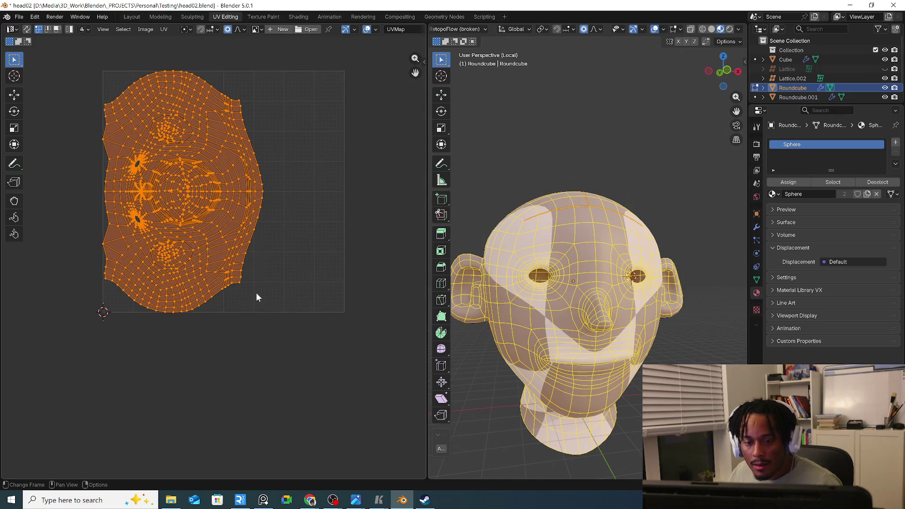
left_click_drag(726, 71, 697, 72)
Rotate the face UV island upright and scale it smaller inside the UV square
key("r")
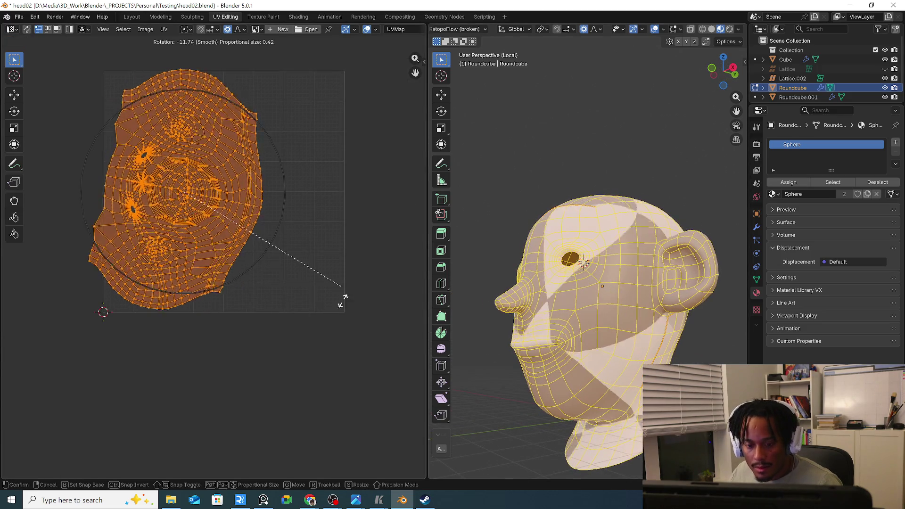
left_click(134, 318)
key("g")
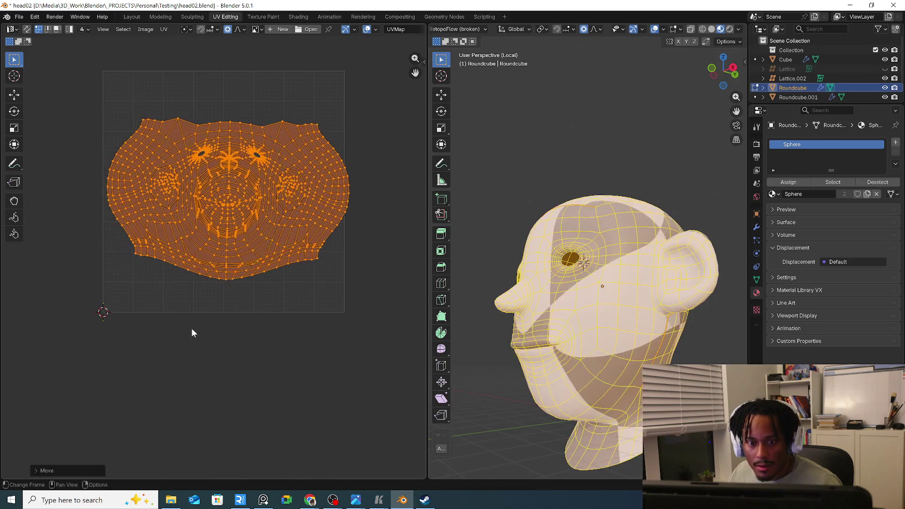
key("s")
left_click(262, 303)
Select edges near the ear running up its front
middle_click_drag(602, 297, 664, 317)
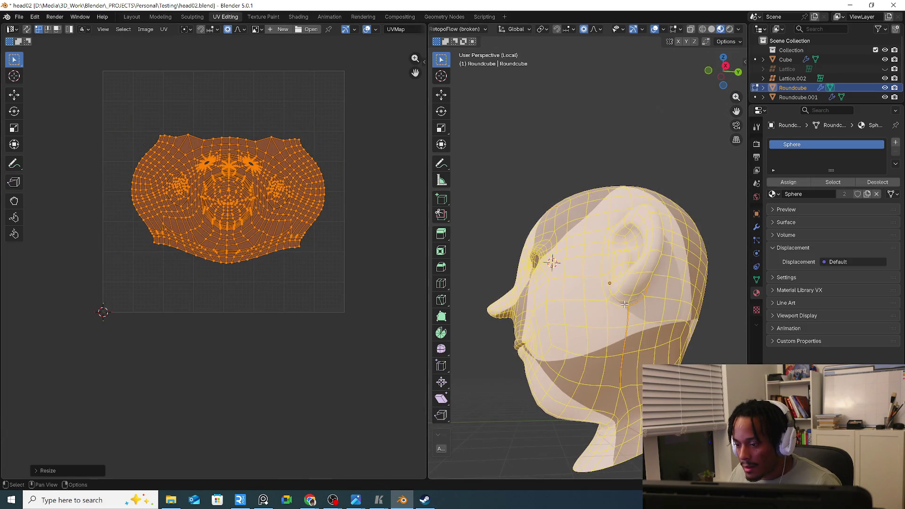
left_click(625, 304)
left_click(609, 280, "shift")
mouse_move(606, 292)
middle_mouse_down()
mouse_move(634, 299)
mouse_move(631, 224)
middle_mouse_up()
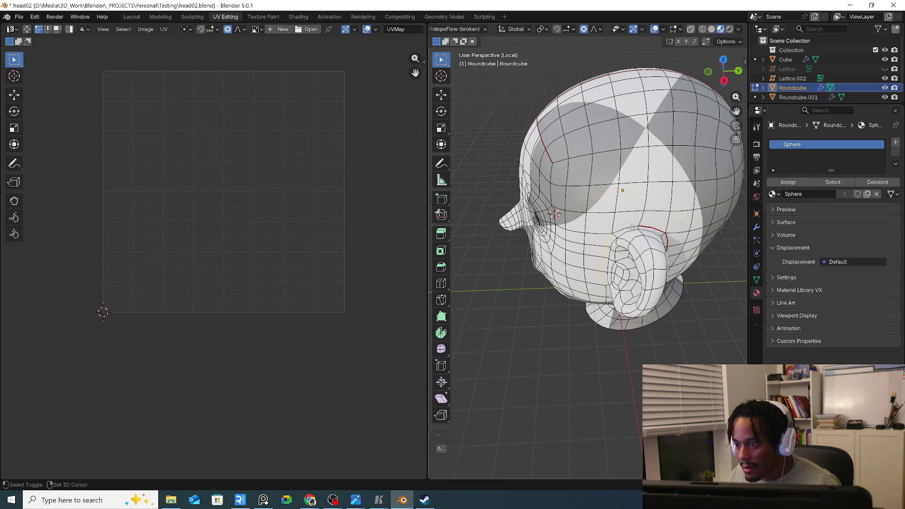
Mark the ear edge loop as a seam, then select and deselect another loop through the ear
key("ctrl+e")
left_click(623, 244)
mouse_move(623, 245)
middle_mouse_down()
mouse_move(652, 240)
mouse_move(587, 234)
mouse_move(586, 225)
middle_mouse_up()
left_click(652, 240, "alt")
key("alt+a")
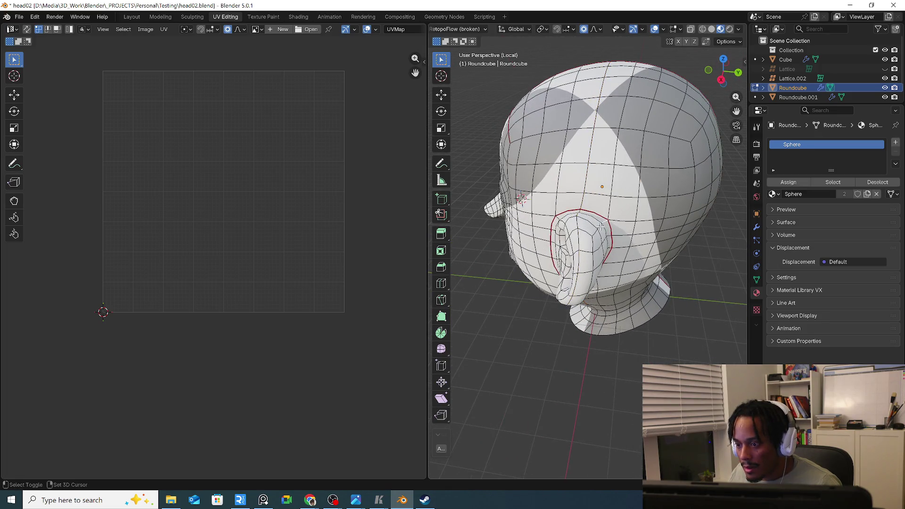
middle_click_drag(595, 238, 587, 235)
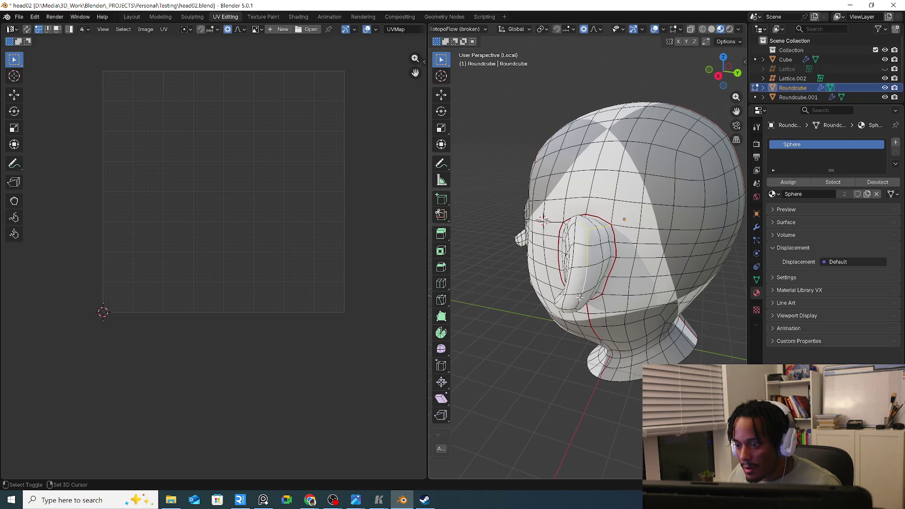
middle_click_drag(580, 298, 582, 300)
Frame the view on the ear and mark the selected ear edges as a seam
right_click(583, 330, "shift")
key("KP_Decimal")
right_click(614, 329)
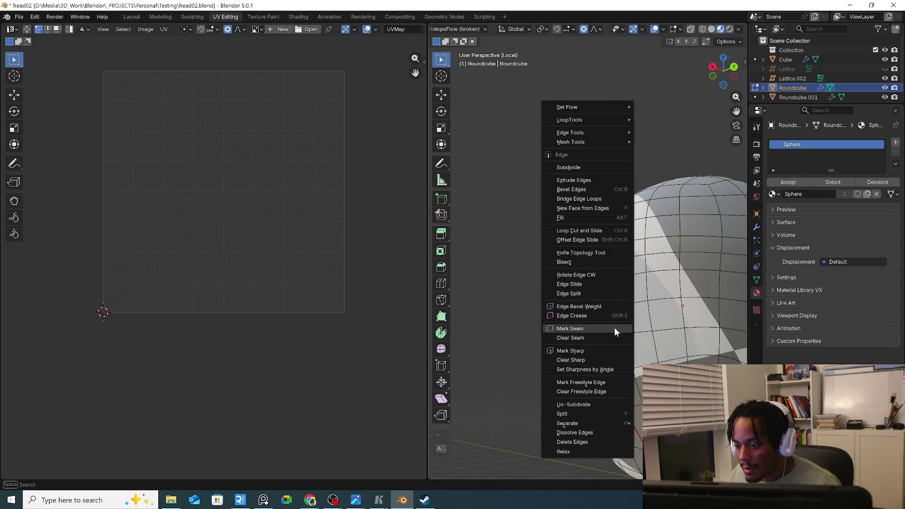
left_click(593, 326)
mouse_move(594, 327)
middle_mouse_down()
mouse_move(654, 322)
mouse_move(680, 280)
middle_mouse_up()
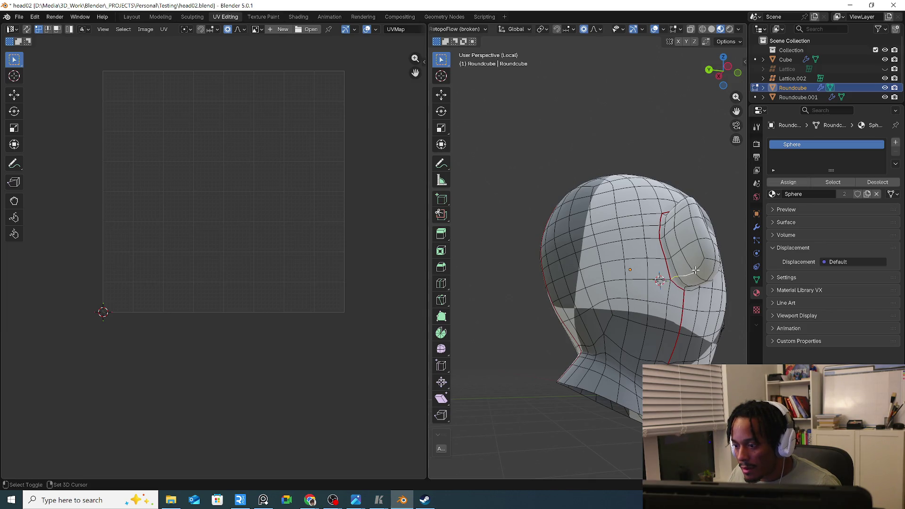
mouse_move(696, 284)
middle_mouse_down()
mouse_move(682, 222)
mouse_move(690, 204)
middle_mouse_up()
Select an edge path along the ear and mark it as a seam, then switch to the browser
left_click(688, 257, "ctrl")
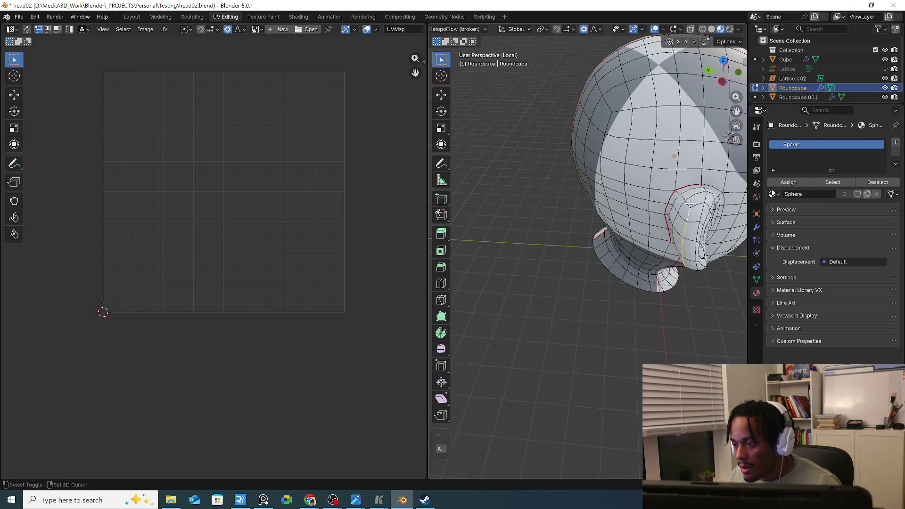
key("ctrl+e")
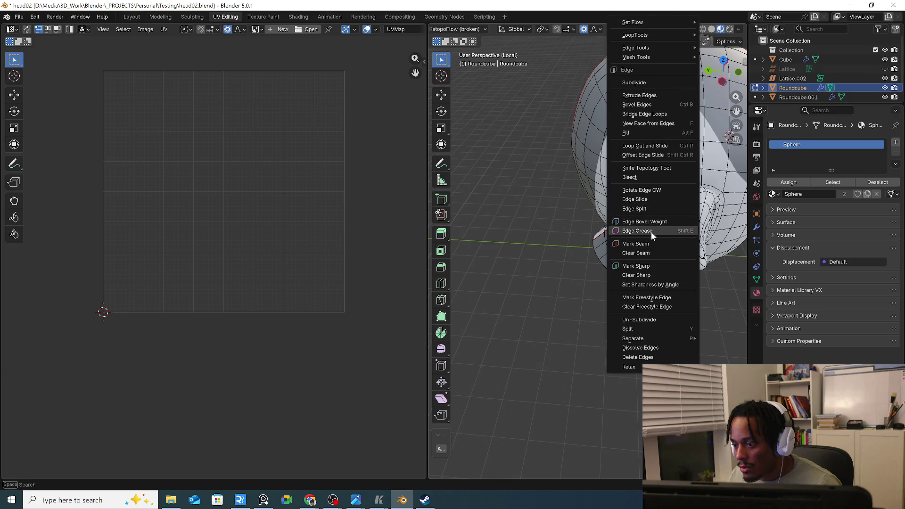
left_click(651, 232)
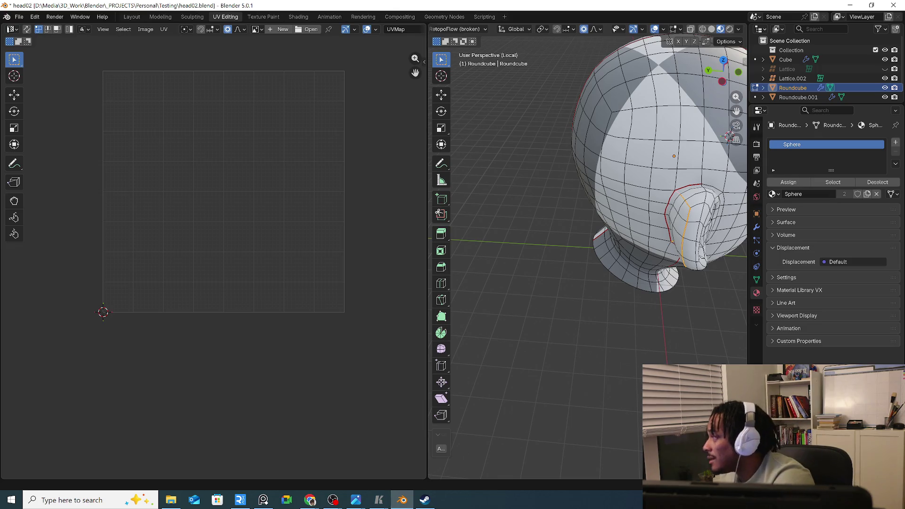
key("alt+Tab")
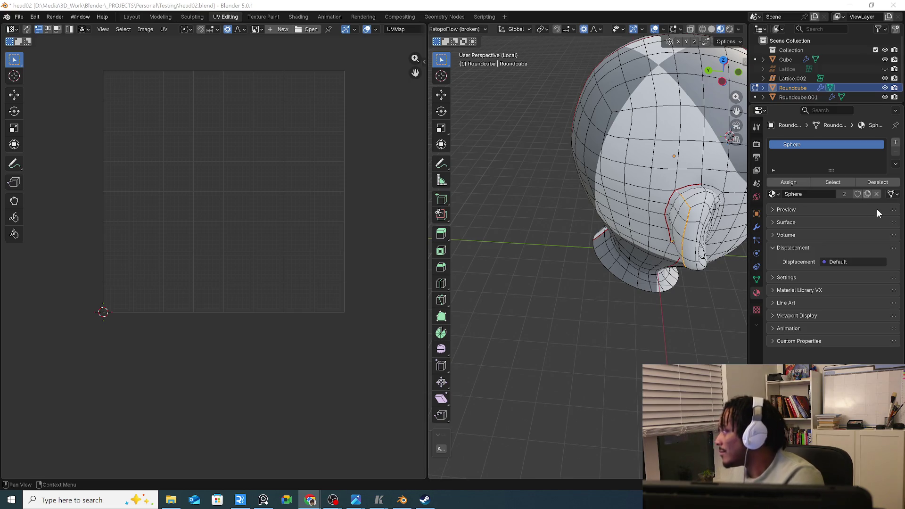
mouse_move(459, 233)
middle_mouse_down()
mouse_move(591, 240)
mouse_move(628, 274)
middle_mouse_up()
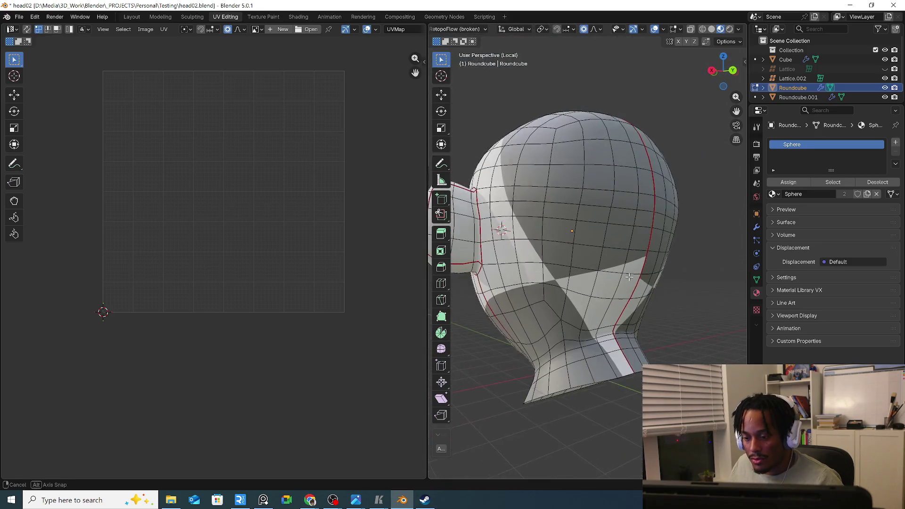
Select the whole head and unwrap it, first Minimum Stretch then Angle Based
key("a")
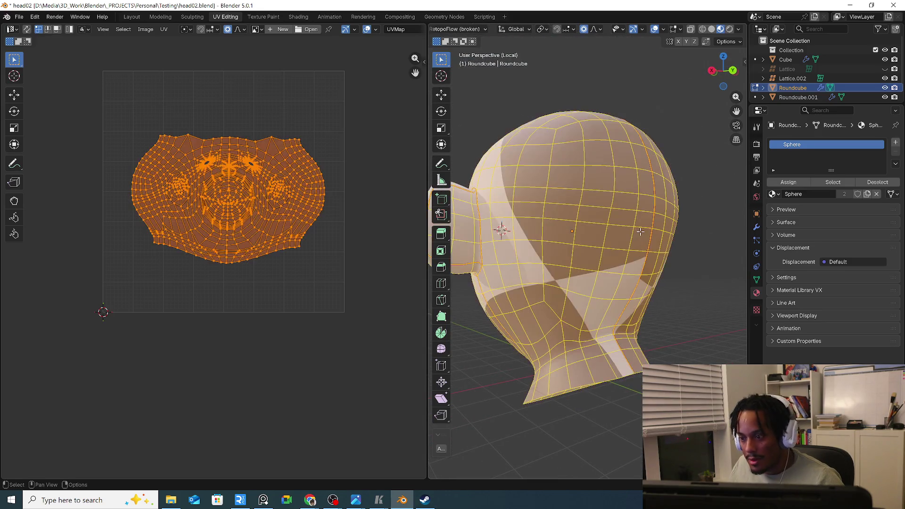
key("u")
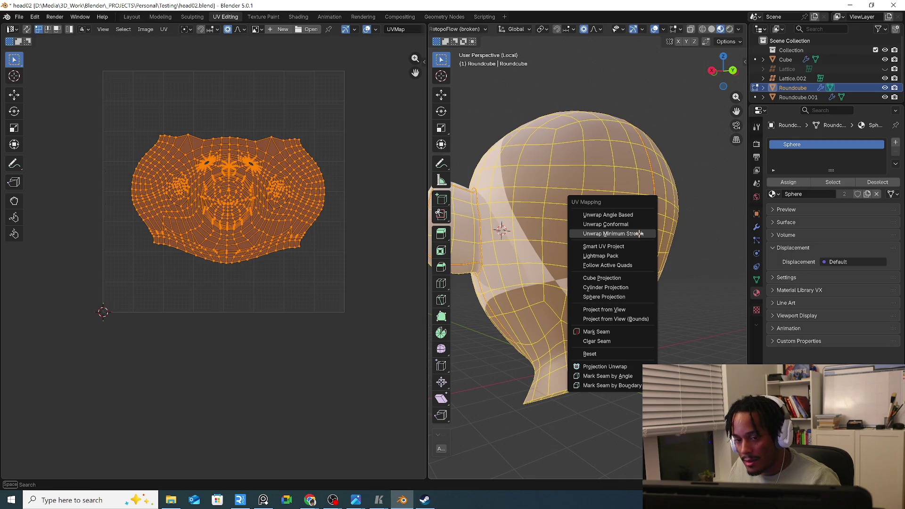
left_click(639, 234)
key("u")
left_click(627, 214)
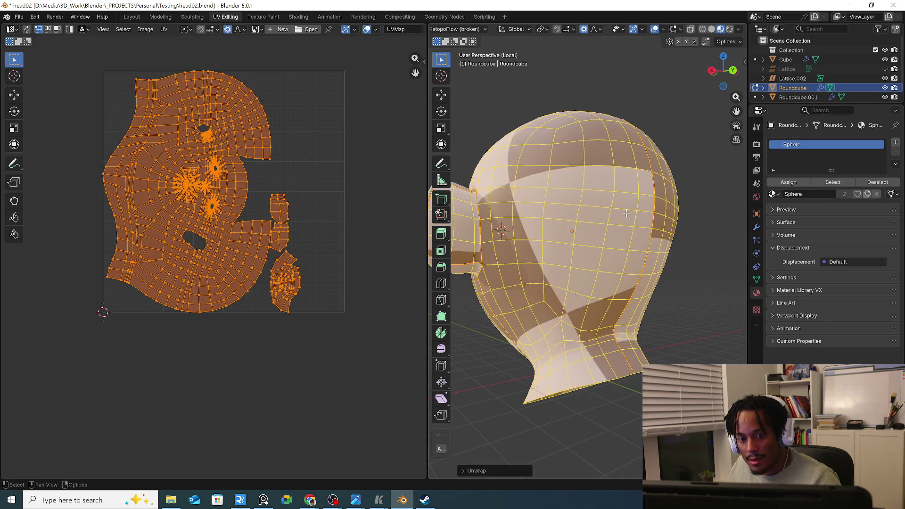
mouse_move(601, 234)
middle_mouse_down()
mouse_move(609, 298)
mouse_move(598, 296)
middle_mouse_up()
Scale the UV islands up twice for a finer checker, show the modifiers, and return to object mode
key("s")
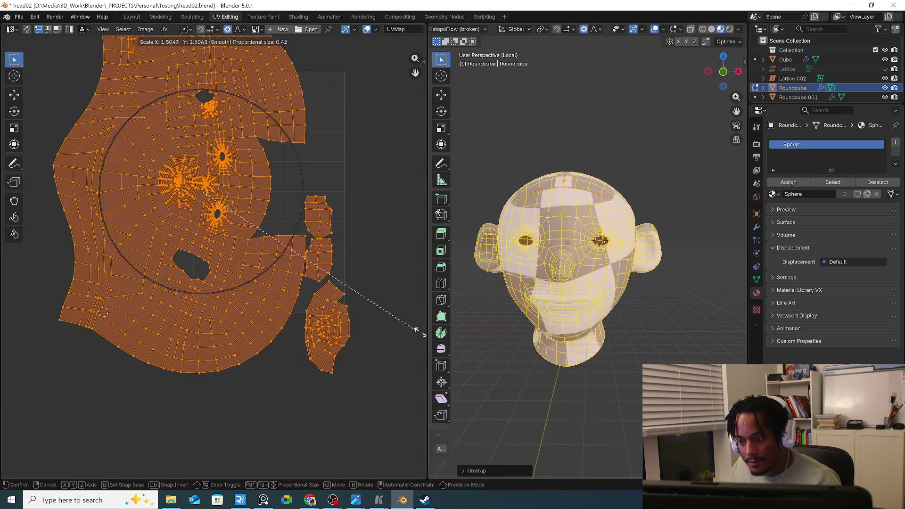
left_click(298, 360)
scroll(297, 360, "down", 5)
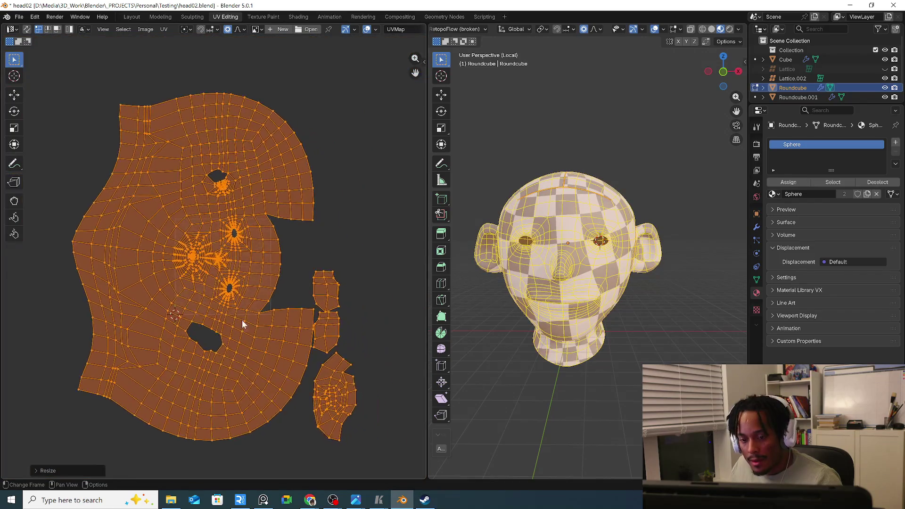
scroll(242, 324, "up", 5)
key("s")
left_click(443, 352)
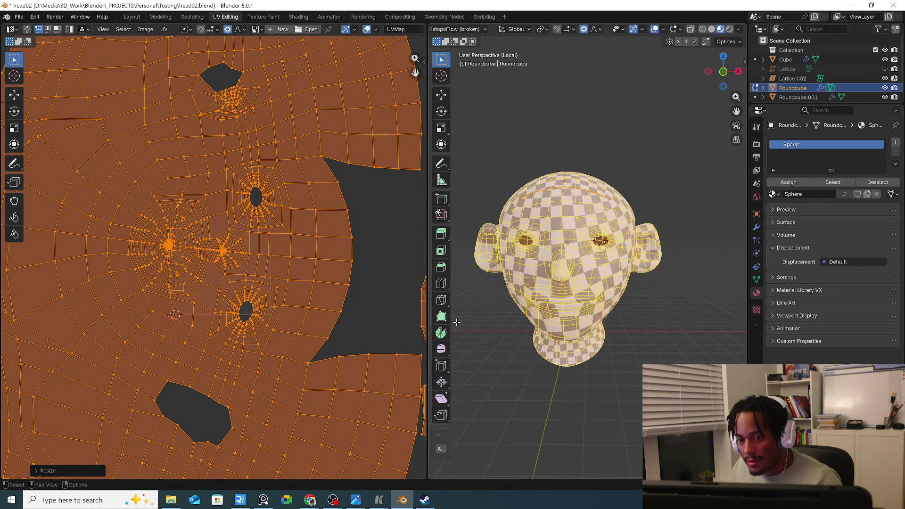
mouse_move(503, 291)
middle_mouse_down()
mouse_move(632, 310)
mouse_move(736, 269)
middle_mouse_up()
left_click(758, 228)
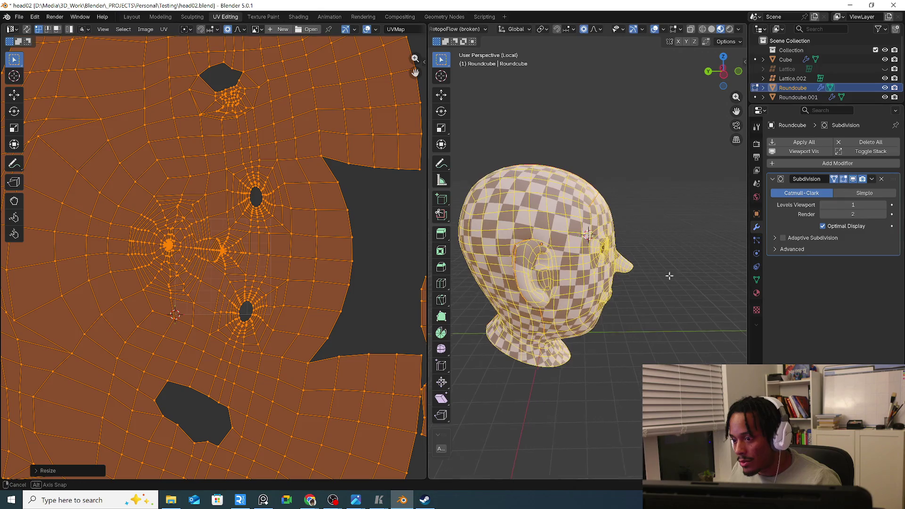
middle_click_drag(667, 273, 588, 272)
key("Tab")
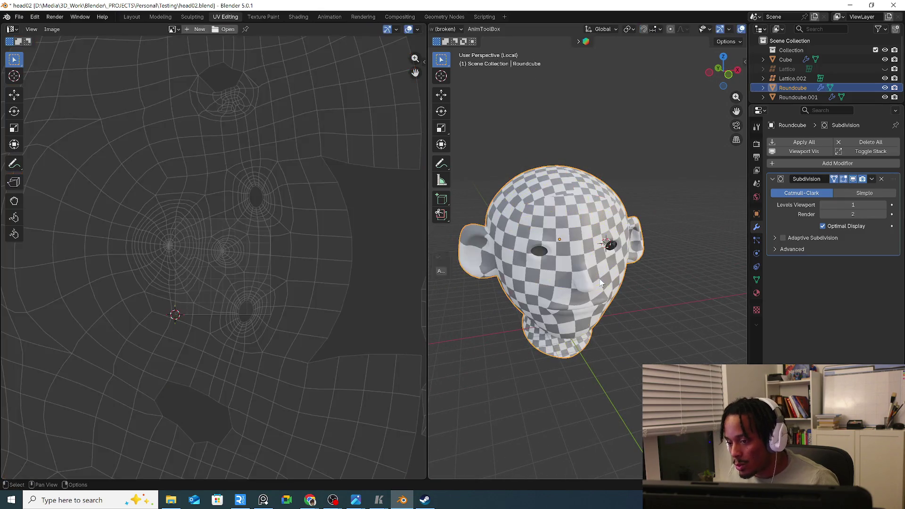
Apply the Subdivision modifier to the head and go back into edit mode
mouse_move(583, 284)
middle_mouse_down()
mouse_move(553, 282)
mouse_move(583, 298)
middle_mouse_up()
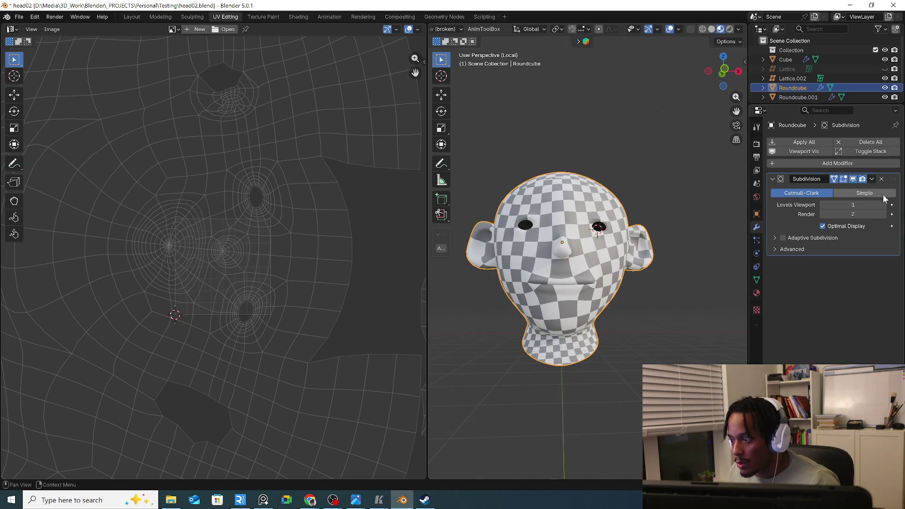
left_click(872, 179)
left_click(860, 192)
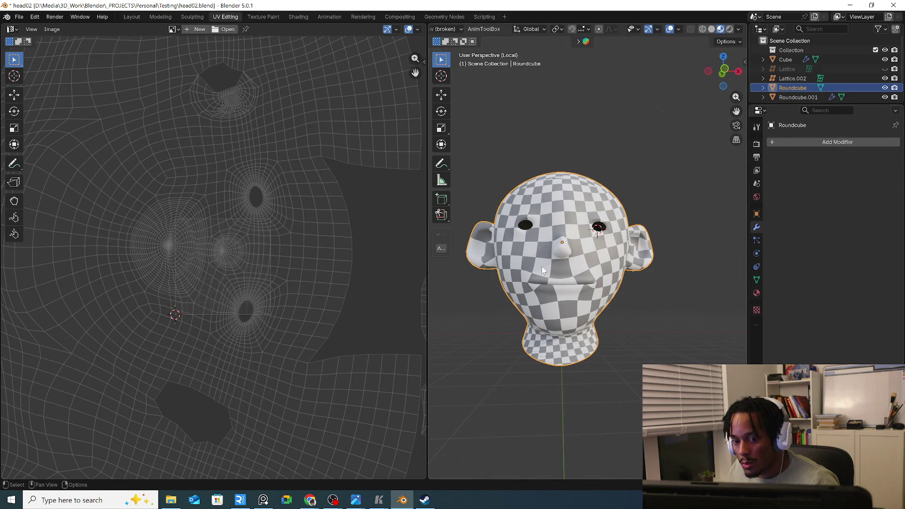
key("Tab")
middle_click_drag(545, 284, 612, 290)
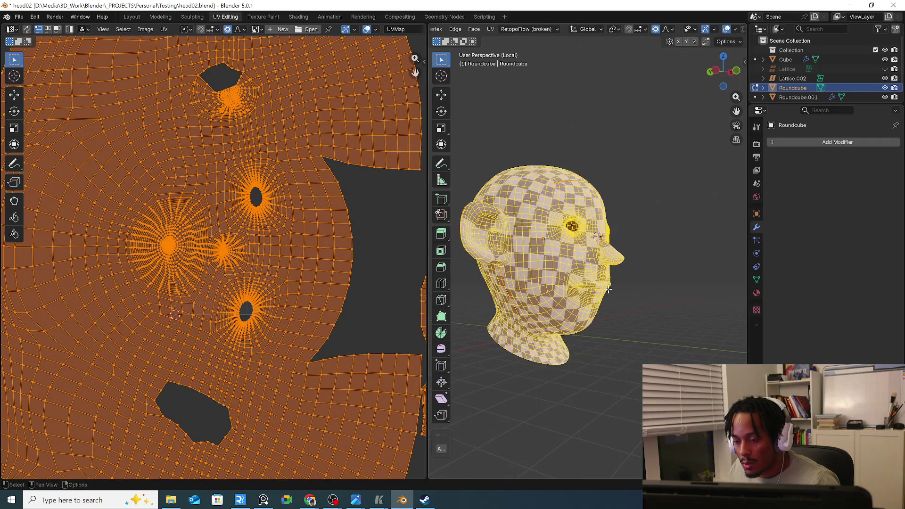
scroll(267, 262, "down", 4)
Shrink, rotate and move the denser UV islands to fit inside the UV square
key("s")
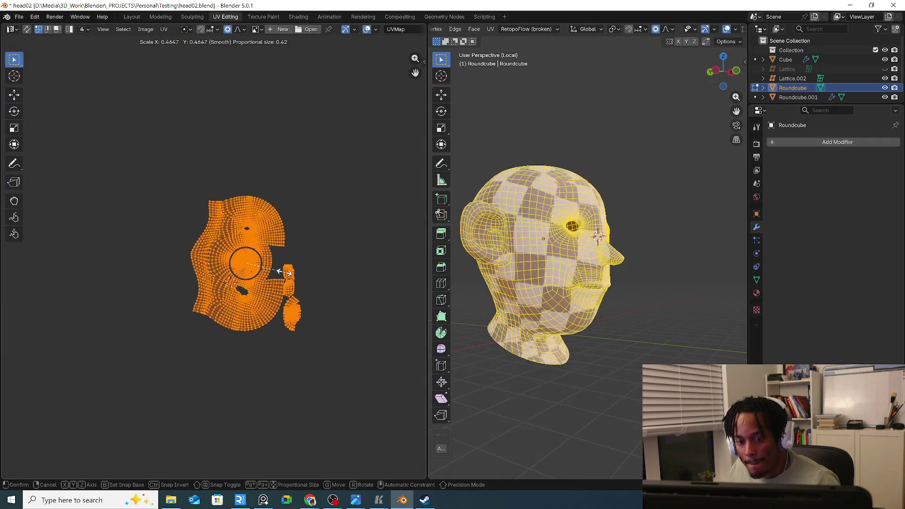
left_click(306, 285)
key("r")
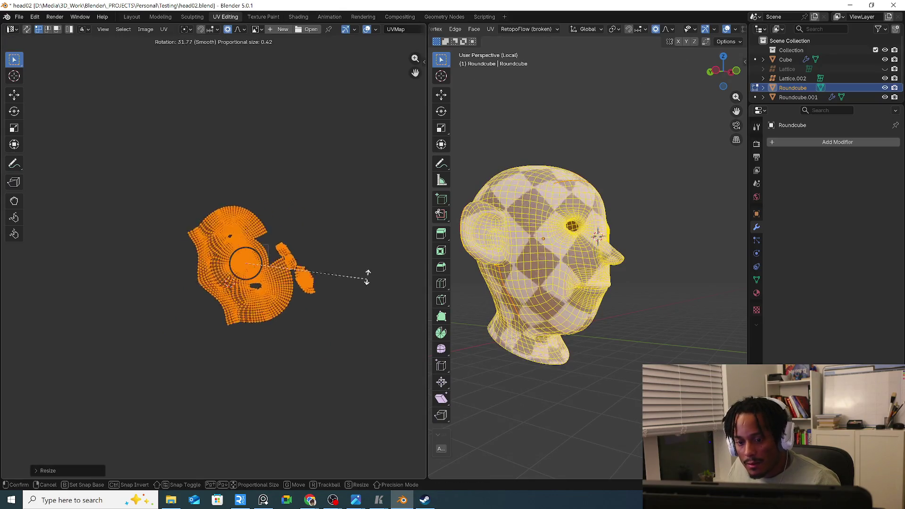
left_click(267, 248)
scroll(267, 244, "up", 3)
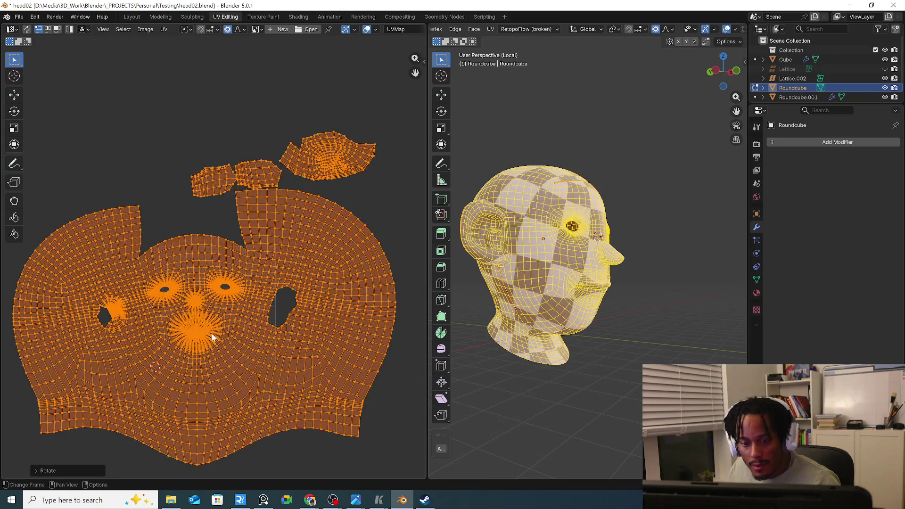
scroll(213, 337, "up", 2)
key("s")
key("g")
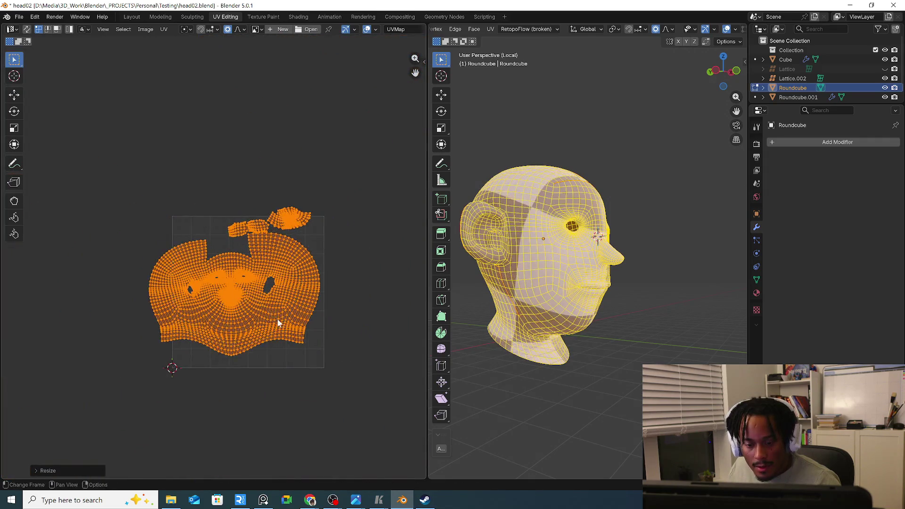
left_click(276, 319)
Cancel a further scale and orbit the head to inspect the checker texture
middle_click_drag(552, 297, 582, 335)
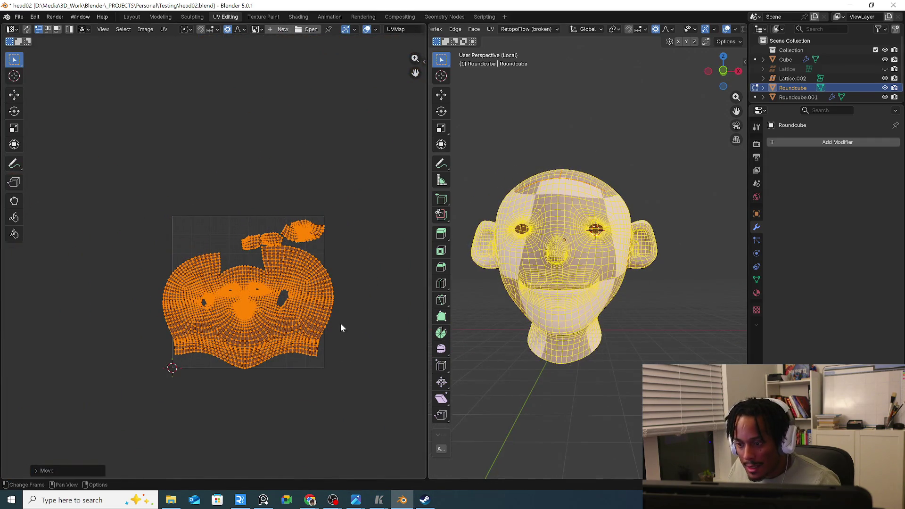
scroll(341, 323, "up", 3)
key("s")
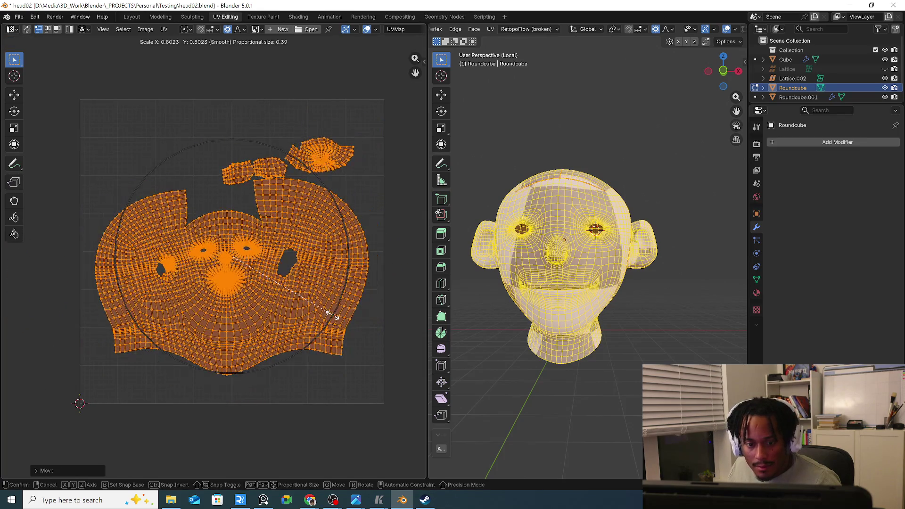
key("Escape")
scroll(212, 290, "up", 3)
scroll(117, 245, "up", 3)
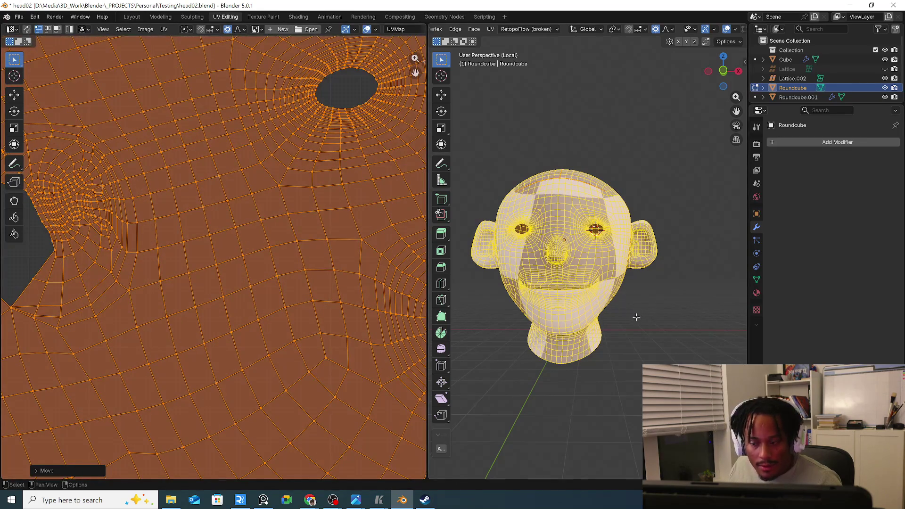
middle_click_drag(566, 283, 598, 237)
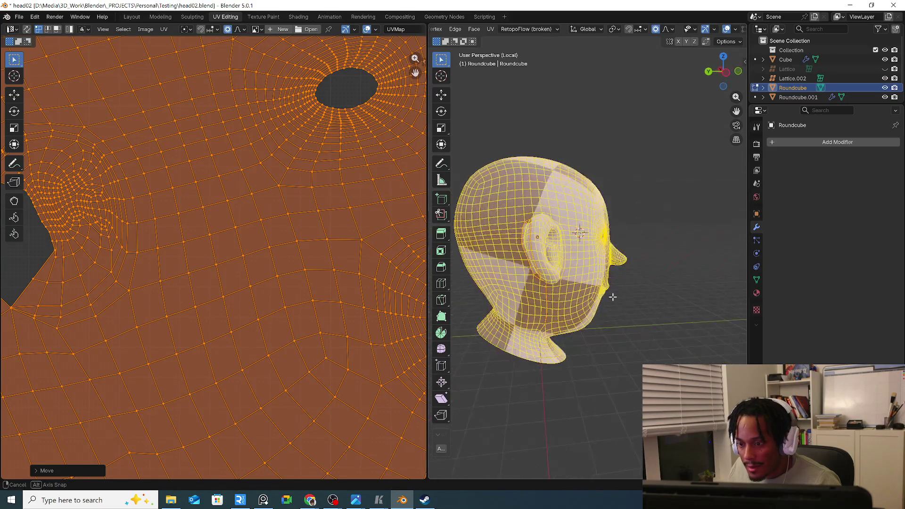
middle_click_drag(593, 318, 524, 267)
scroll(597, 237, "up", 2)
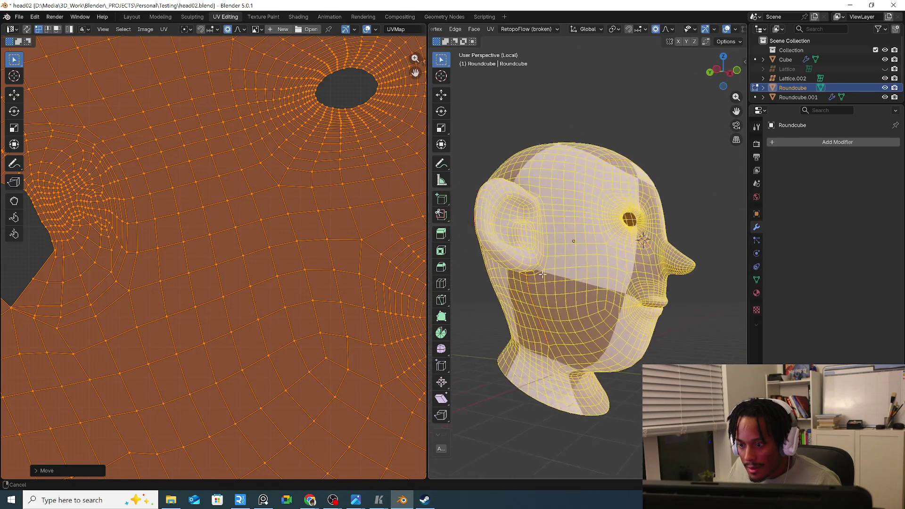